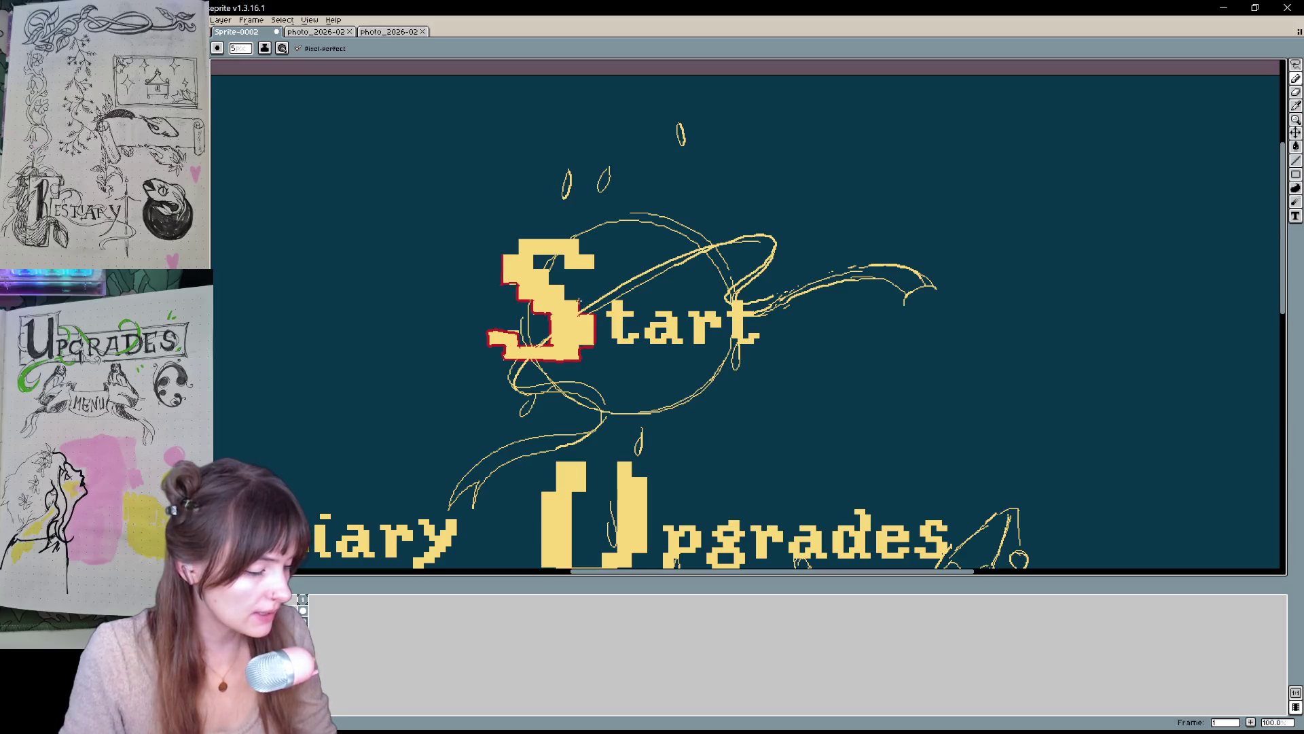
# - Trace red pencil outlines around the large S and the 'tart' letters of Start
pyautogui.moveTo(533, 267)
pyautogui.mouseDown()
pyautogui.moveTo(596, 267)
pyautogui.moveTo(526, 239)
pyautogui.moveTo(518, 257)
pyautogui.mouseUp()
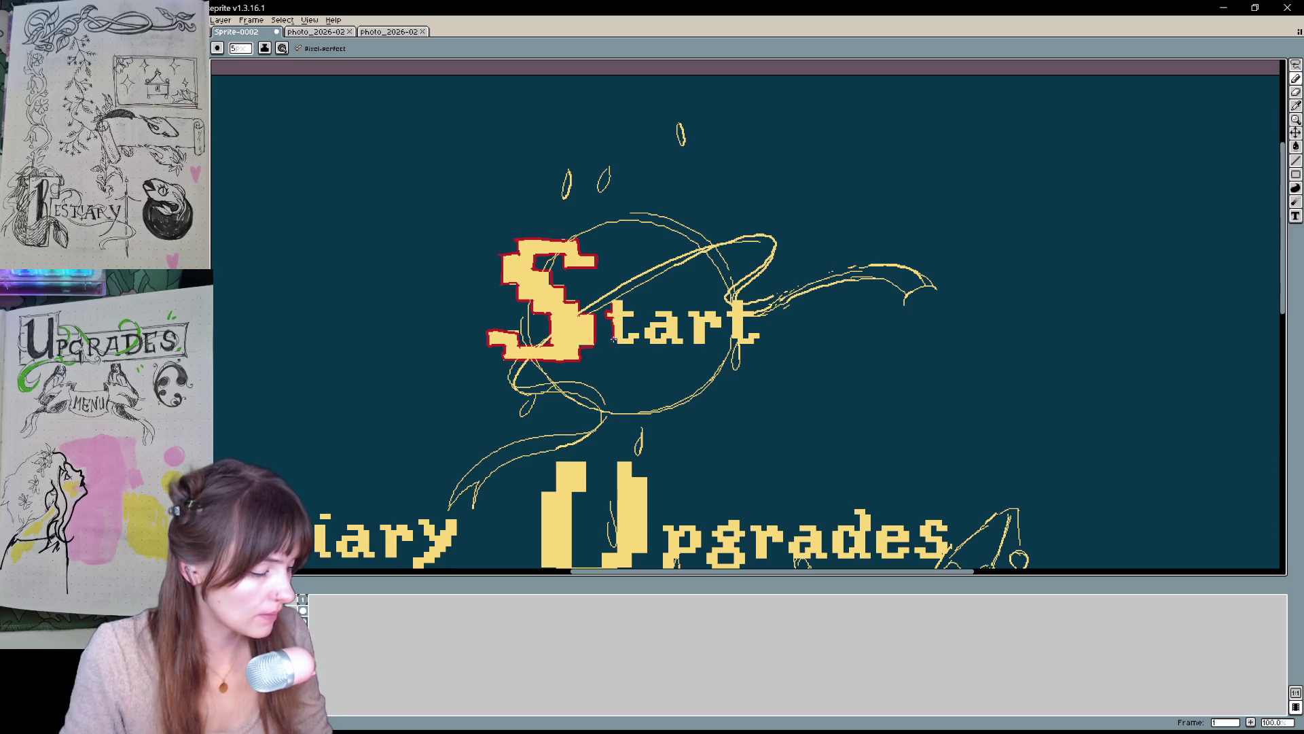
pyautogui.moveTo(617, 345)
pyautogui.mouseDown()
pyautogui.moveTo(637, 339)
pyautogui.moveTo(621, 316)
pyautogui.mouseUp()
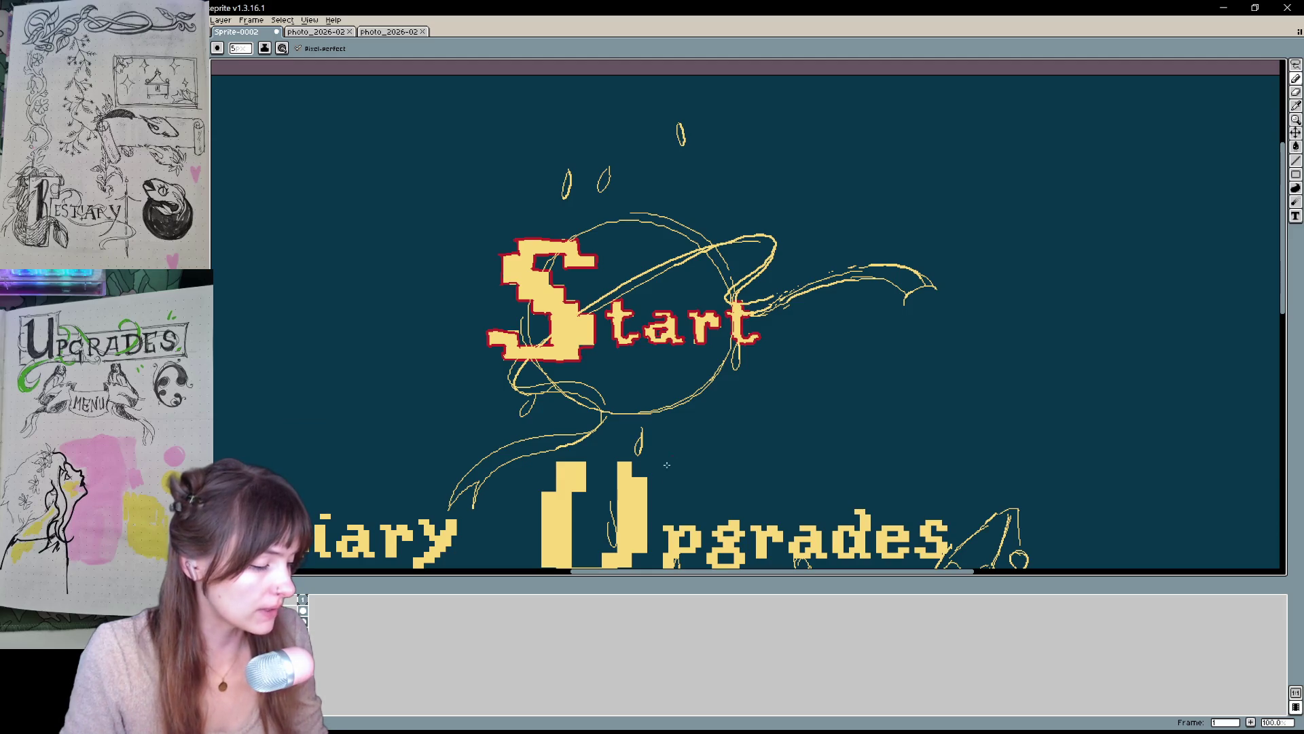
pyautogui.moveTo(667, 466); pyautogui.dragTo(640, 480)
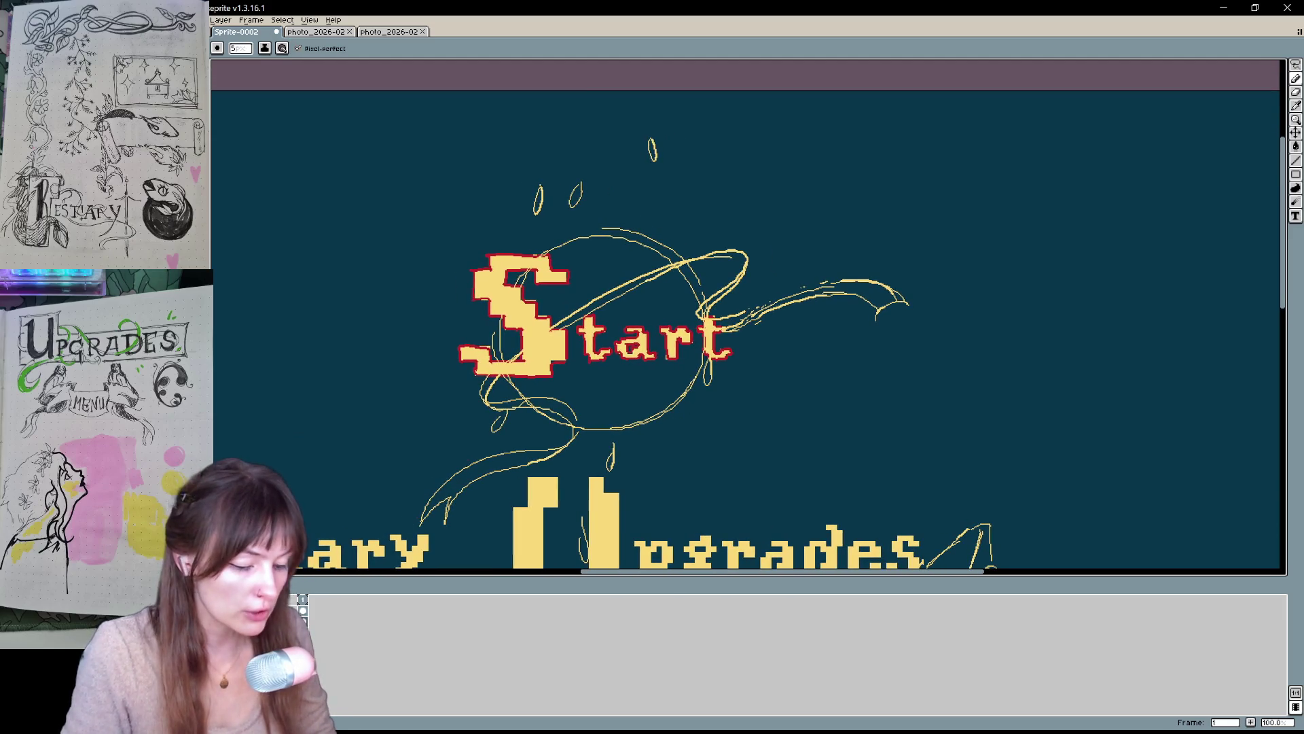
# - Hide the sketch and yellow lettering layers and zoom to 200% on Start
pyautogui.hotkey('ctrl', 'z')
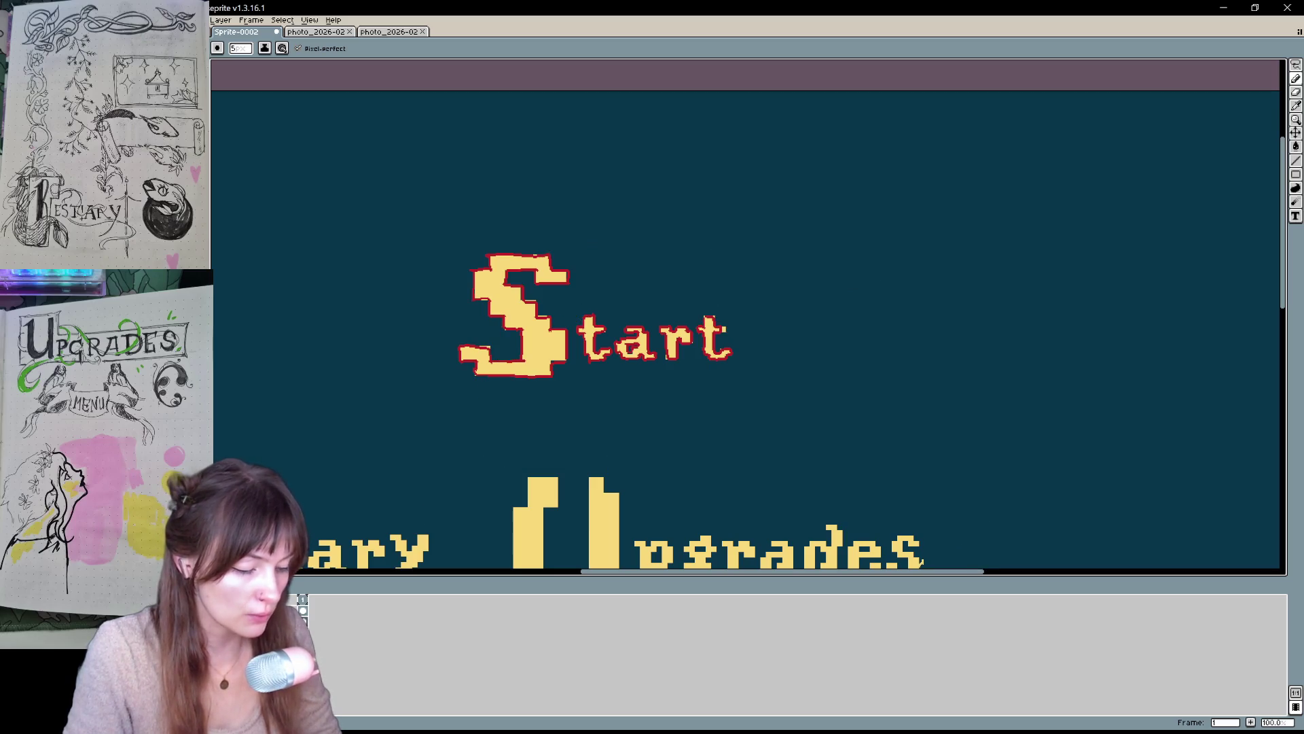
pyautogui.hotkey('ctrl', 'z')
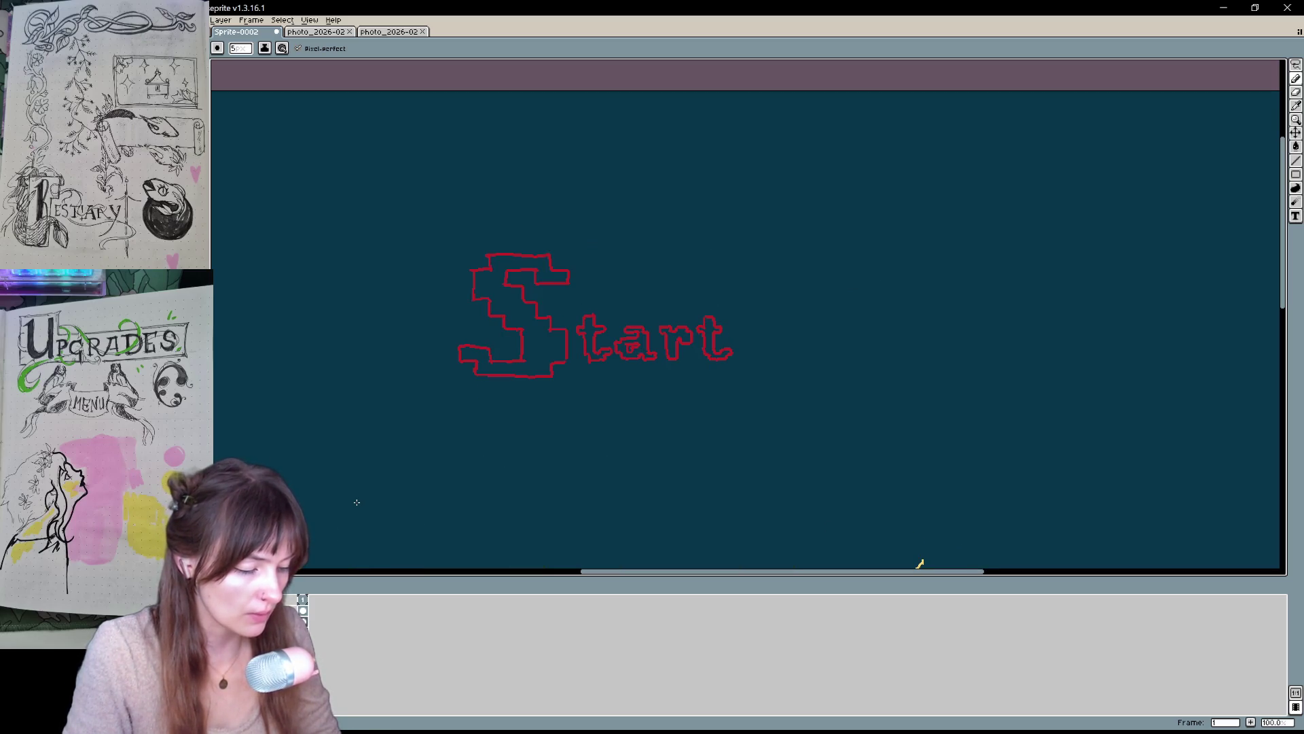
pyautogui.scroll(1, 358, 504)
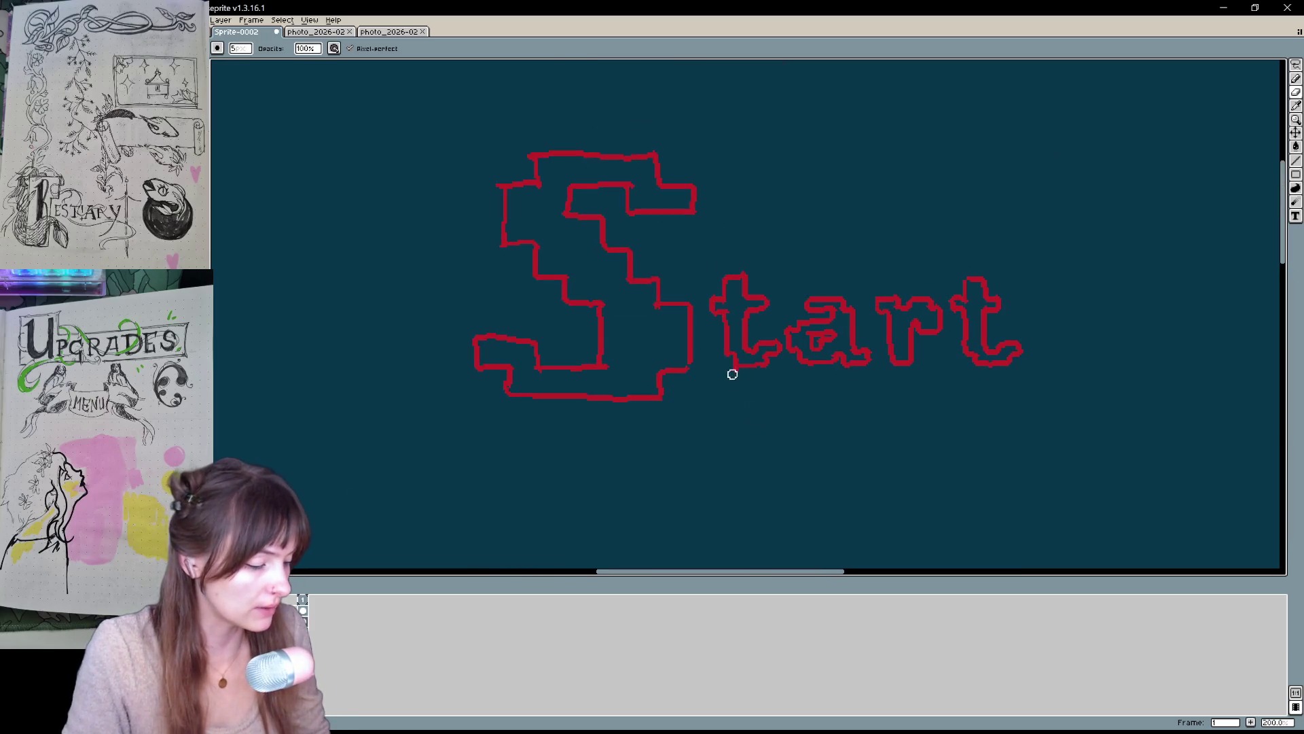
pyautogui.moveTo(757, 370); pyautogui.dragTo(737, 443)
# - Close the red outline of the a's counter and erase stray pixels from the S outline
pyautogui.moveTo(709, 399); pyautogui.dragTo(720, 393)
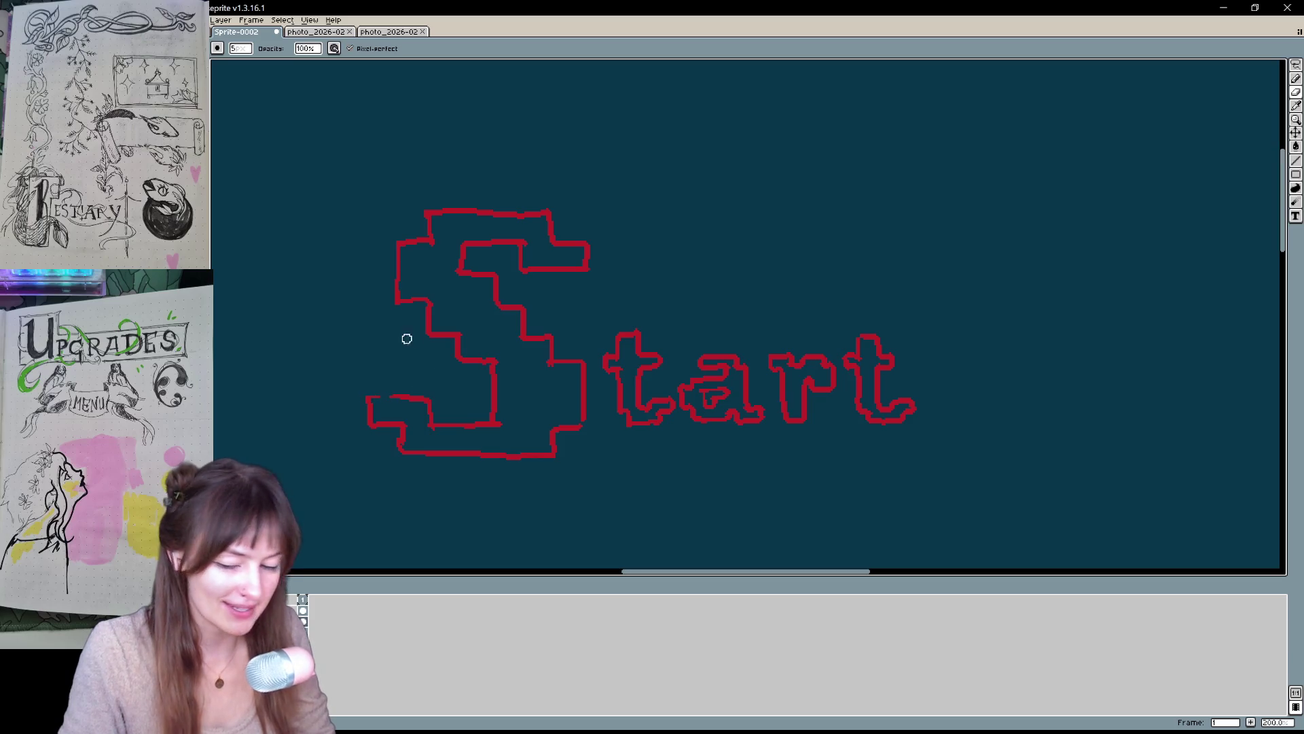
pyautogui.press('e')
pyautogui.moveTo(390, 396); pyautogui.dragTo(368, 399)
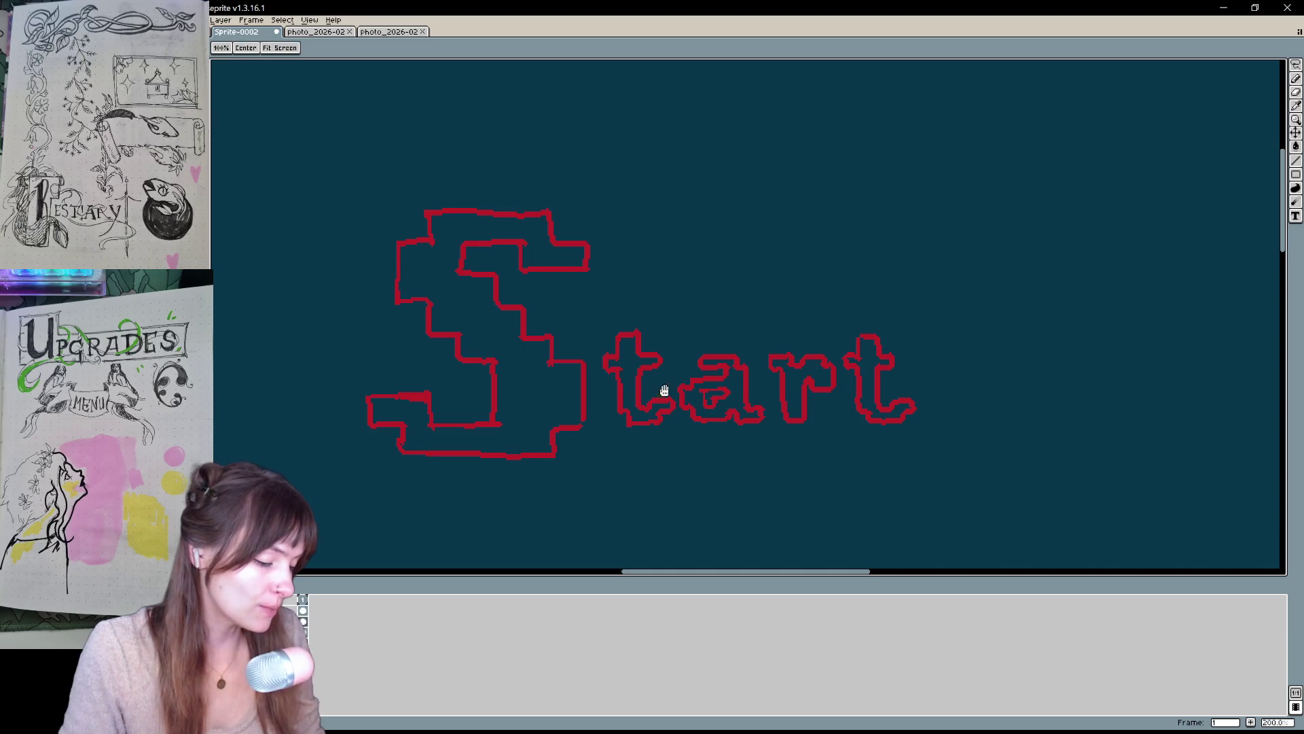
pyautogui.hscroll(2, 583, 426)
pyautogui.scroll(1, 583, 426)
pyautogui.press('b')
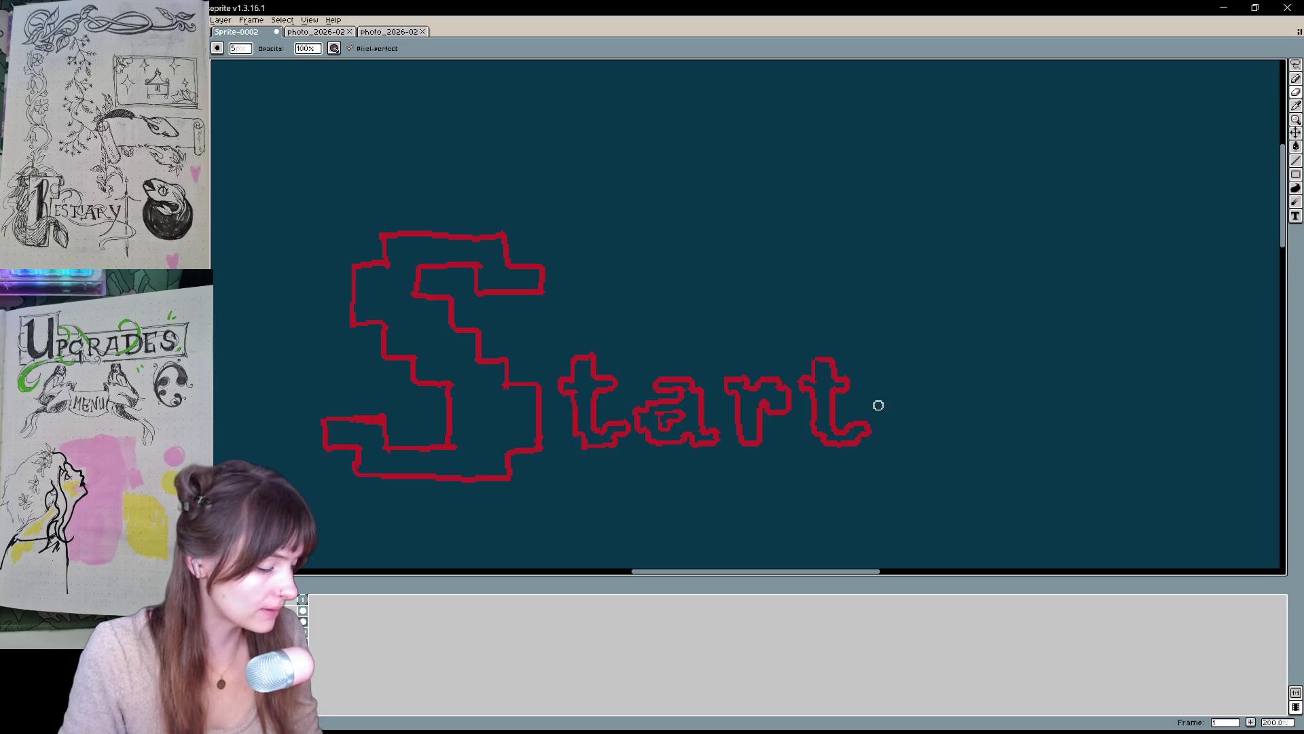
pyautogui.hscroll(-1, 881, 407)
pyautogui.press('g')
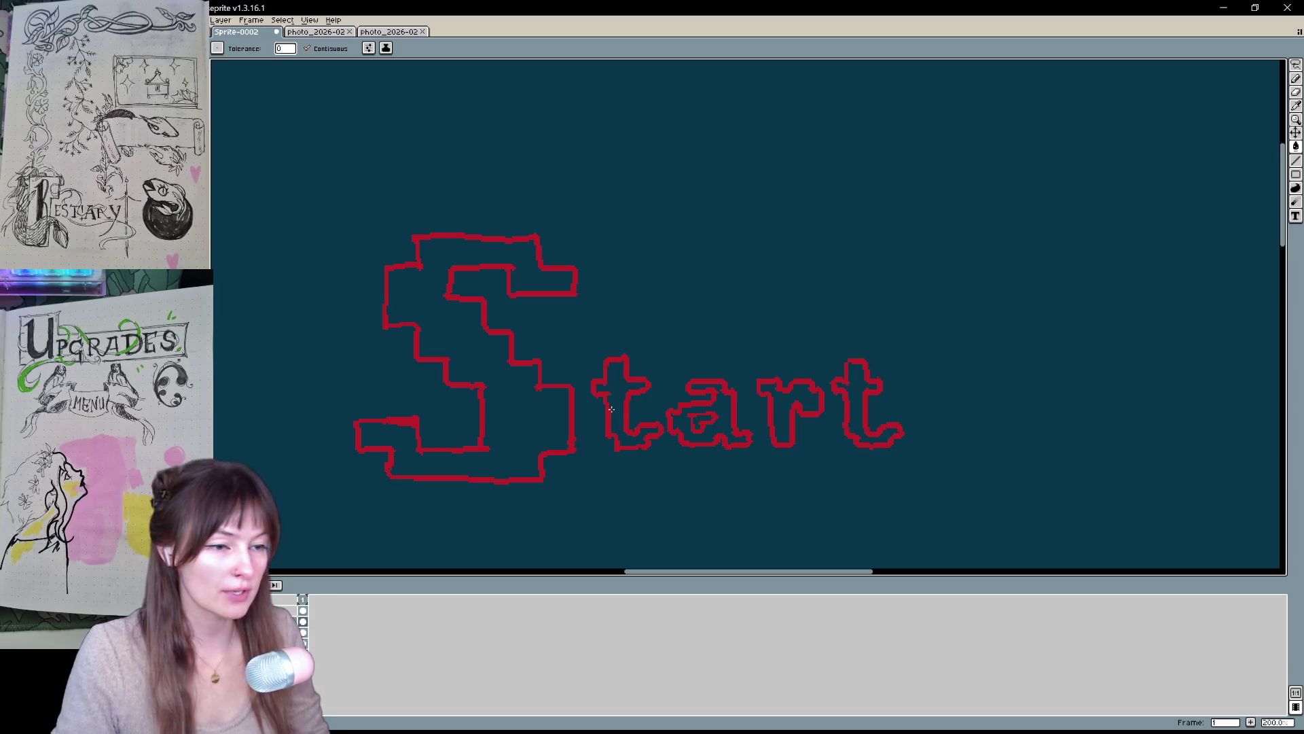
# - Fill the S, t, a, r and final t of Start solid red
pyautogui.click(521, 405)
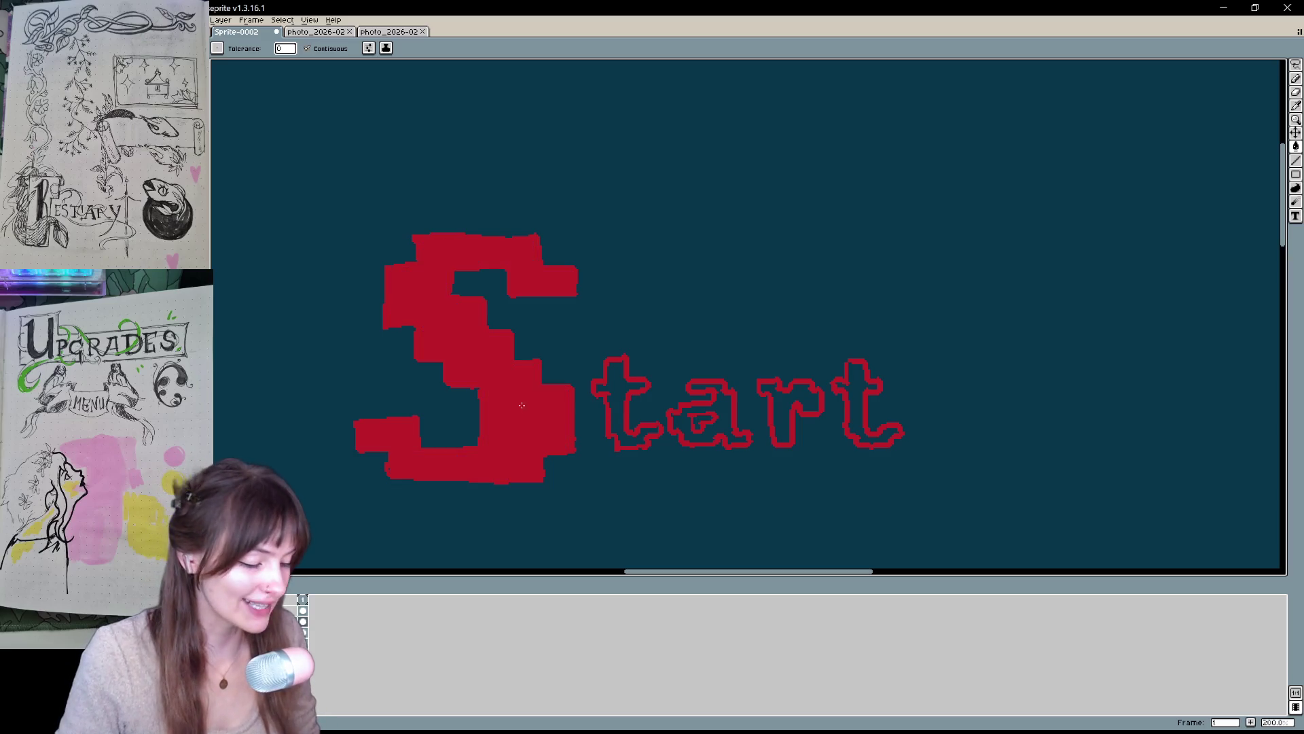
pyautogui.click(615, 395)
pyautogui.click(737, 415)
pyautogui.click(788, 407)
pyautogui.click(859, 407)
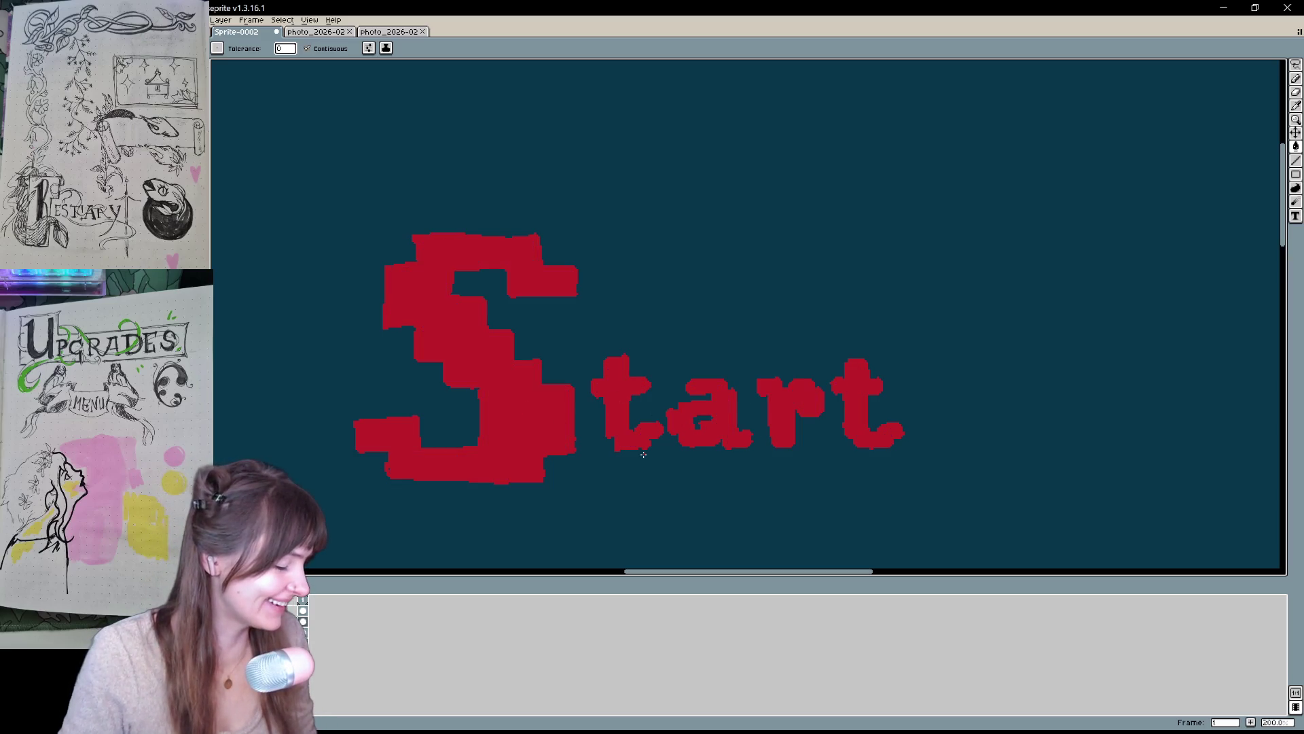
# - Smooth the ragged bottom edge of the S using the teal background colour
pyautogui.press('b')
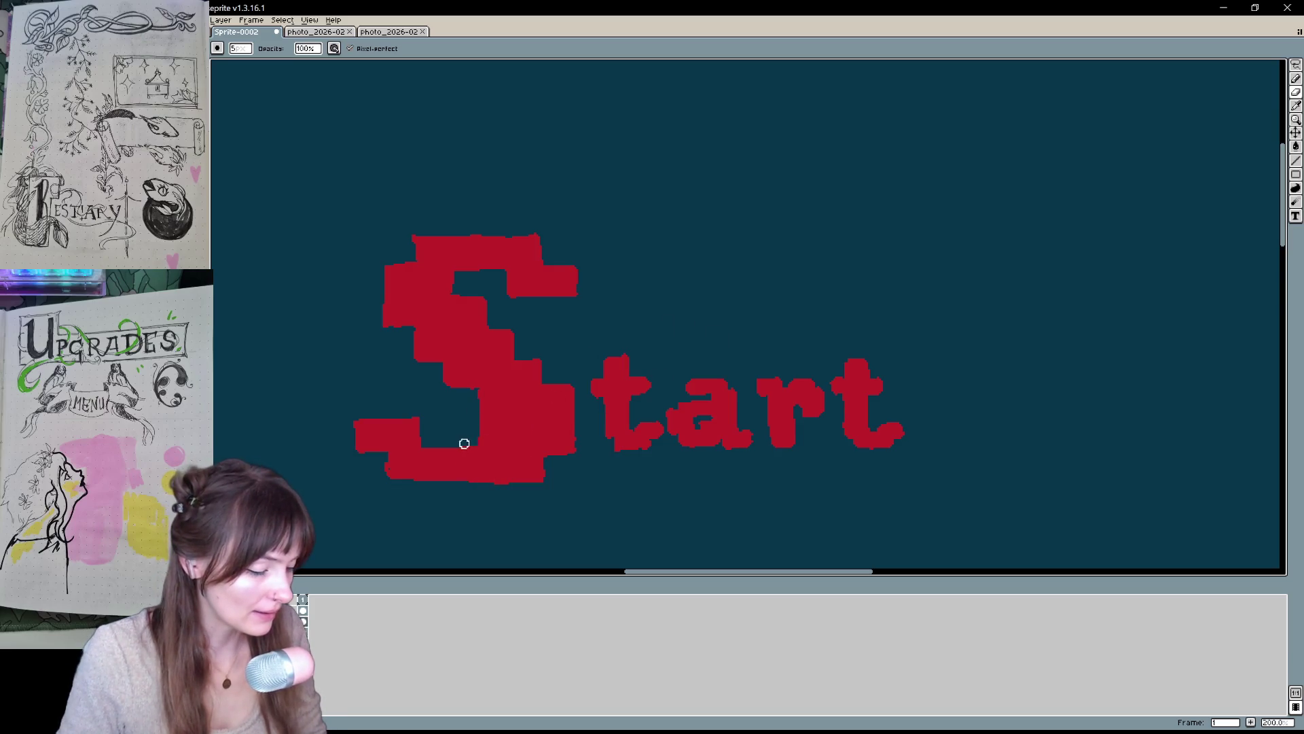
pyautogui.moveTo(457, 481)
pyautogui.mouseDown()
pyautogui.moveTo(553, 475)
pyautogui.moveTo(387, 479)
pyautogui.mouseUp()
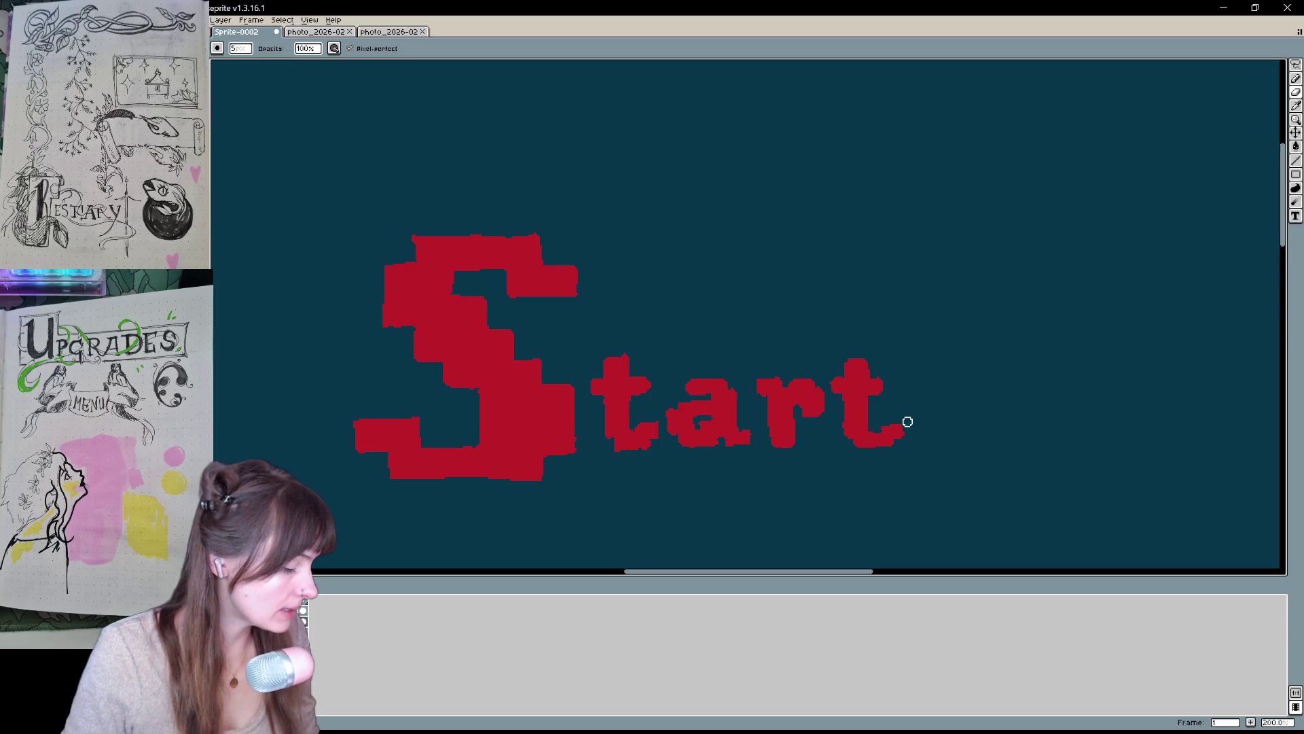
pyautogui.moveTo(911, 447); pyautogui.dragTo(970, 459)
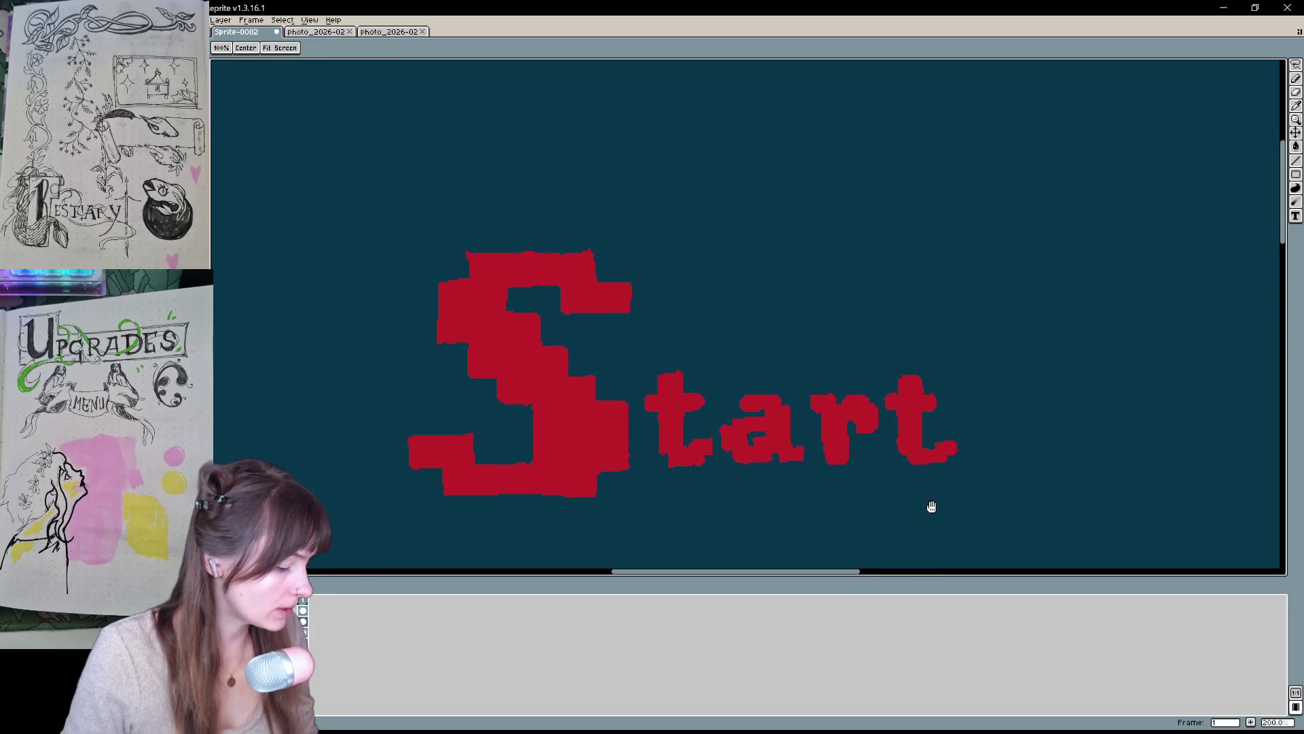
pyautogui.press('b')
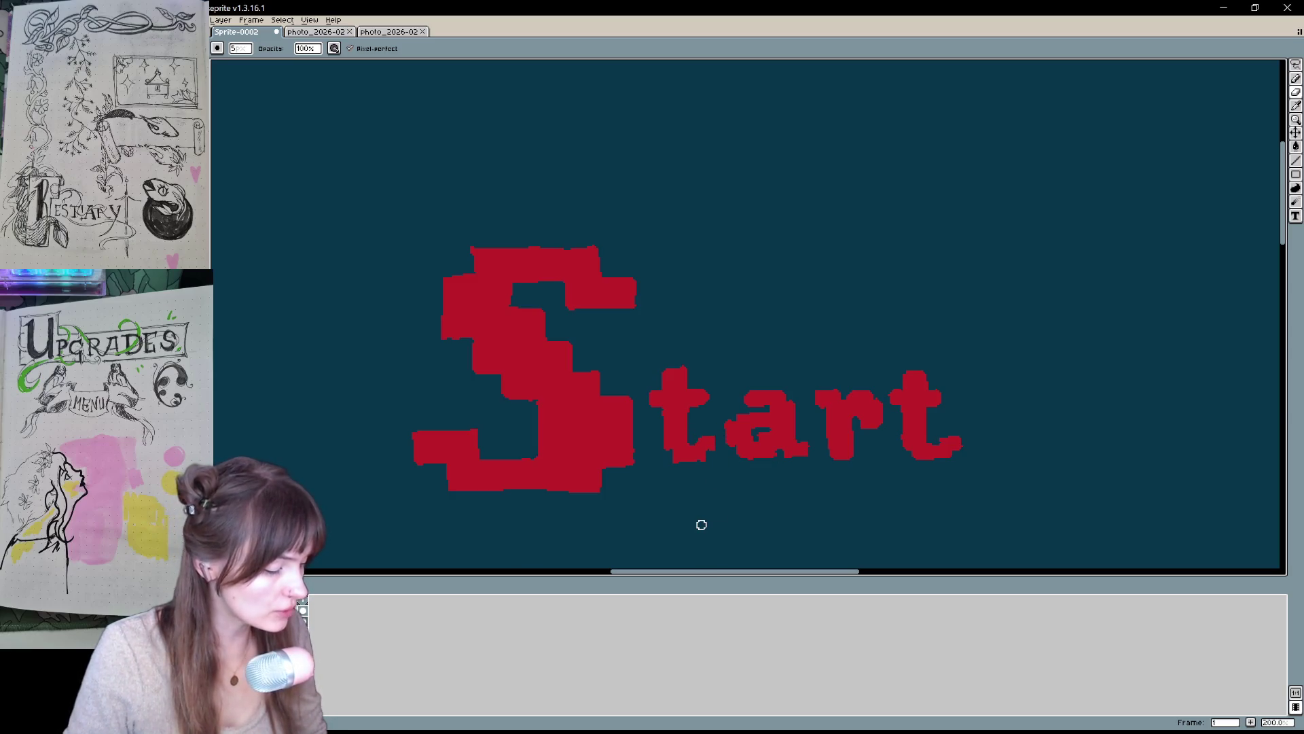
pyautogui.press('ctrl')
pyautogui.scroll(-2, 703, 526)
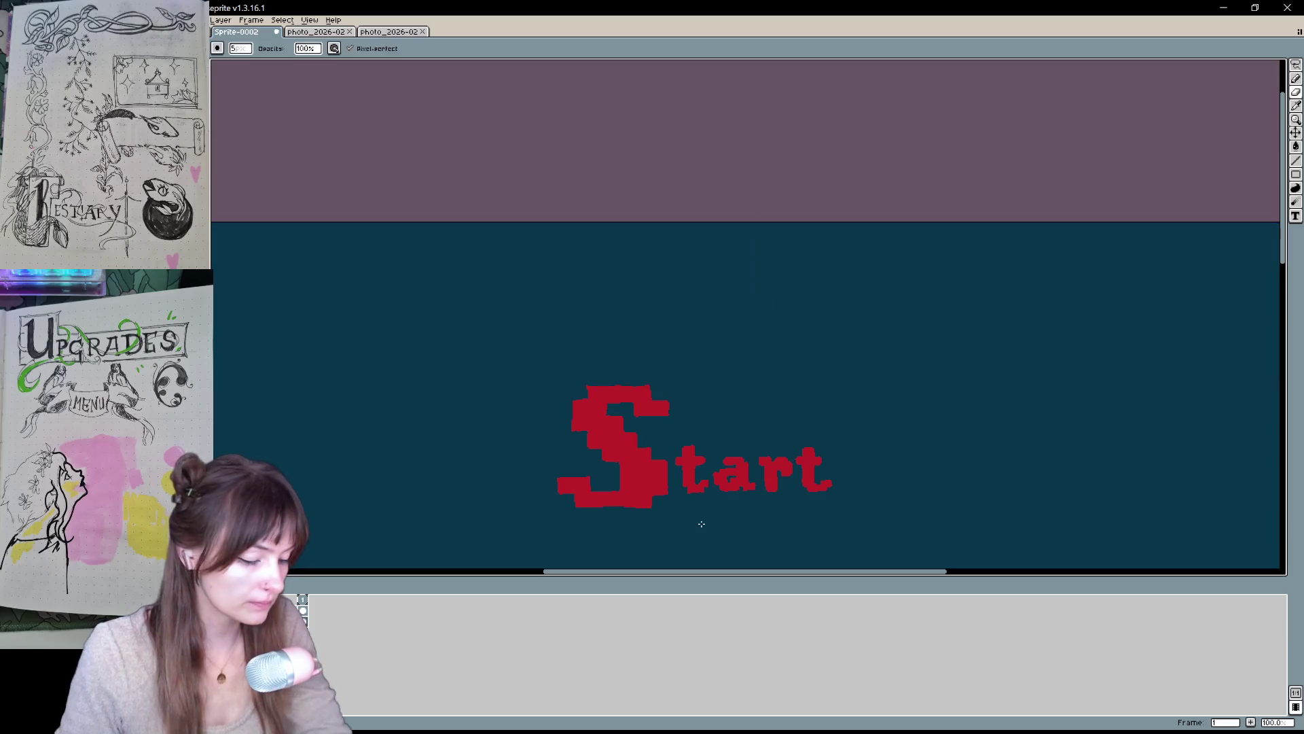
# - Show the sketch layer again and fill each Start letter pale yellow
pyautogui.moveTo(686, 467); pyautogui.dragTo(619, 389)
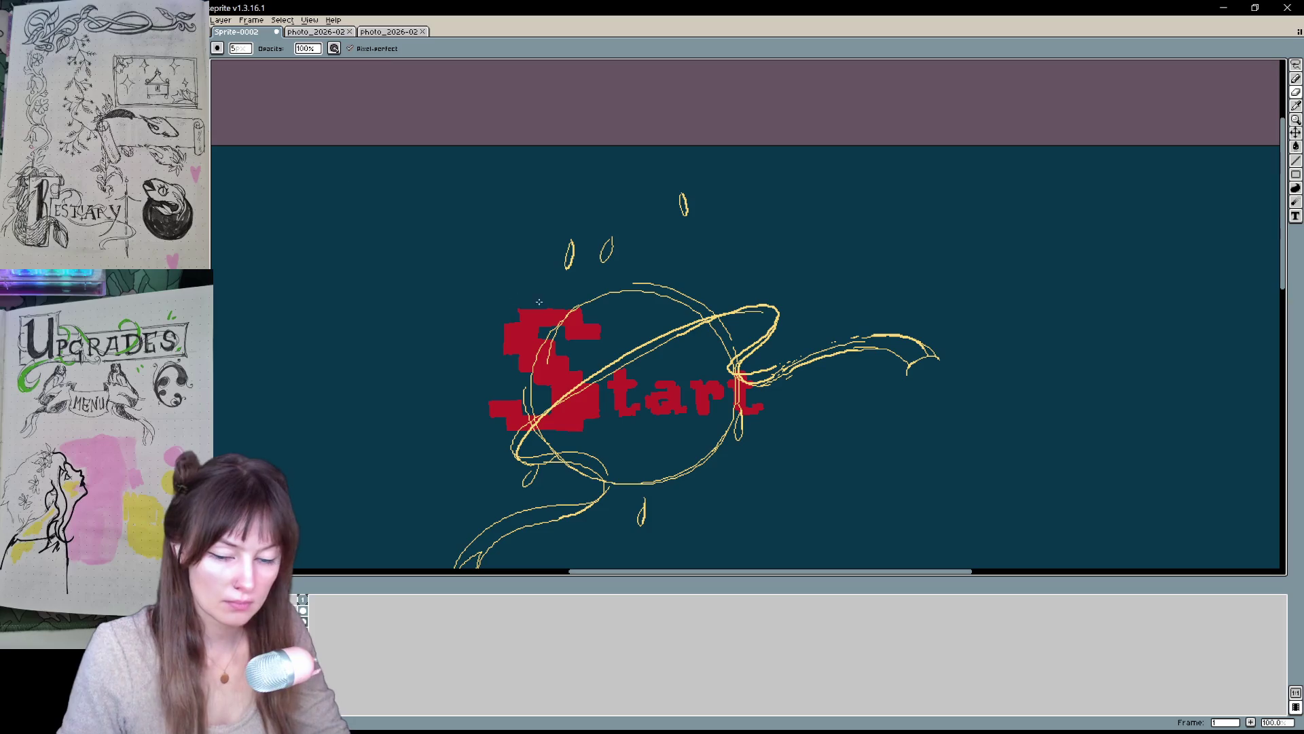
pyautogui.press('g')
pyautogui.click(543, 326)
pyautogui.click(625, 397)
pyautogui.click(666, 402)
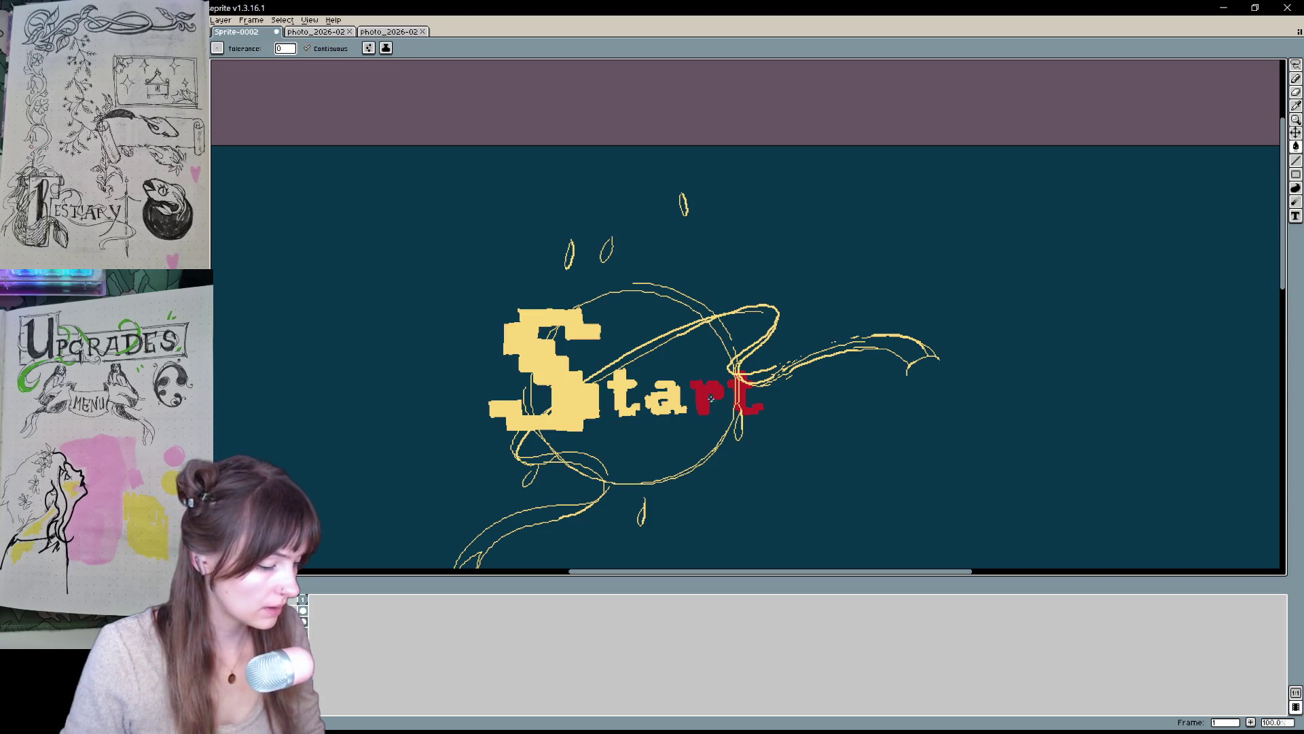
pyautogui.click(711, 398)
pyautogui.click(743, 398)
# - Pan down to check the Bestiary and Upgrades sketches below the Start art
pyautogui.moveTo(718, 457)
pyautogui.mouseDown()
pyautogui.moveTo(823, 236)
pyautogui.moveTo(739, 425)
pyautogui.mouseUp()
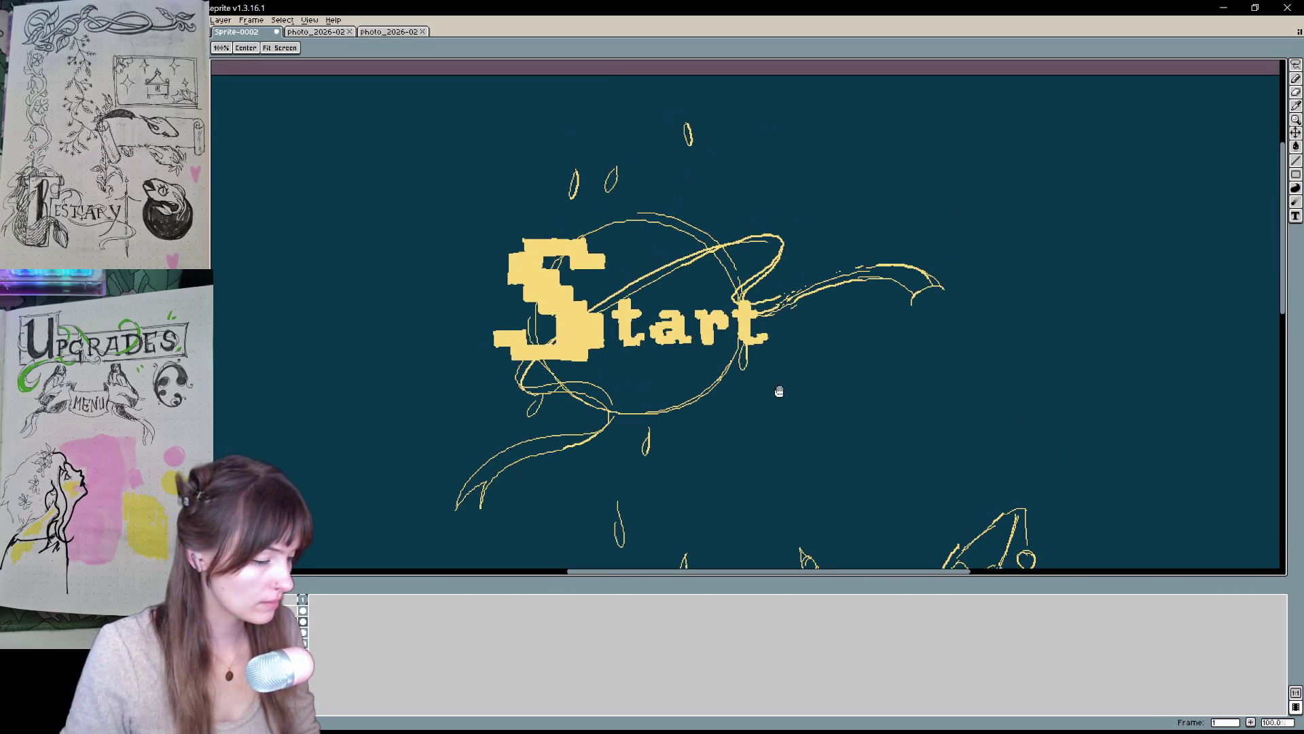
pyautogui.press('g')
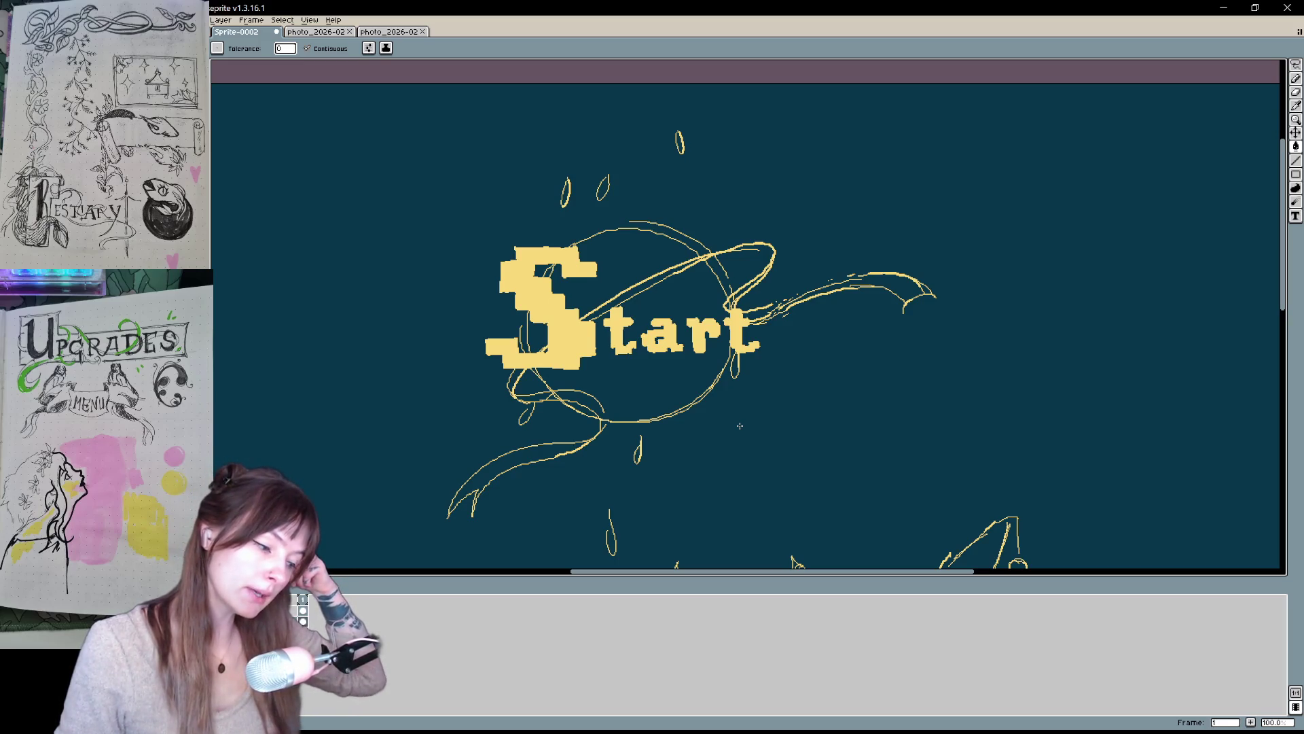
pyautogui.press('h')
pyautogui.moveTo(739, 426)
pyautogui.mouseDown()
pyautogui.moveTo(1011, 129)
pyautogui.moveTo(716, 389)
pyautogui.moveTo(736, 324)
pyautogui.mouseUp()
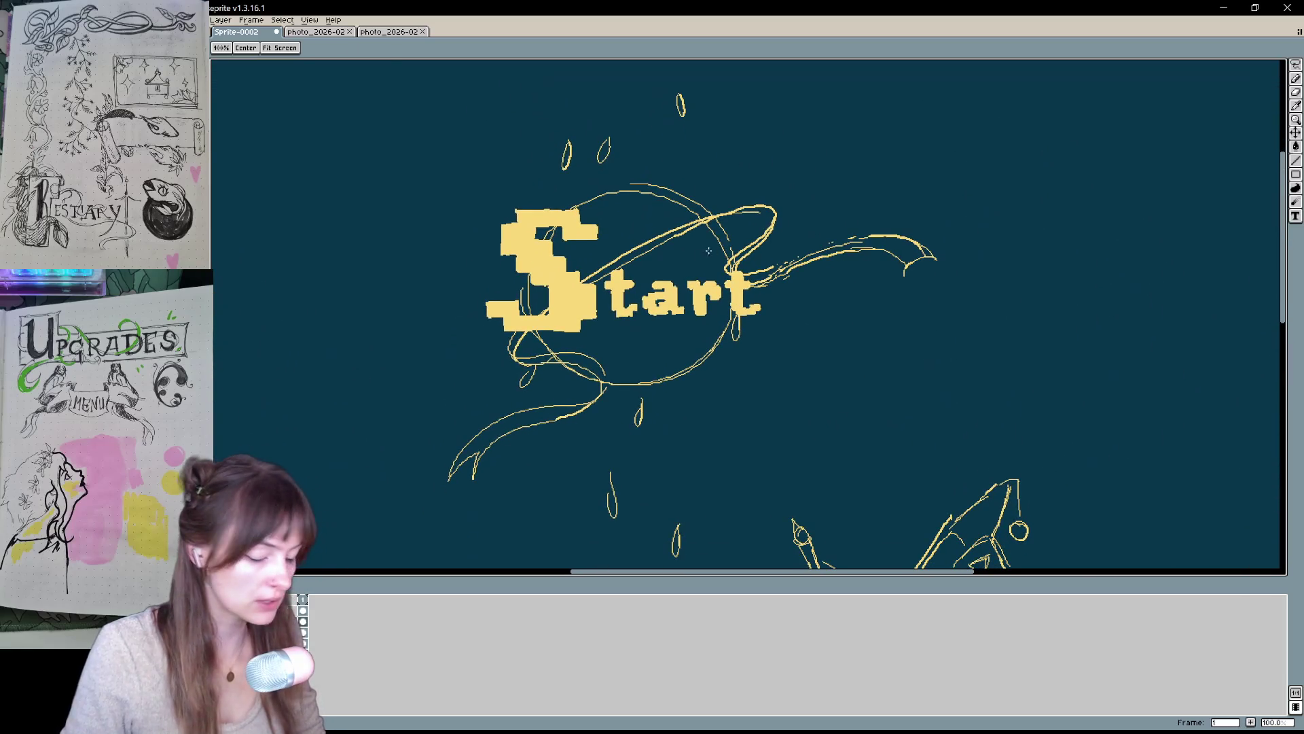
pyautogui.press('b')
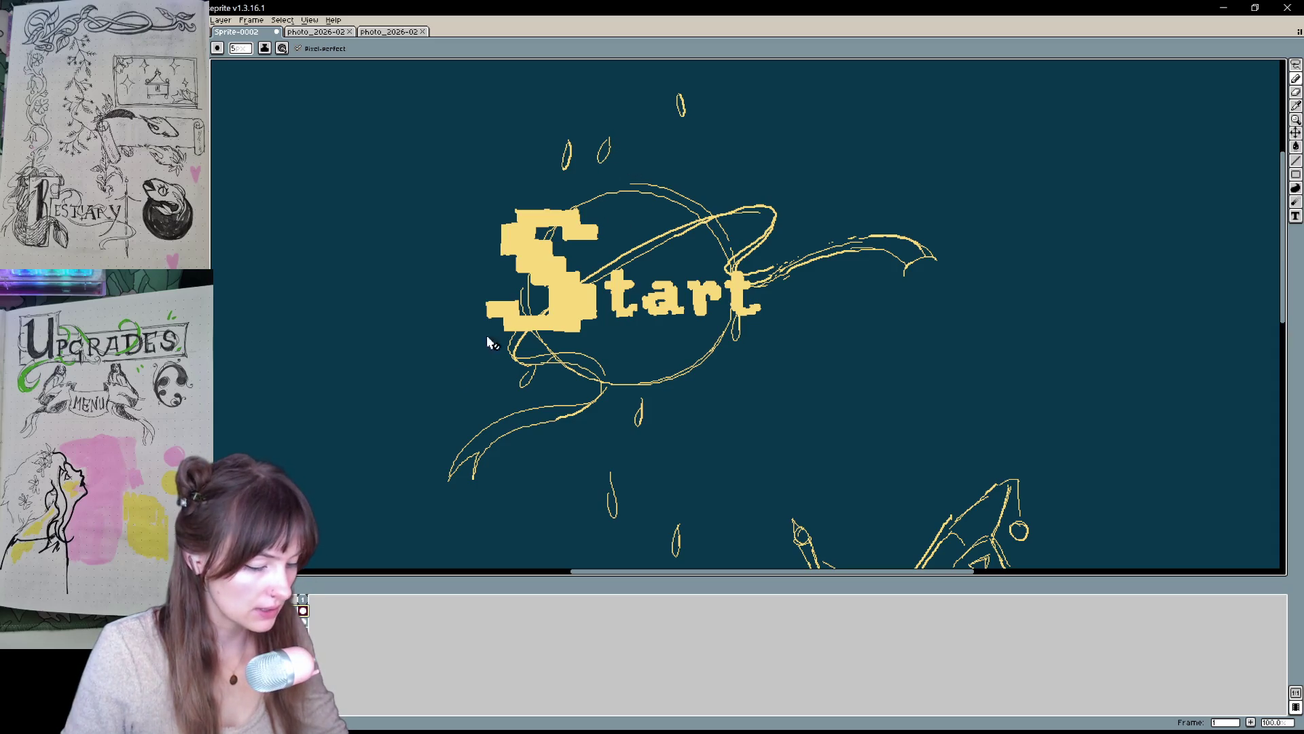
pyautogui.scroll(2, 679, 299)
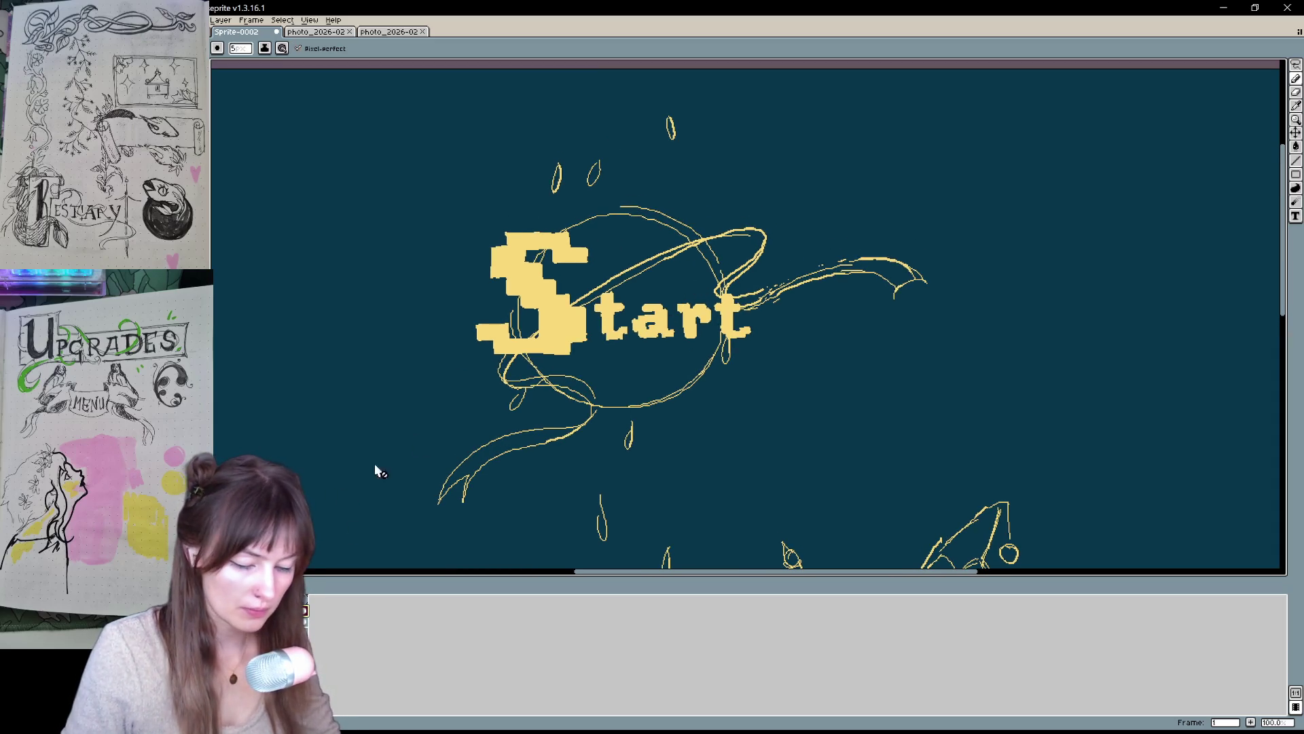
pyautogui.moveTo(638, 406)
pyautogui.mouseDown()
pyautogui.moveTo(1015, 339)
pyautogui.moveTo(673, 279)
pyautogui.mouseUp()
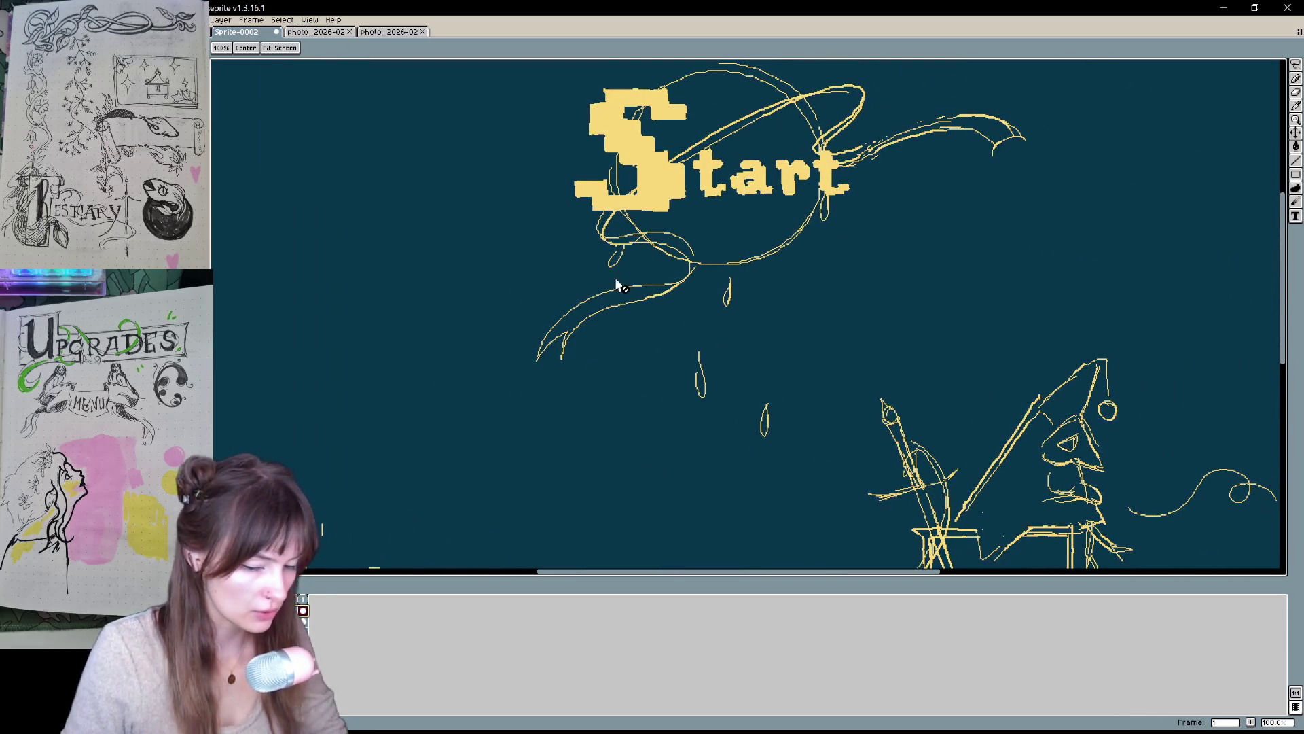
# - Return to the Start art and draw a yellow line along the planet ring
pyautogui.press('v')
pyautogui.scroll(-1, 619, 284)
pyautogui.press('b')
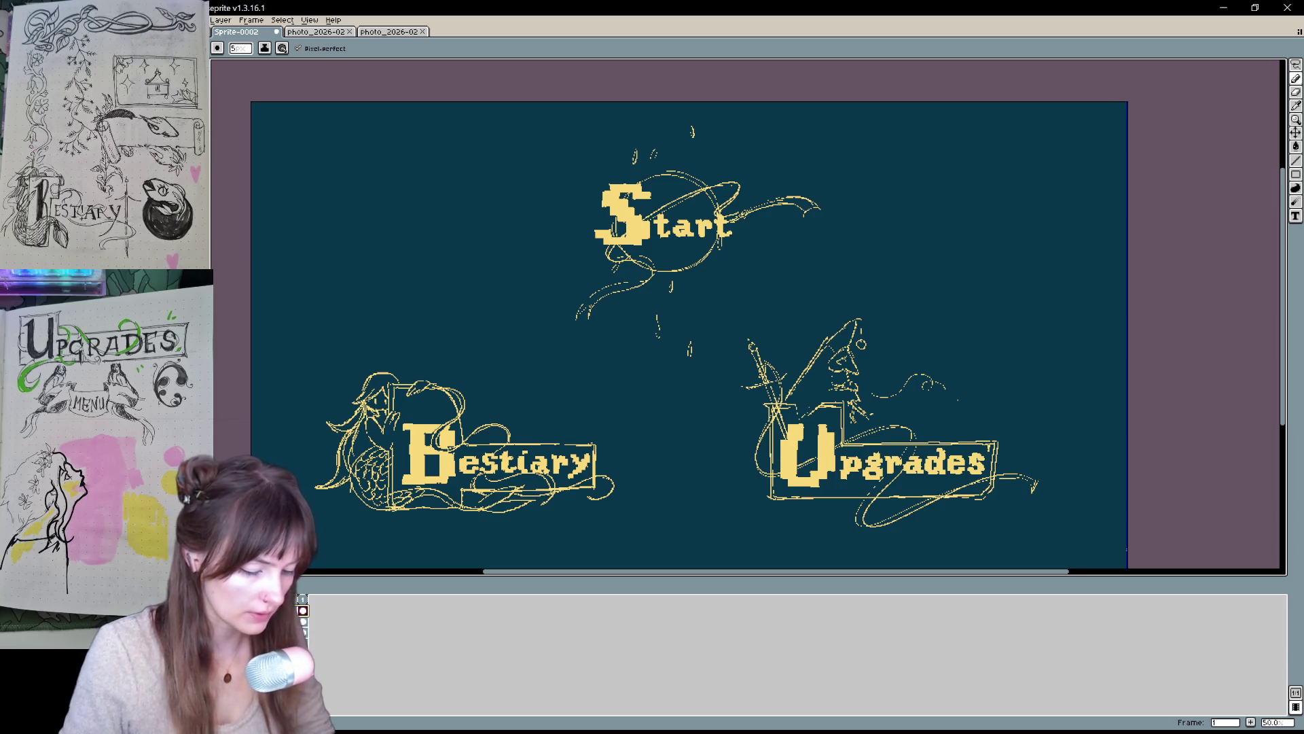
pyautogui.scroll(1, 298, 474)
pyautogui.scroll(2, 299, 473)
pyautogui.scroll(-1, 299, 474)
pyautogui.press('v')
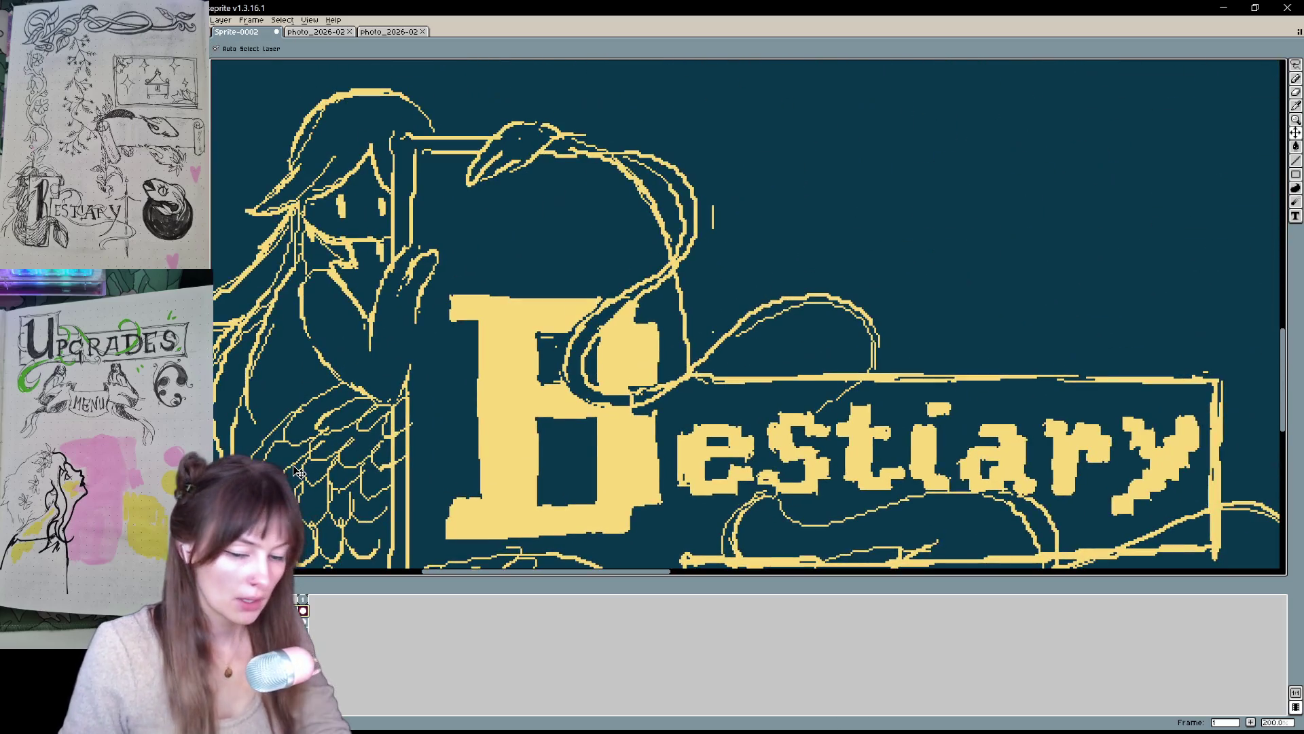
pyautogui.scroll(-2, 299, 474)
pyautogui.press('h')
pyautogui.moveTo(914, 236)
pyautogui.mouseDown()
pyautogui.moveTo(768, 467)
pyautogui.moveTo(827, 349)
pyautogui.moveTo(787, 434)
pyautogui.moveTo(757, 379)
pyautogui.mouseUp()
pyautogui.press('b')
pyautogui.moveTo(546, 362); pyautogui.dragTo(787, 218)
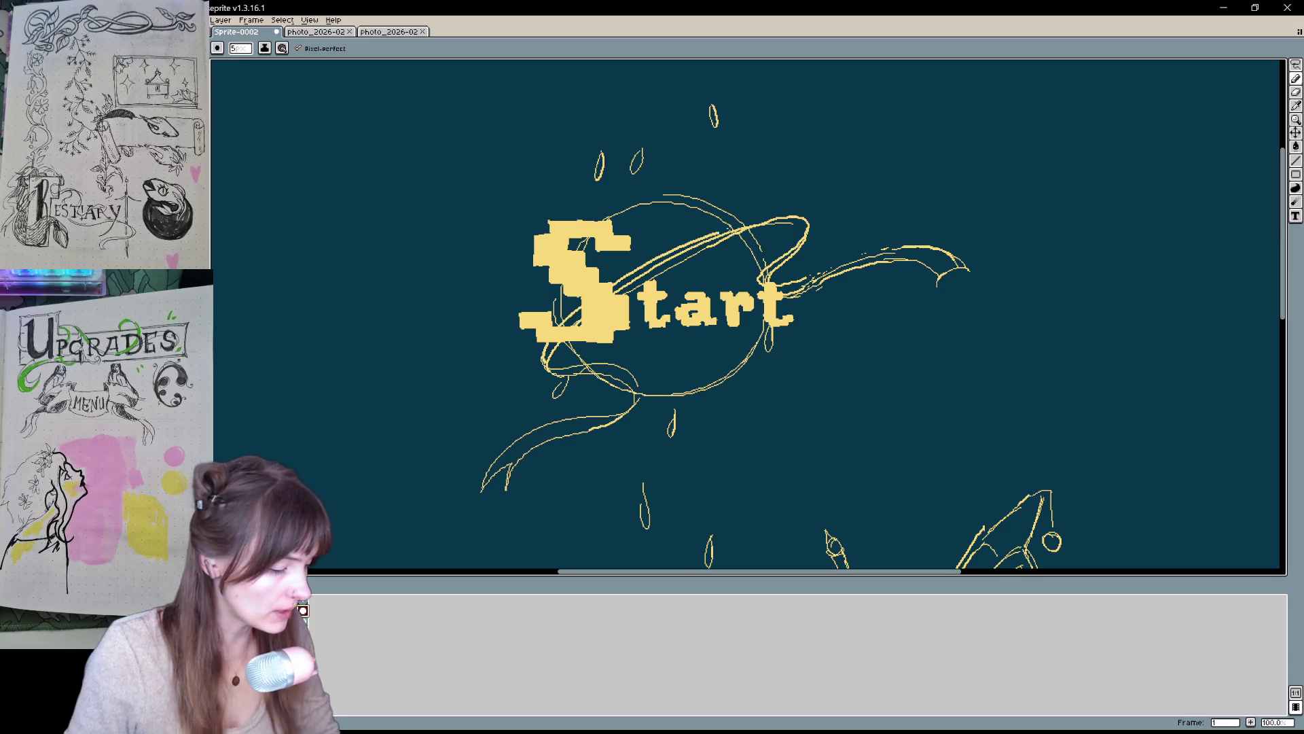
# - Redraw the inner planet ring and its tail with thicker yellow strokes, trimming the excess
pyautogui.moveTo(622, 286); pyautogui.dragTo(785, 221)
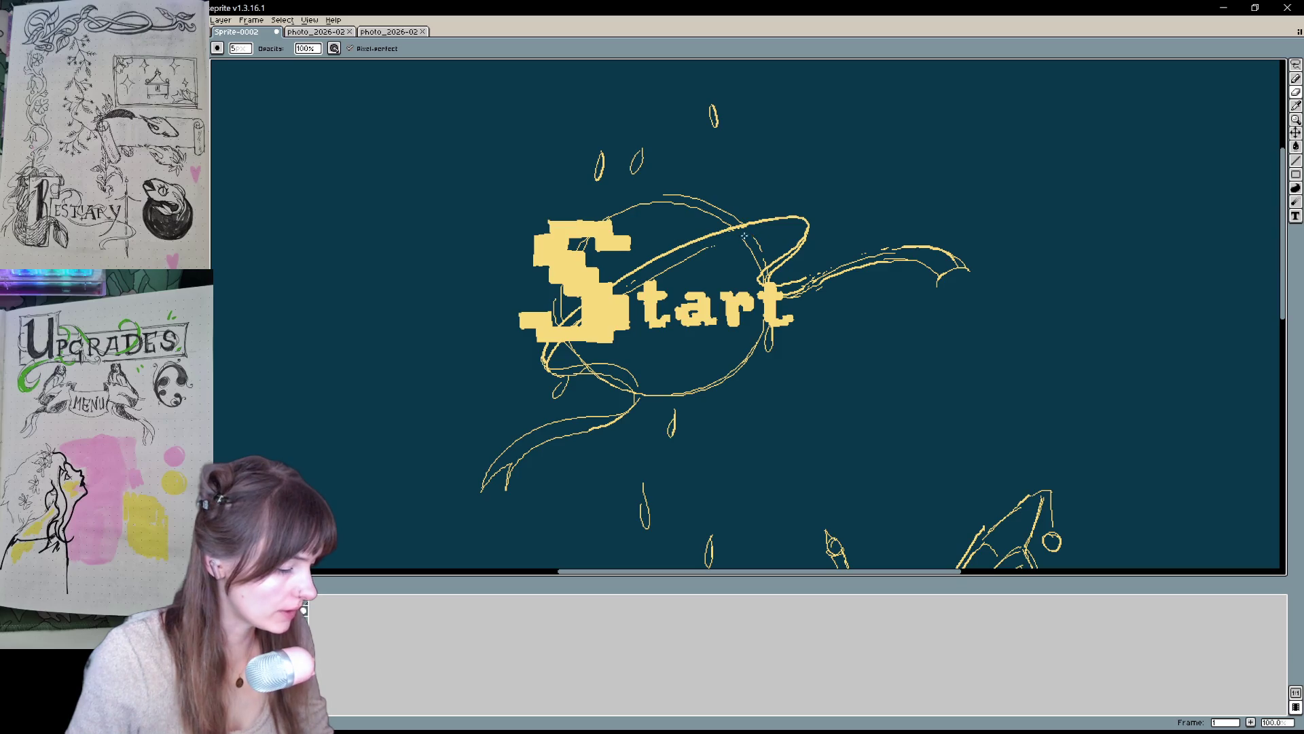
pyautogui.moveTo(626, 291); pyautogui.dragTo(765, 235)
pyautogui.moveTo(620, 293); pyautogui.dragTo(763, 238)
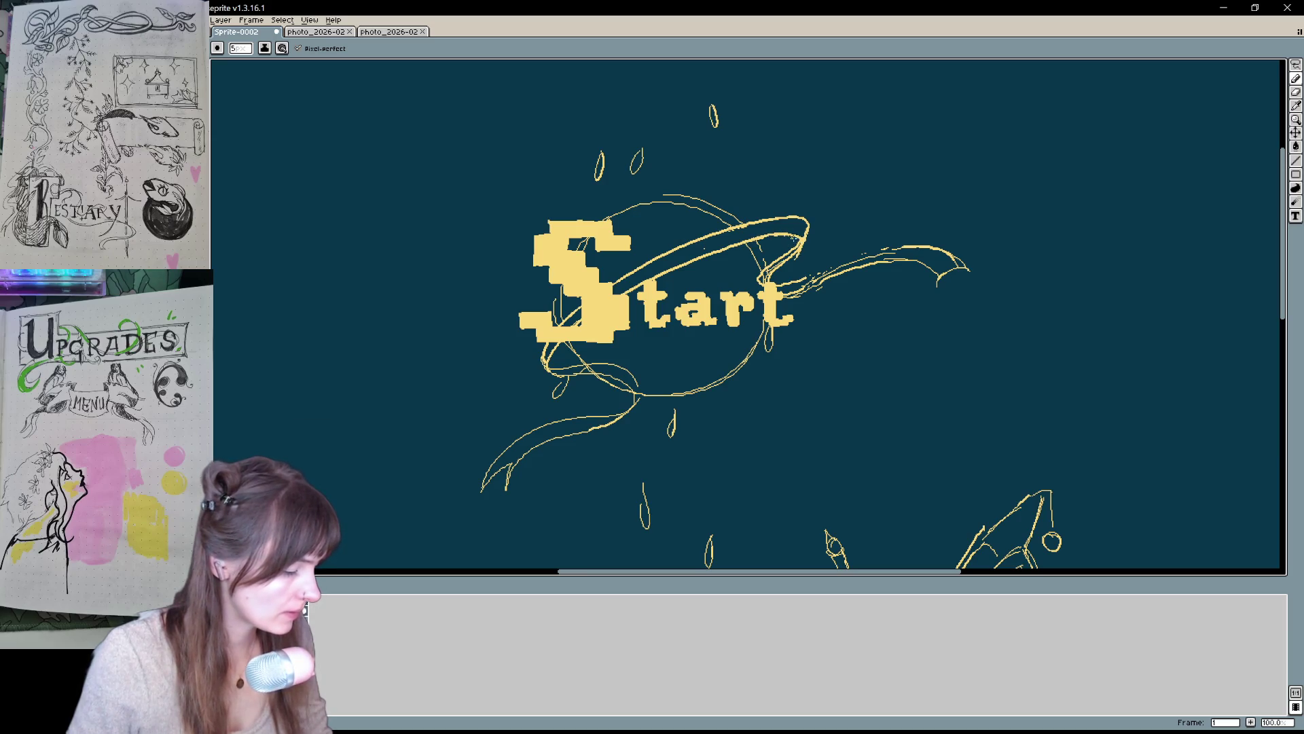
pyautogui.moveTo(771, 285); pyautogui.dragTo(911, 246)
pyautogui.moveTo(791, 286); pyautogui.dragTo(887, 255)
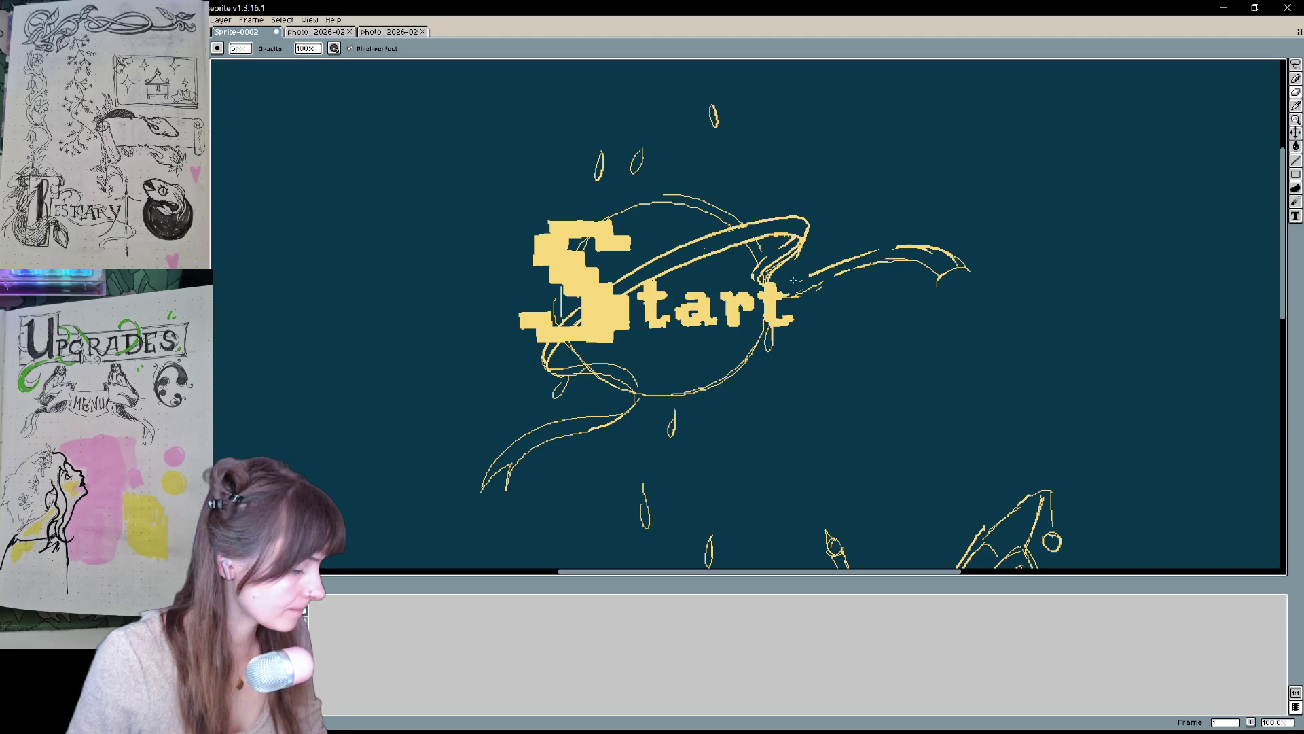
pyautogui.moveTo(775, 287); pyautogui.dragTo(920, 267)
pyautogui.moveTo(798, 284)
pyautogui.mouseDown()
pyautogui.moveTo(887, 261)
pyautogui.moveTo(940, 281)
pyautogui.moveTo(970, 269)
pyautogui.mouseUp()
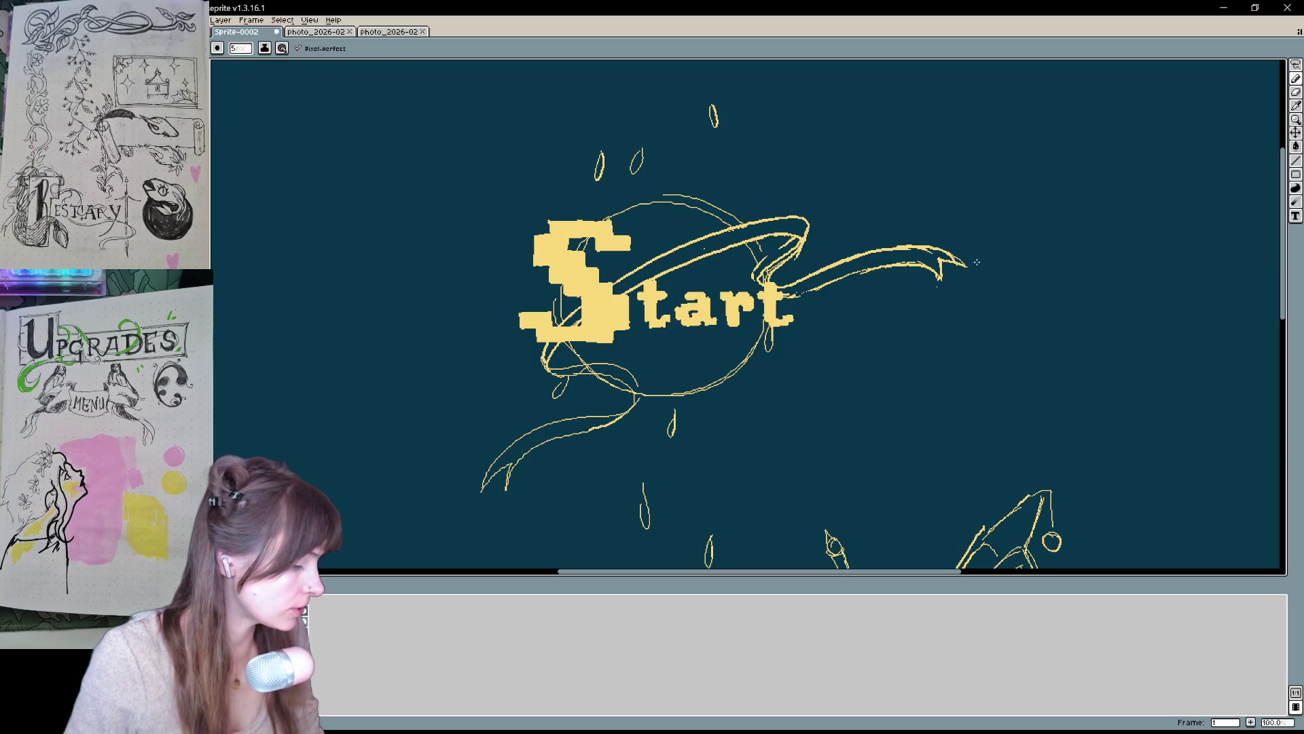
# - Thicken the yellow lower-left ribbon outline and its edge below the S
pyautogui.moveTo(484, 487)
pyautogui.mouseDown()
pyautogui.moveTo(564, 419)
pyautogui.moveTo(639, 389)
pyautogui.mouseUp()
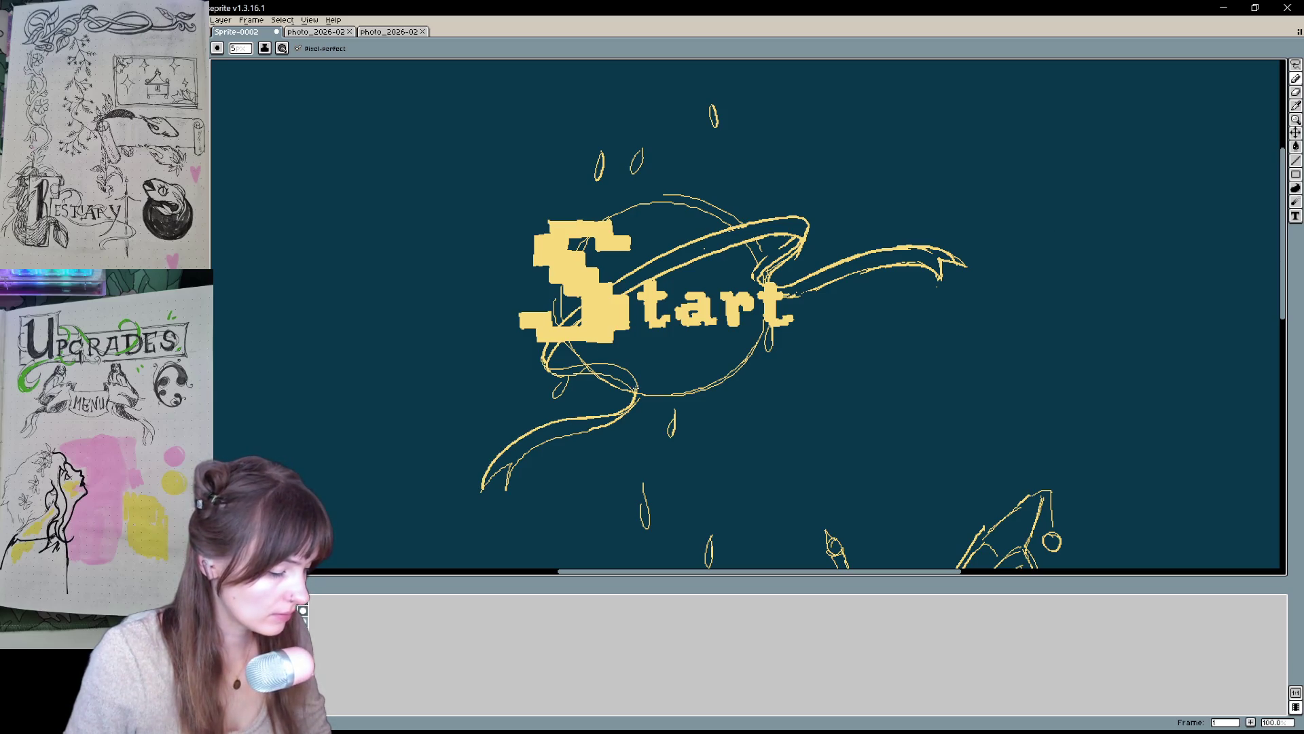
pyautogui.moveTo(508, 488)
pyautogui.mouseDown()
pyautogui.moveTo(541, 445)
pyautogui.moveTo(638, 387)
pyautogui.mouseUp()
pyautogui.moveTo(549, 371); pyautogui.dragTo(626, 387)
pyautogui.moveTo(548, 365); pyautogui.dragTo(637, 388)
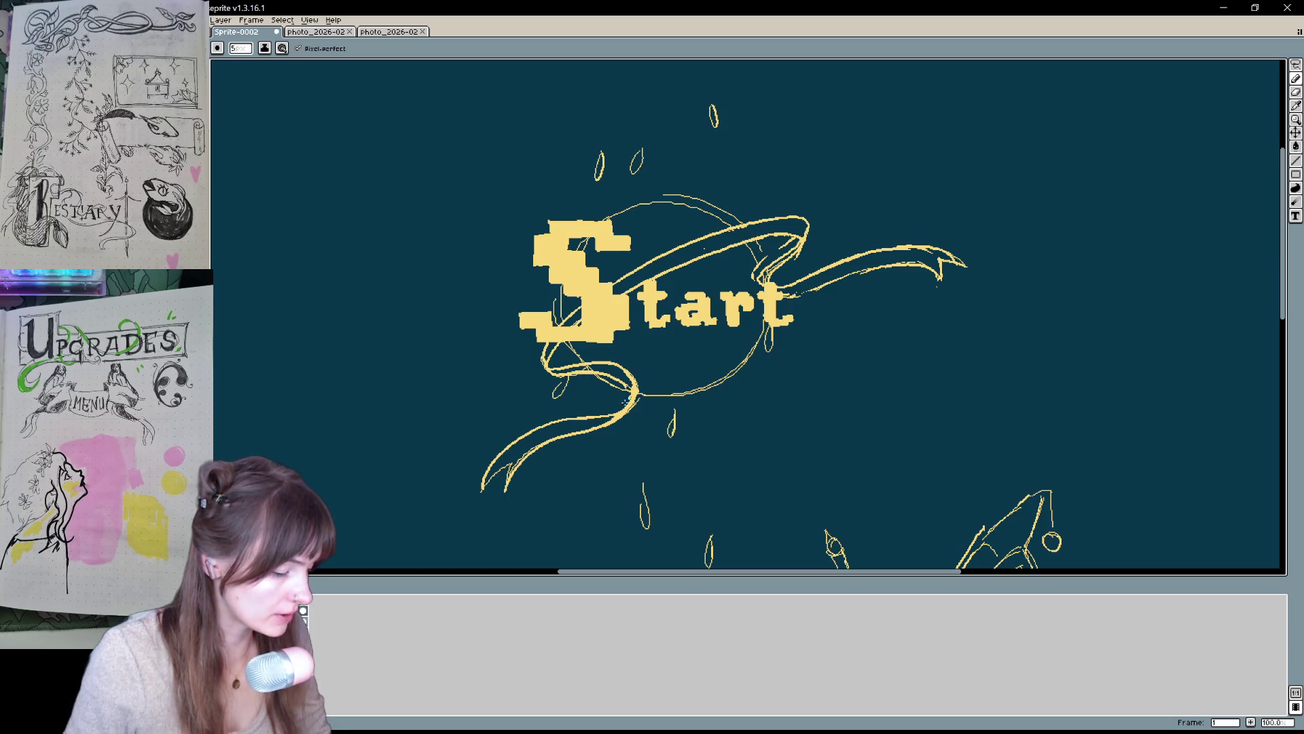
pyautogui.scroll(2, 710, 480)
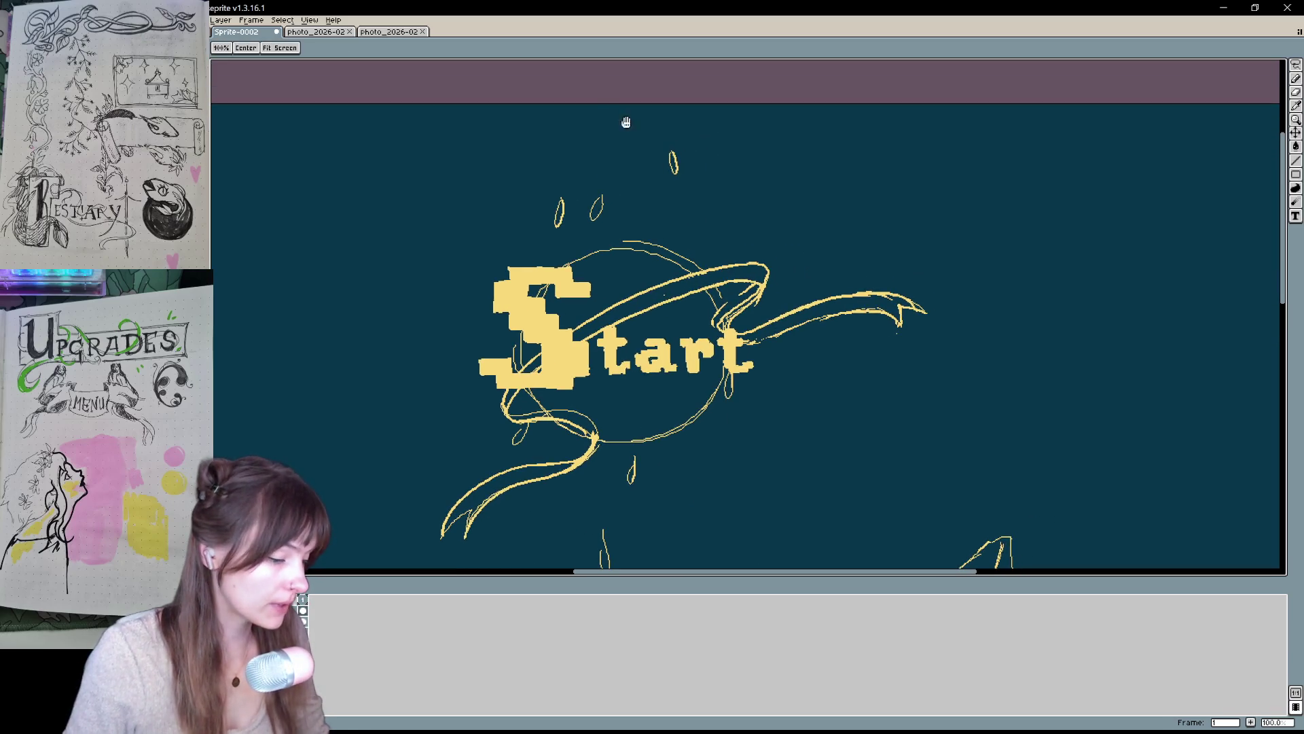
pyautogui.scroll(-3, 818, 449)
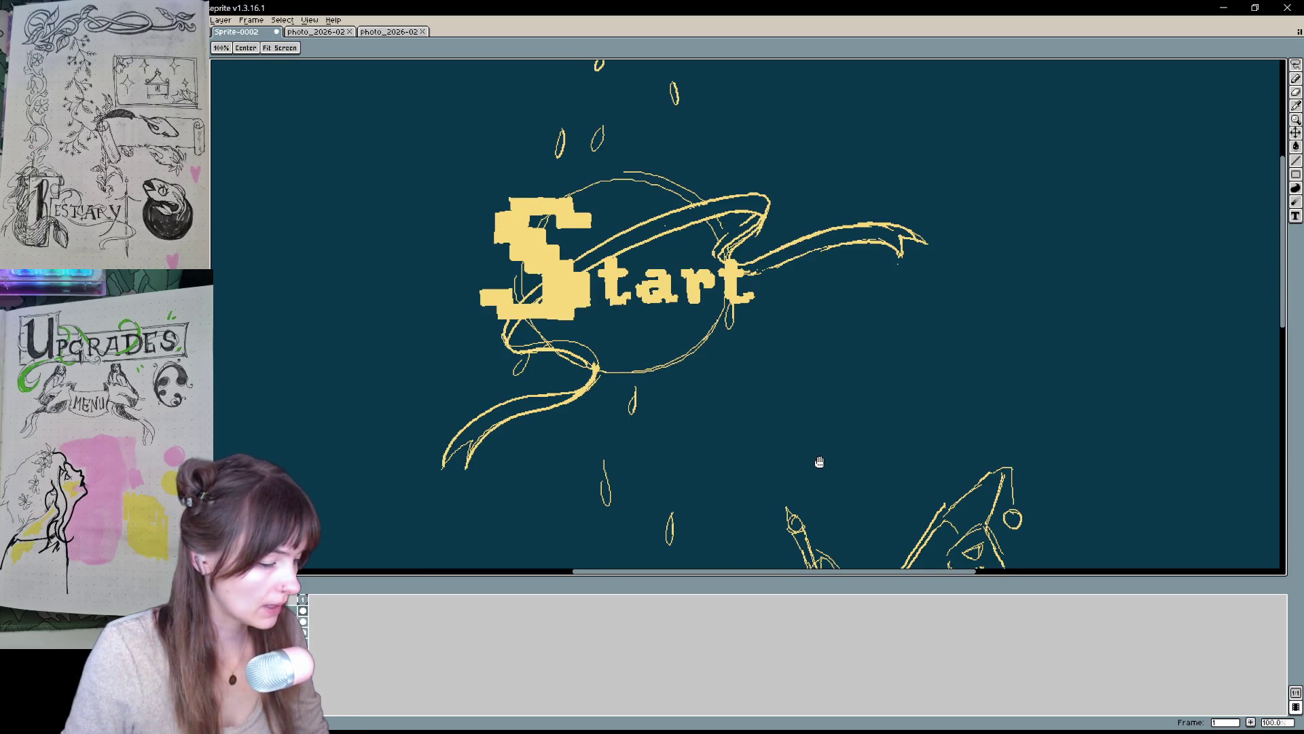
pyautogui.scroll(2, 819, 461)
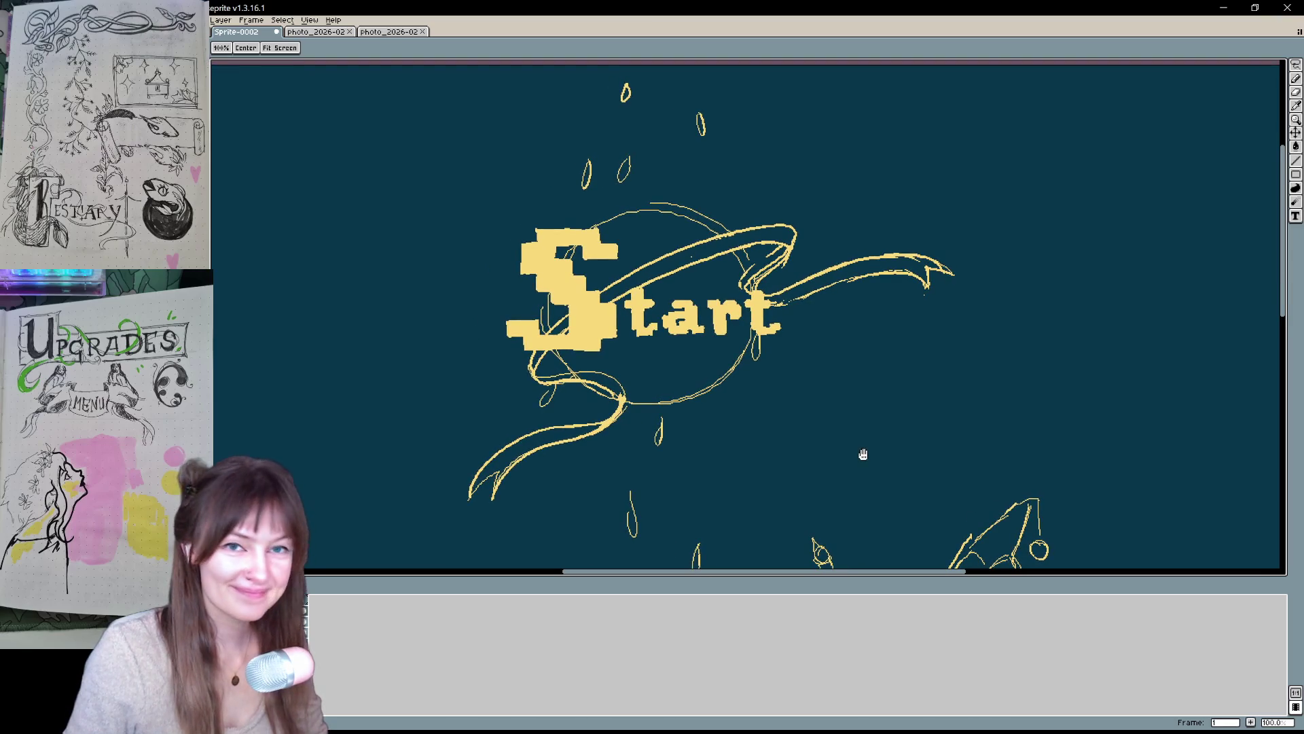
pyautogui.press('b')
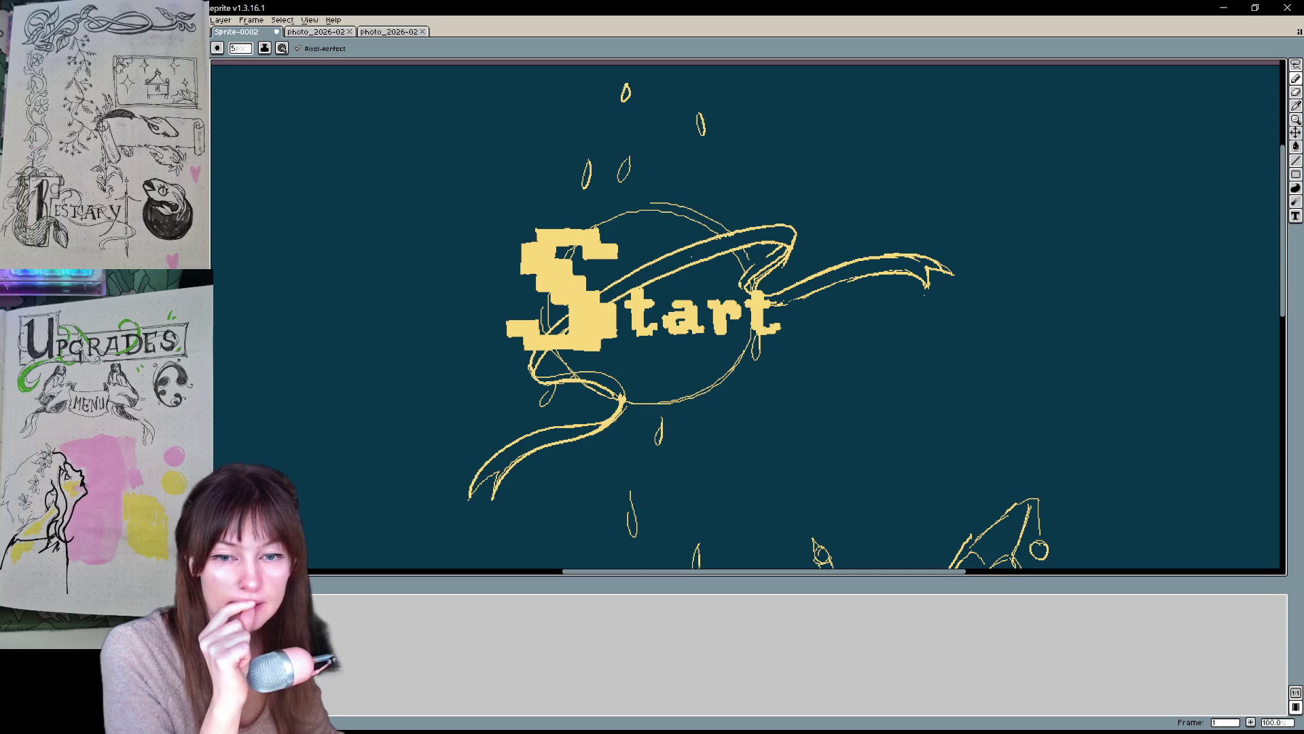
pyautogui.scroll(-3, 953, 283)
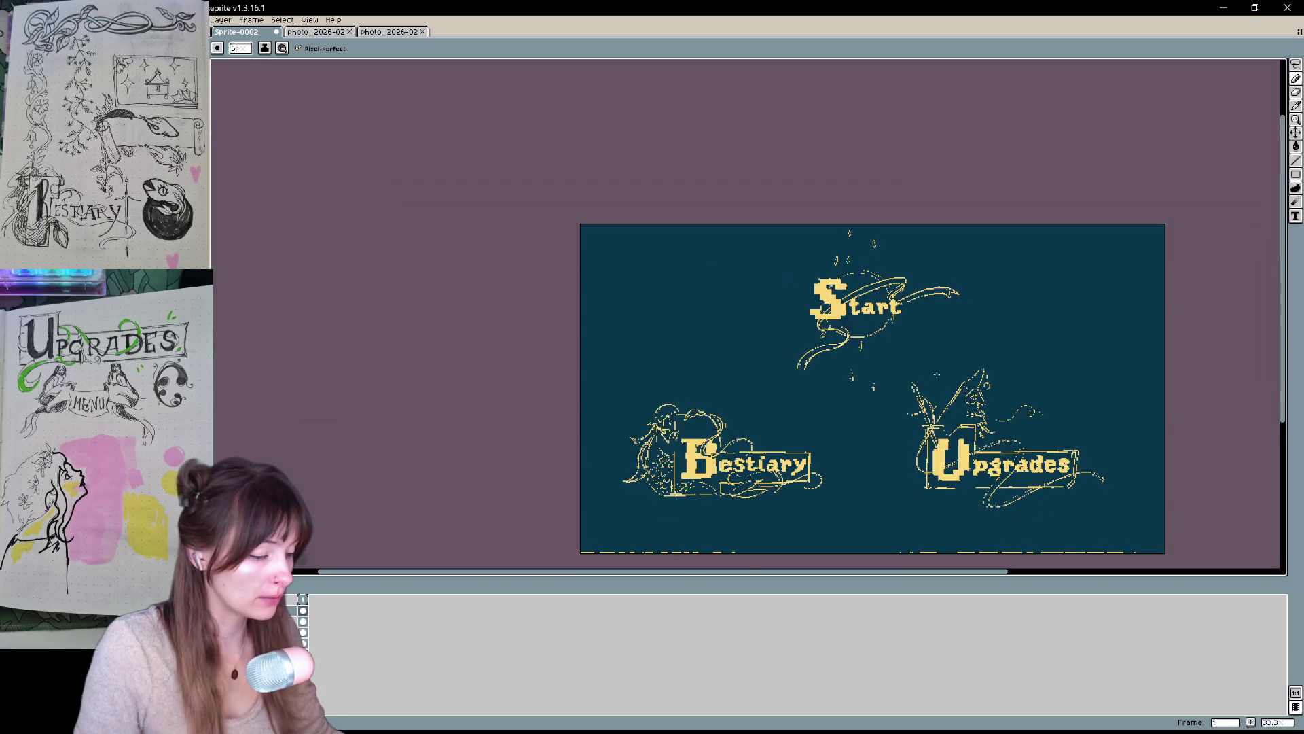
pyautogui.scroll(1, 1080, 473)
pyautogui.scroll(-1, 1080, 473)
pyautogui.scroll(1, 1152, 365)
pyautogui.scroll(-1, 1153, 365)
pyautogui.scroll(1, 1152, 365)
pyautogui.scroll(-1, 1050, 383)
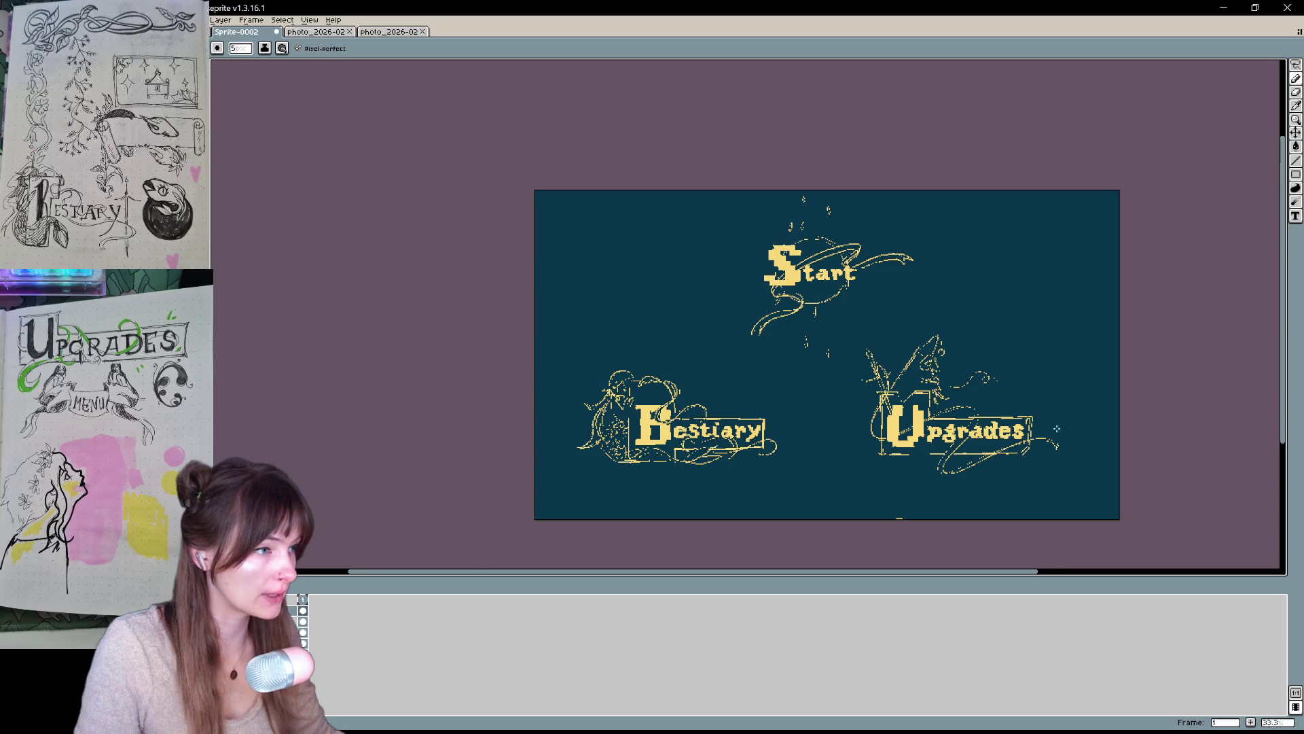
pyautogui.scroll(1, 1051, 384)
pyautogui.moveTo(867, 224)
pyautogui.mouseDown()
pyautogui.moveTo(881, 252)
pyautogui.moveTo(921, 220)
pyautogui.moveTo(910, 247)
pyautogui.mouseUp()
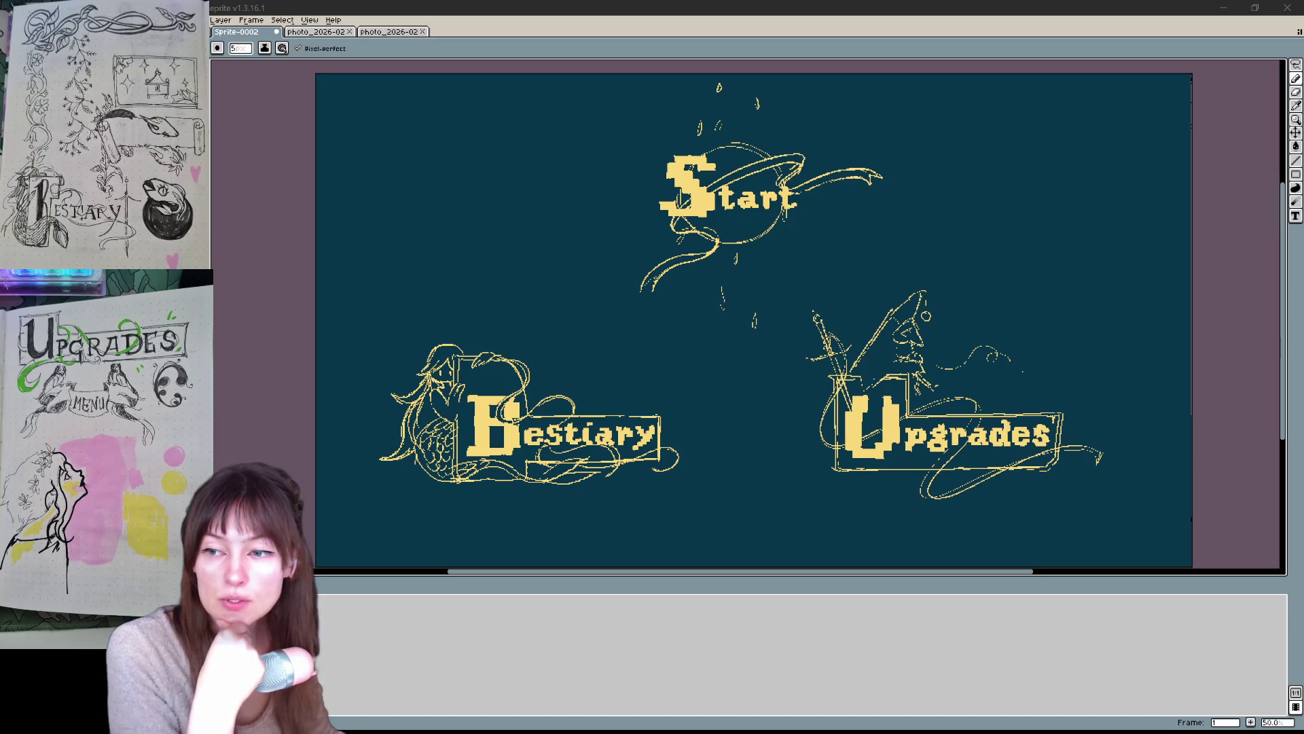
pyautogui.hotkey('ctrl', 'a')
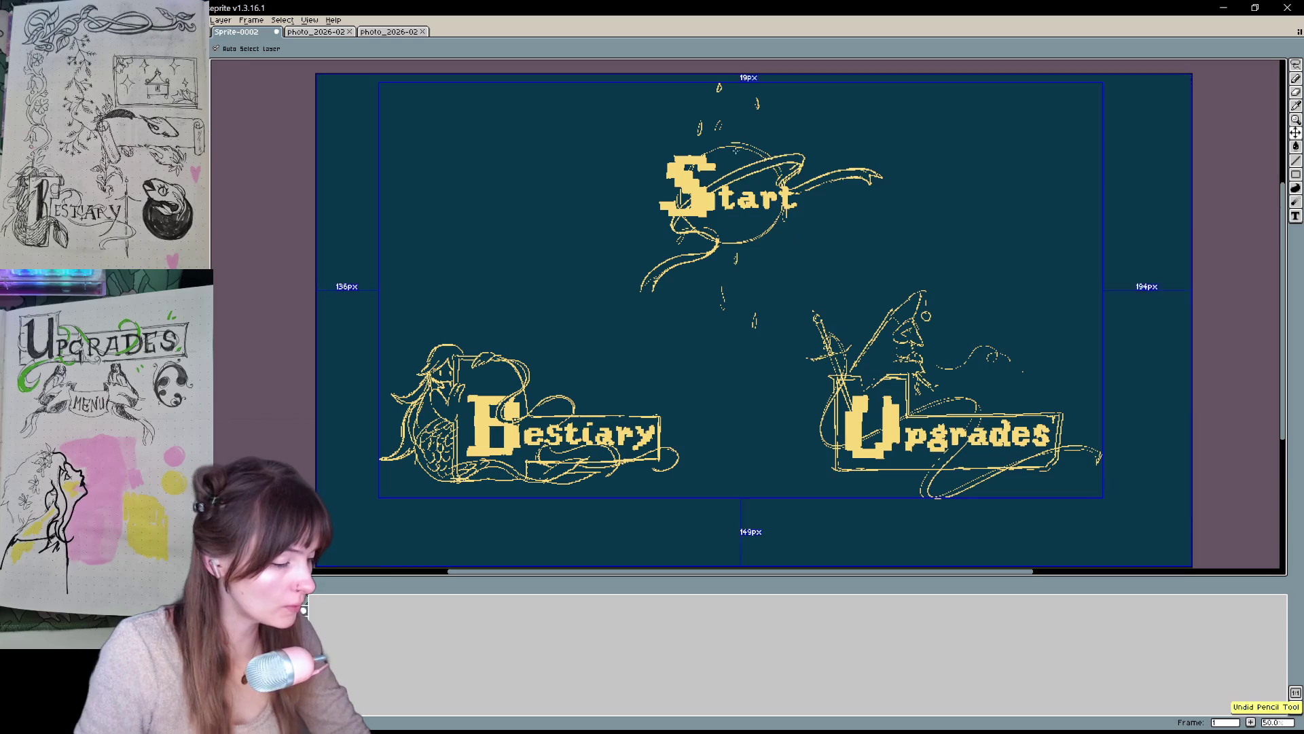
pyautogui.moveTo(823, 294); pyautogui.dragTo(777, 299)
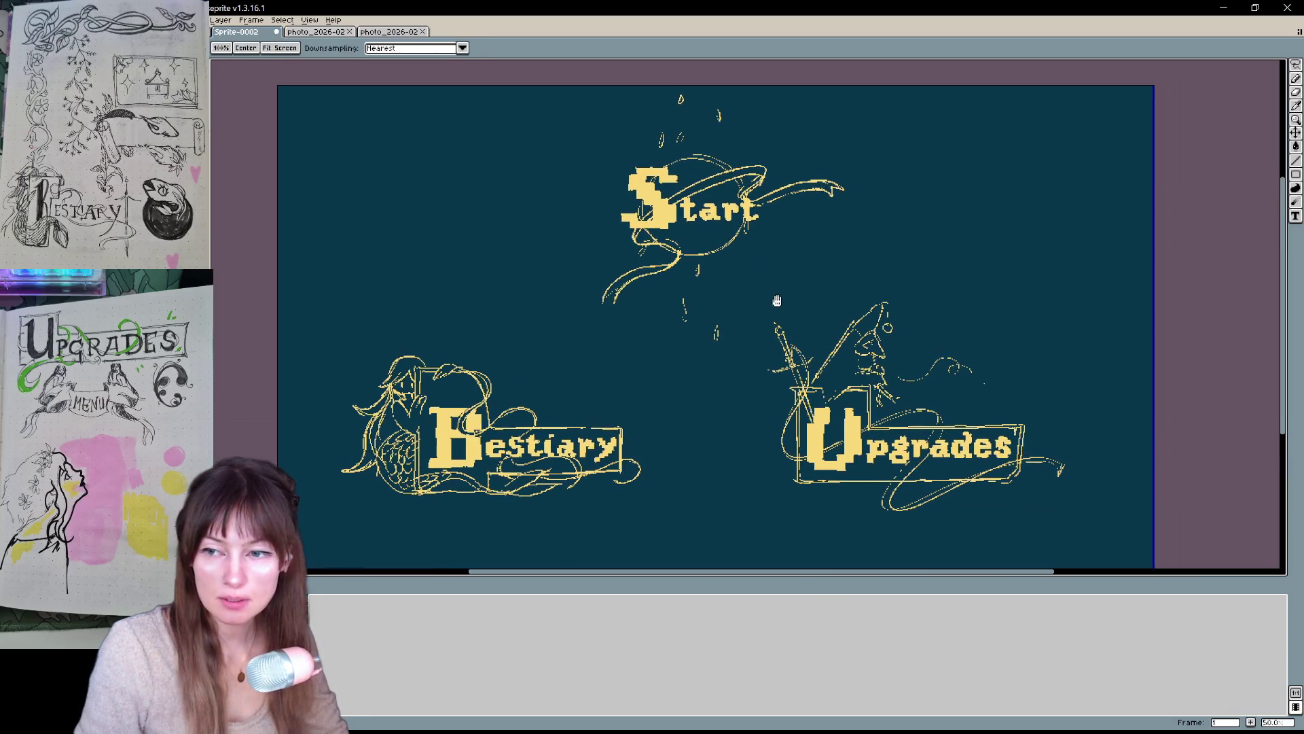
pyautogui.moveTo(939, 322); pyautogui.dragTo(937, 315)
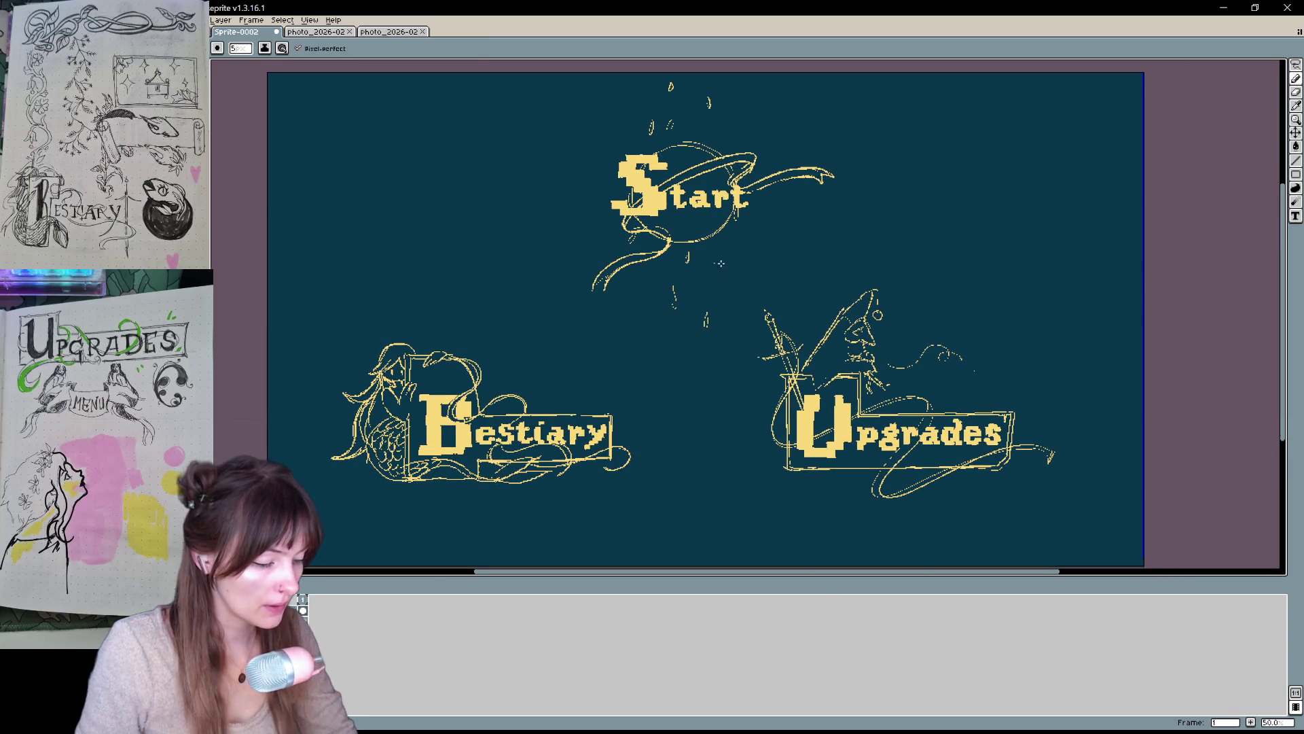
pyautogui.scroll(1, 719, 266)
pyautogui.moveTo(717, 270)
pyautogui.mouseDown()
pyautogui.moveTo(617, 405)
pyautogui.moveTo(644, 422)
pyautogui.moveTo(642, 350)
pyautogui.mouseUp()
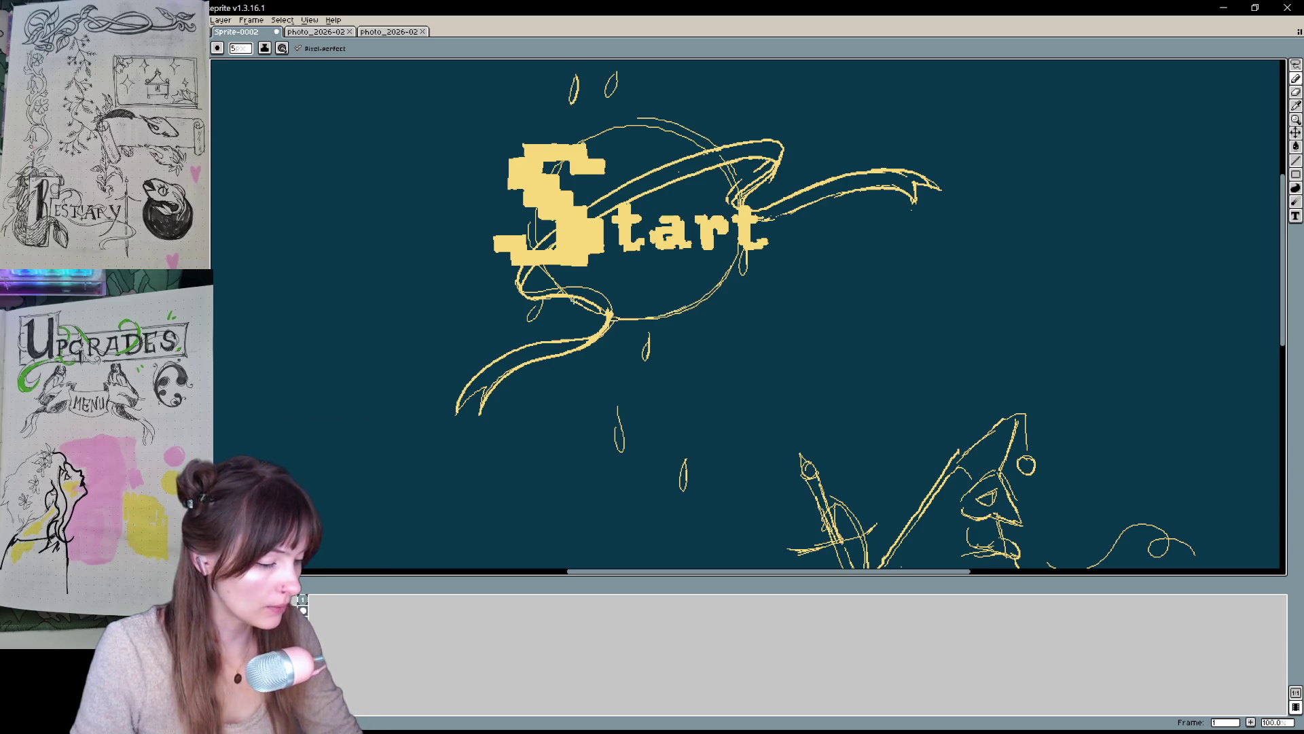
# - Draw yellow strokes around the circle's lower and right edges, undoing failed attempts
pyautogui.moveTo(579, 318); pyautogui.dragTo(535, 341)
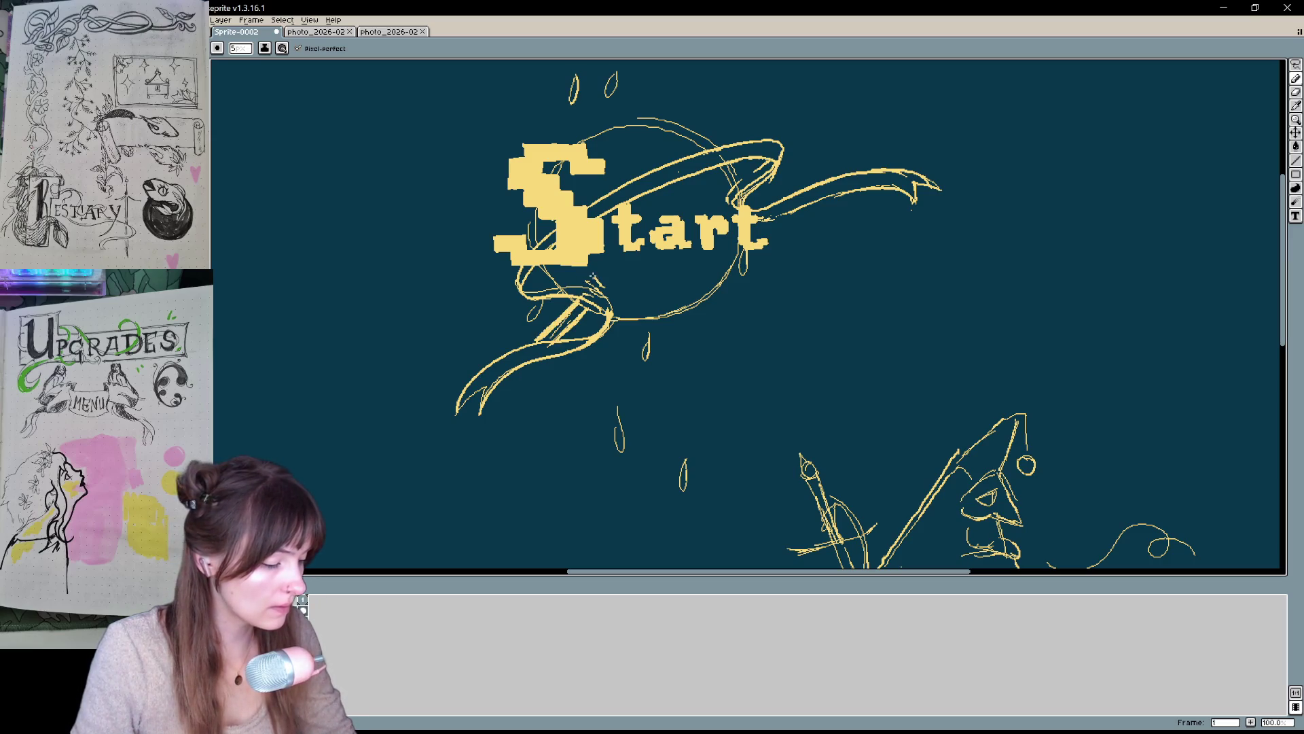
pyautogui.press('v')
pyautogui.press('b')
pyautogui.moveTo(601, 287); pyautogui.dragTo(679, 143)
pyautogui.press('v')
pyautogui.hotkey('ctrl', 'z')
pyautogui.press('b')
pyautogui.moveTo(601, 292); pyautogui.dragTo(635, 128)
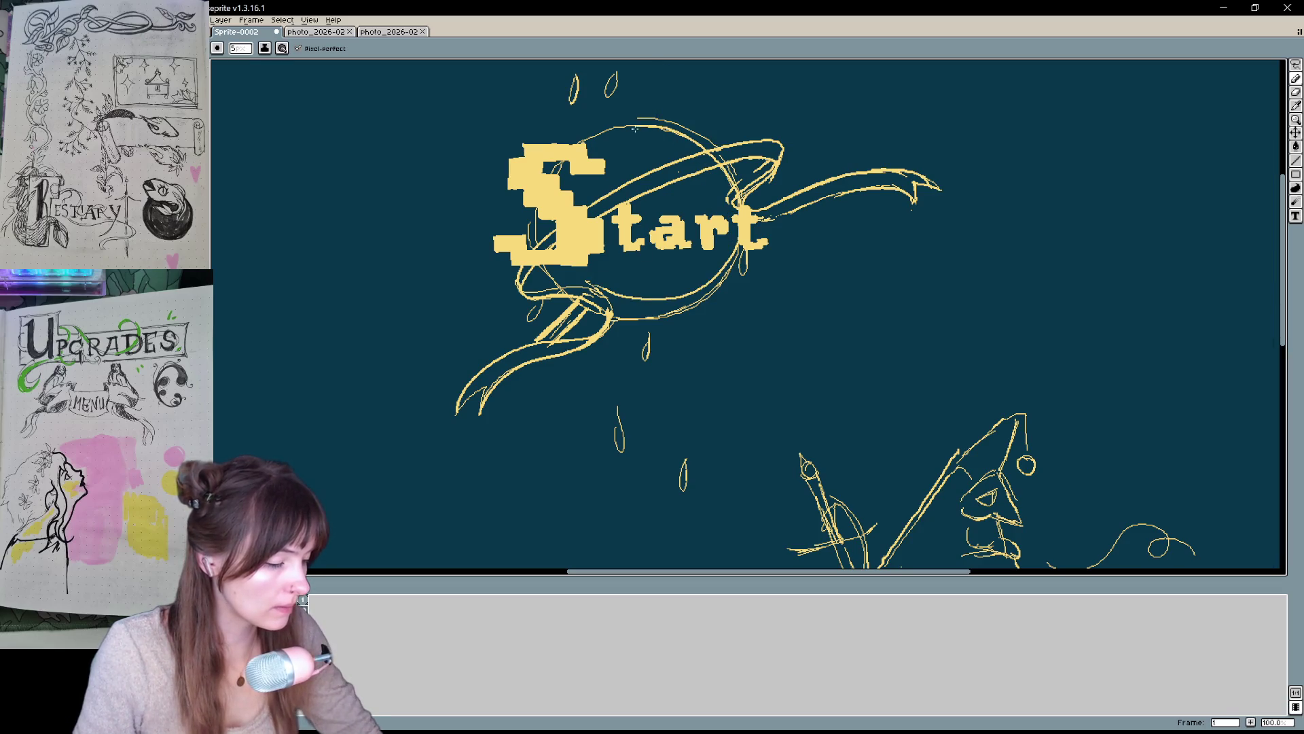
pyautogui.moveTo(611, 319)
pyautogui.mouseDown()
pyautogui.moveTo(750, 193)
pyautogui.moveTo(632, 115)
pyautogui.moveTo(717, 134)
pyautogui.moveTo(700, 99)
pyautogui.moveTo(788, 207)
pyautogui.moveTo(770, 272)
pyautogui.moveTo(754, 259)
pyautogui.moveTo(743, 301)
pyautogui.mouseUp()
pyautogui.hotkey('ctrl', 'z')
# - Add spiky marks along the circle's bottom and lower-left edge, ending in a small loop
pyautogui.moveTo(632, 319)
pyautogui.mouseDown()
pyautogui.moveTo(644, 353)
pyautogui.moveTo(691, 345)
pyautogui.moveTo(697, 316)
pyautogui.moveTo(687, 343)
pyautogui.moveTo(750, 278)
pyautogui.moveTo(742, 265)
pyautogui.mouseUp()
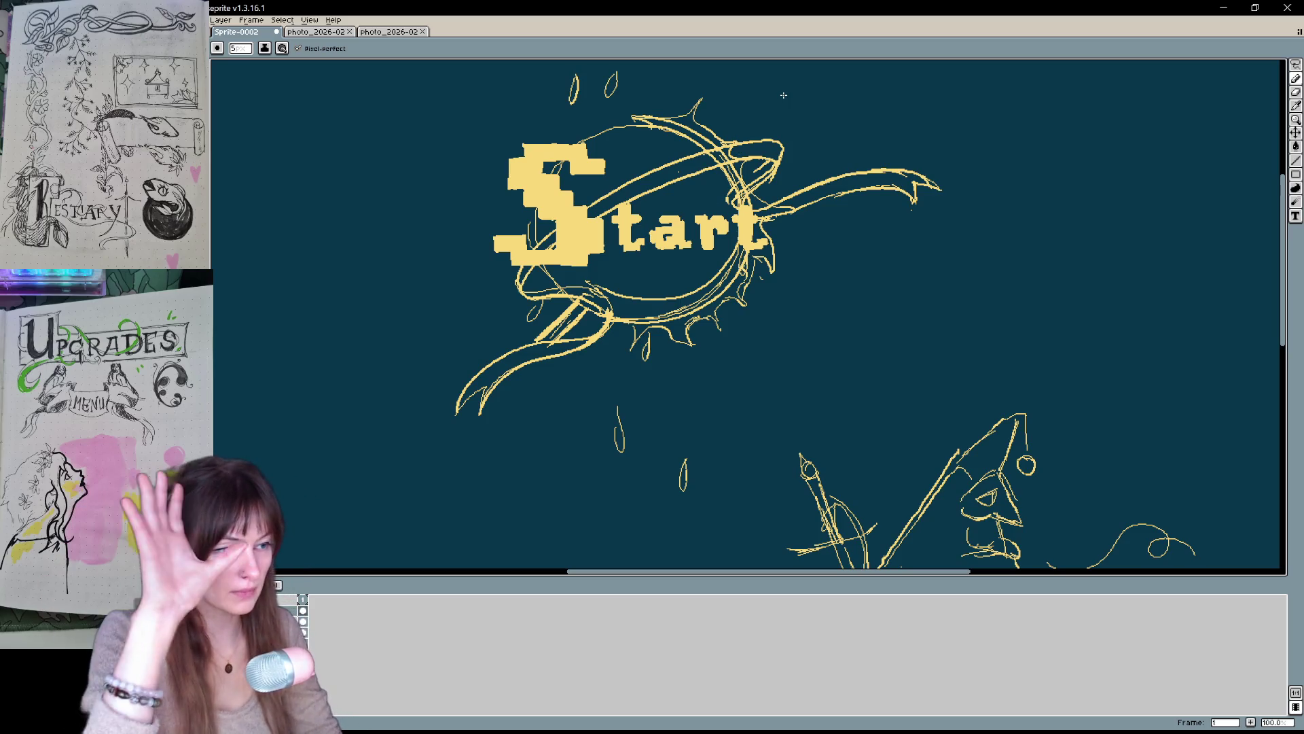
pyautogui.moveTo(579, 298)
pyautogui.mouseDown()
pyautogui.moveTo(530, 344)
pyautogui.moveTo(531, 365)
pyautogui.moveTo(498, 378)
pyautogui.moveTo(534, 371)
pyautogui.moveTo(514, 384)
pyautogui.mouseUp()
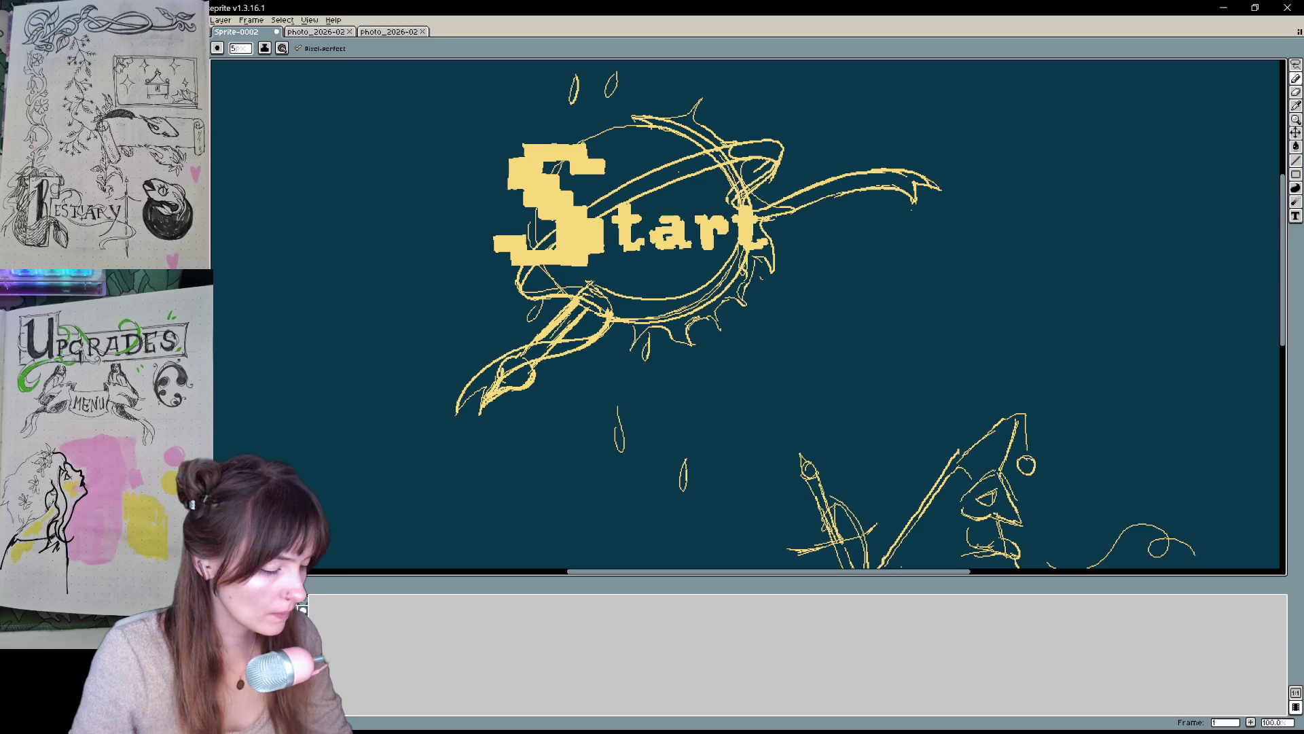
pyautogui.hotkey('ctrl', 'z')
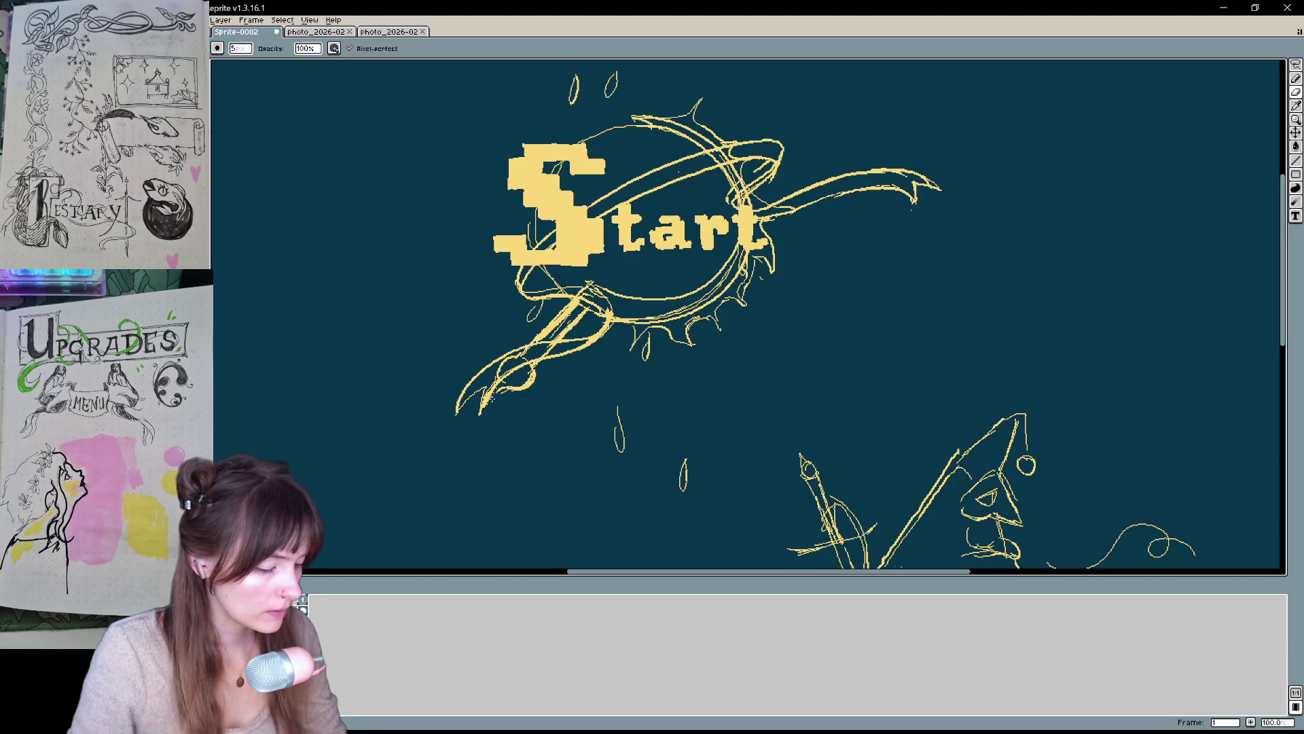
pyautogui.moveTo(508, 387)
pyautogui.mouseDown()
pyautogui.moveTo(524, 382)
pyautogui.moveTo(520, 360)
pyautogui.moveTo(537, 391)
pyautogui.moveTo(574, 299)
pyautogui.mouseUp()
pyautogui.press('space')
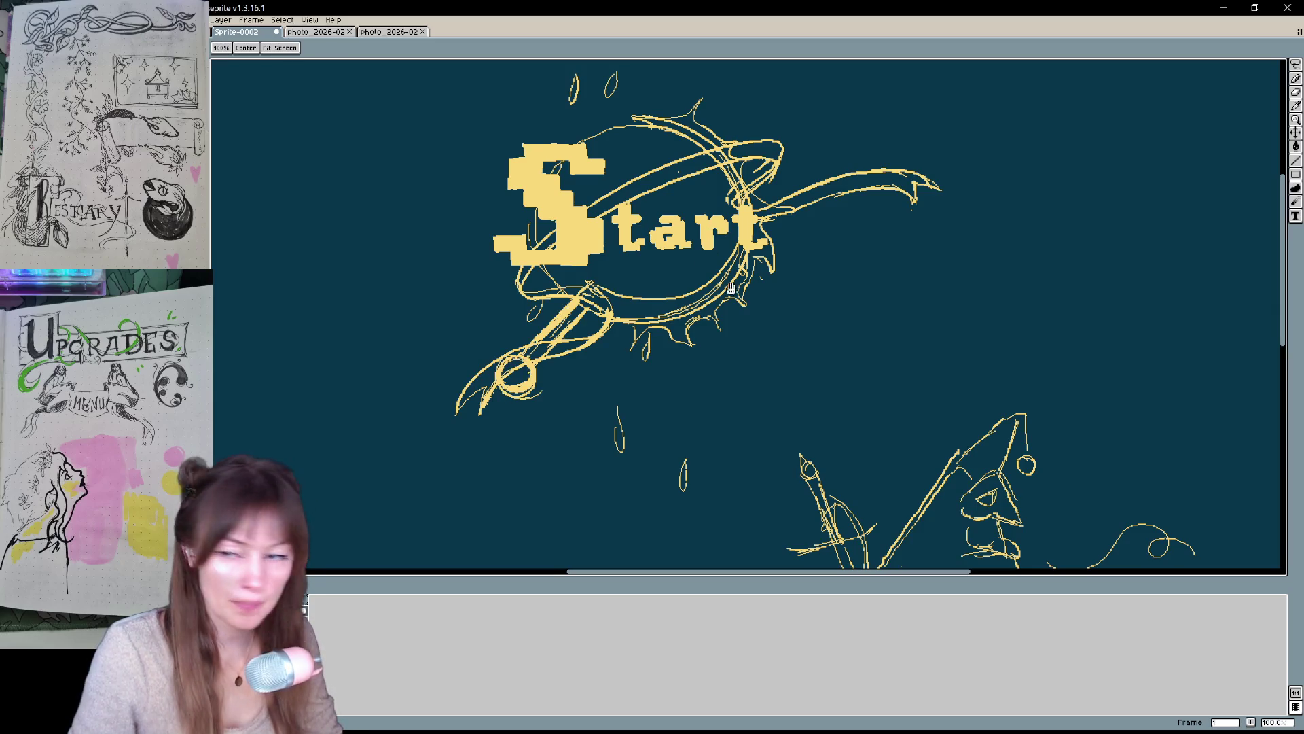
# - Erase stray sketch bits and the old sketch line around the circle's top
pyautogui.moveTo(719, 250); pyautogui.dragTo(684, 335)
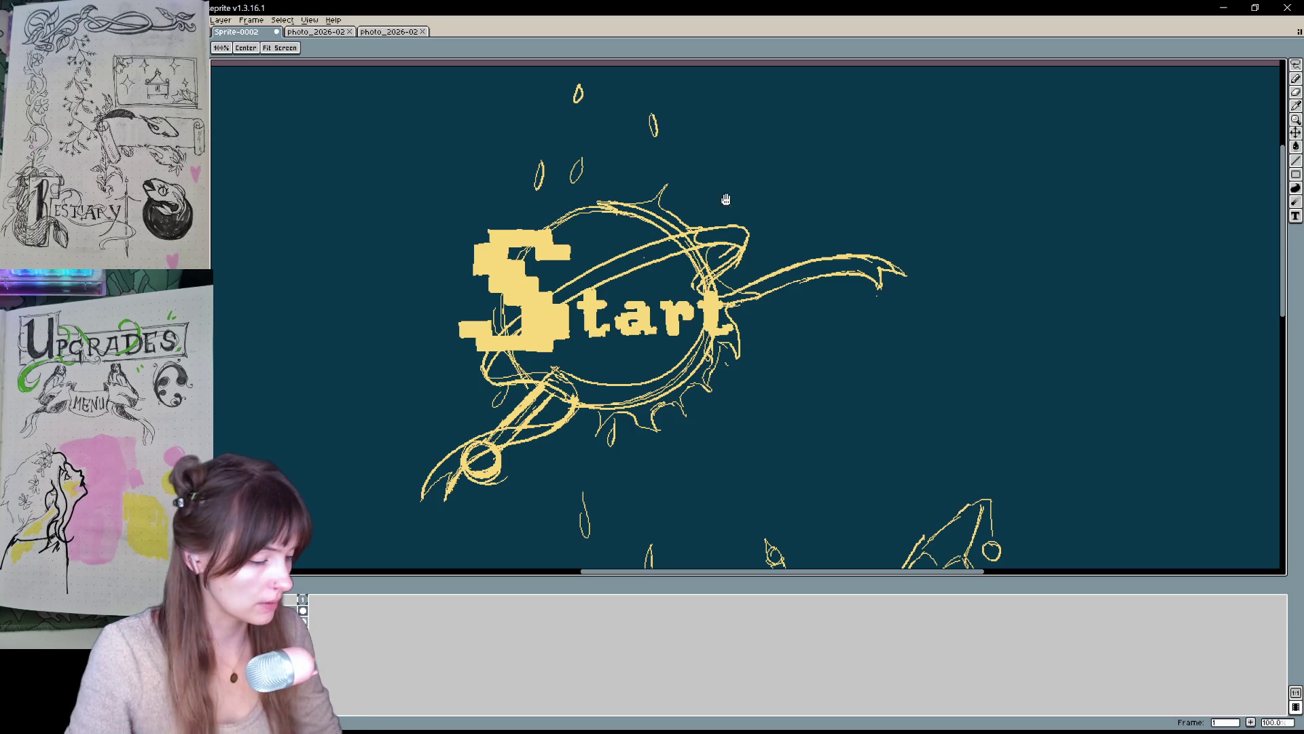
pyautogui.press('e')
pyautogui.moveTo(599, 204); pyautogui.dragTo(585, 213)
pyautogui.moveTo(781, 329); pyautogui.dragTo(758, 316)
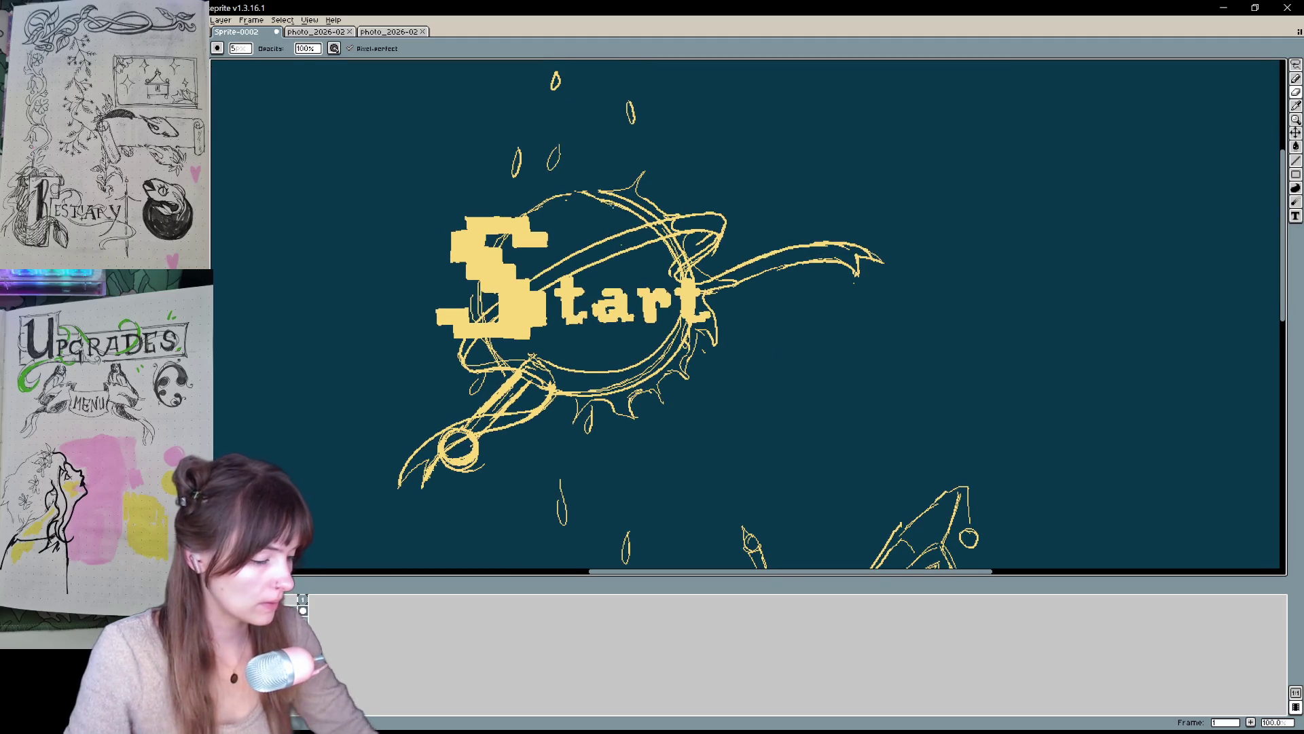
pyautogui.moveTo(591, 201); pyautogui.dragTo(649, 228)
pyautogui.moveTo(574, 370); pyautogui.dragTo(611, 202)
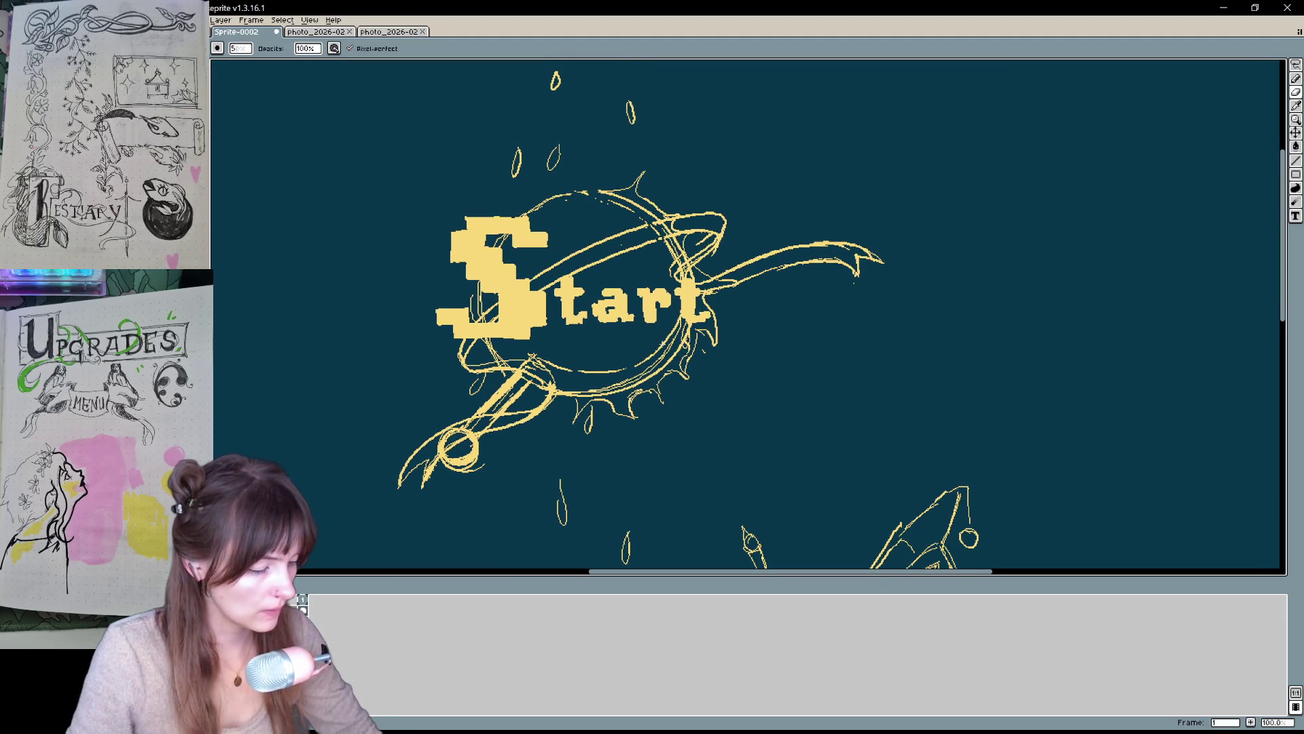
pyautogui.press('b')
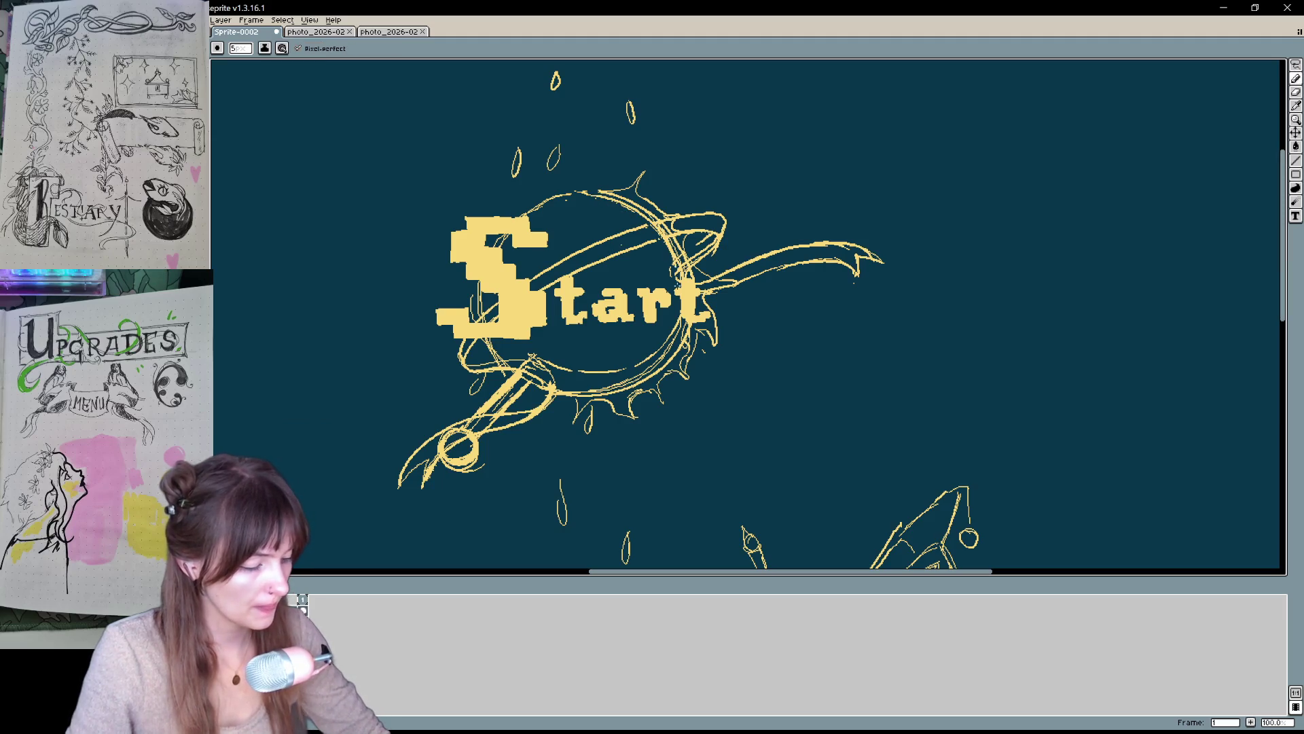
# - Add a second curved stroke to the lower-left ribbon swirl and clean it up
pyautogui.press('e')
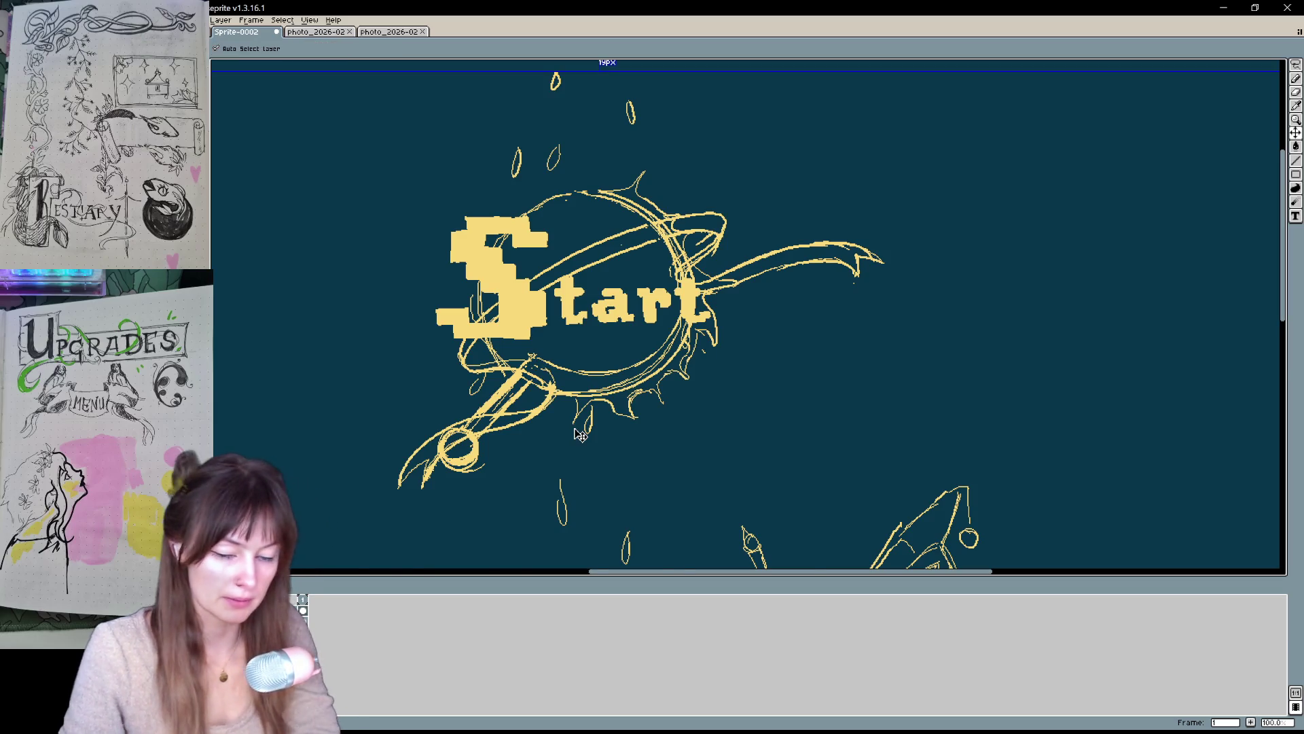
pyautogui.scroll(-2, 574, 428)
pyautogui.scroll(2, 574, 428)
pyautogui.moveTo(574, 428)
pyautogui.mouseDown()
pyautogui.moveTo(630, 407)
pyautogui.moveTo(630, 390)
pyautogui.mouseUp()
pyautogui.press('b')
pyautogui.press('e')
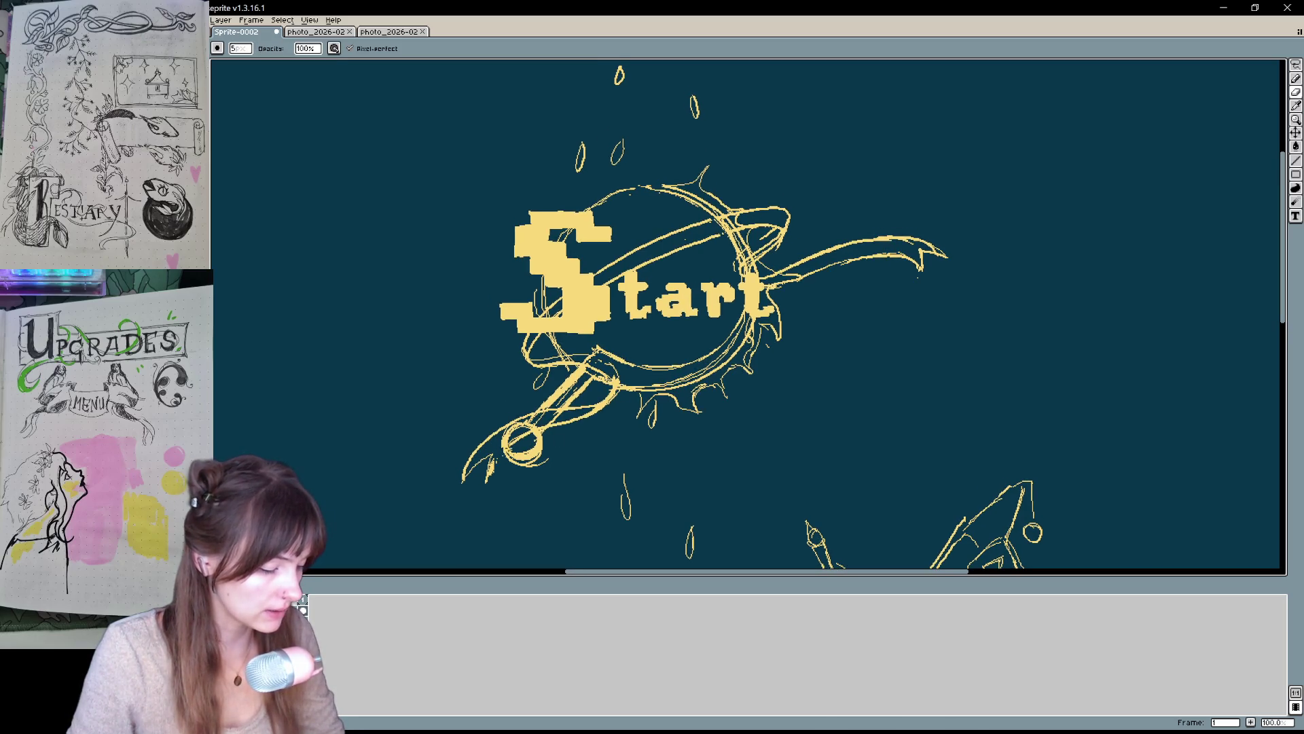
pyautogui.press('b')
pyautogui.moveTo(500, 452)
pyautogui.mouseDown()
pyautogui.moveTo(479, 513)
pyautogui.moveTo(489, 470)
pyautogui.moveTo(487, 484)
pyautogui.mouseUp()
pyautogui.press('e')
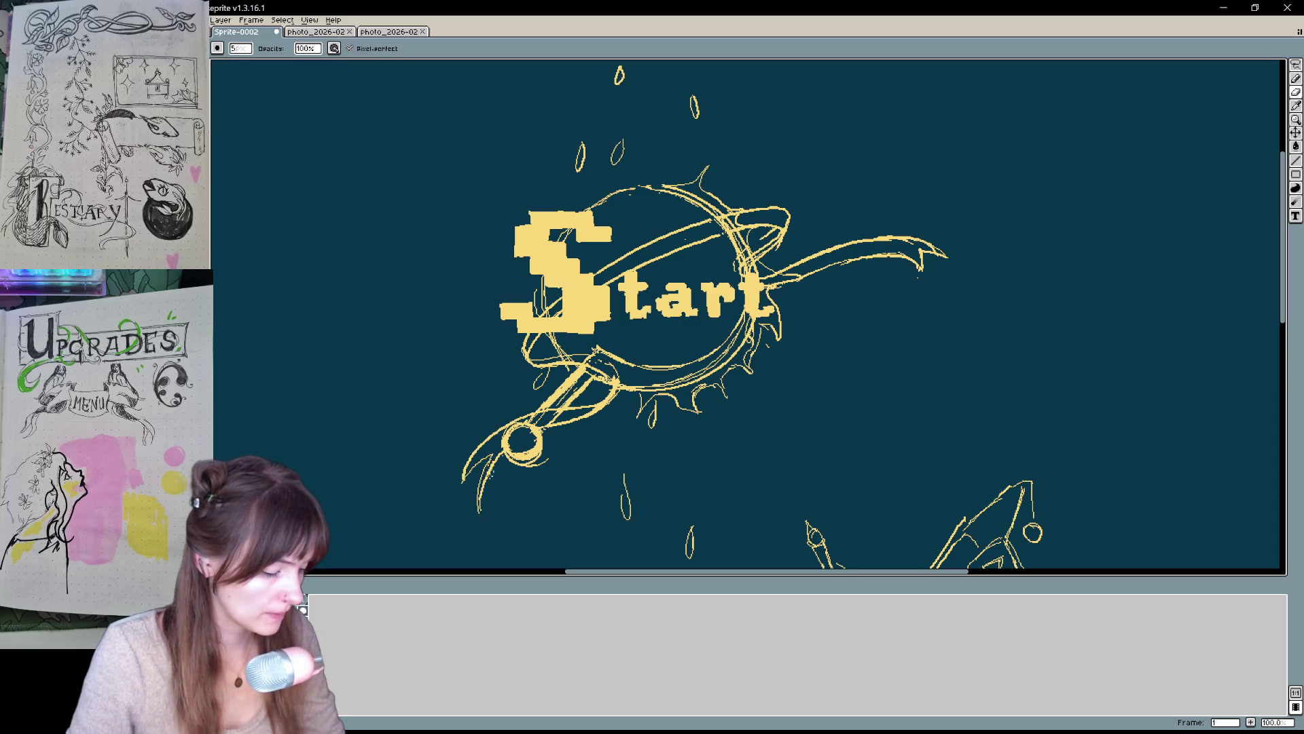
# - Reframe the view over the Start sketch and bring up the Run Command search
pyautogui.moveTo(572, 450); pyautogui.dragTo(475, 485)
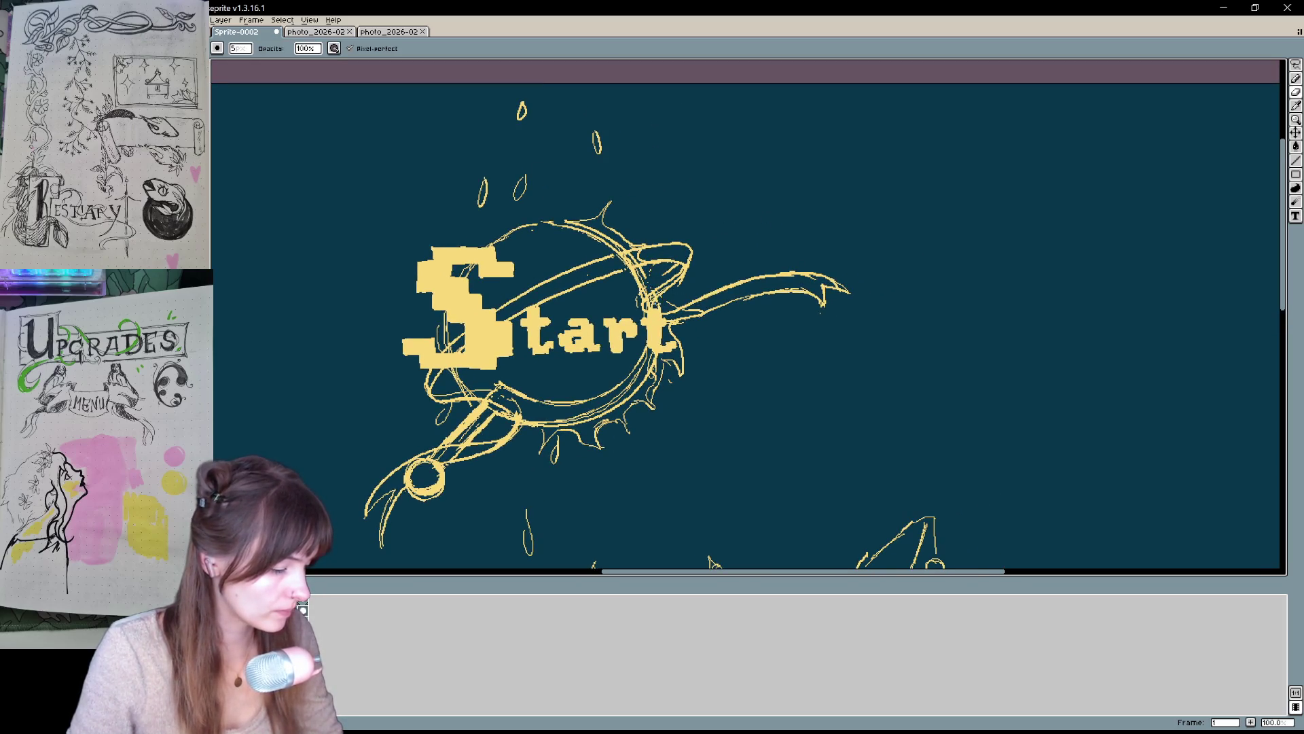
pyautogui.moveTo(693, 289); pyautogui.dragTo(701, 348)
pyautogui.press('b')
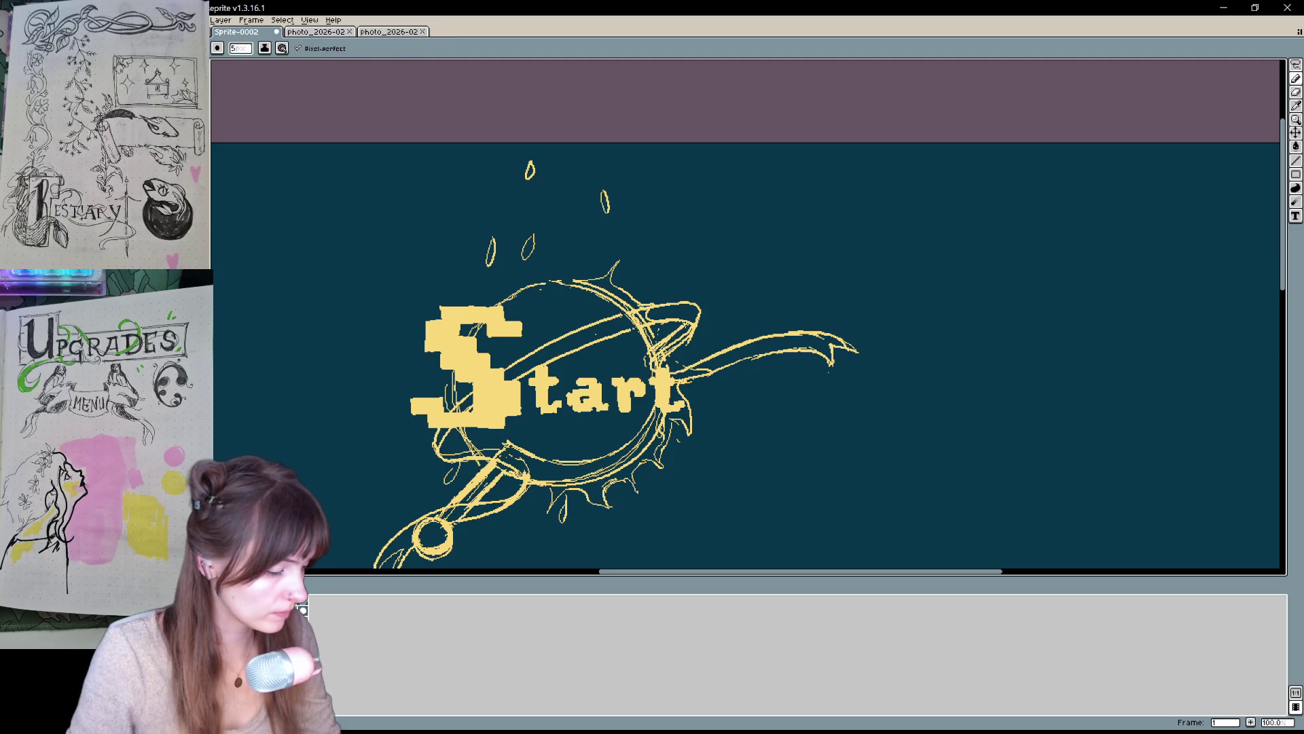
pyautogui.moveTo(750, 395); pyautogui.dragTo(743, 392)
pyautogui.press('e')
pyautogui.scroll(-3, 754, 387)
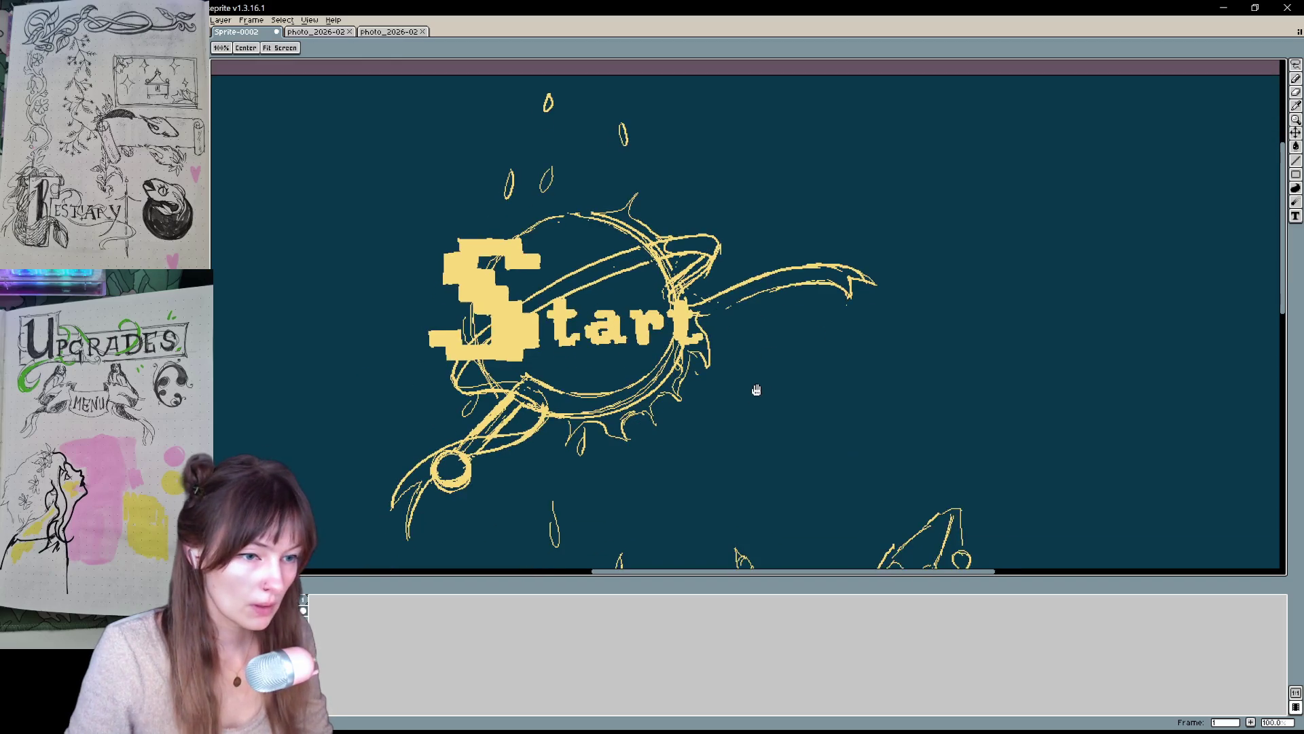
pyautogui.hscroll(-3, 865, 381)
pyautogui.scroll(-2, 851, 323)
pyautogui.hotkey('ctrl', 'space')
# - Zoom the canvas to 50% and centre the Start, Bestiary and Upgrades sketches together
pyautogui.write('--')
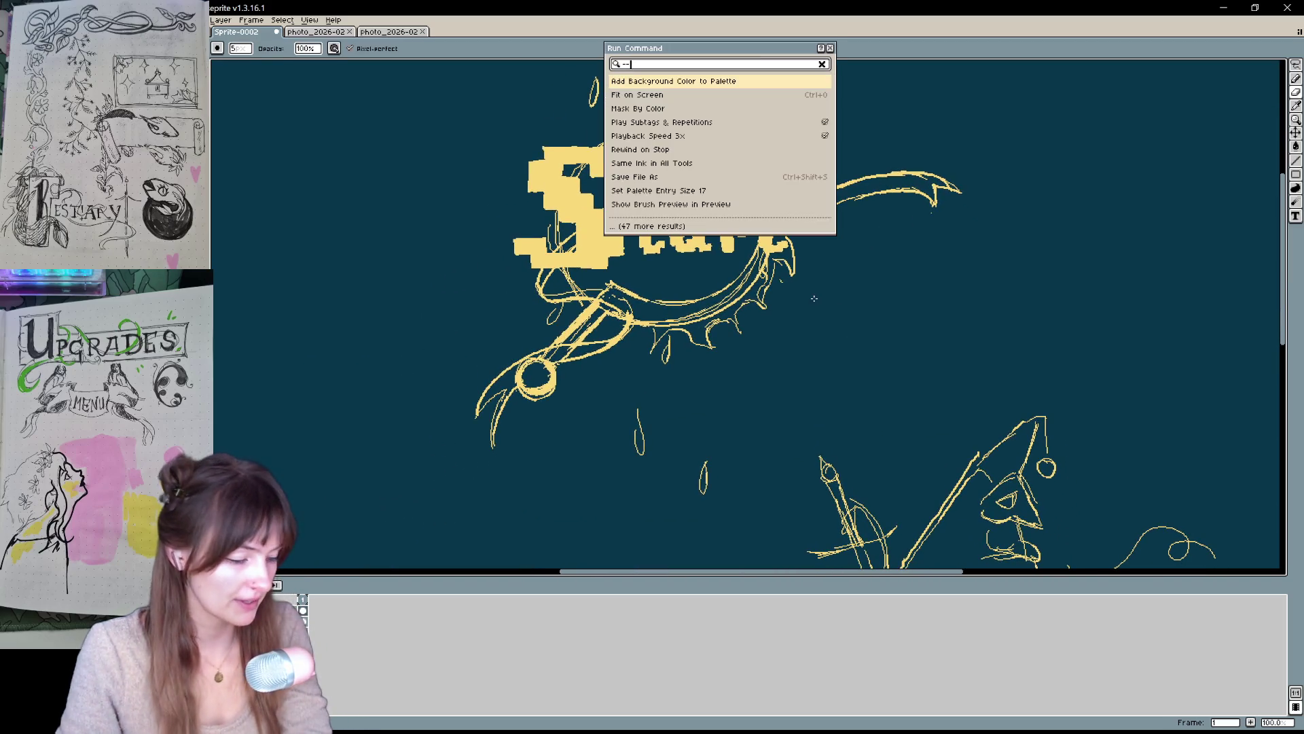
pyautogui.press('Escape')
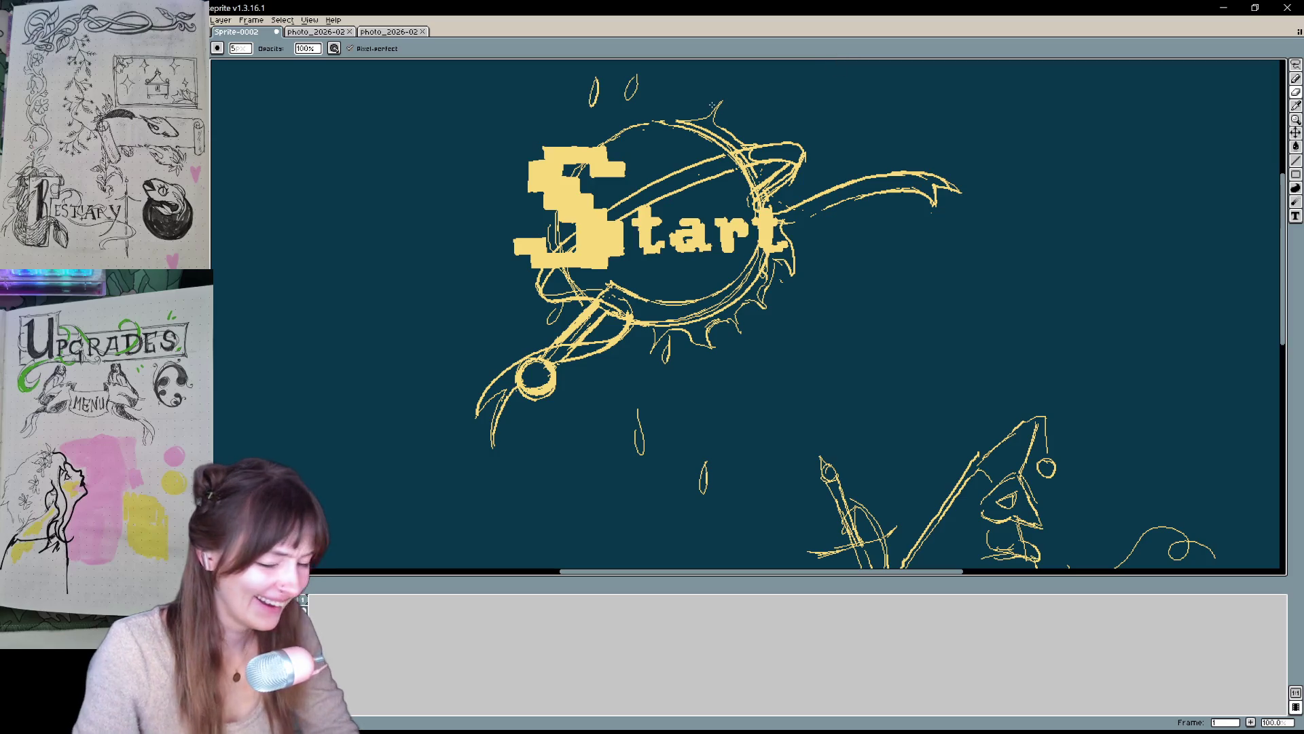
pyautogui.keyDown('ctrl'); pyautogui.scroll(-1, 718, 112); pyautogui.keyUp('ctrl')
pyautogui.keyDown('ctrl'); pyautogui.scroll(-1, 718, 111); pyautogui.keyUp('ctrl')
pyautogui.keyDown('ctrl'); pyautogui.scroll(1, 718, 111); pyautogui.keyUp('ctrl')
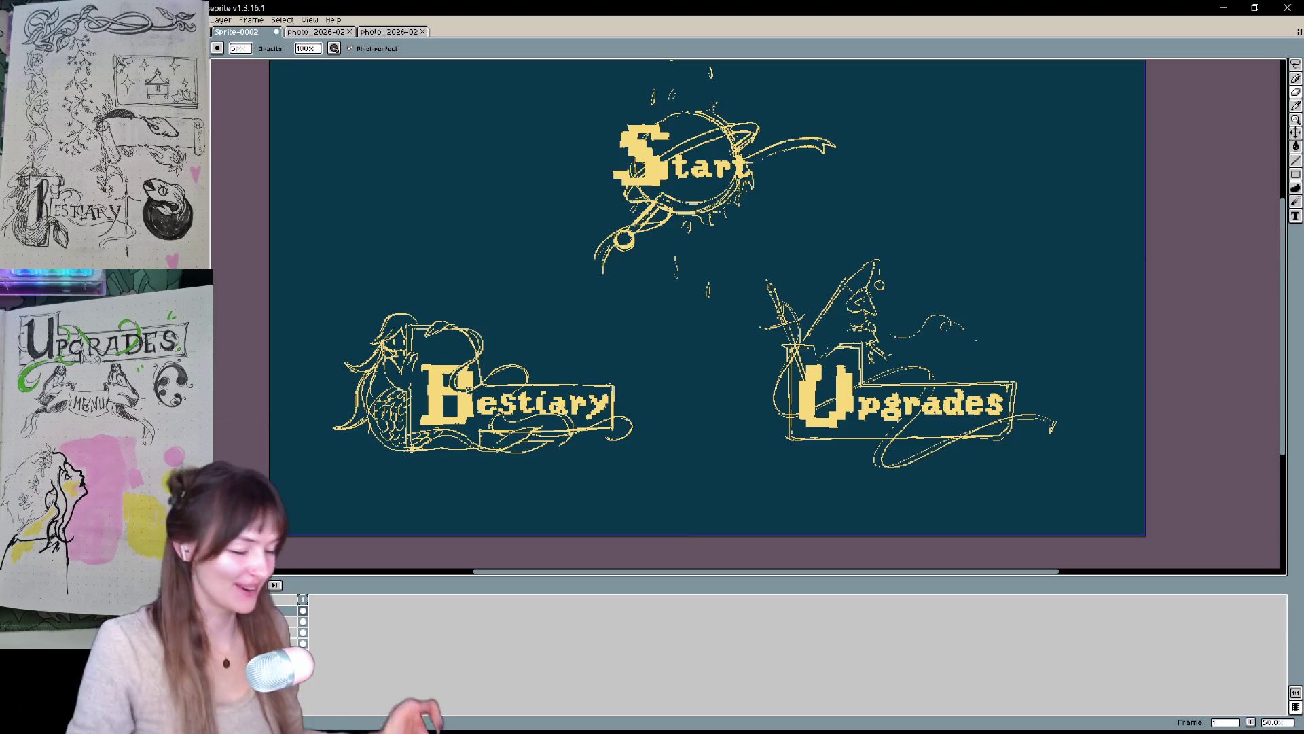
pyautogui.press('space')
pyautogui.moveTo(997, 387); pyautogui.dragTo(1039, 461)
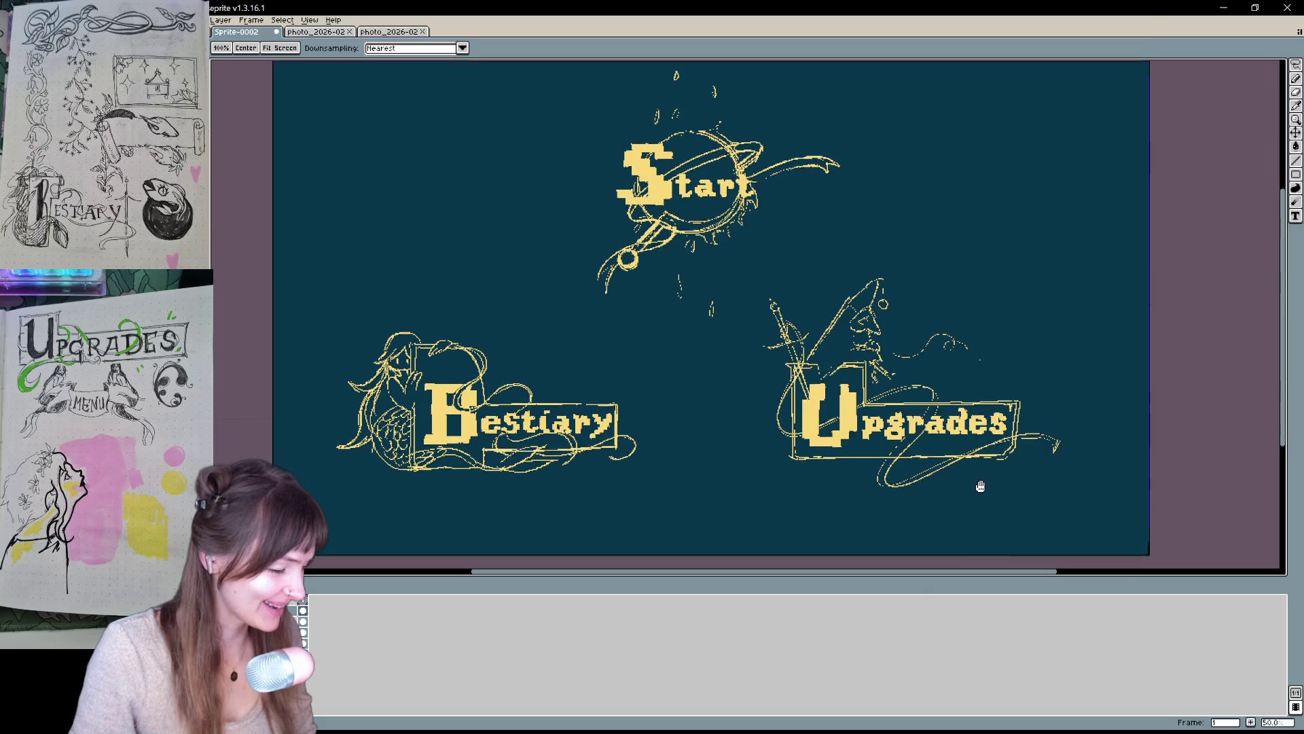
pyautogui.moveTo(1040, 461); pyautogui.dragTo(927, 596)
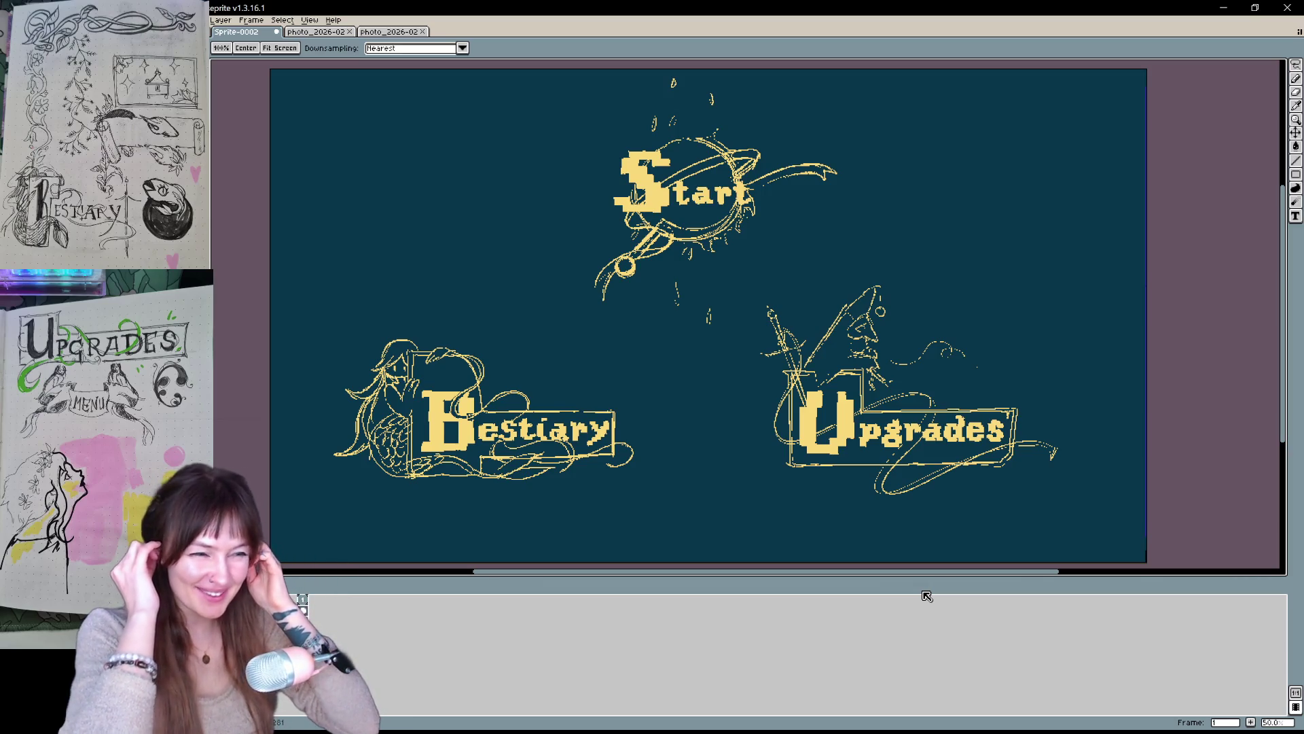
pyautogui.press('b')
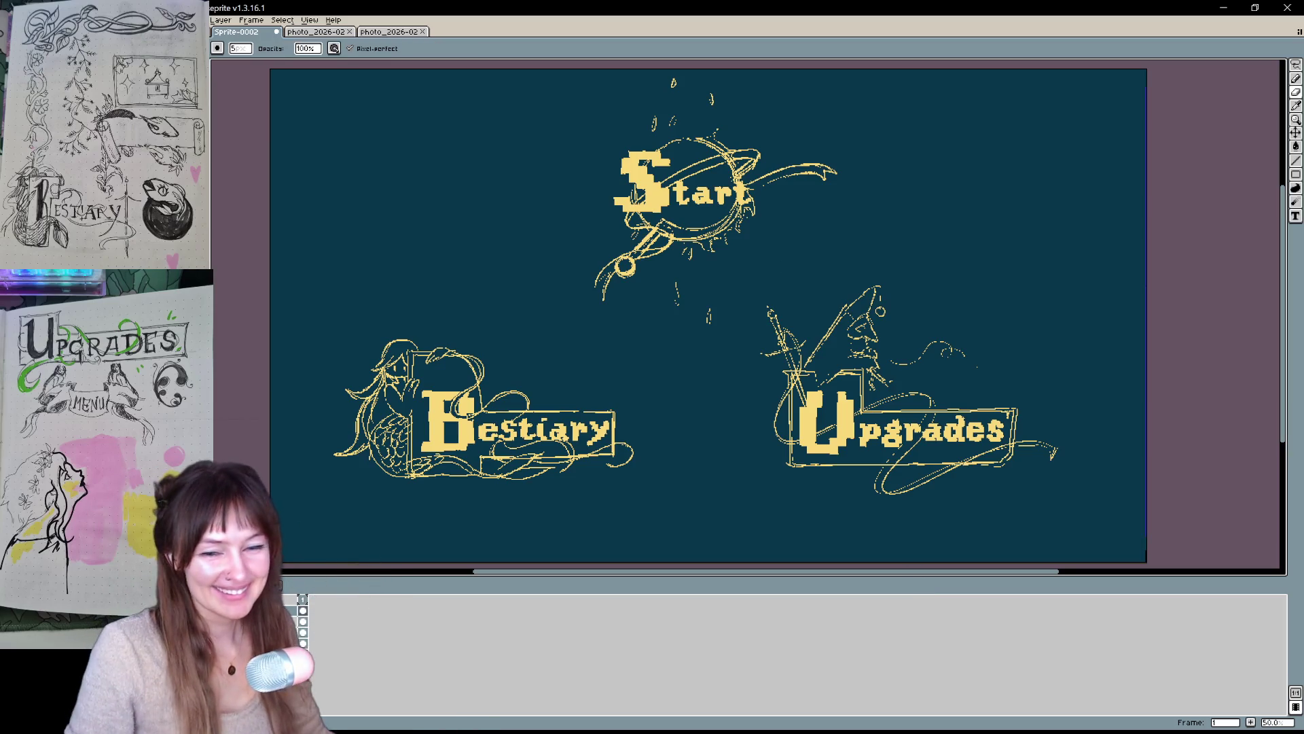
# - Save the sprite as Buttons_Menu in the game's assets folder
pyautogui.hotkey('ctrl', 'a')
pyautogui.hotkey('ctrl', 's')
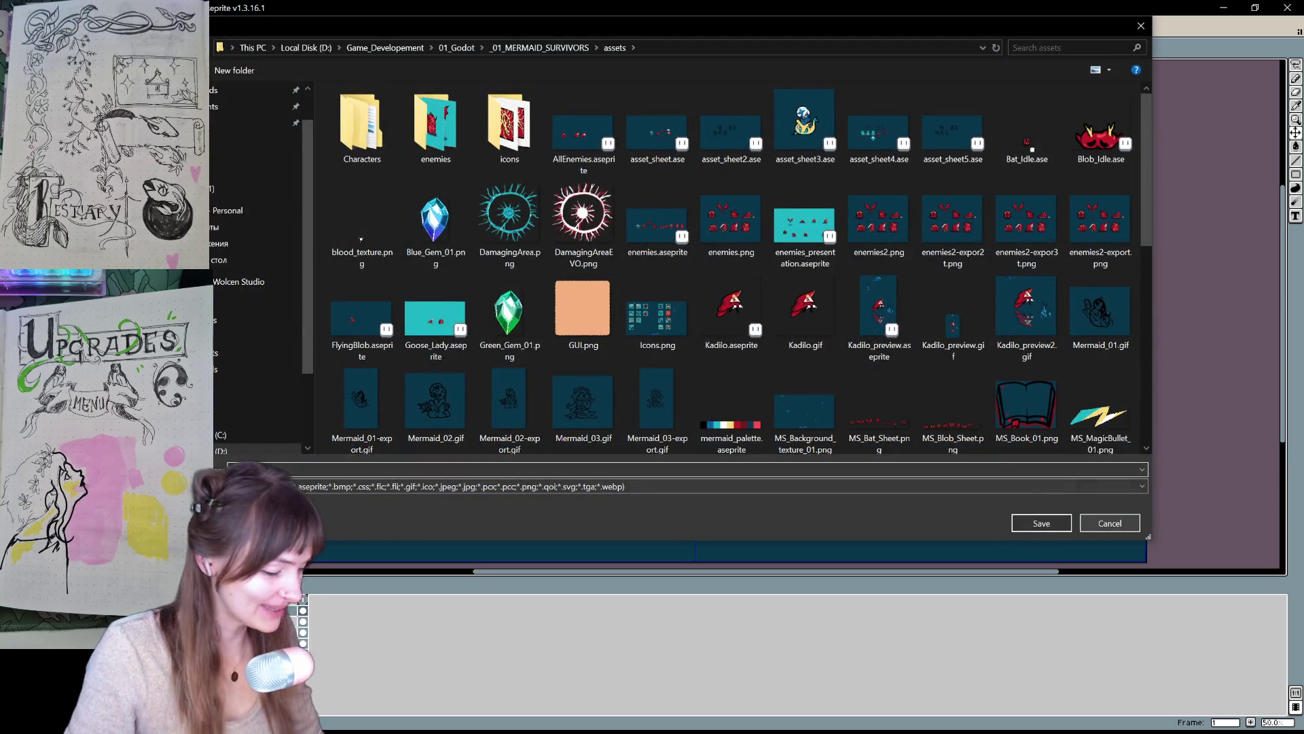
pyautogui.write('a')
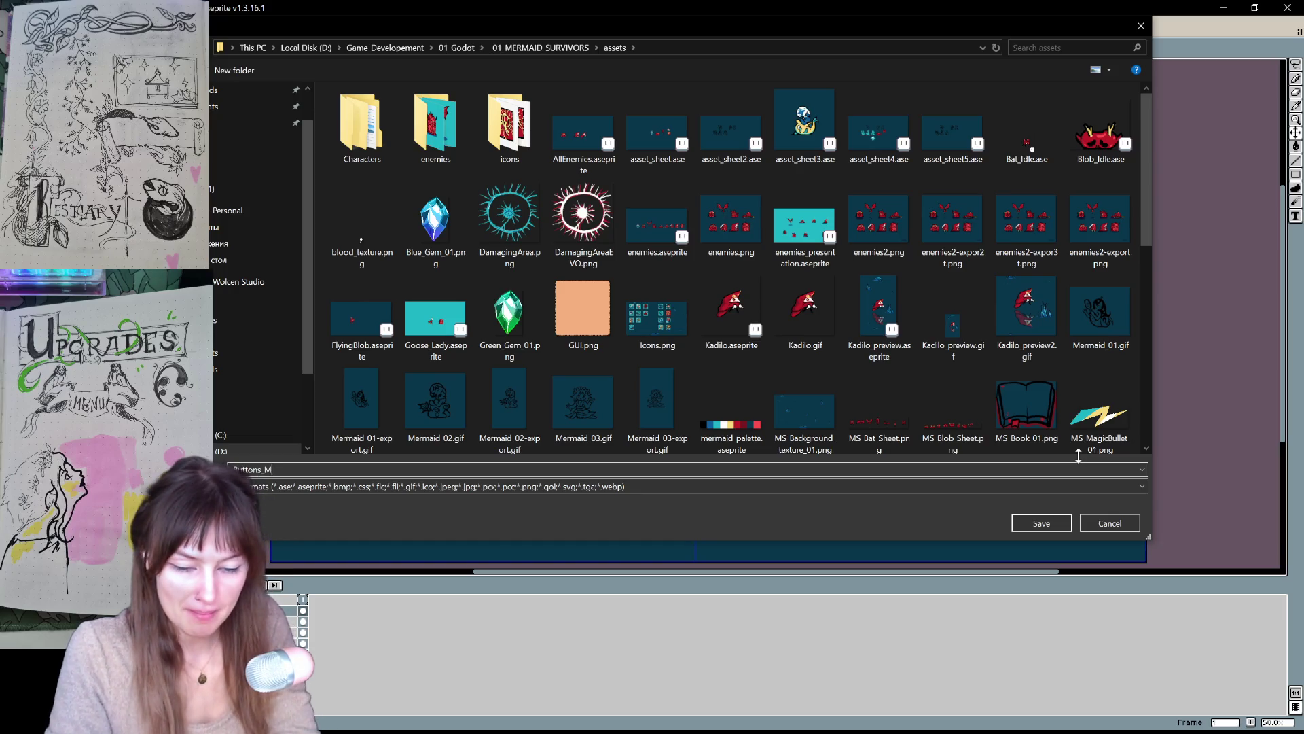
pyautogui.click(1050, 525)
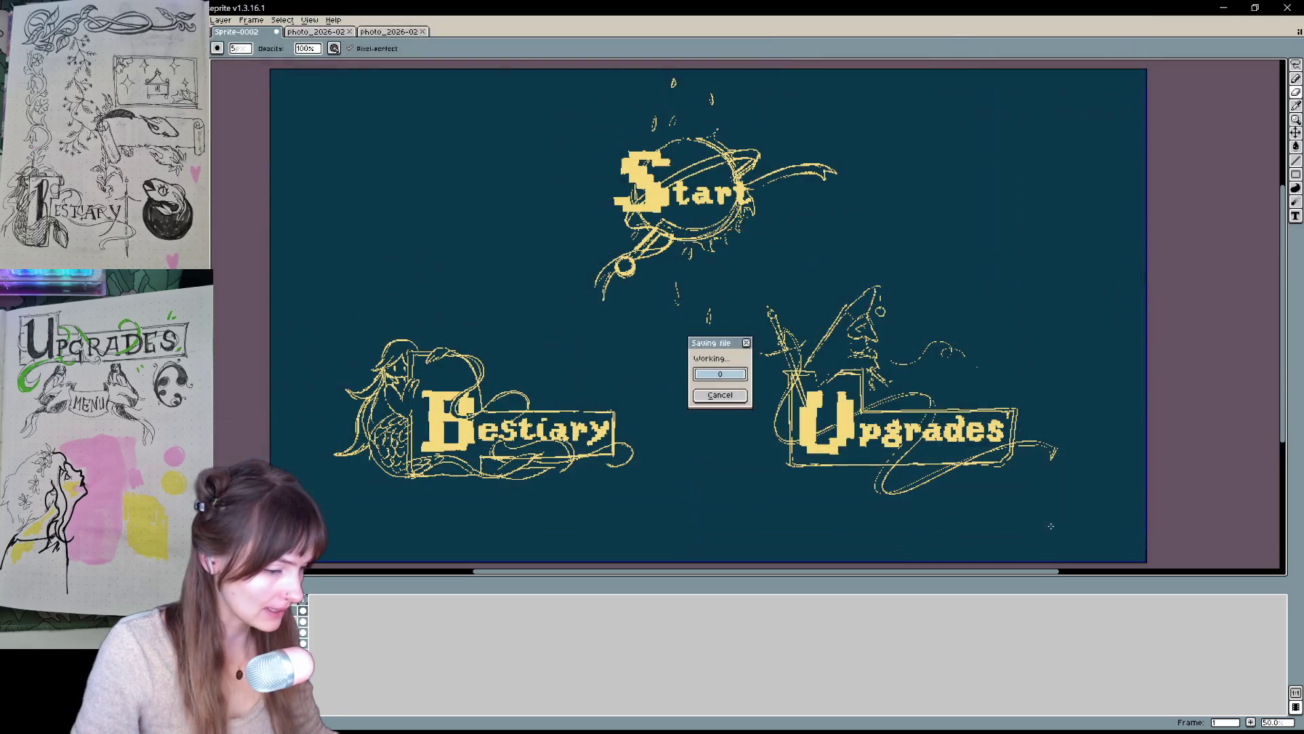
# - Zoom to 100% and frame the Bestiary sketch
pyautogui.moveTo(796, 286); pyautogui.dragTo(810, 310)
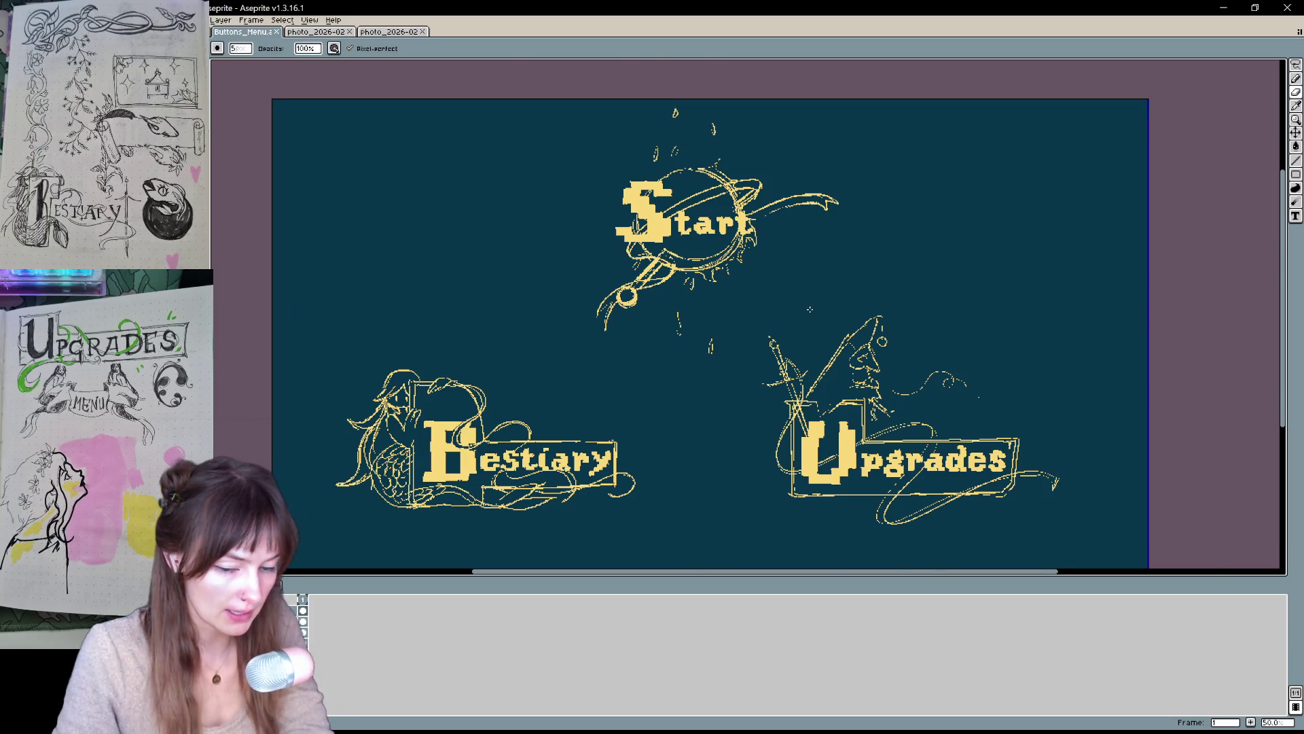
pyautogui.scroll(1, 810, 310)
pyautogui.moveTo(525, 431)
pyautogui.mouseDown()
pyautogui.moveTo(667, 353)
pyautogui.moveTo(1007, 207)
pyautogui.mouseUp()
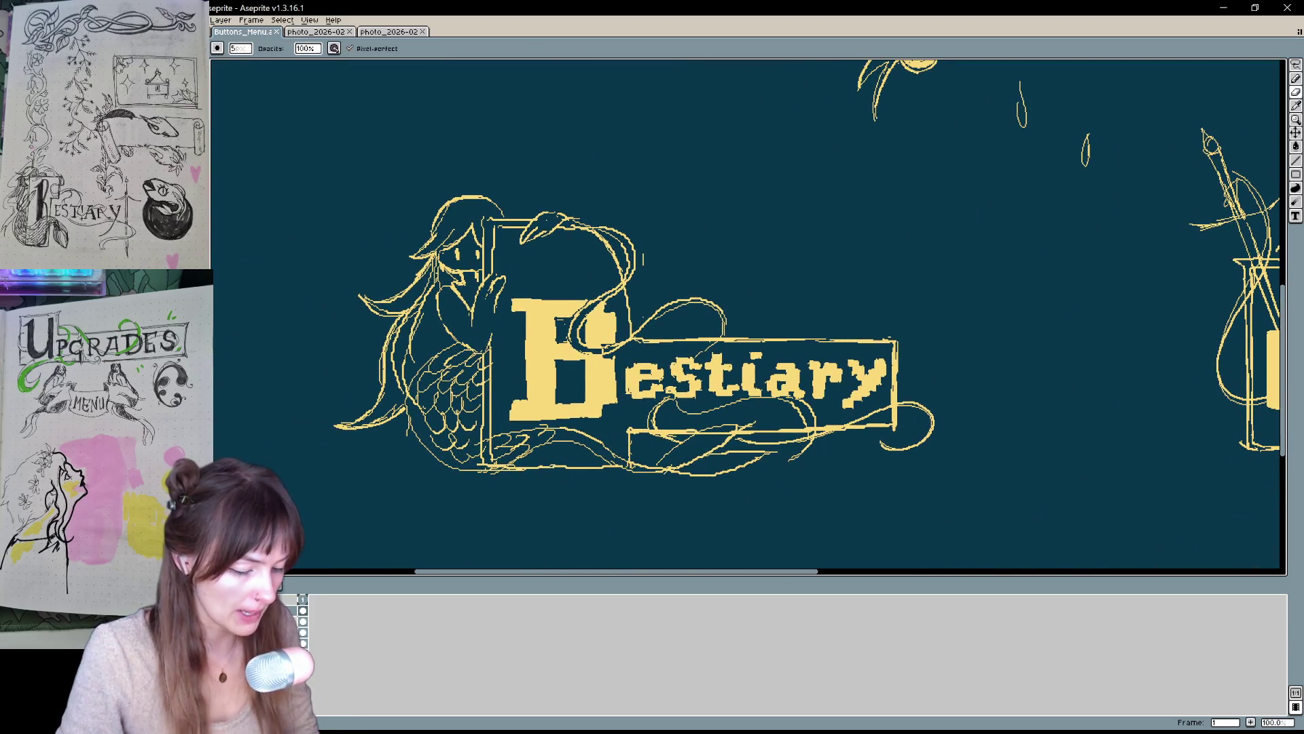
# - Add a new empty layer above the Bestiary art
pyautogui.rightClick(302, 633)
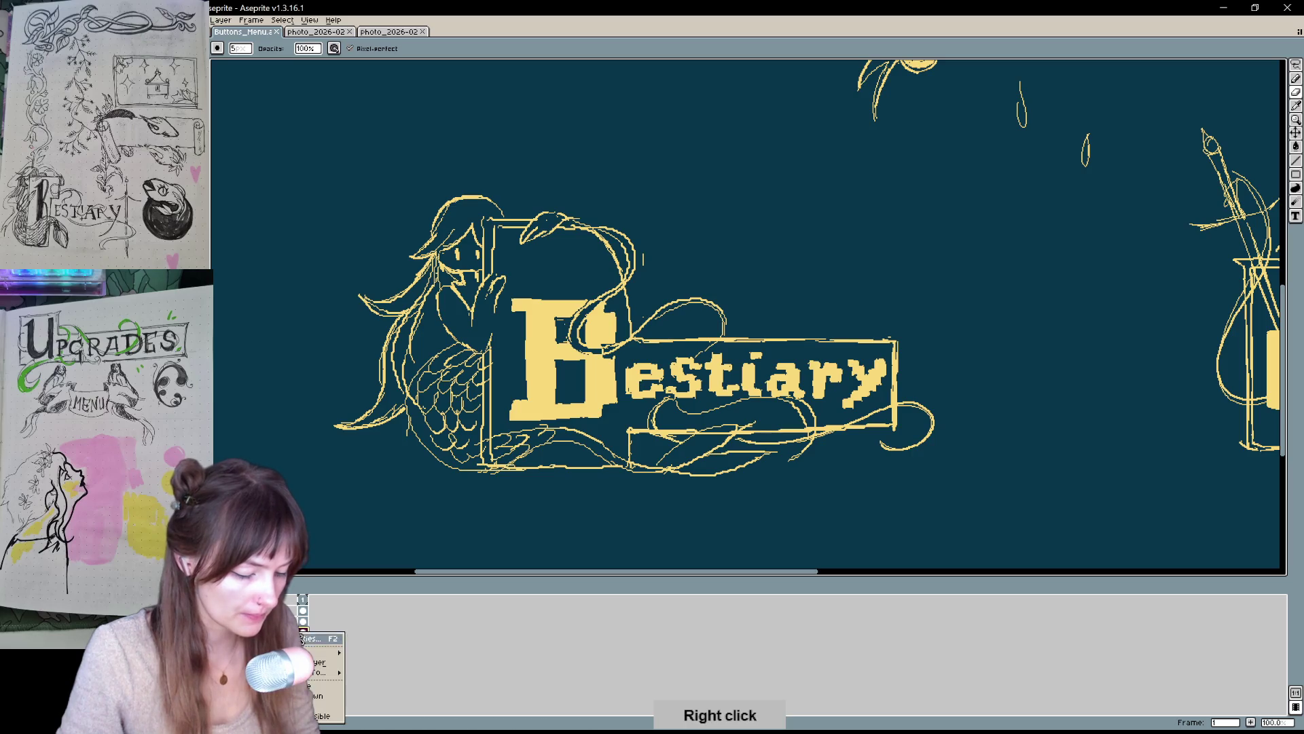
pyautogui.moveTo(323, 652)
pyautogui.click(370, 655)
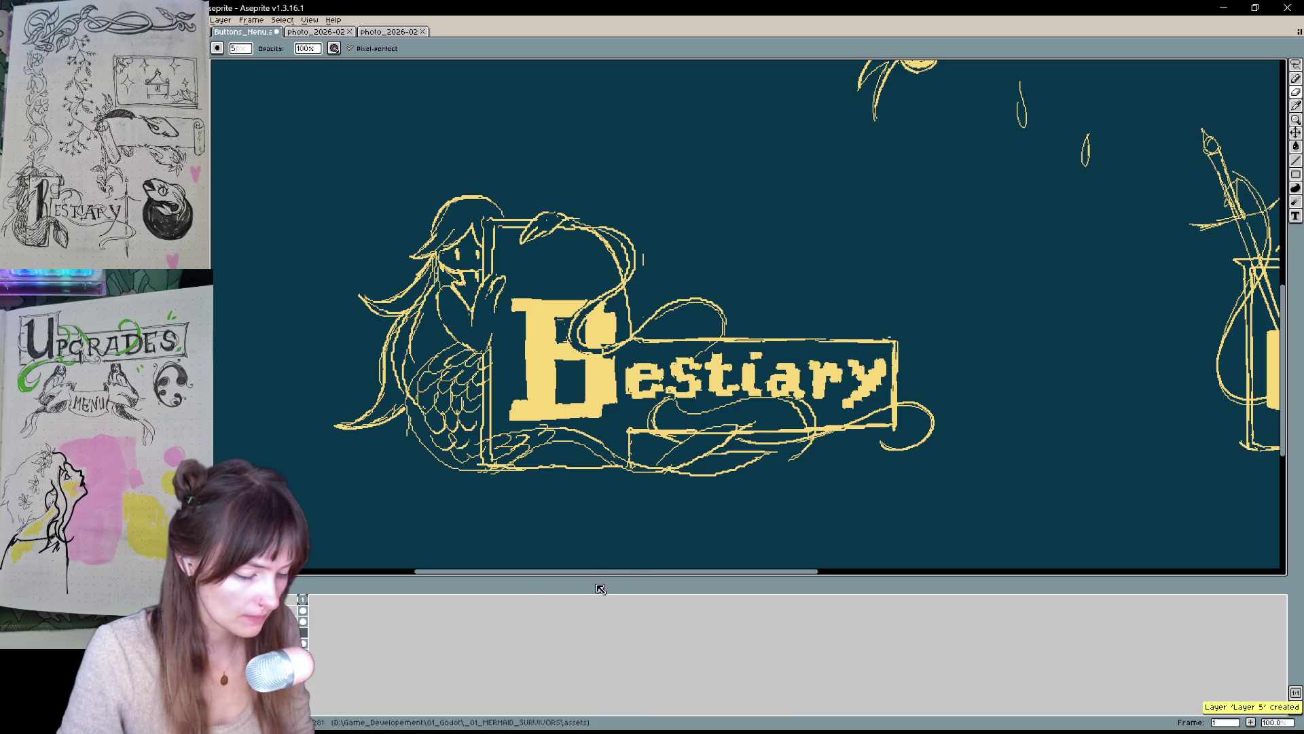
pyautogui.moveTo(715, 332); pyautogui.dragTo(674, 390)
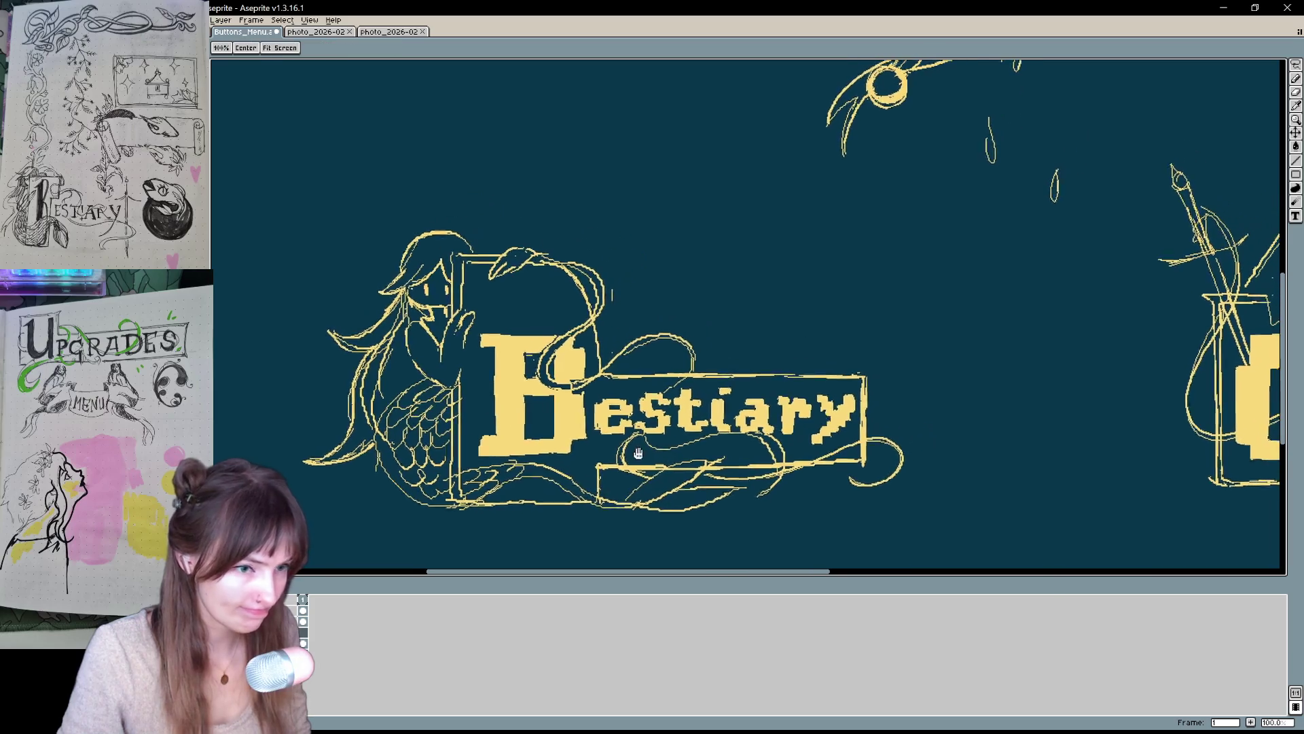
pyautogui.press('e')
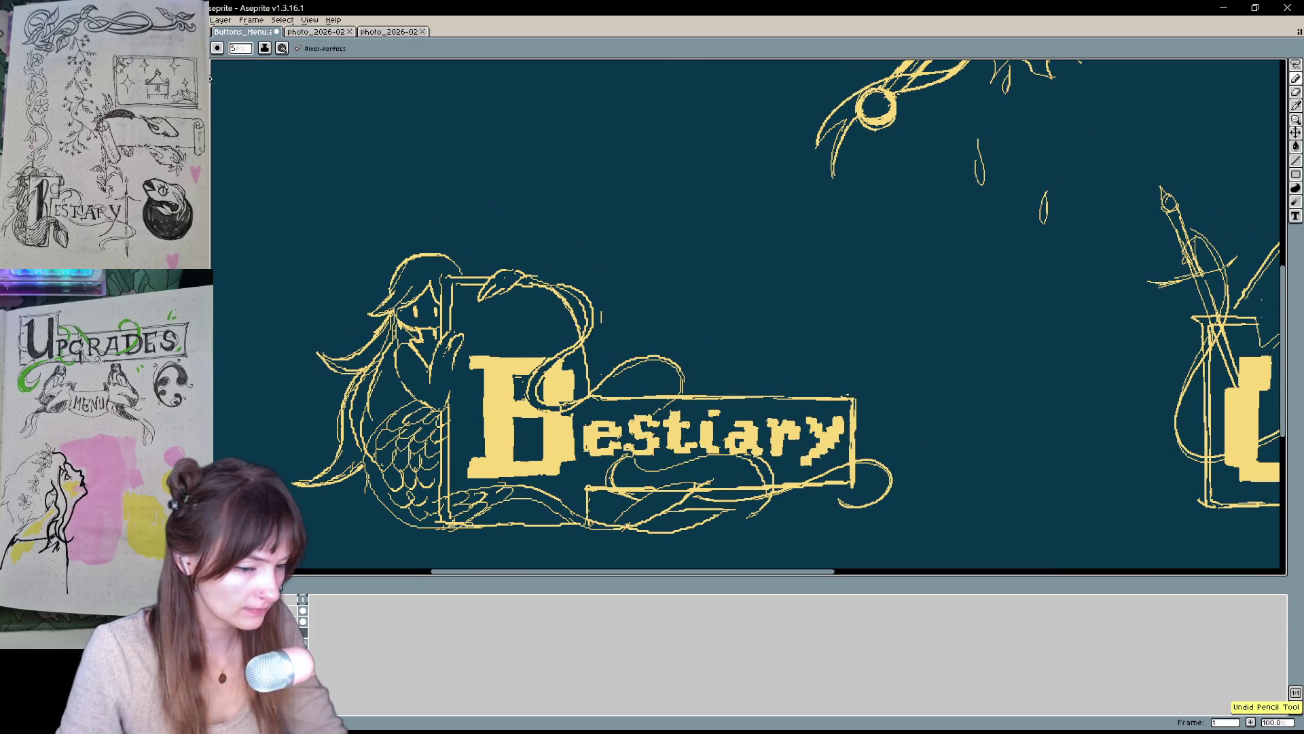
# - Outline the mermaid's hair, tail and Bestiary banner in red, then fill them solid red
pyautogui.moveTo(457, 269)
pyautogui.mouseDown()
pyautogui.moveTo(391, 280)
pyautogui.moveTo(360, 353)
pyautogui.mouseUp()
pyautogui.moveTo(360, 370); pyautogui.dragTo(303, 483)
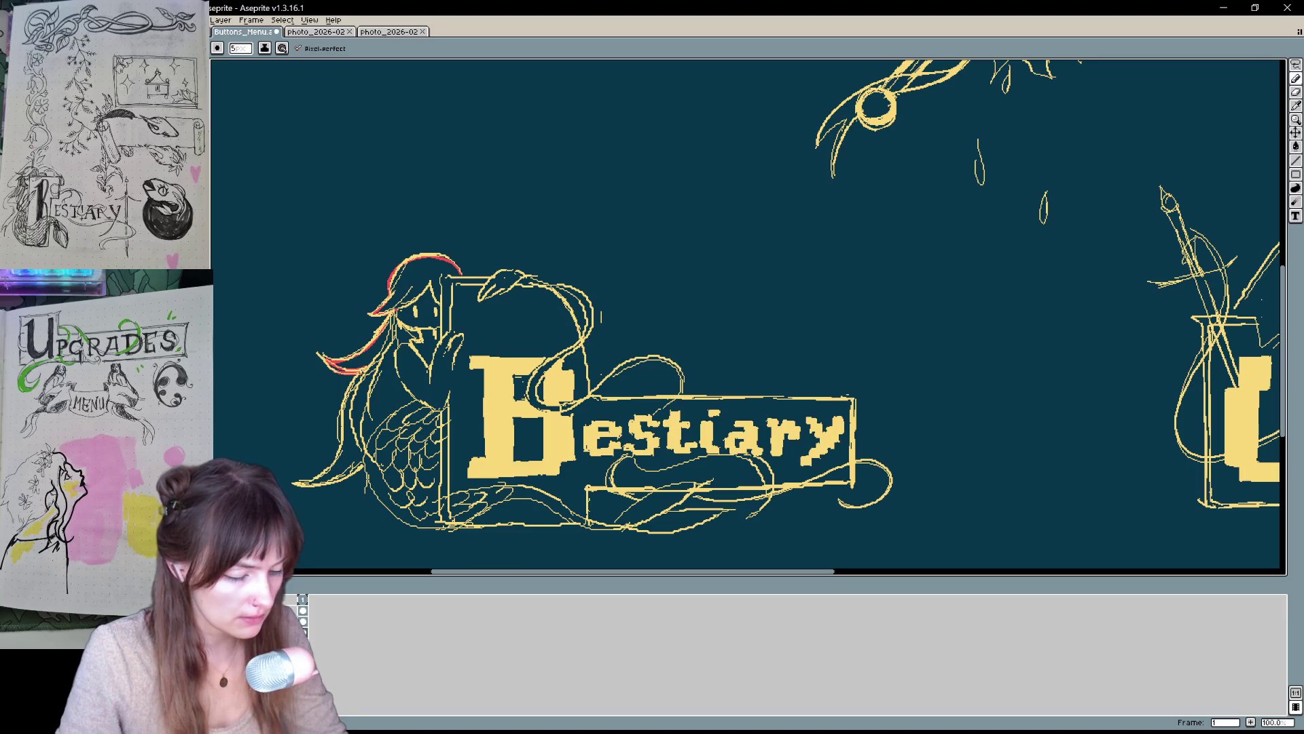
pyautogui.moveTo(372, 451)
pyautogui.mouseDown()
pyautogui.moveTo(479, 511)
pyautogui.moveTo(613, 530)
pyautogui.moveTo(723, 511)
pyautogui.moveTo(615, 522)
pyautogui.moveTo(583, 494)
pyautogui.moveTo(737, 489)
pyautogui.moveTo(741, 520)
pyautogui.moveTo(780, 488)
pyautogui.moveTo(850, 481)
pyautogui.moveTo(848, 418)
pyautogui.moveTo(771, 402)
pyautogui.moveTo(591, 401)
pyautogui.mouseUp()
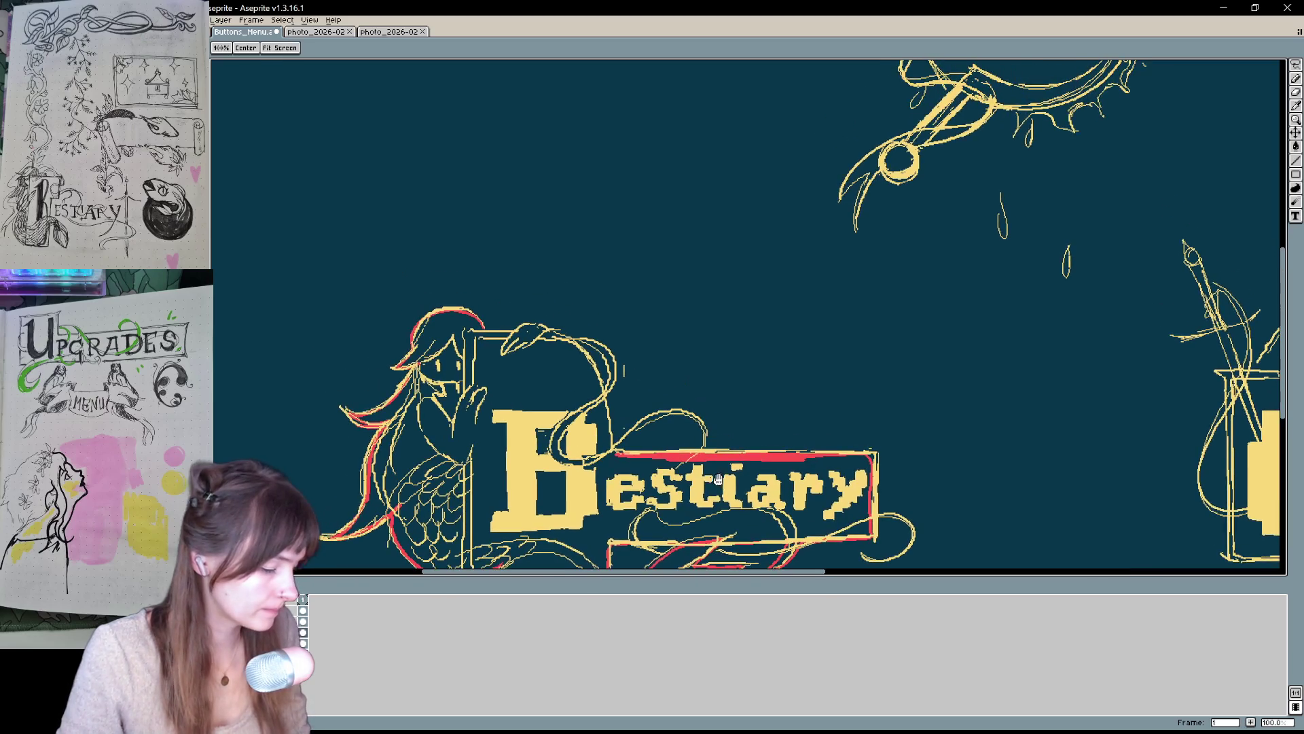
pyautogui.moveTo(679, 305); pyautogui.dragTo(702, 356)
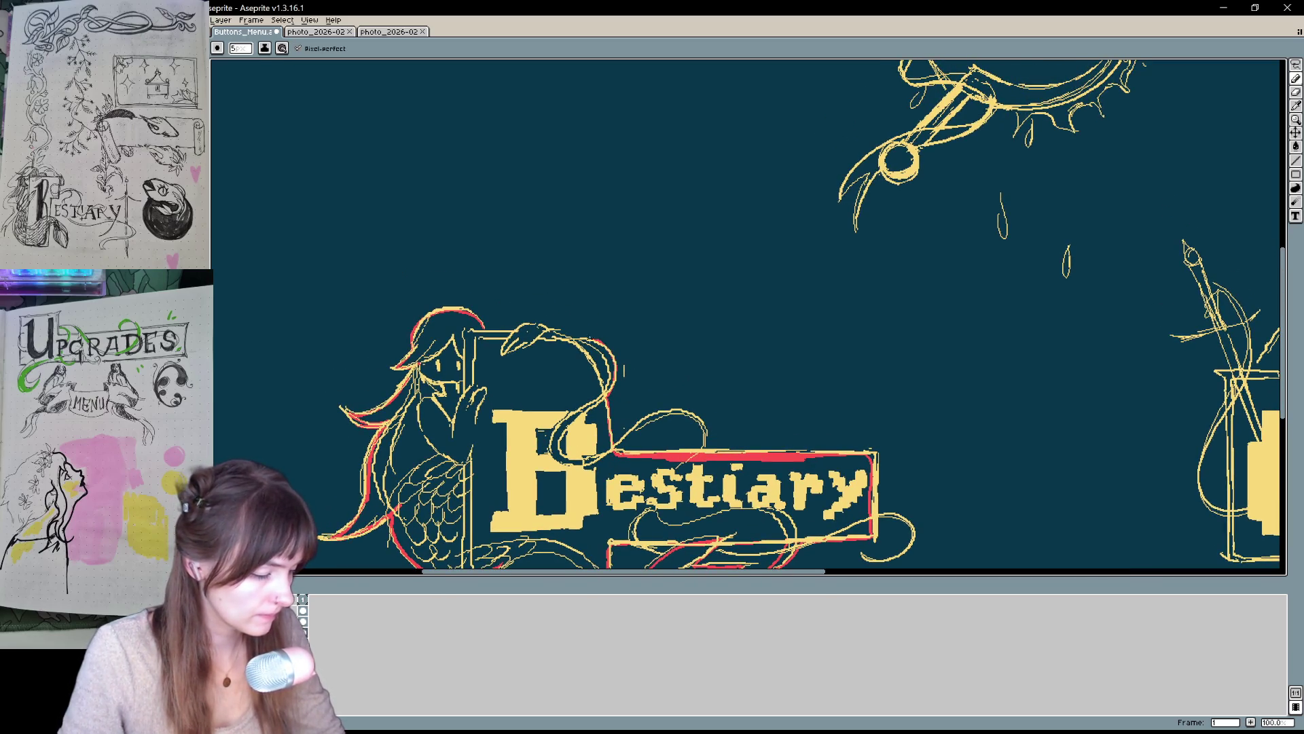
pyautogui.moveTo(615, 380); pyautogui.dragTo(485, 334)
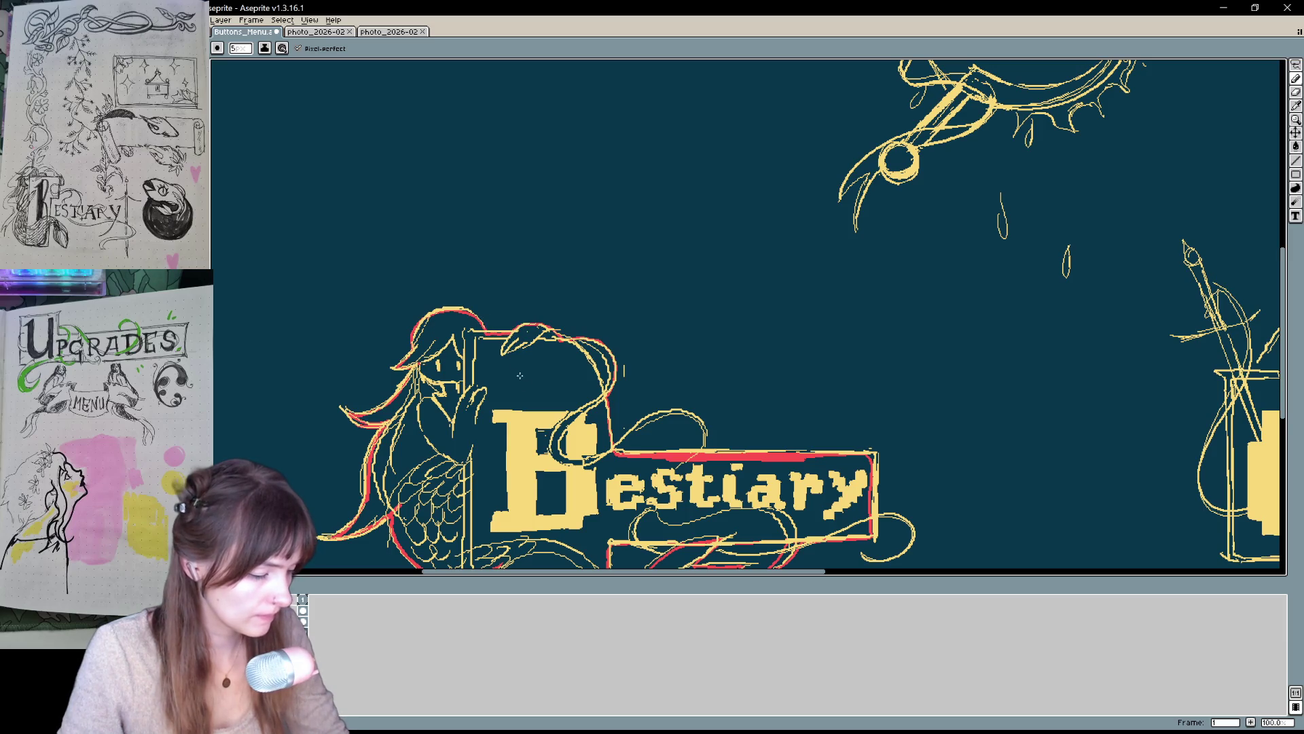
pyautogui.moveTo(561, 507); pyautogui.dragTo(555, 415)
pyautogui.press('g')
pyautogui.click(556, 414)
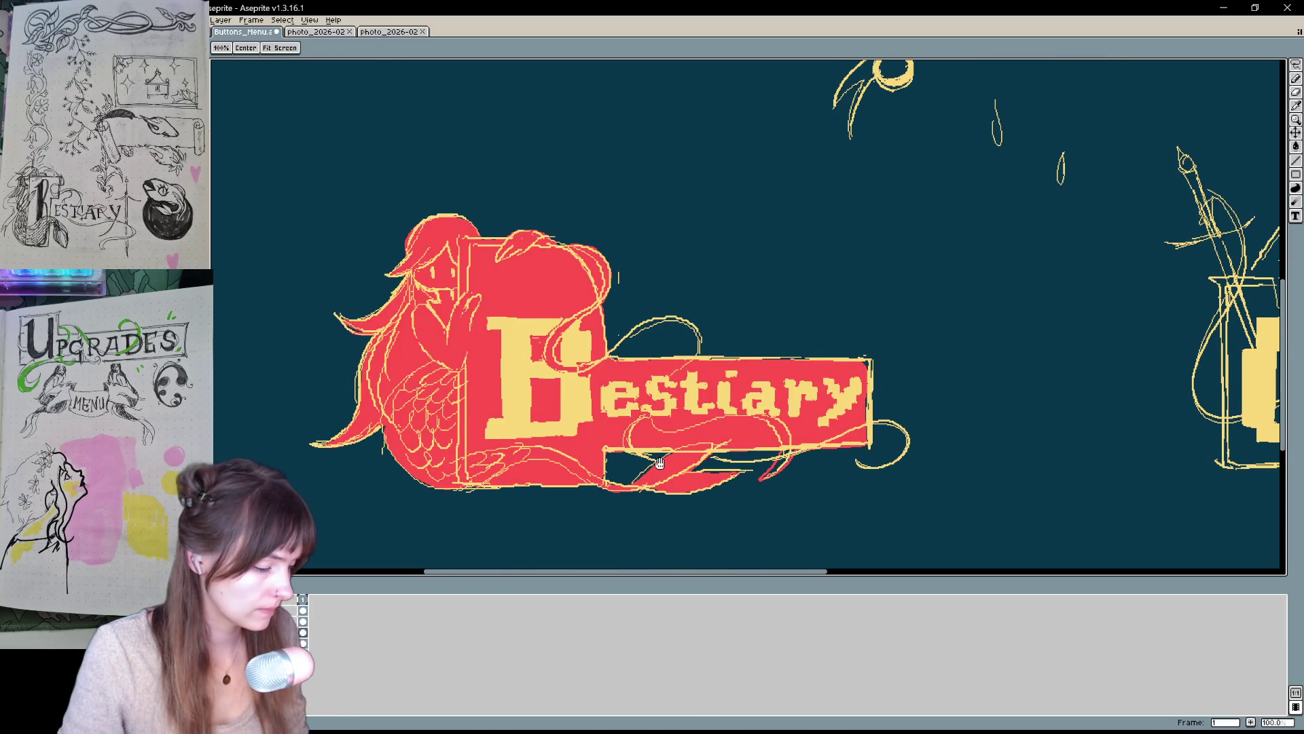
# - Paint the Upgrades sword tip and crossguard in red with the Pencil, undoing one stray stroke
pyautogui.moveTo(733, 362); pyautogui.dragTo(666, 403)
pyautogui.press('b')
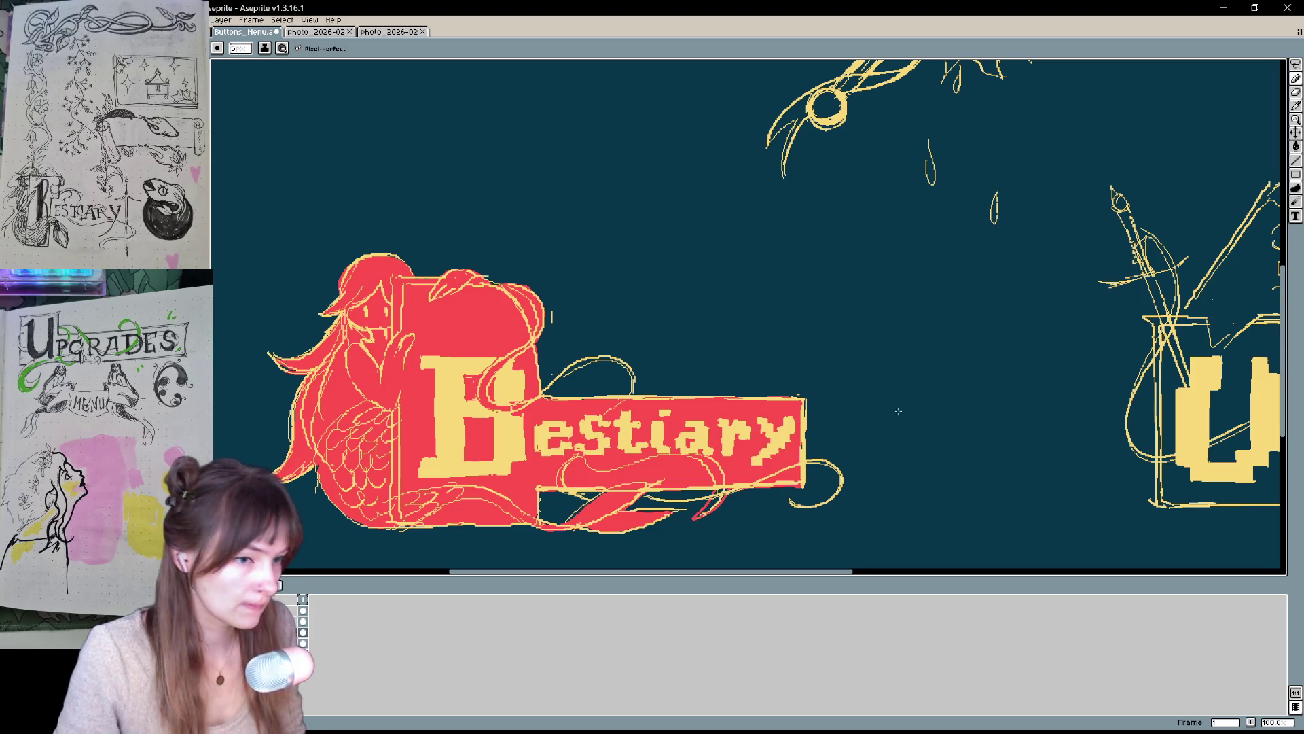
pyautogui.moveTo(898, 411); pyautogui.dragTo(319, 428)
pyautogui.moveTo(541, 199)
pyautogui.mouseDown()
pyautogui.moveTo(569, 261)
pyautogui.moveTo(542, 206)
pyautogui.mouseUp()
pyautogui.moveTo(524, 283)
pyautogui.mouseDown()
pyautogui.moveTo(605, 258)
pyautogui.moveTo(566, 251)
pyautogui.moveTo(605, 292)
pyautogui.moveTo(601, 311)
pyautogui.moveTo(571, 321)
pyautogui.moveTo(577, 353)
pyautogui.moveTo(553, 405)
pyautogui.mouseUp()
pyautogui.hotkey('ctrl', 'z')
# - Trace the sword's left side, the box edges, the hat tip and the pompom in red
pyautogui.moveTo(571, 350); pyautogui.dragTo(544, 422)
pyautogui.moveTo(578, 350)
pyautogui.mouseDown()
pyautogui.moveTo(578, 493)
pyautogui.moveTo(980, 497)
pyautogui.moveTo(1021, 479)
pyautogui.moveTo(1028, 426)
pyautogui.moveTo(1003, 384)
pyautogui.moveTo(720, 391)
pyautogui.moveTo(719, 307)
pyautogui.moveTo(740, 347)
pyautogui.moveTo(754, 326)
pyautogui.moveTo(788, 333)
pyautogui.moveTo(769, 348)
pyautogui.mouseUp()
pyautogui.moveTo(743, 301)
pyautogui.mouseDown()
pyautogui.moveTo(756, 311)
pyautogui.moveTo(737, 271)
pyautogui.moveTo(754, 255)
pyautogui.moveTo(712, 166)
pyautogui.moveTo(605, 309)
pyautogui.mouseUp()
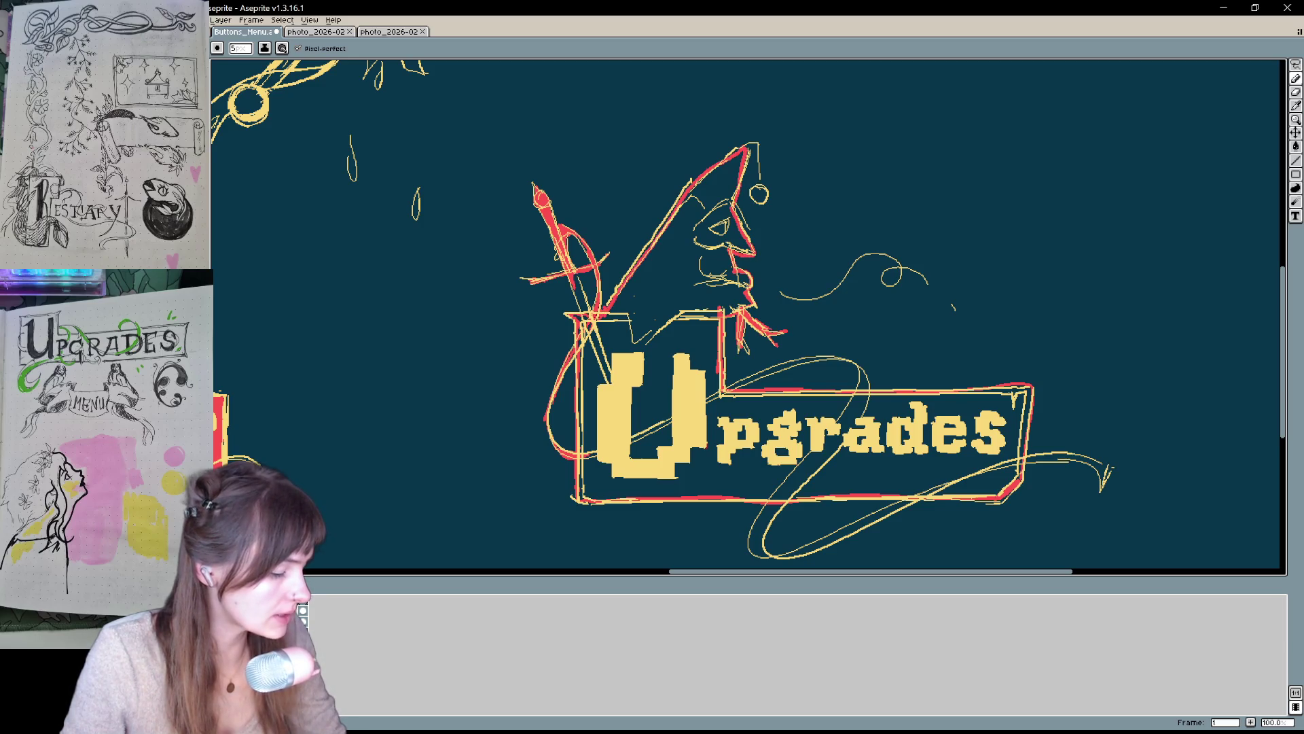
pyautogui.moveTo(745, 145)
pyautogui.mouseDown()
pyautogui.moveTo(761, 198)
pyautogui.moveTo(780, 189)
pyautogui.mouseUp()
# - Bucket-fill the wizard's hat, face and the Upgrades banner solid red
pyautogui.press('g')
pyautogui.click(684, 280)
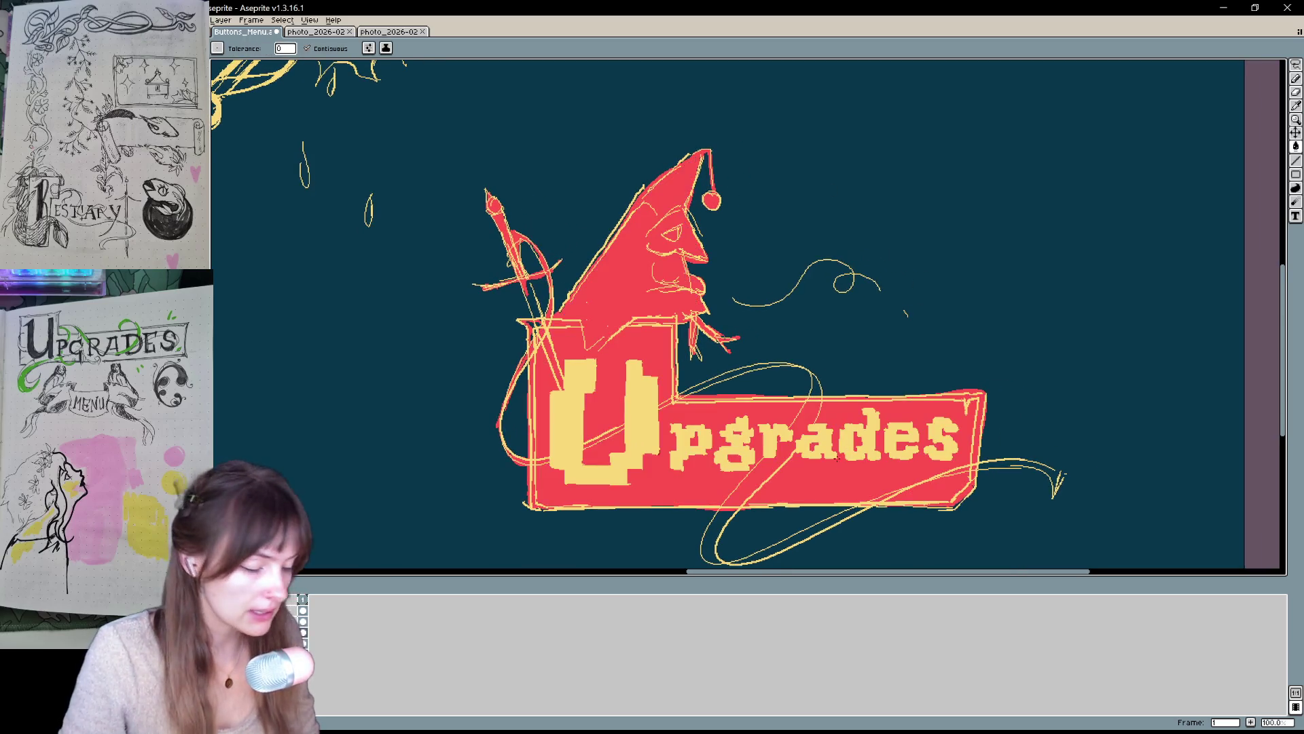
pyautogui.moveTo(684, 280)
pyautogui.mouseDown()
pyautogui.moveTo(856, 350)
pyautogui.moveTo(963, 618)
pyautogui.mouseUp()
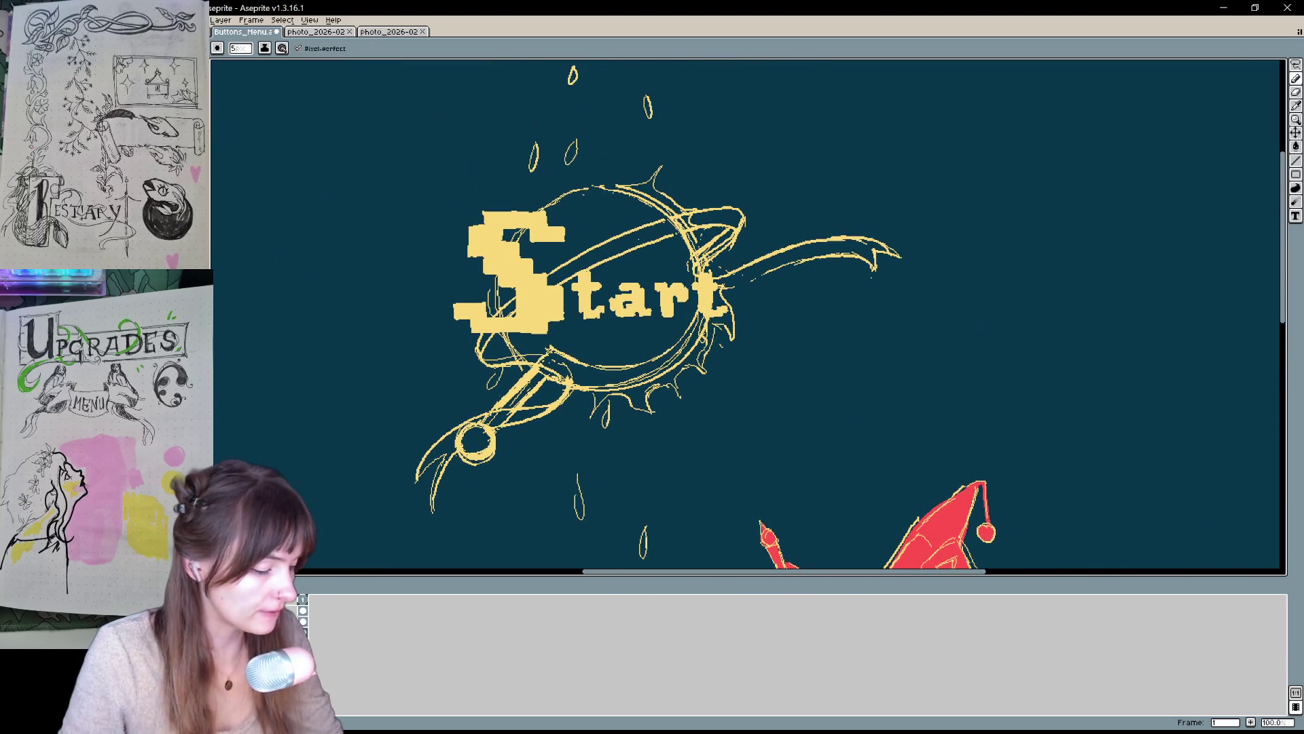
# - Trace the Start sketch's lower tail, long tail and planet rim in red
pyautogui.moveTo(458, 434); pyautogui.dragTo(430, 510)
pyautogui.moveTo(459, 451); pyautogui.dragTo(414, 481)
pyautogui.moveTo(485, 416)
pyautogui.mouseDown()
pyautogui.moveTo(453, 432)
pyautogui.moveTo(511, 408)
pyautogui.moveTo(551, 360)
pyautogui.mouseUp()
pyautogui.moveTo(507, 424)
pyautogui.mouseDown()
pyautogui.moveTo(669, 364)
pyautogui.moveTo(595, 408)
pyautogui.moveTo(640, 398)
pyautogui.moveTo(652, 408)
pyautogui.moveTo(734, 324)
pyautogui.moveTo(866, 253)
pyautogui.moveTo(897, 253)
pyautogui.moveTo(746, 270)
pyautogui.moveTo(706, 262)
pyautogui.moveTo(734, 245)
pyautogui.mouseUp()
pyautogui.moveTo(690, 220)
pyautogui.mouseDown()
pyautogui.moveTo(737, 212)
pyautogui.moveTo(681, 262)
pyautogui.moveTo(688, 250)
pyautogui.moveTo(597, 187)
pyautogui.moveTo(543, 209)
pyautogui.moveTo(499, 298)
pyautogui.moveTo(520, 359)
pyautogui.moveTo(479, 360)
pyautogui.mouseUp()
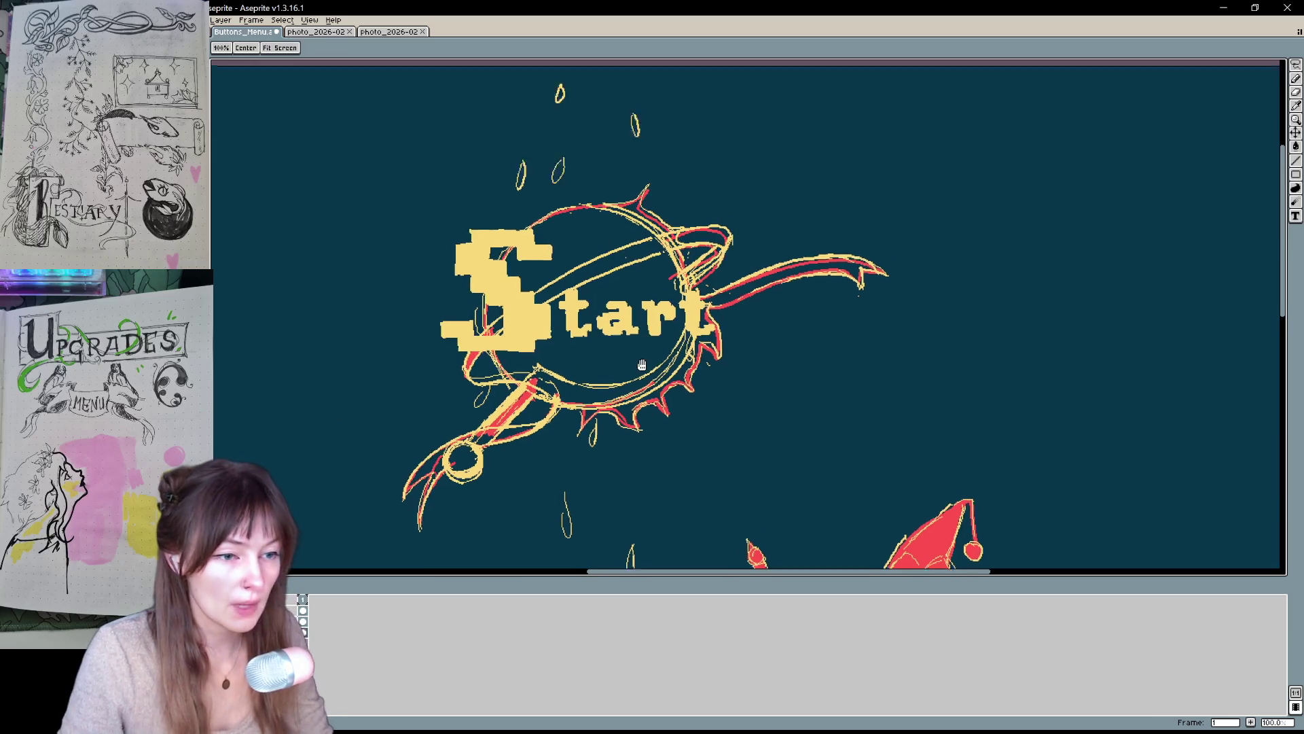
# - Bucket-fill the Start planet, tail and comet red, then touch up with the Pencil
pyautogui.press('g')
pyautogui.click(605, 367)
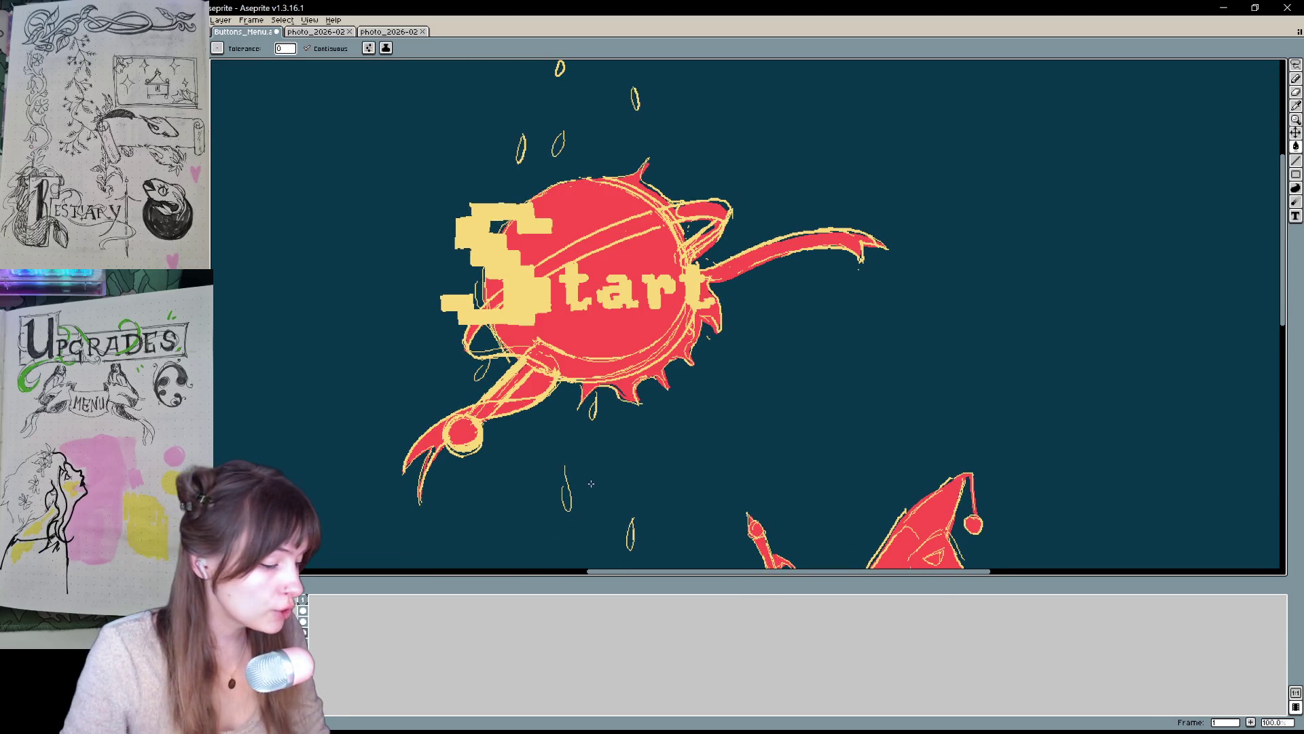
pyautogui.press('b')
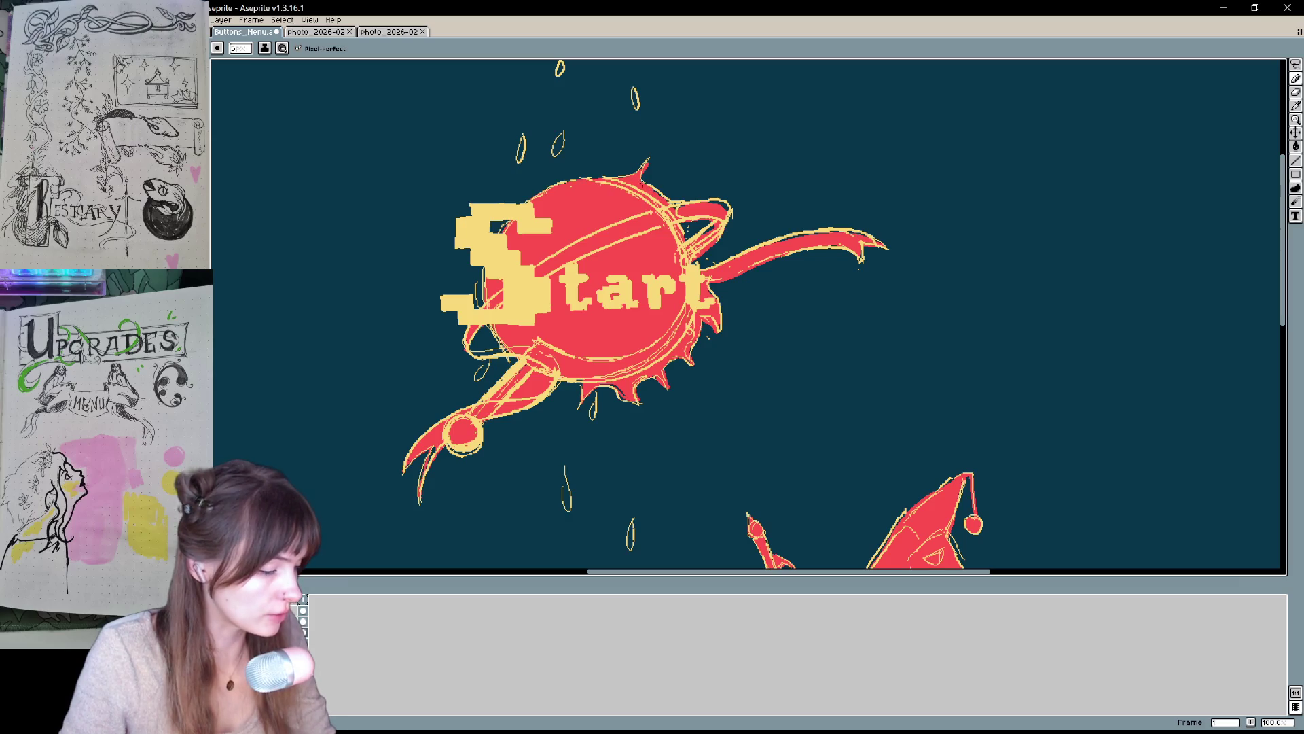
pyautogui.press('e')
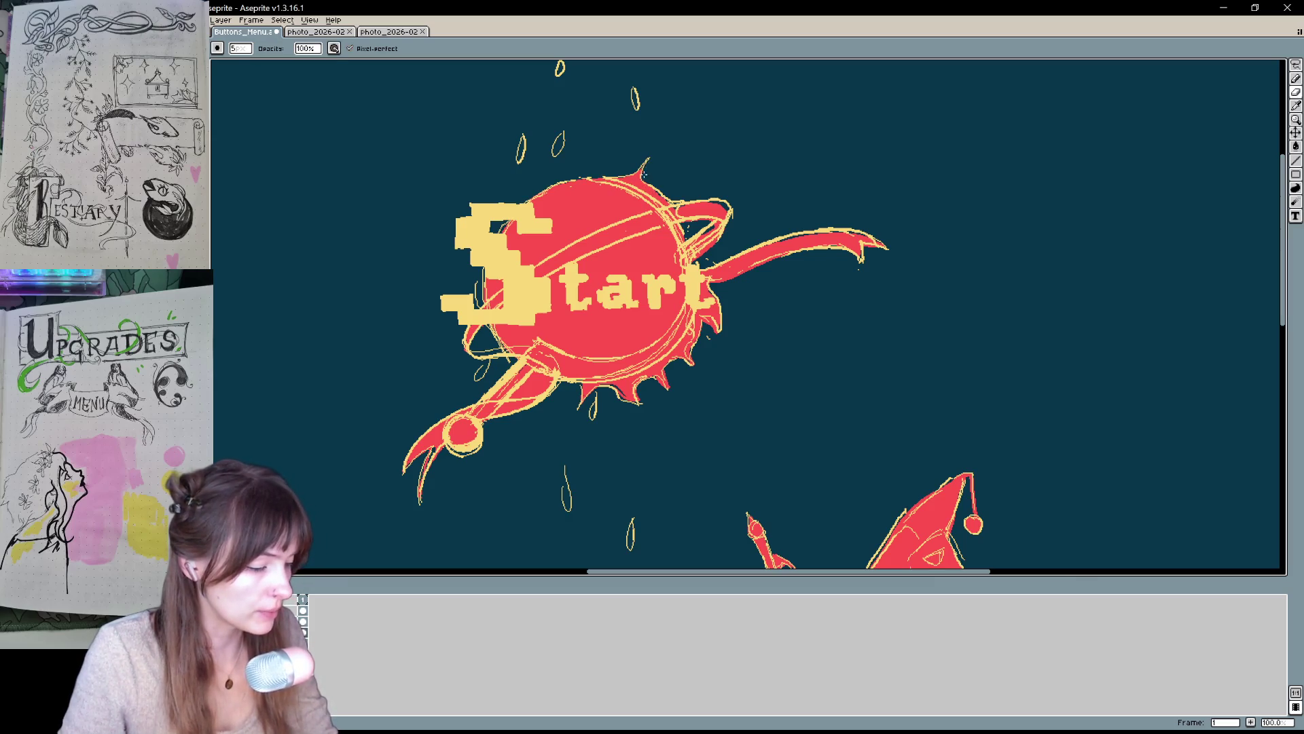
pyautogui.press('b')
pyautogui.moveTo(654, 314); pyautogui.dragTo(624, 339)
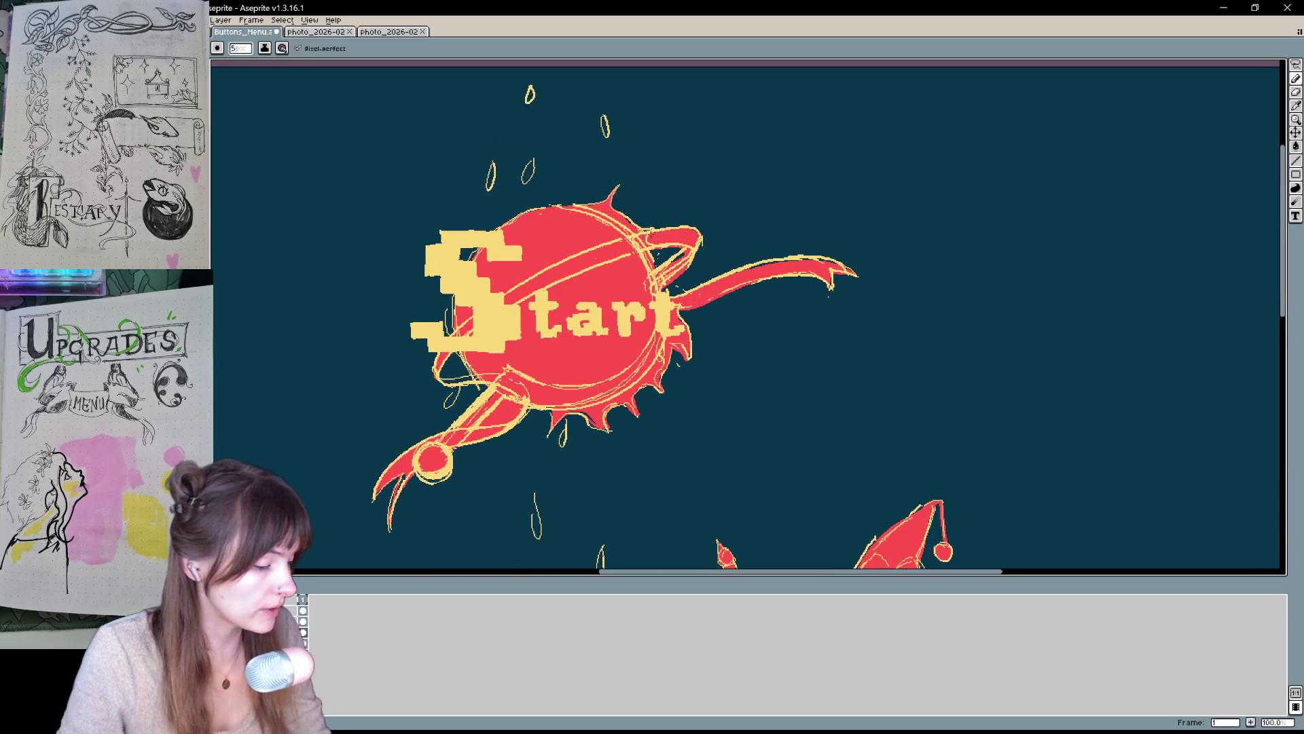
pyautogui.moveTo(564, 433); pyautogui.dragTo(579, 382)
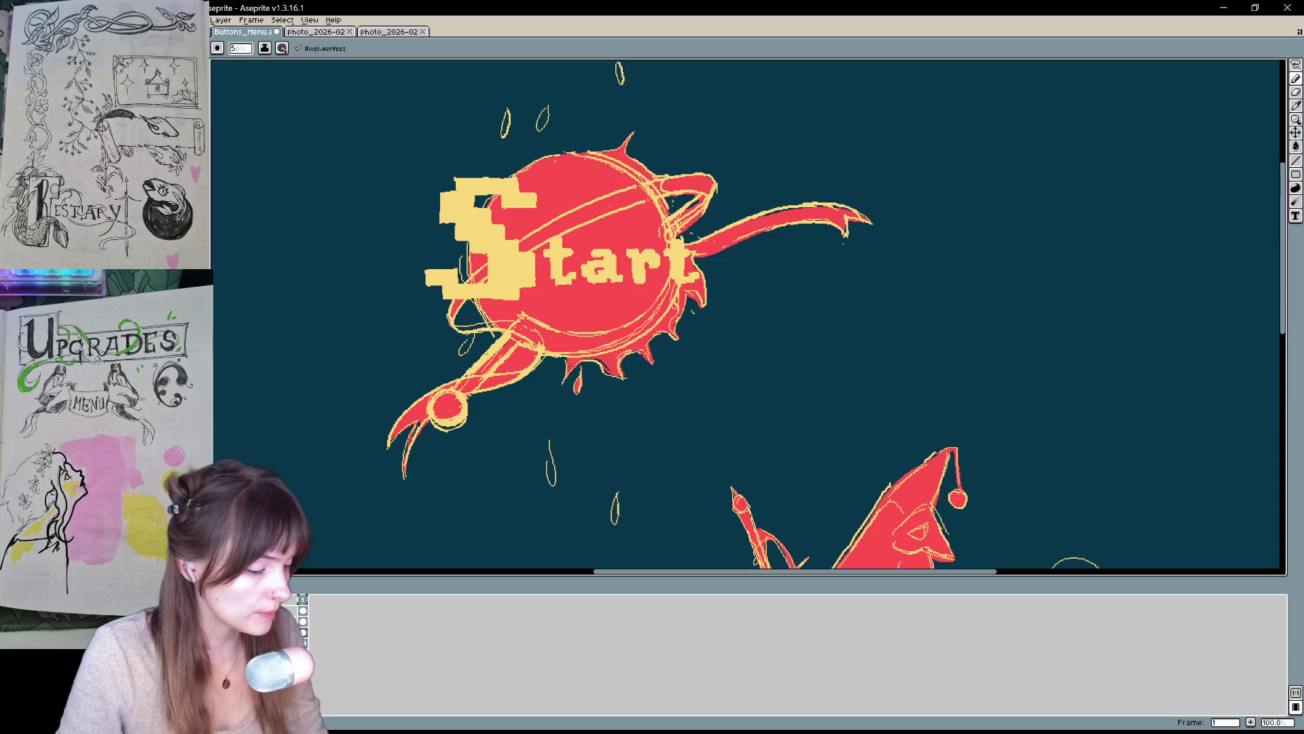
# - Paint the hollow droplets above, below and left of the planet solid red
pyautogui.moveTo(474, 334); pyautogui.dragTo(461, 351)
pyautogui.moveTo(553, 481); pyautogui.dragTo(548, 437)
pyautogui.moveTo(615, 520)
pyautogui.mouseDown()
pyautogui.moveTo(615, 504)
pyautogui.moveTo(615, 522)
pyautogui.mouseUp()
pyautogui.moveTo(619, 73); pyautogui.dragTo(605, 202)
pyautogui.moveTo(529, 231)
pyautogui.mouseDown()
pyautogui.moveTo(527, 248)
pyautogui.moveTo(489, 257)
pyautogui.mouseUp()
pyautogui.moveTo(530, 157); pyautogui.dragTo(530, 169)
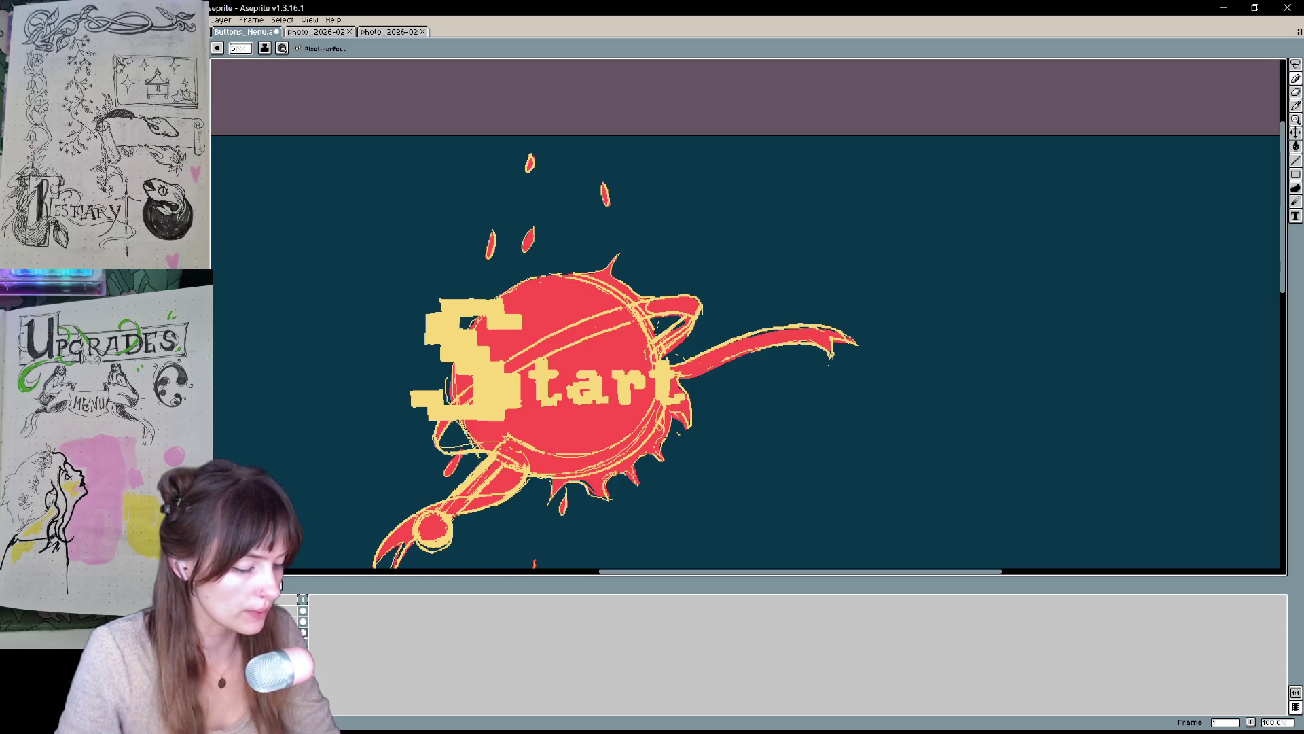
pyautogui.scroll(-3, 699, 428)
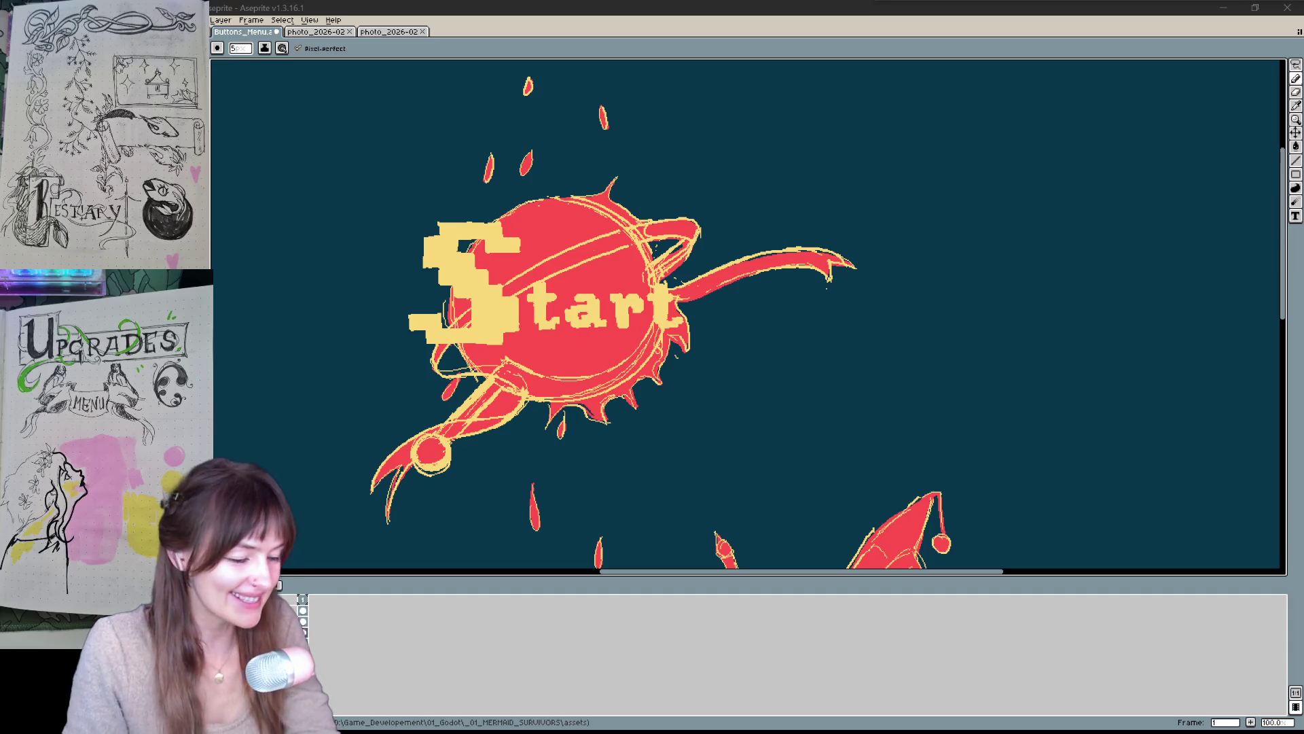
pyautogui.press('v')
pyautogui.scroll(-1, 633, 368)
# - Pan with the Hand tool to frame the Start, Bestiary and Upgrades buttons together
pyautogui.press('h')
pyautogui.moveTo(629, 327); pyautogui.dragTo(656, 284)
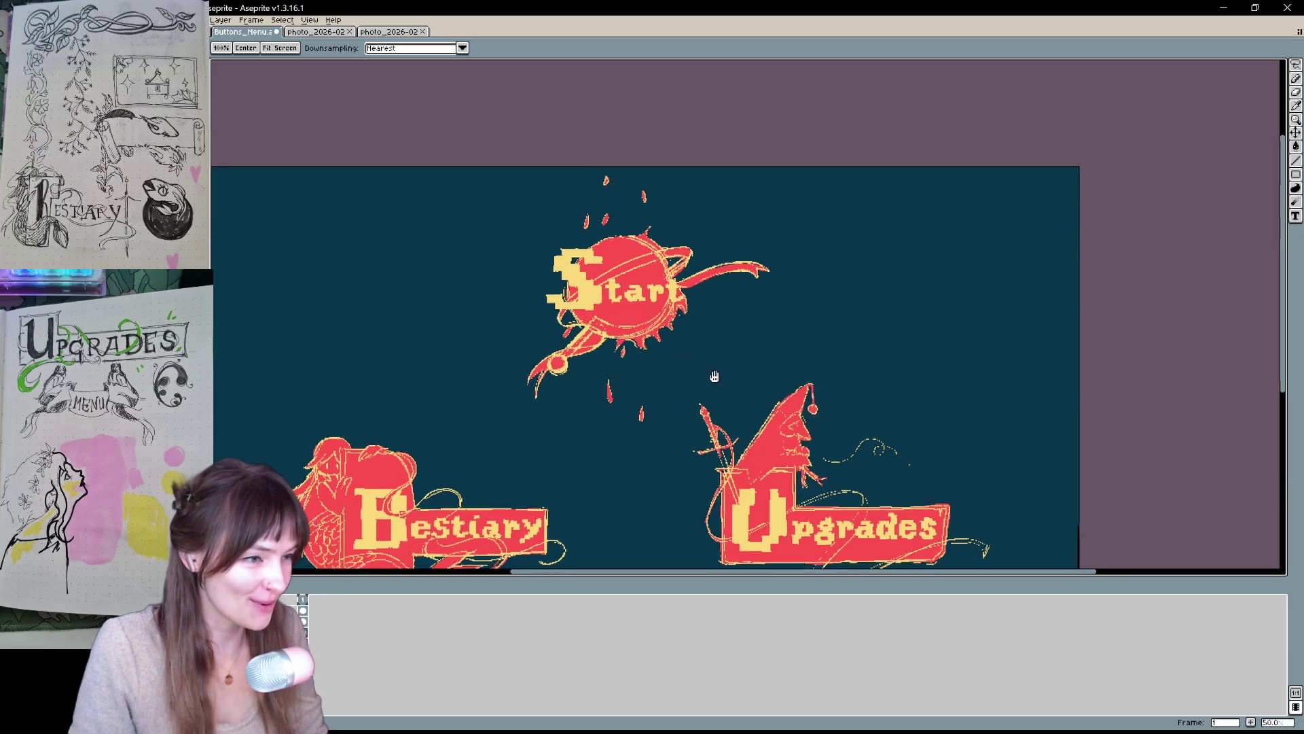
pyautogui.moveTo(714, 376); pyautogui.dragTo(769, 245)
pyautogui.press('b')
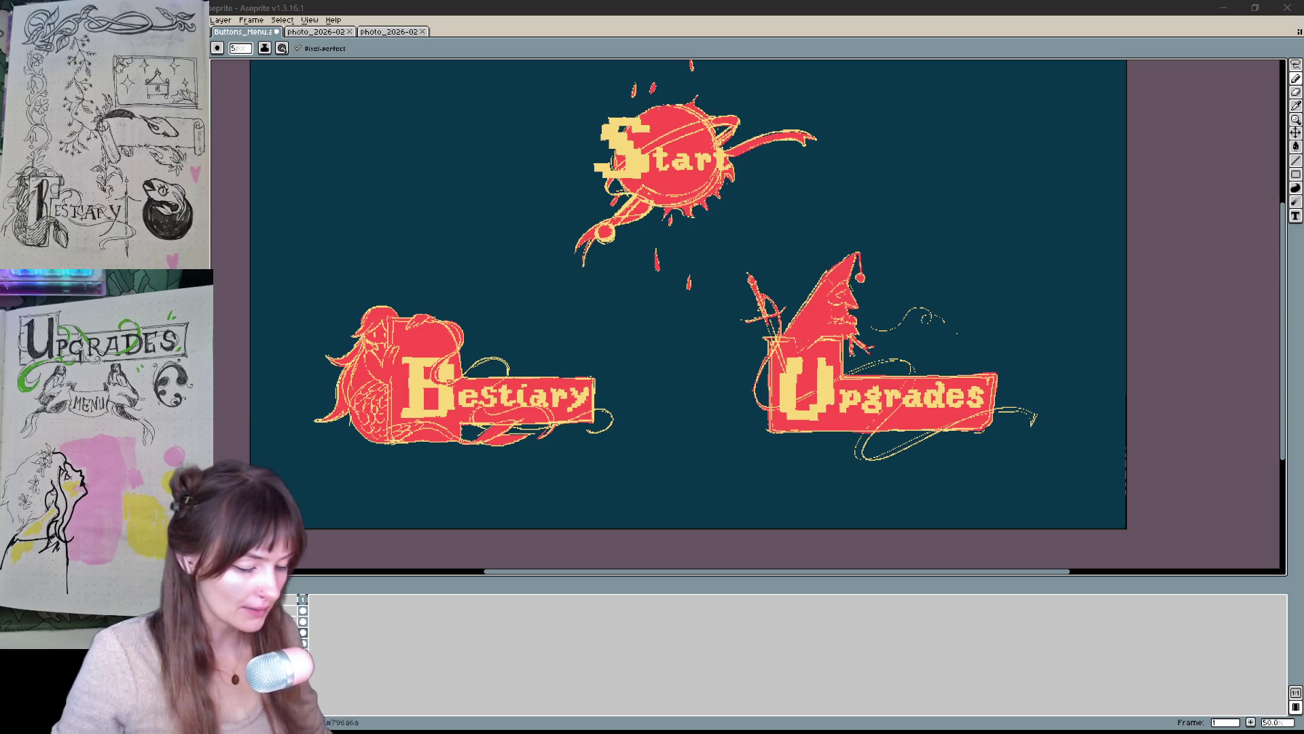
pyautogui.click(278, 584)
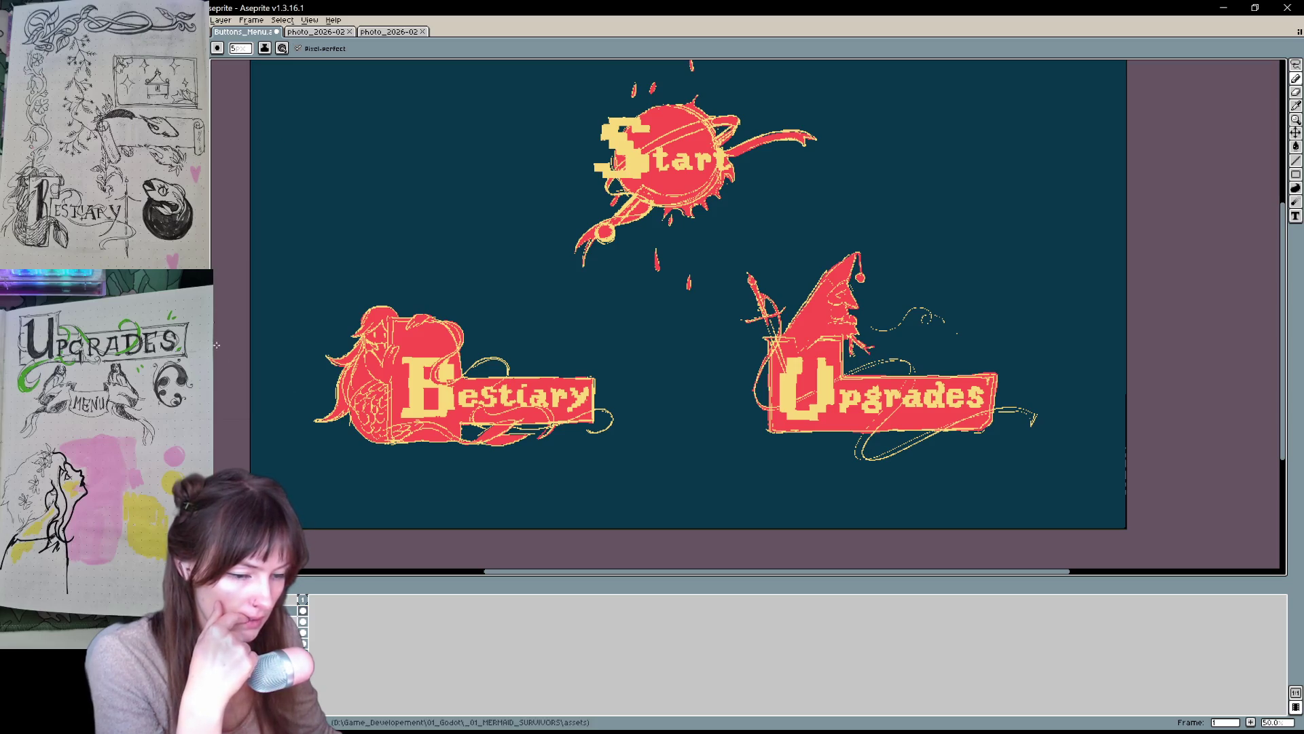
pyautogui.press('g')
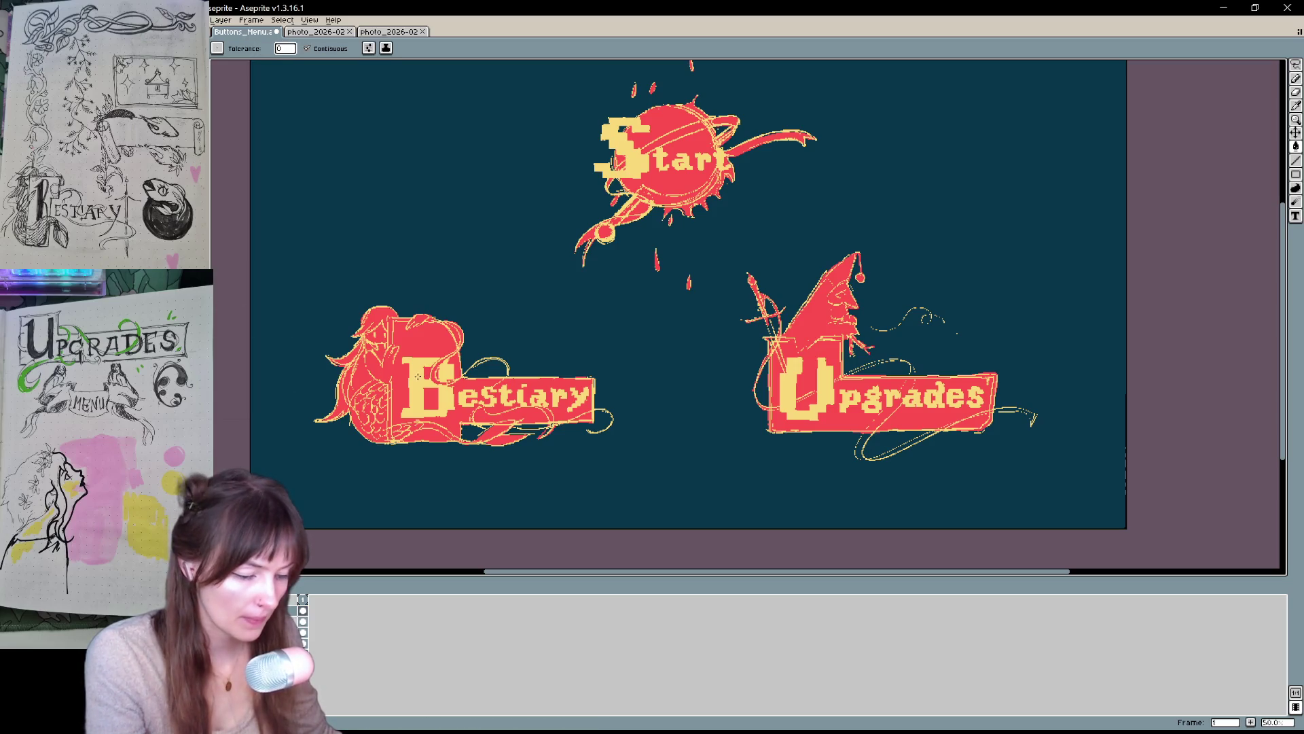
pyautogui.click(878, 407)
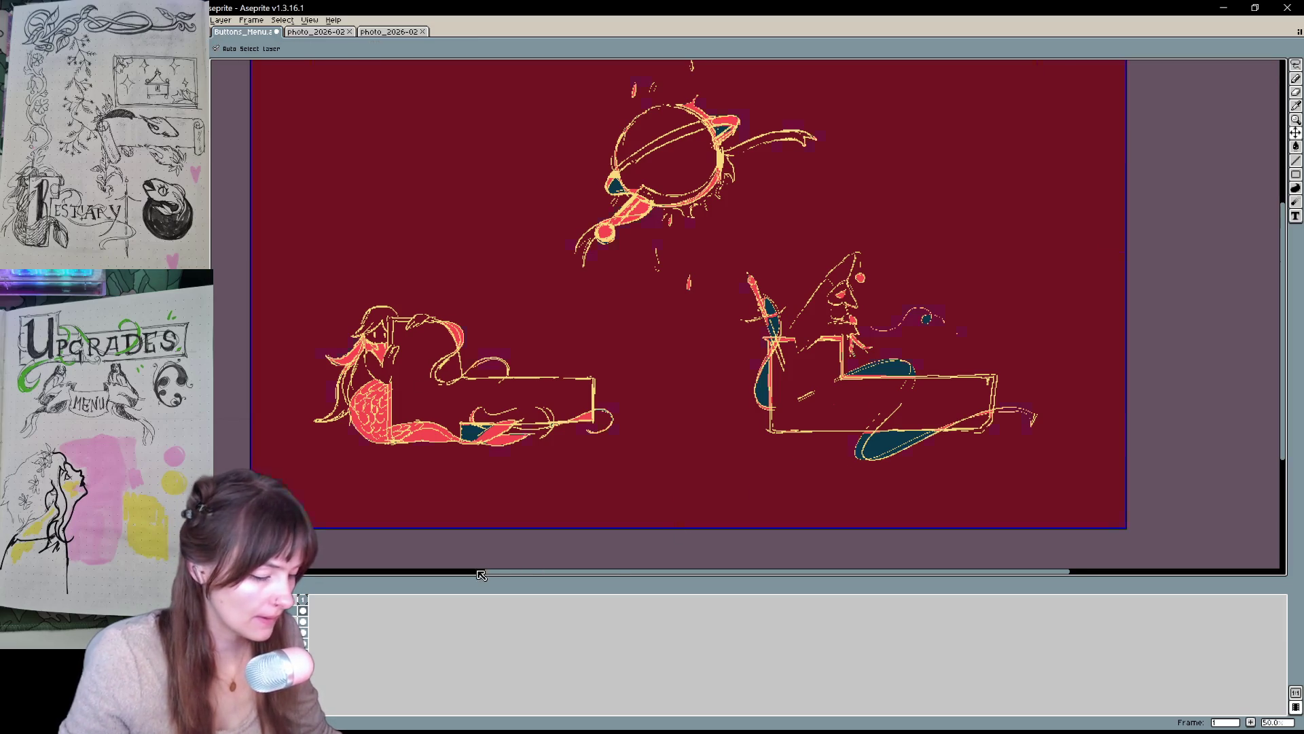
pyautogui.hotkey('ctrl', 'z')
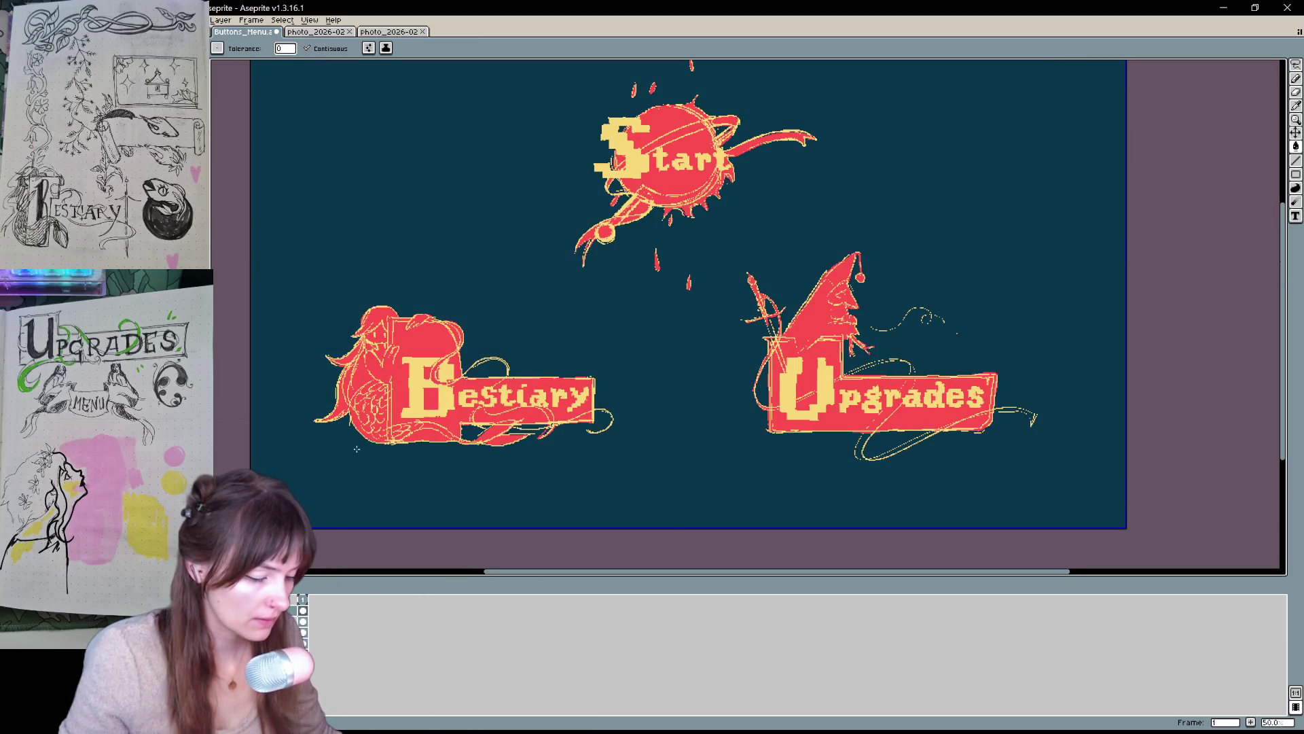
pyautogui.hotkey('ctrl', 'y')
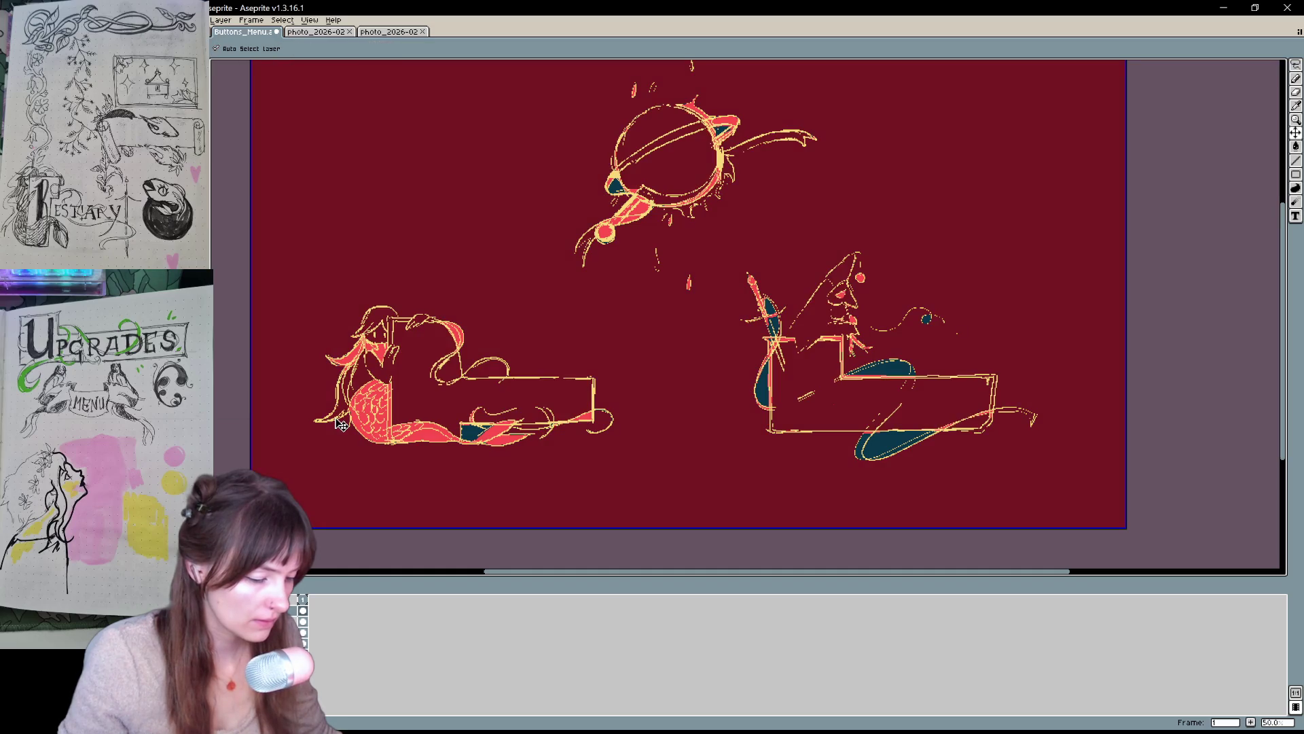
pyautogui.hotkey('ctrl', 'z')
pyautogui.hotkey('ctrl', 'shift', 'h')
pyautogui.hotkey('ctrl', 'shift', 'h')
pyautogui.hotkey('ctrl', 'shift', 'h')
pyautogui.hotkey('ctrl', 'shift', 'h')
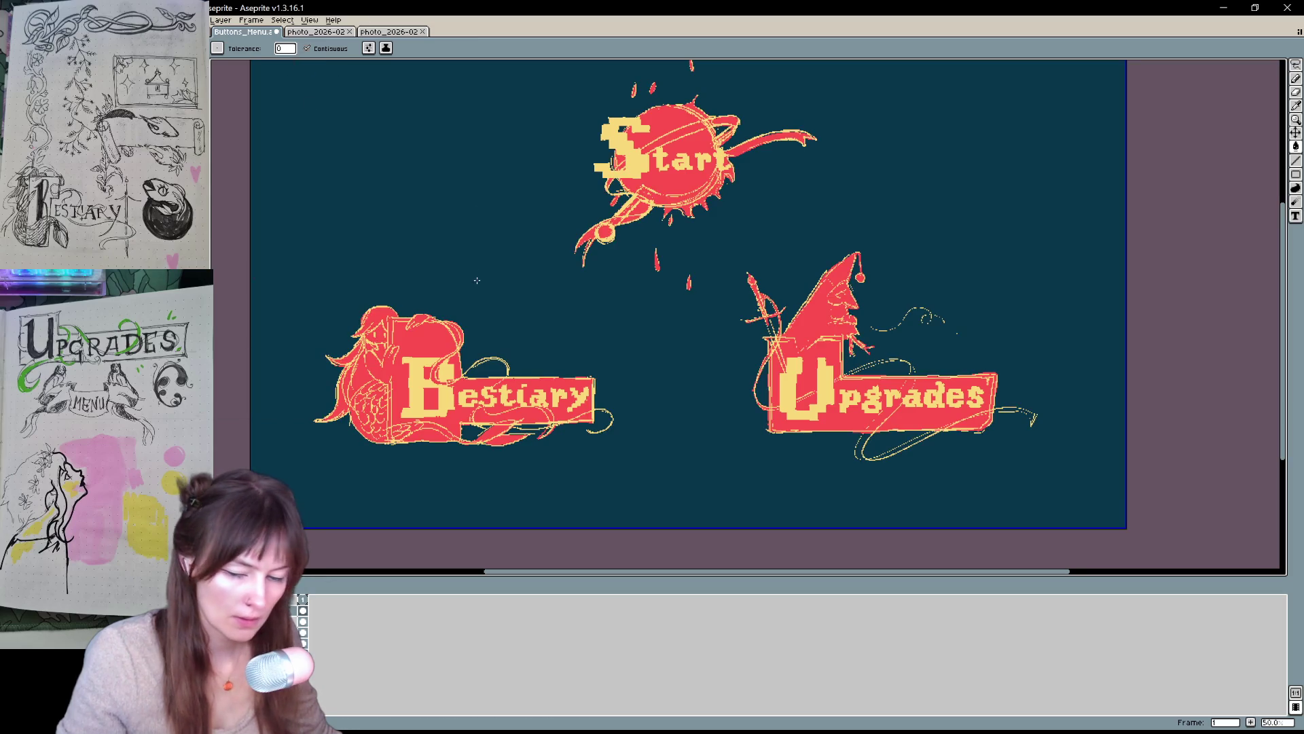
pyautogui.press('b')
pyautogui.click(246, 50)
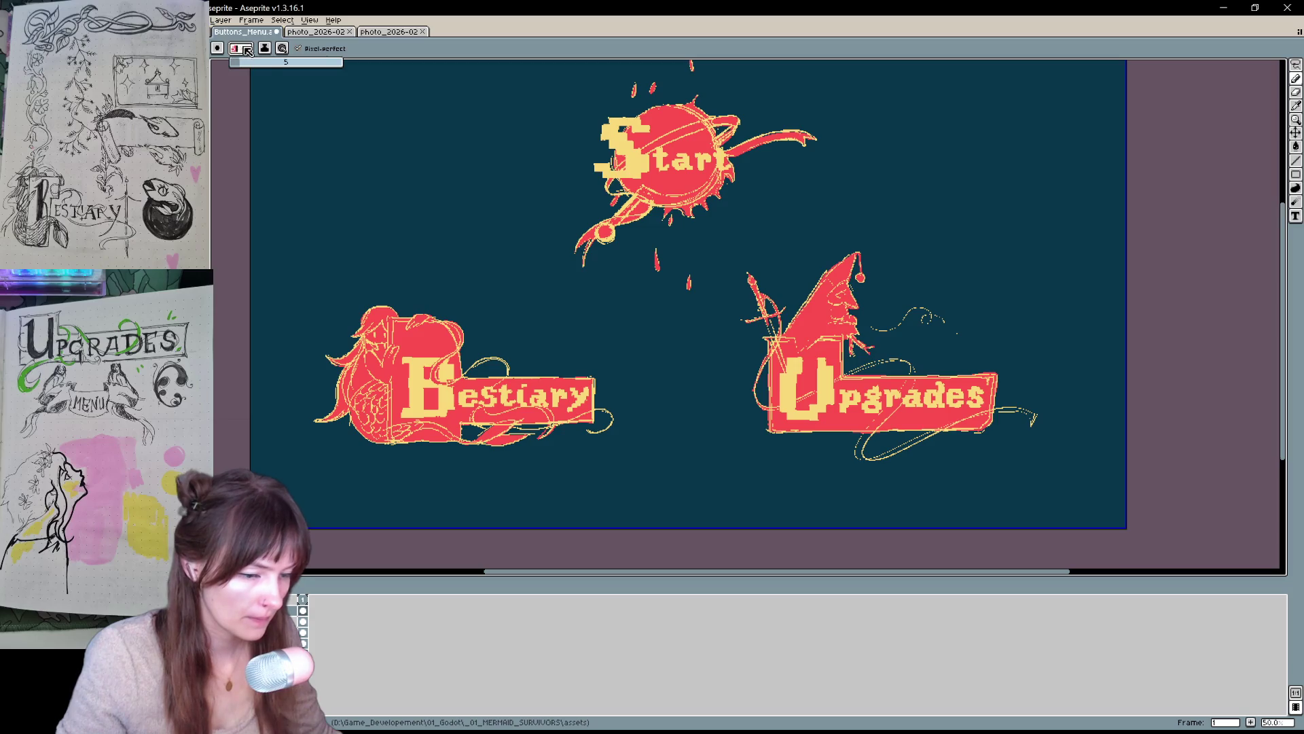
# - Set the Pencil's ink mode to Lock Alpha
pyautogui.click(282, 49)
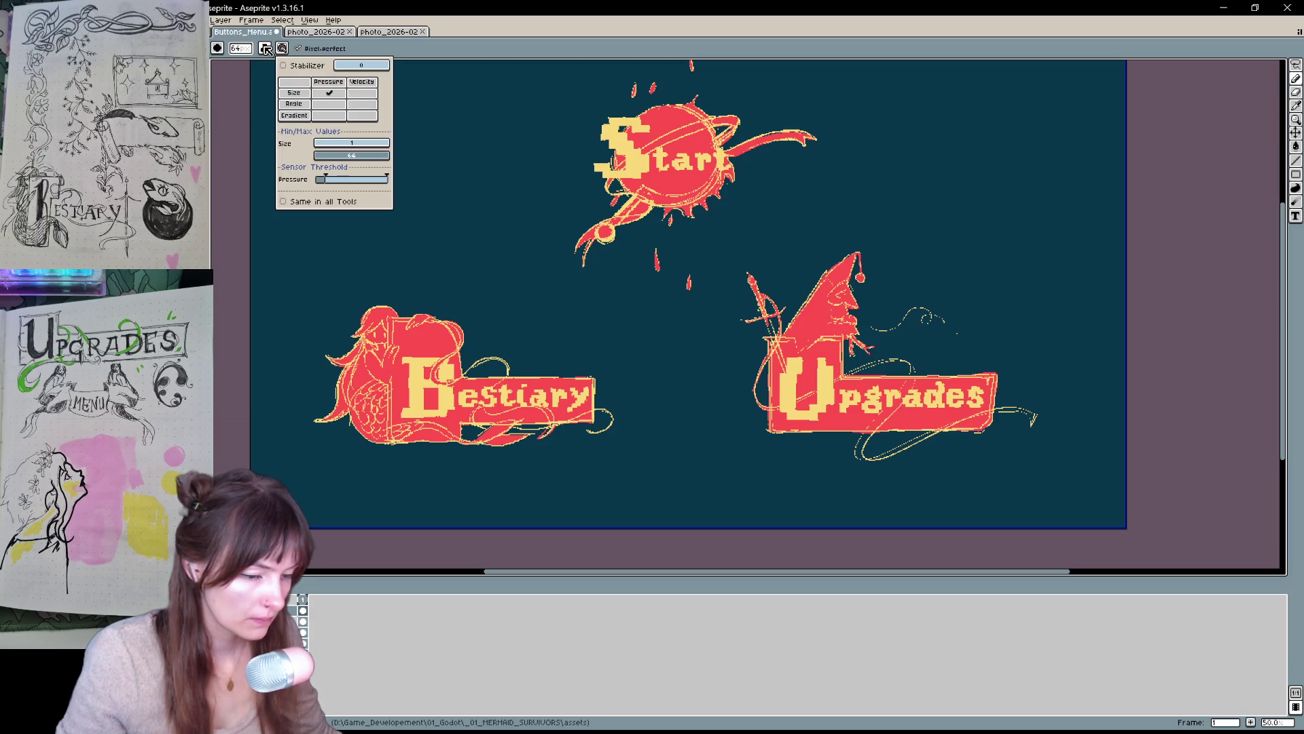
pyautogui.click(265, 49)
pyautogui.click(291, 95)
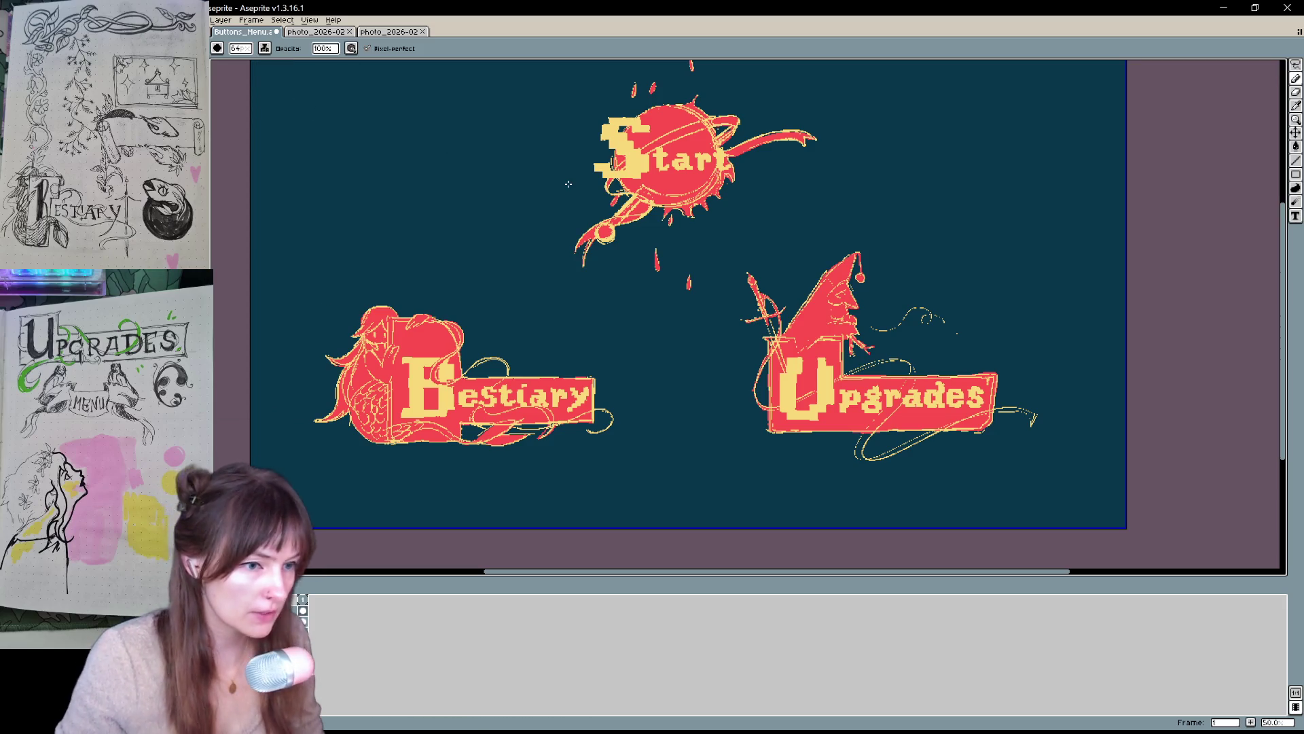
# - Test dark-red shading on the Upgrades banner, wizard and sword, then undo it
pyautogui.moveTo(883, 372); pyautogui.dragTo(836, 382)
pyautogui.moveTo(779, 413); pyautogui.dragTo(766, 432)
pyautogui.moveTo(859, 314); pyautogui.dragTo(826, 357)
pyautogui.moveTo(846, 258); pyautogui.dragTo(832, 319)
pyautogui.moveTo(785, 343); pyautogui.dragTo(754, 391)
pyautogui.moveTo(825, 281); pyautogui.dragTo(768, 346)
pyautogui.moveTo(774, 299); pyautogui.dragTo(740, 325)
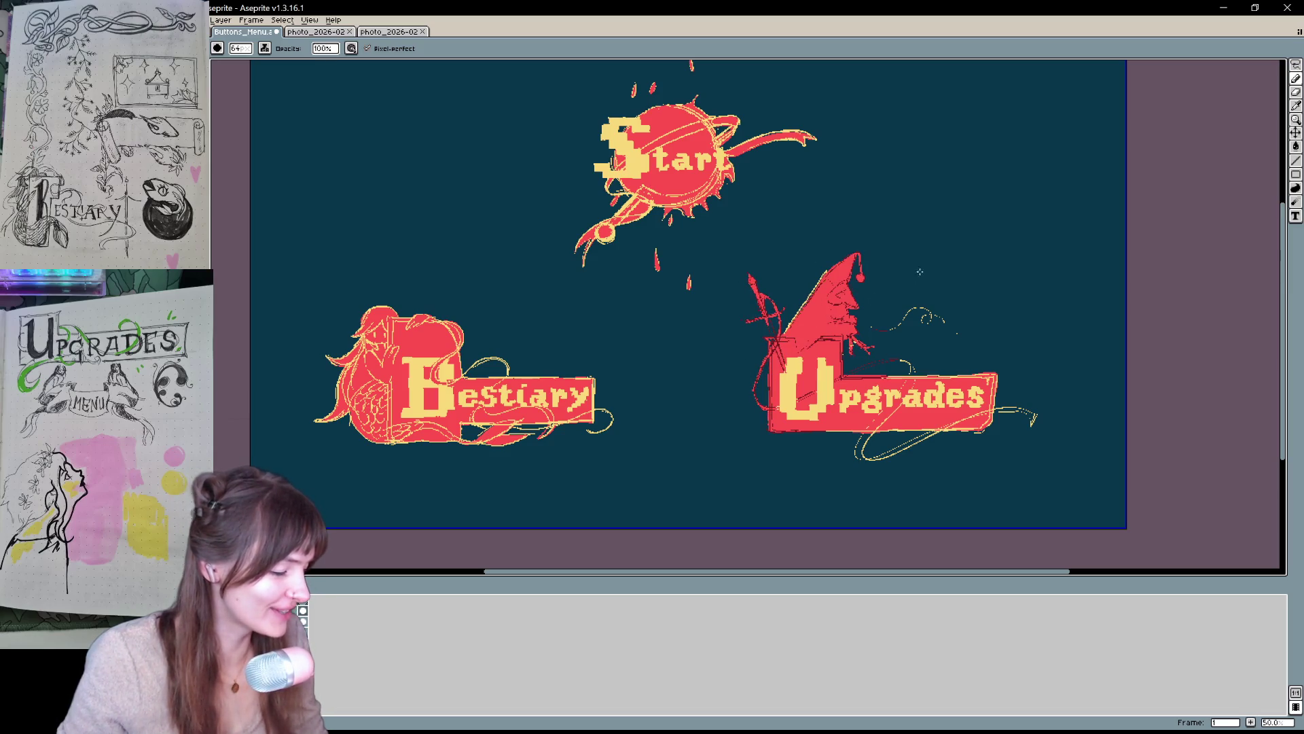
pyautogui.moveTo(944, 370); pyautogui.dragTo(894, 387)
pyautogui.moveTo(900, 404)
pyautogui.mouseDown()
pyautogui.moveTo(857, 454)
pyautogui.moveTo(950, 424)
pyautogui.mouseUp()
pyautogui.moveTo(995, 380); pyautogui.dragTo(950, 442)
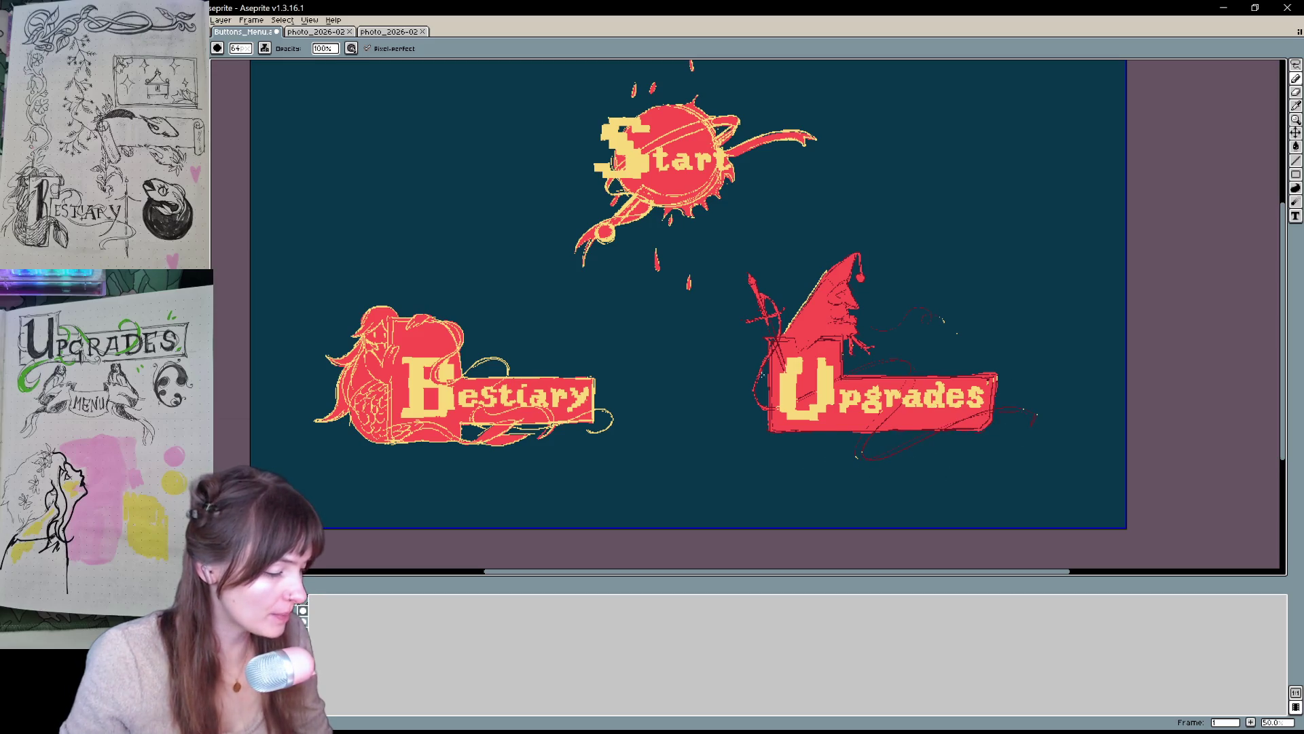
pyautogui.hotkey('ctrl', 'z')
pyautogui.hotkey('ctrl', 'z')
pyautogui.hotkey('ctrl', 'z')
# - Hide the dark teal background layer with its eye icon
pyautogui.moveTo(1040, 364)
pyautogui.mouseDown()
pyautogui.moveTo(985, 407)
pyautogui.moveTo(1023, 379)
pyautogui.mouseUp()
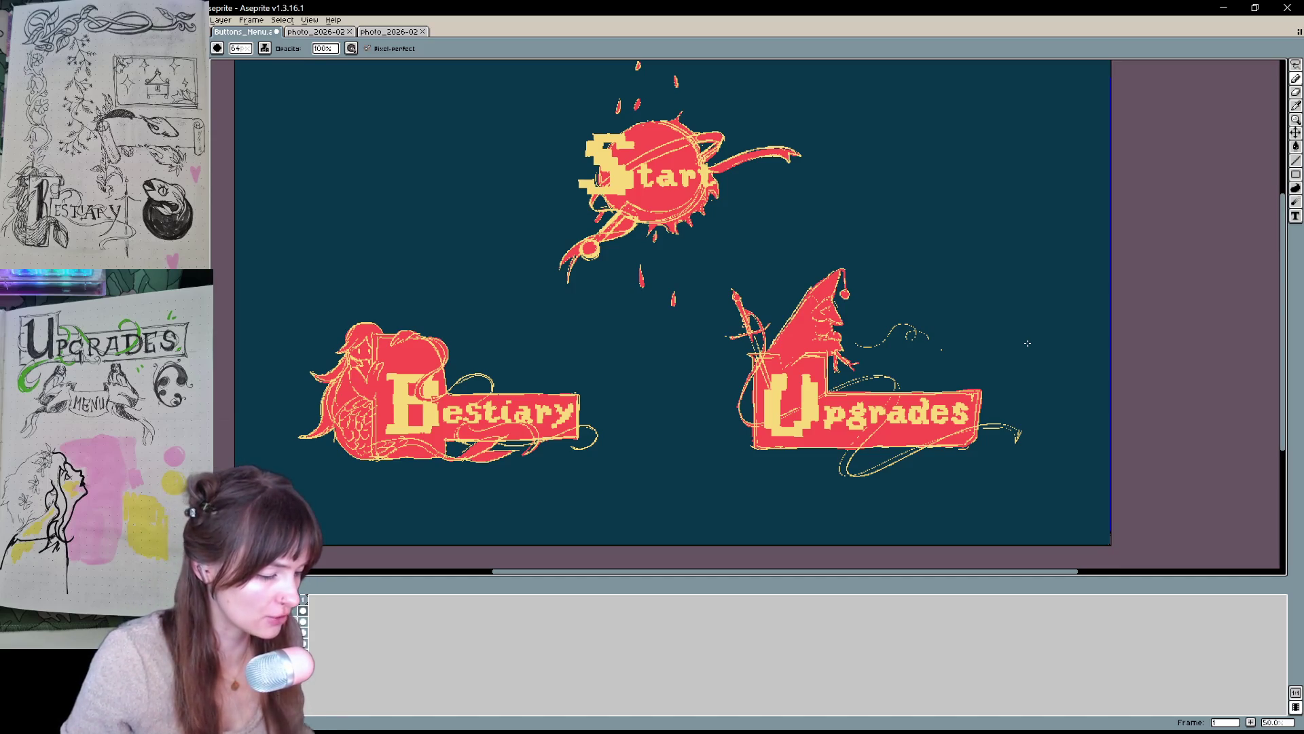
pyautogui.moveTo(835, 235); pyautogui.dragTo(840, 247)
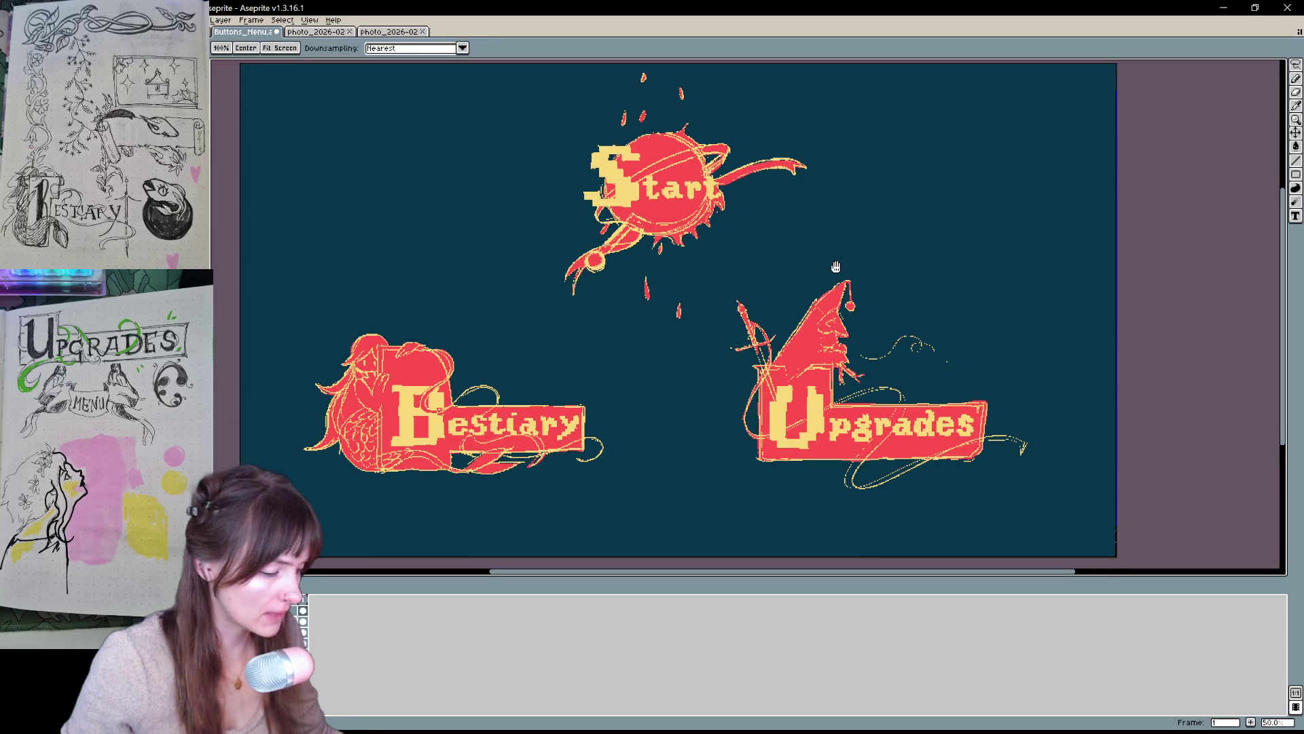
pyautogui.press('b')
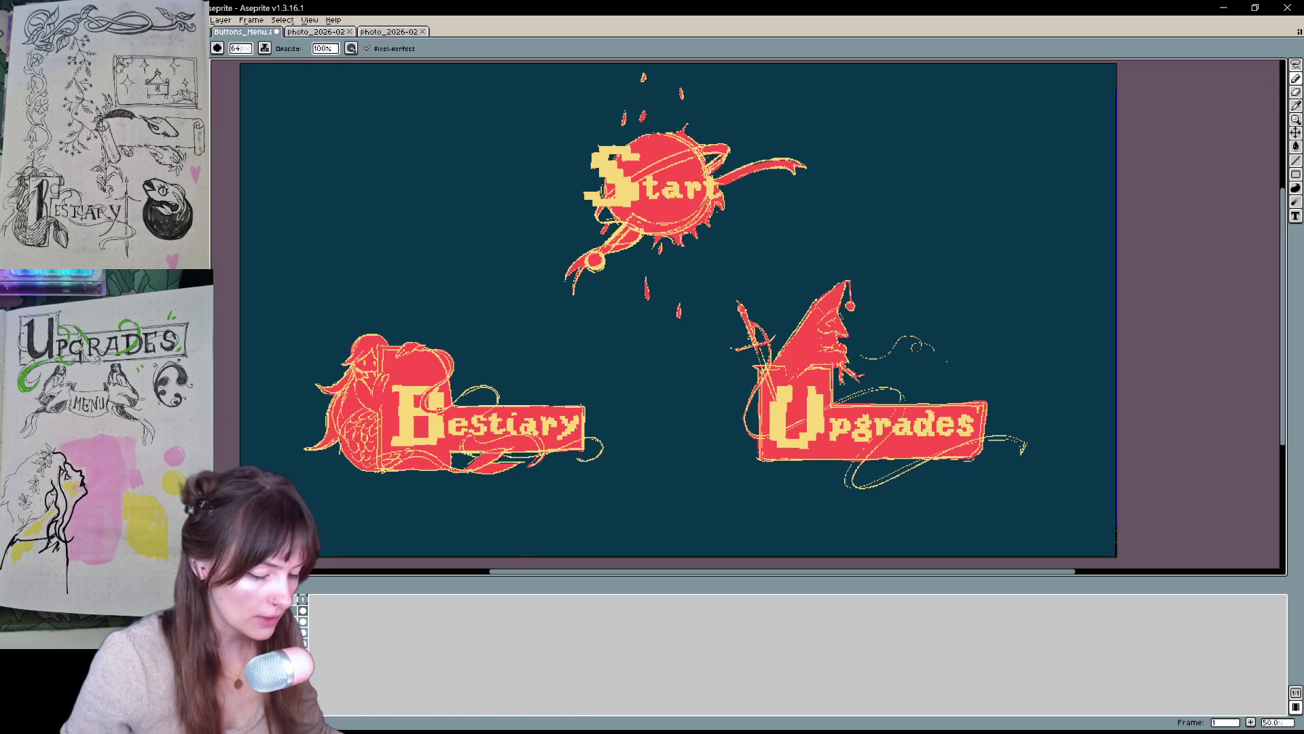
pyautogui.click(368, 632)
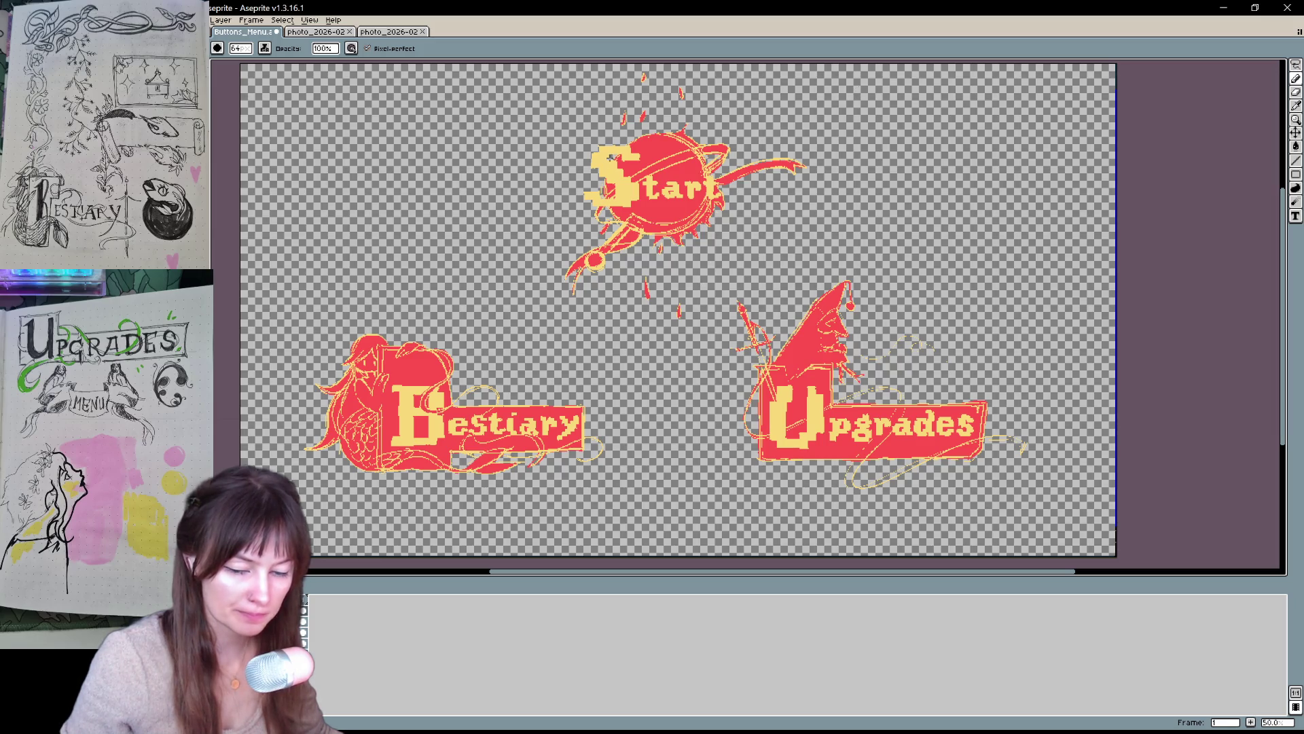
# - In Canvas Size, drag the crop edges in to the Bestiary art, height 904 px
pyautogui.press('t')
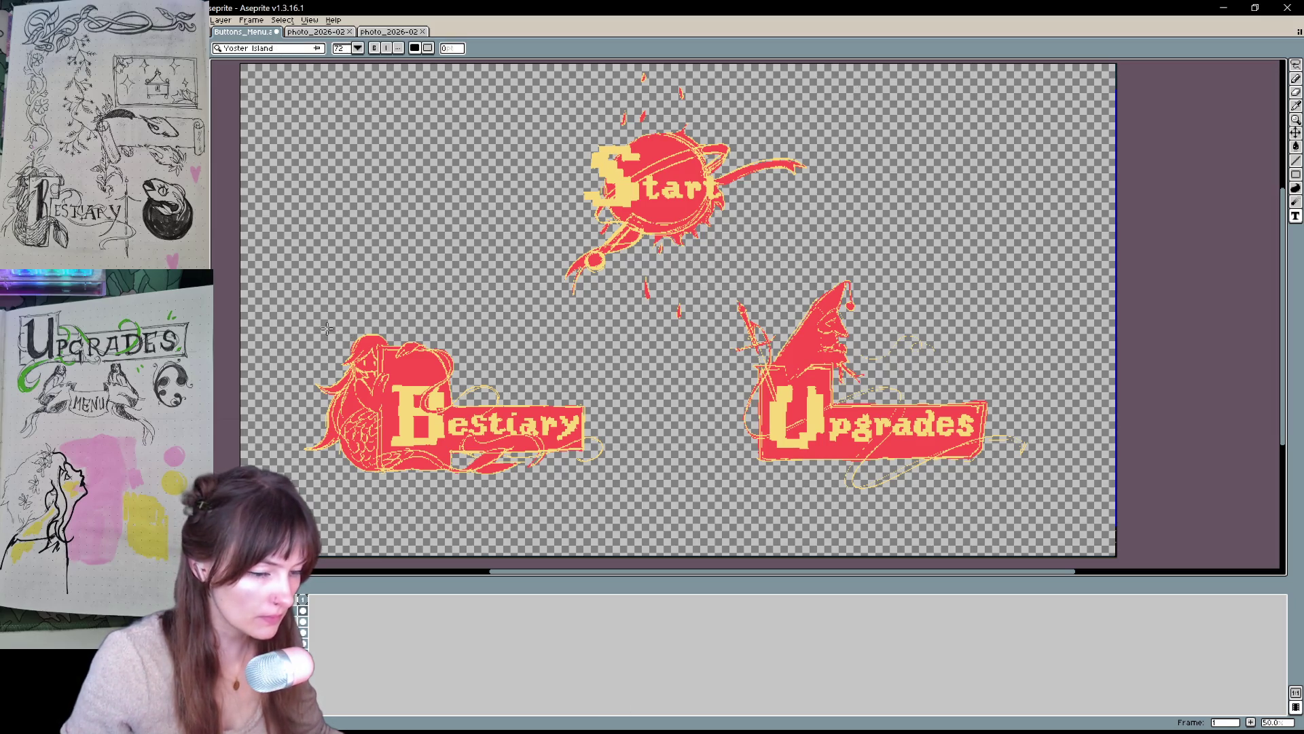
pyautogui.hotkey('ctrl', 'alt', 'c')
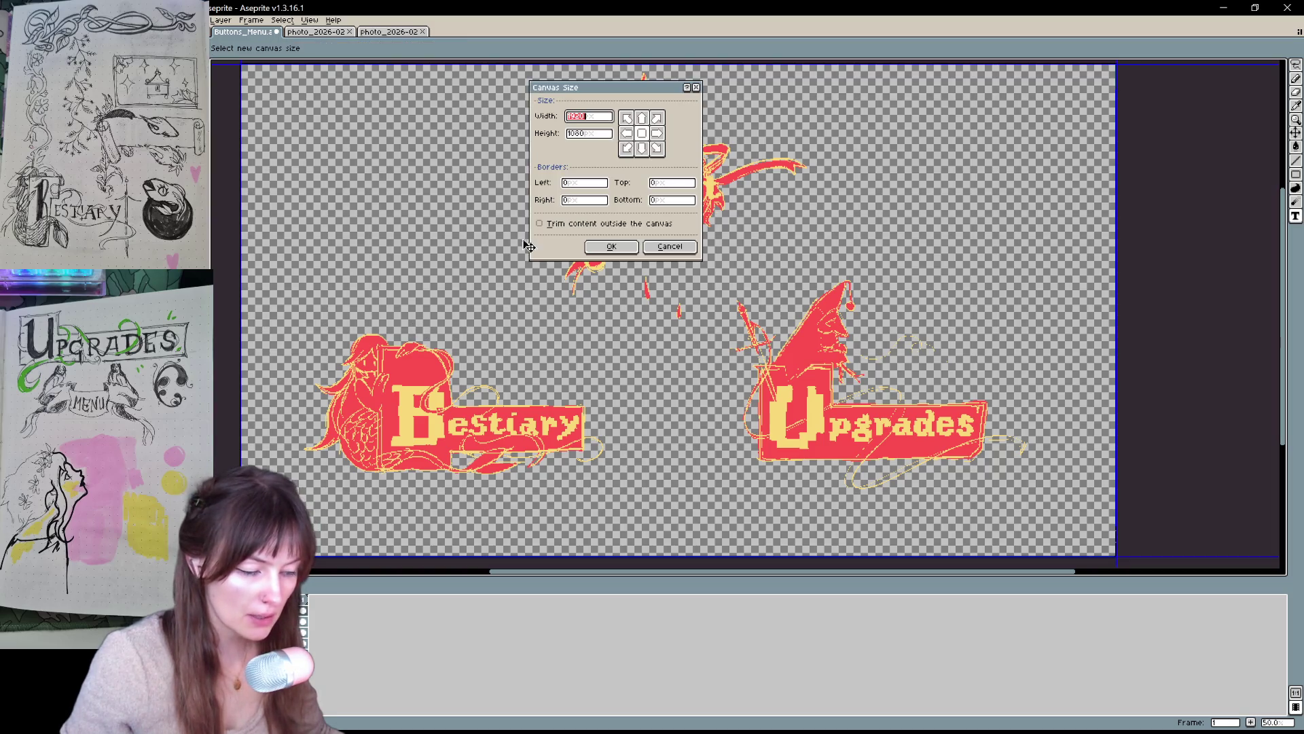
pyautogui.moveTo(332, 555); pyautogui.dragTo(598, 475)
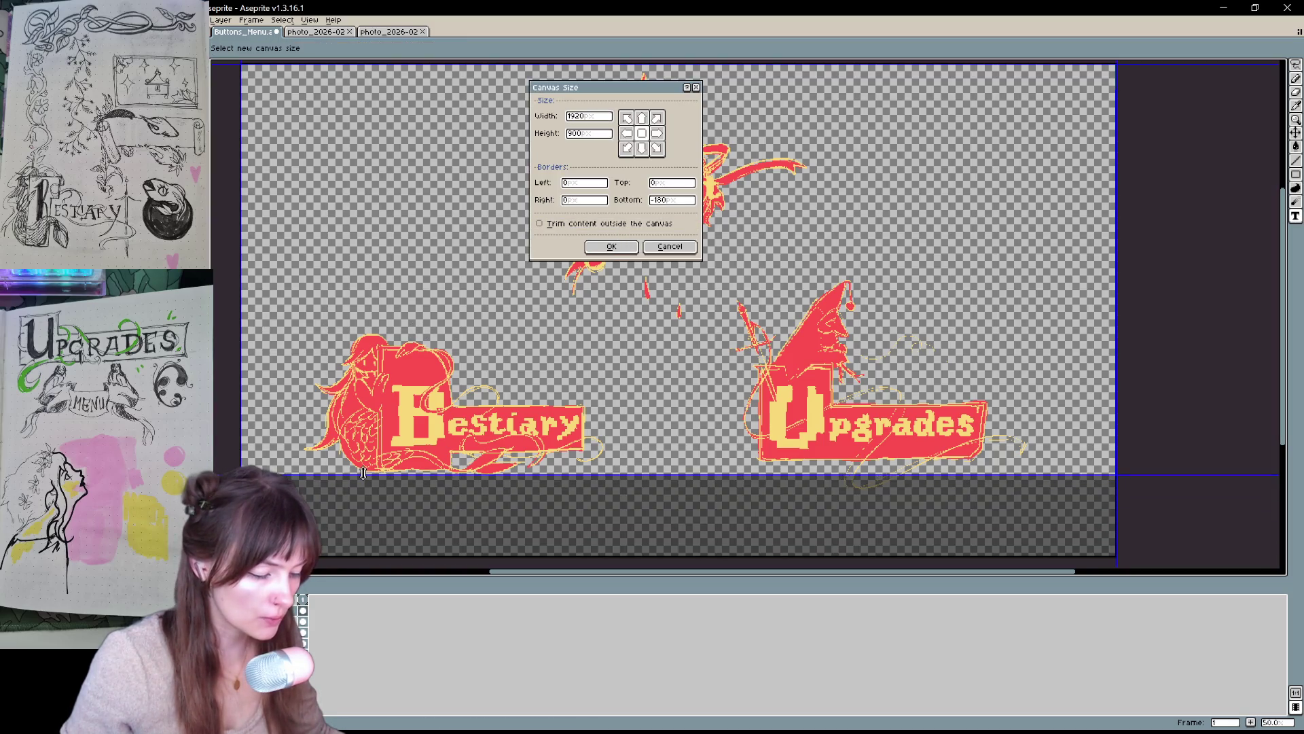
pyautogui.scroll(-1, 598, 389)
pyautogui.moveTo(971, 348); pyautogui.dragTo(633, 381)
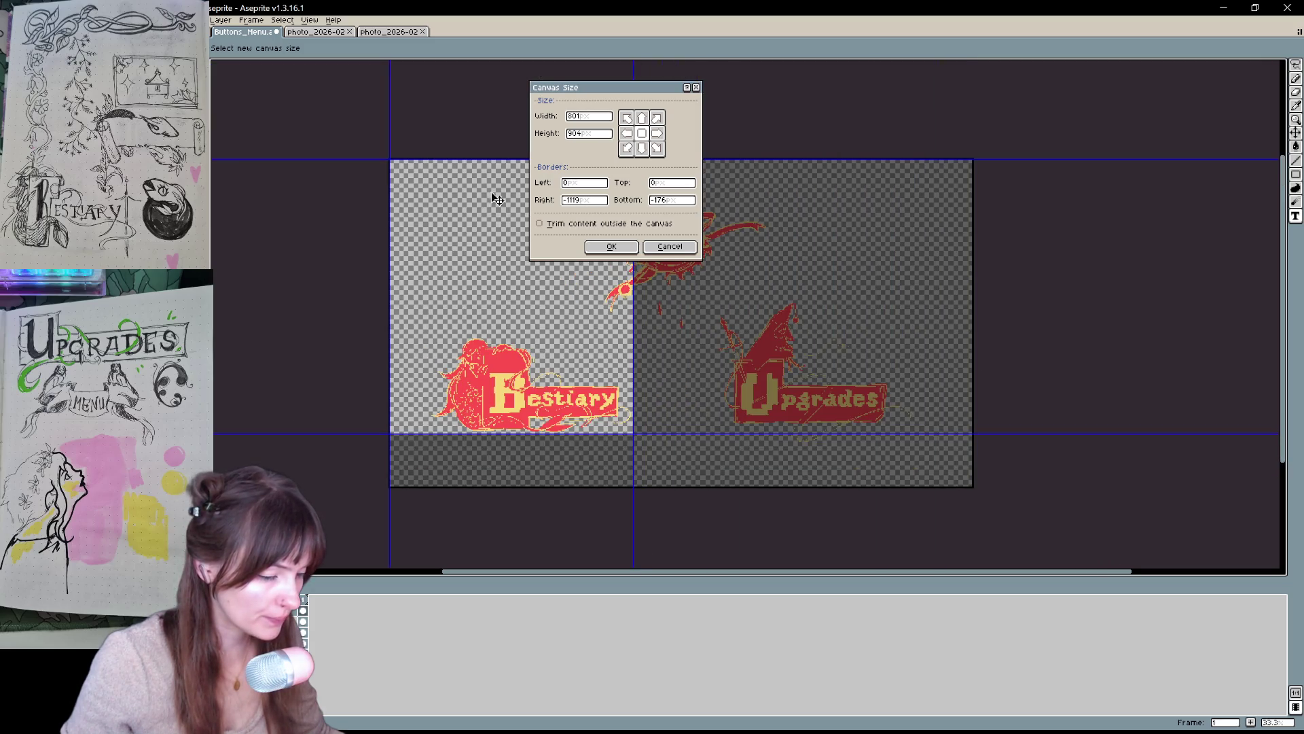
pyautogui.moveTo(483, 158); pyautogui.dragTo(473, 333)
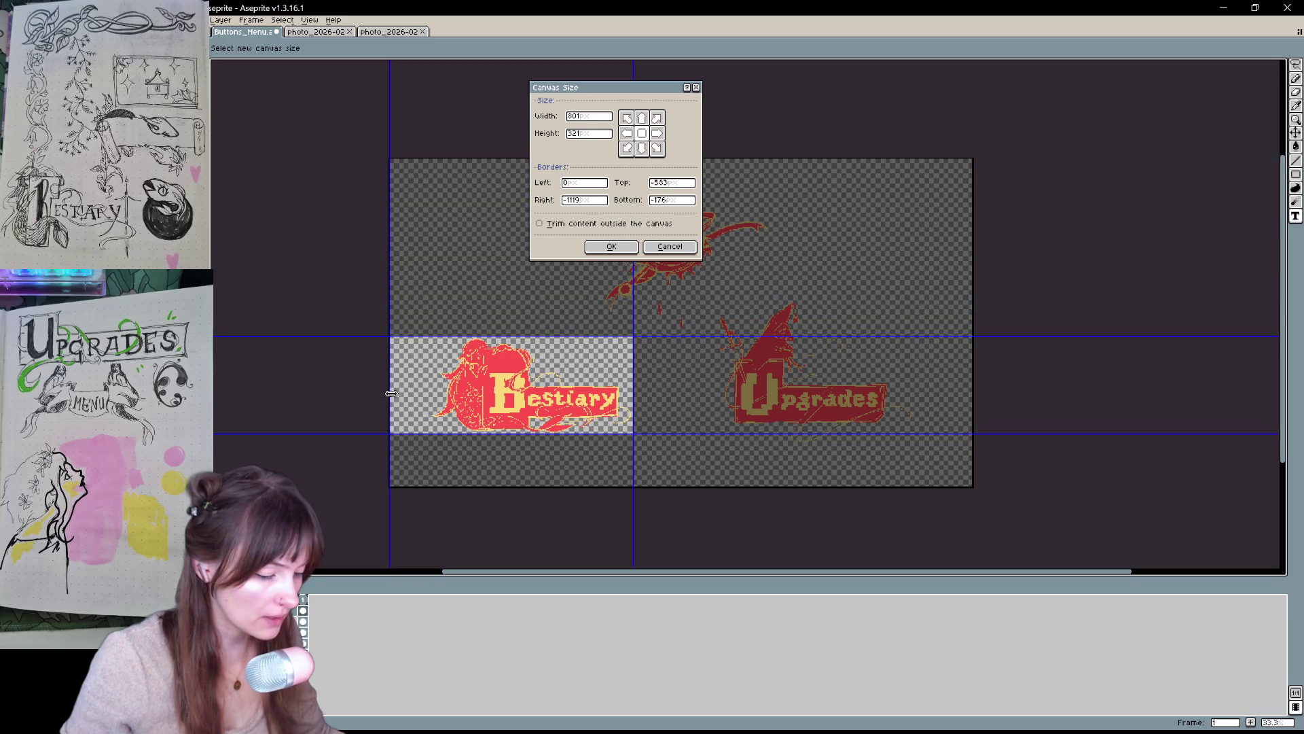
pyautogui.moveTo(392, 394); pyautogui.dragTo(431, 394)
pyautogui.scroll(4, 598, 414)
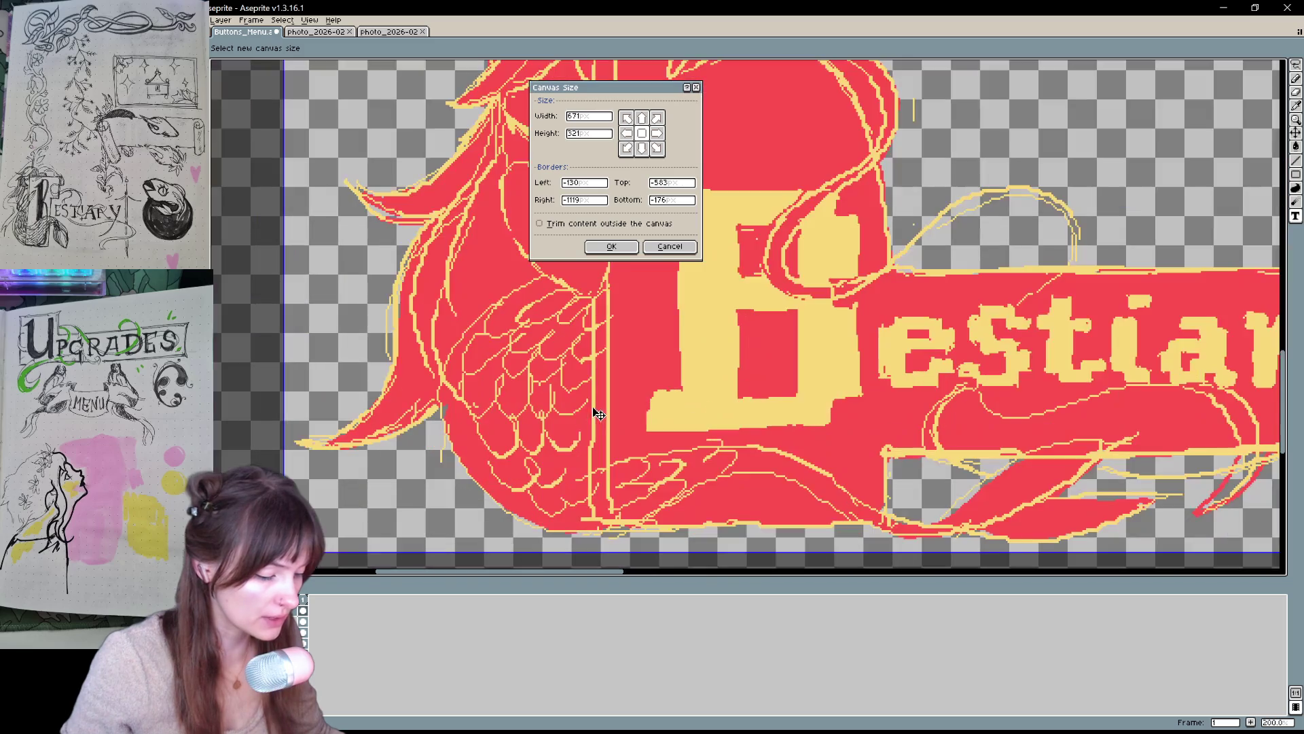
# - Tighten the crop around the Bestiary art, apply it, and bring up Save As
pyautogui.moveTo(292, 382); pyautogui.dragTo(299, 382)
pyautogui.scroll(-1, 461, 388)
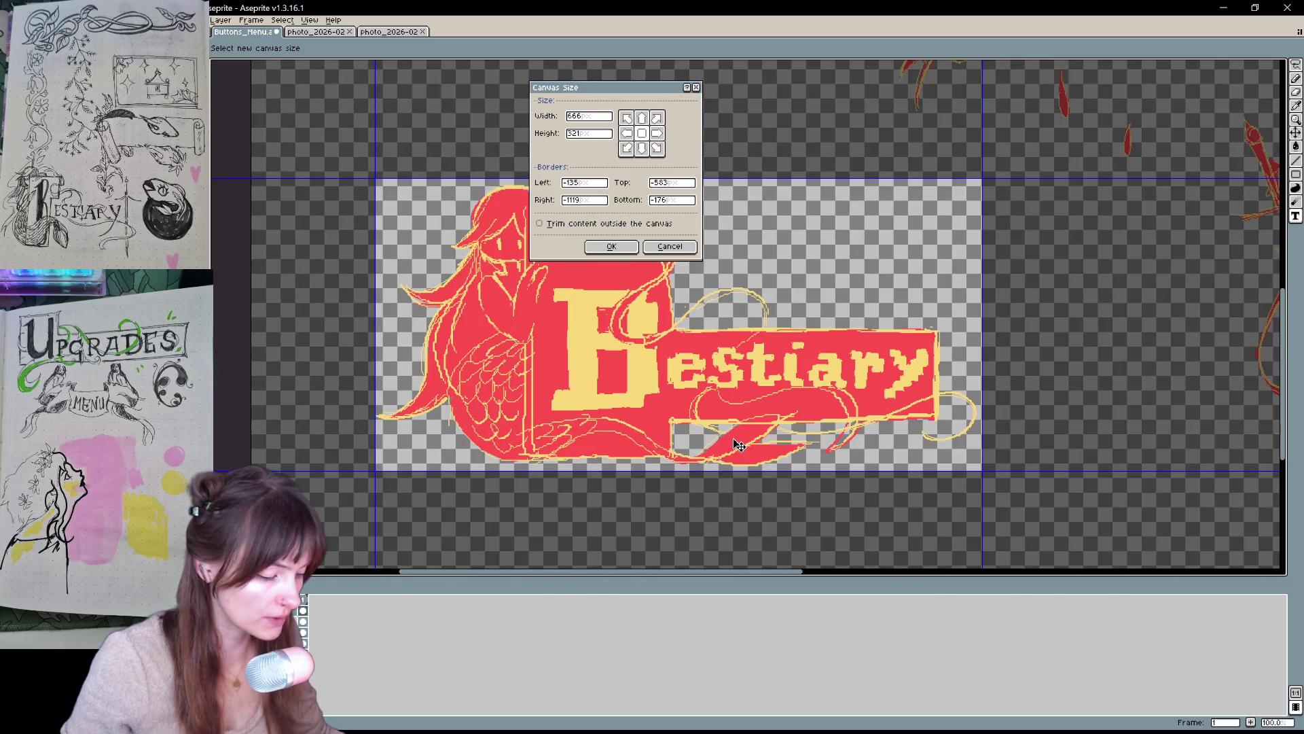
pyautogui.moveTo(753, 470); pyautogui.dragTo(753, 466)
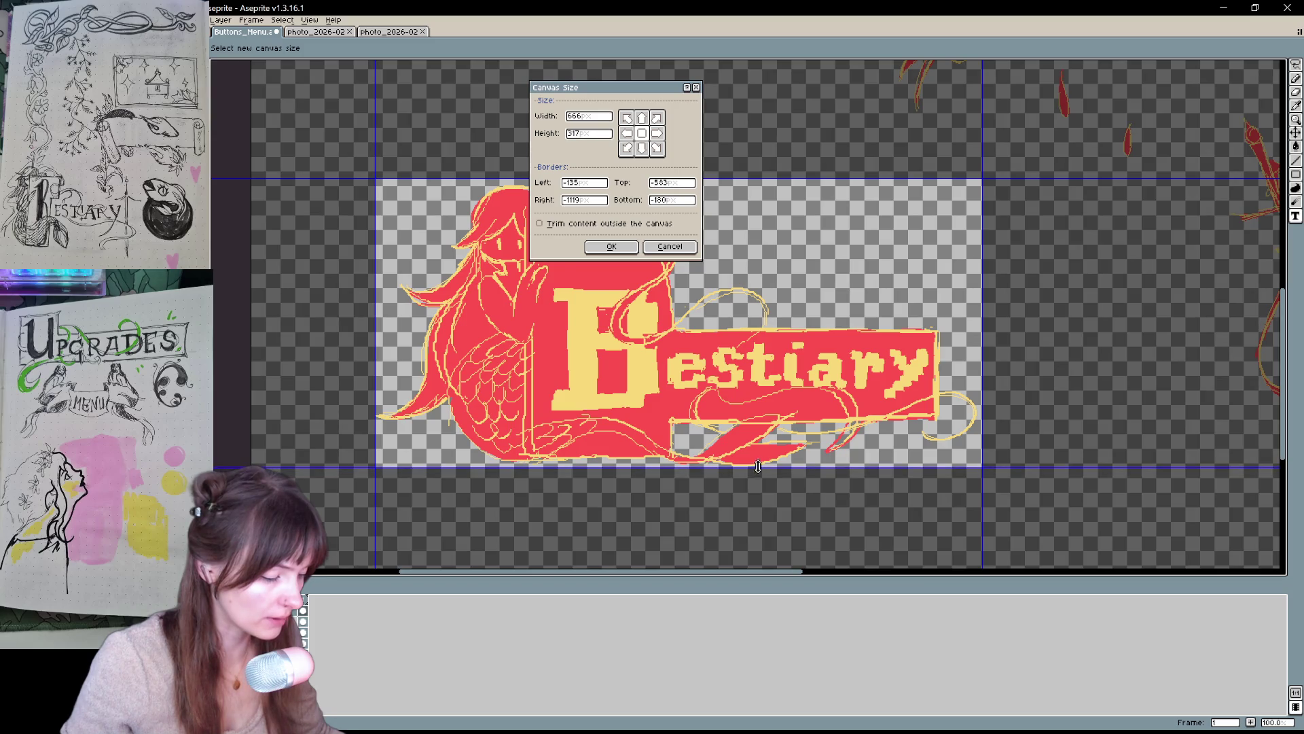
pyautogui.moveTo(982, 340); pyautogui.dragTo(979, 339)
pyautogui.scroll(-1, 786, 250)
pyautogui.scroll(2, 788, 250)
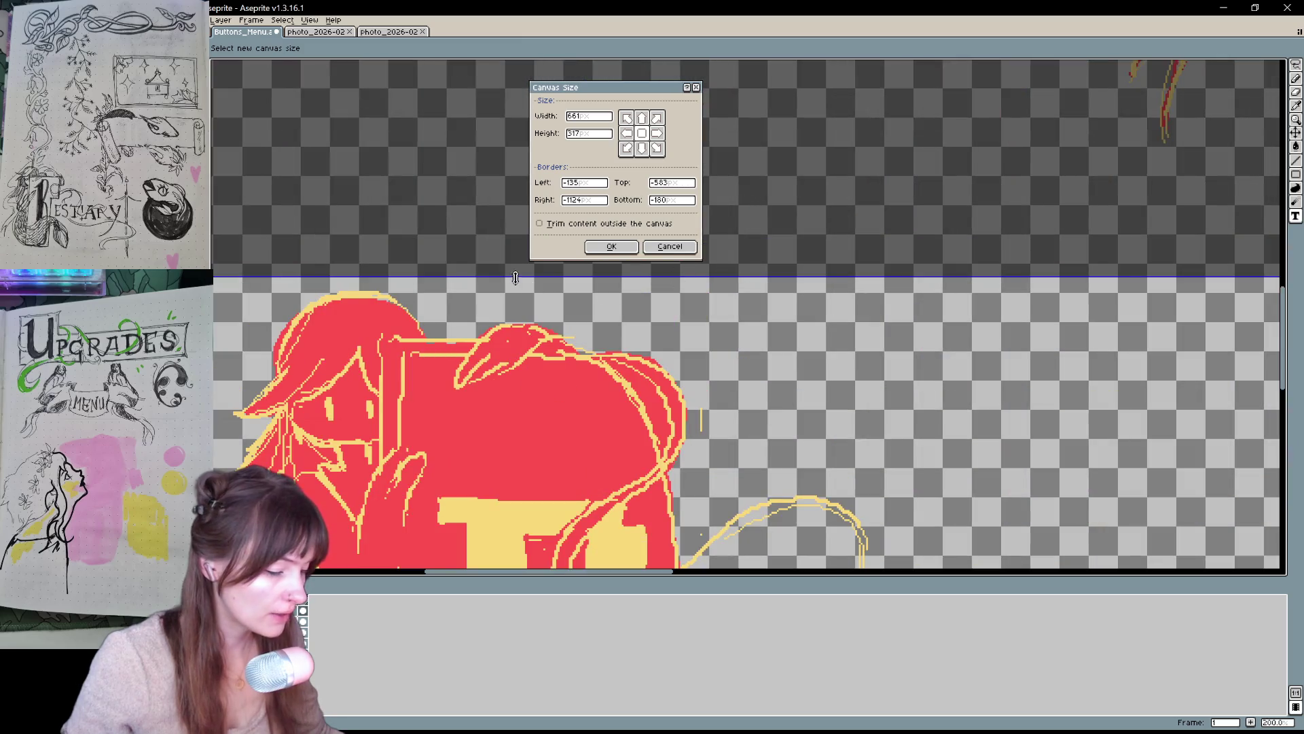
pyautogui.moveTo(510, 276); pyautogui.dragTo(510, 289)
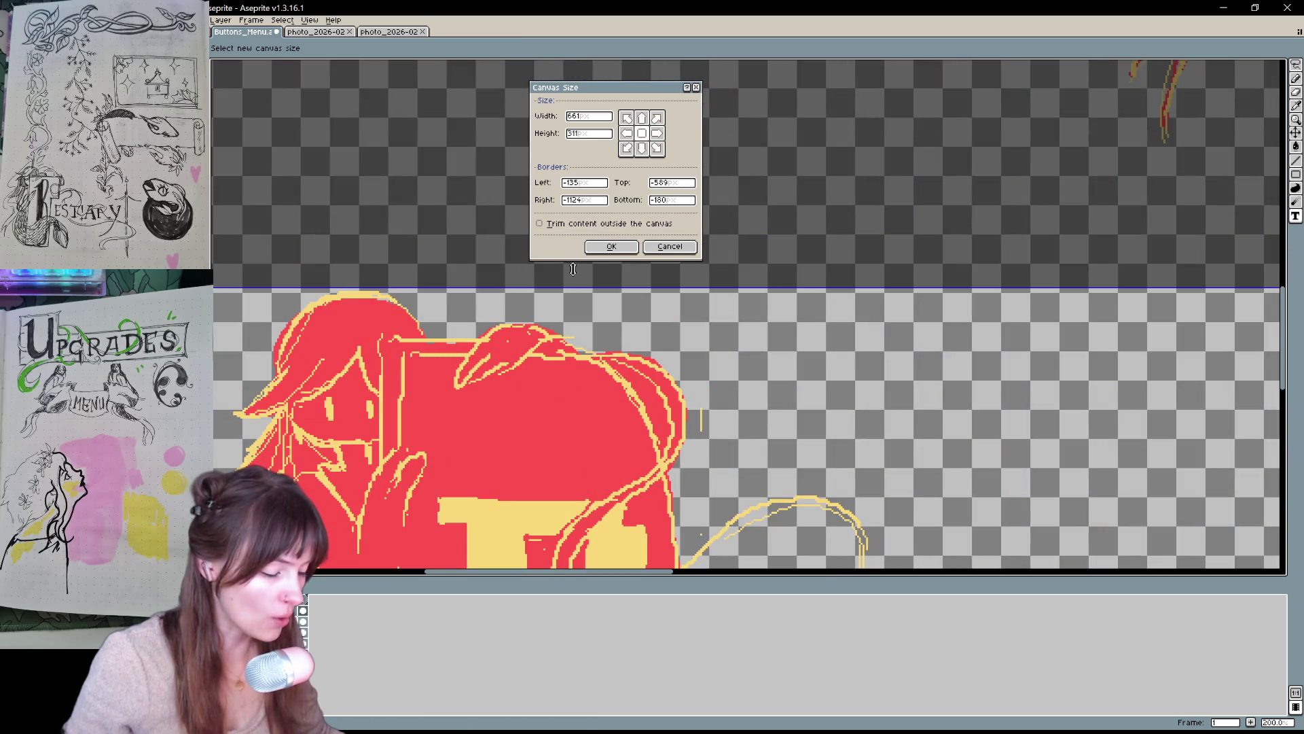
pyautogui.scroll(-2, 782, 442)
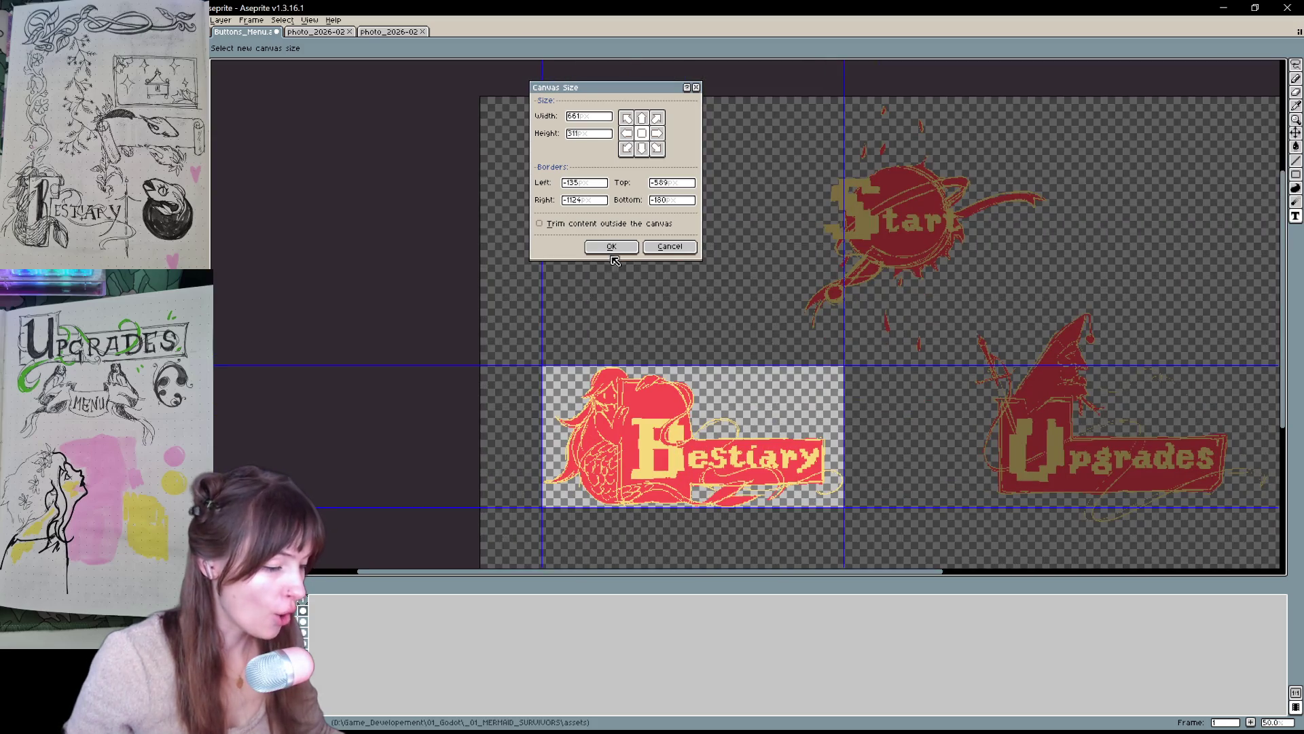
pyautogui.click(611, 245)
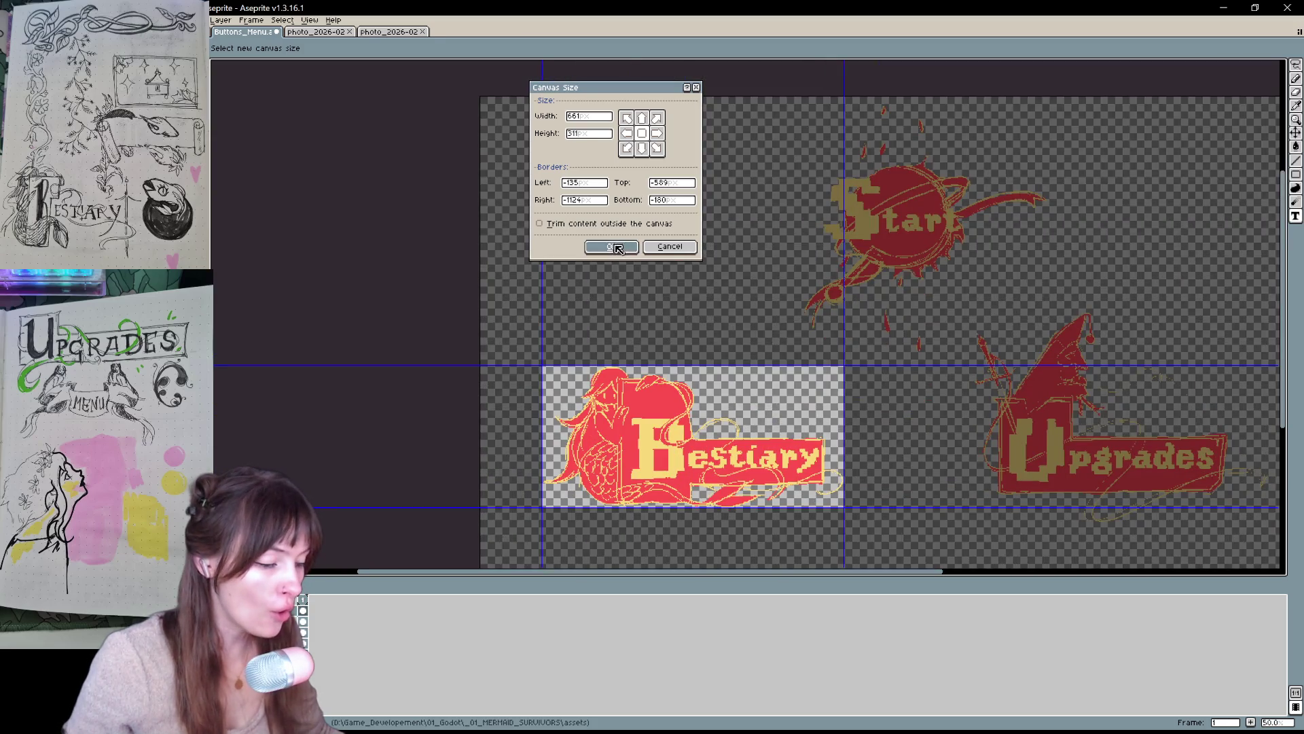
pyautogui.hotkey('ctrl', 'shift', 's')
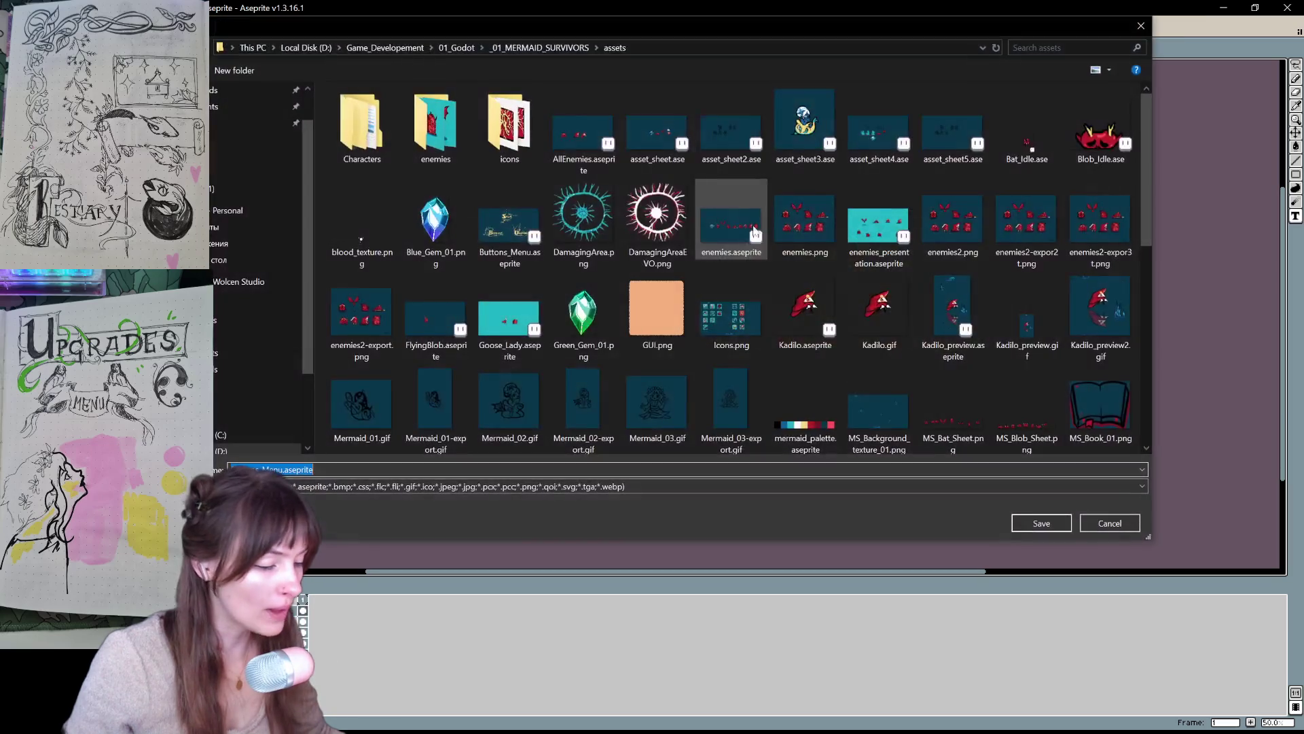
# - Create a Buttons folder inside assets and set the save format to PNG
pyautogui.click(253, 70)
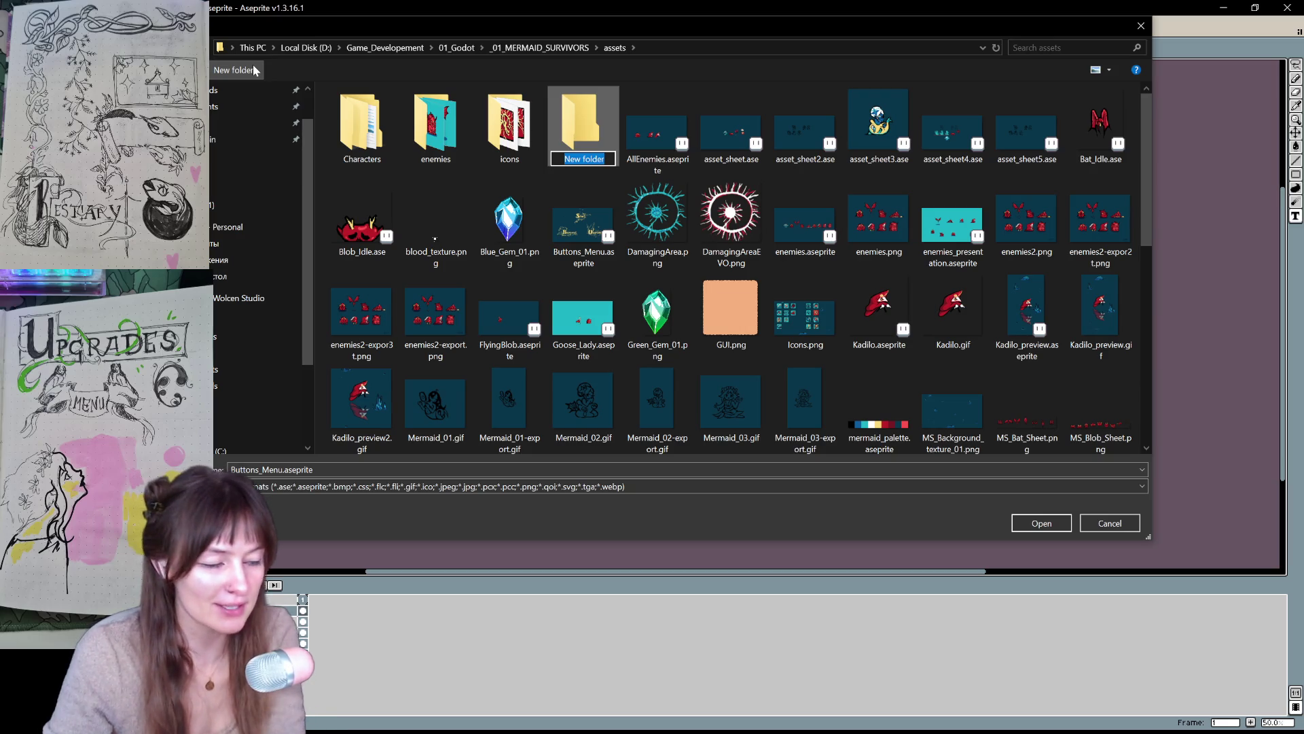
pyautogui.write('Buttons')
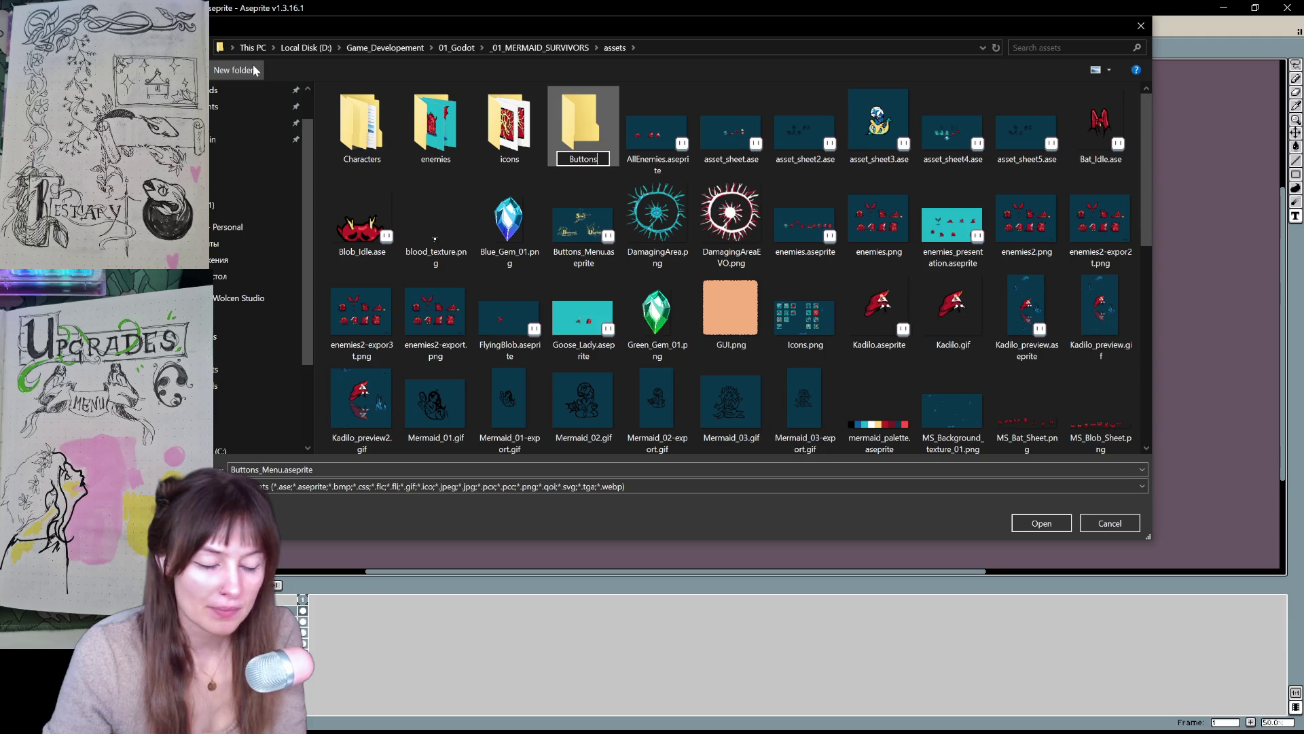
pyautogui.press('Return')
pyautogui.press('Return')
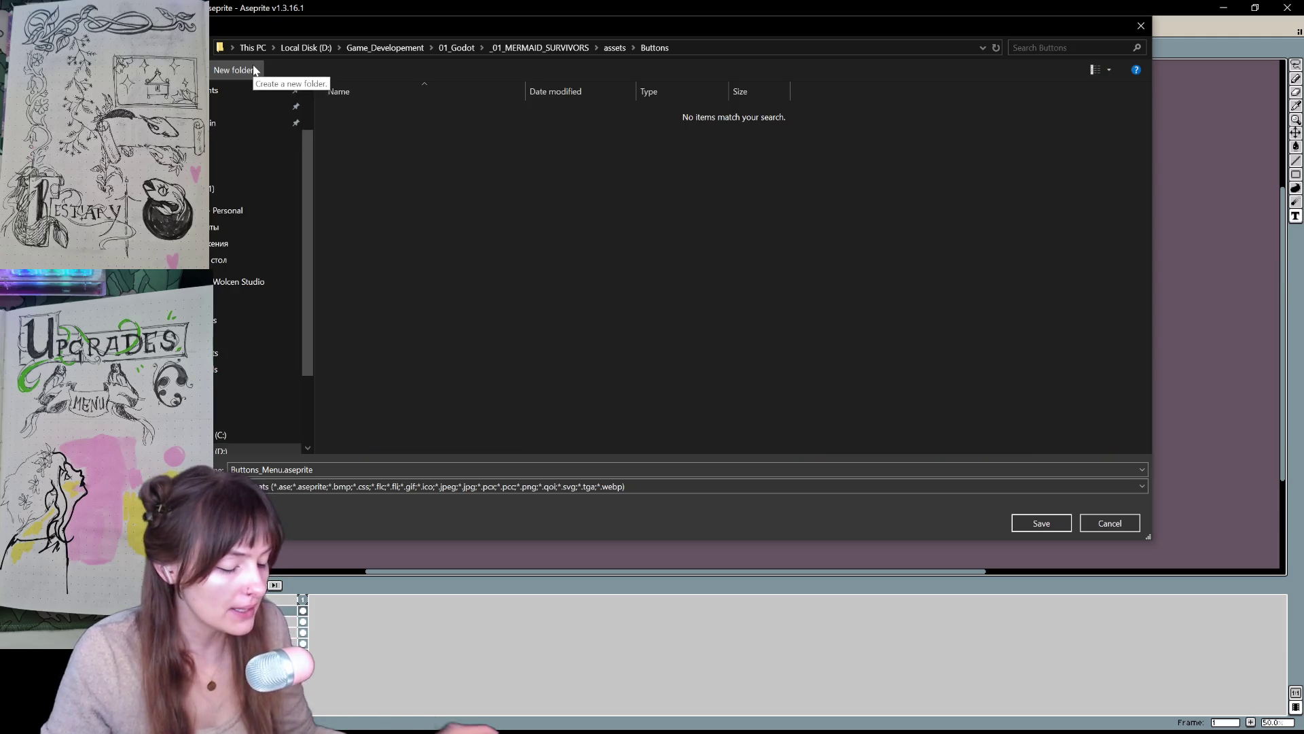
pyautogui.click(402, 486)
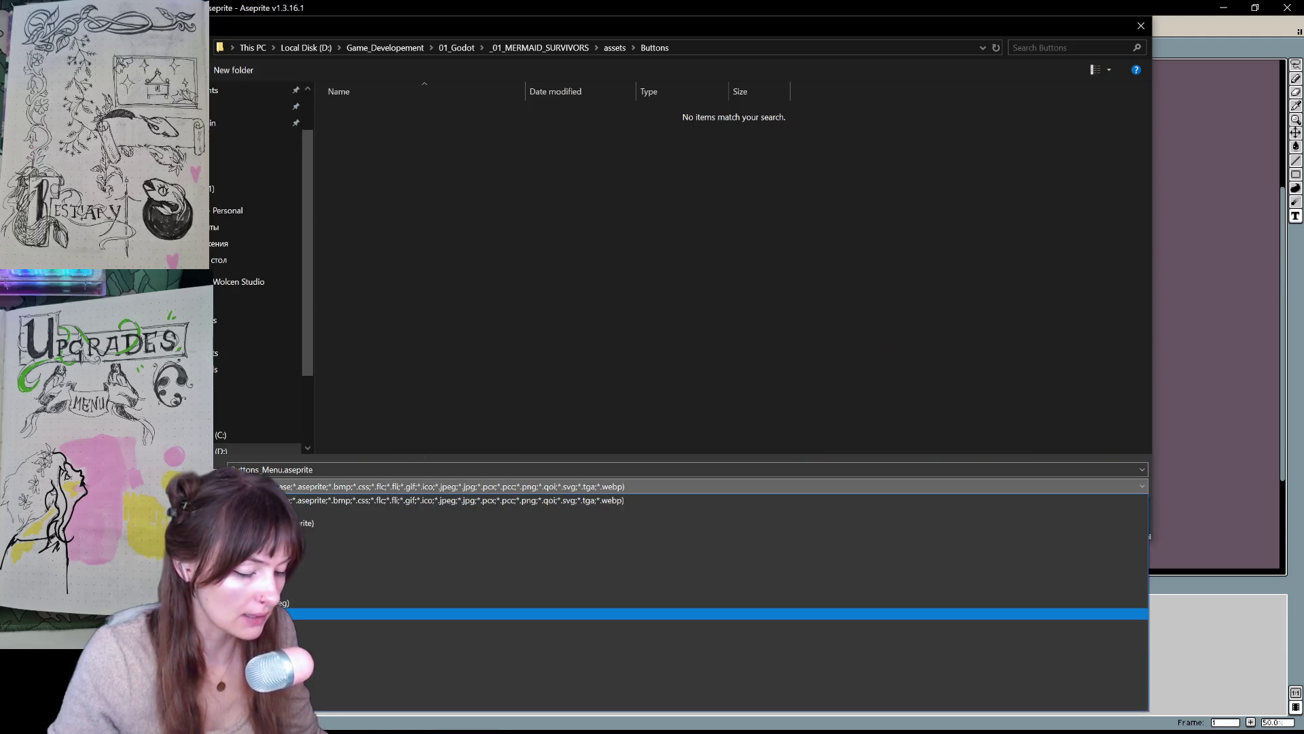
pyautogui.press('Return')
pyautogui.click(307, 487)
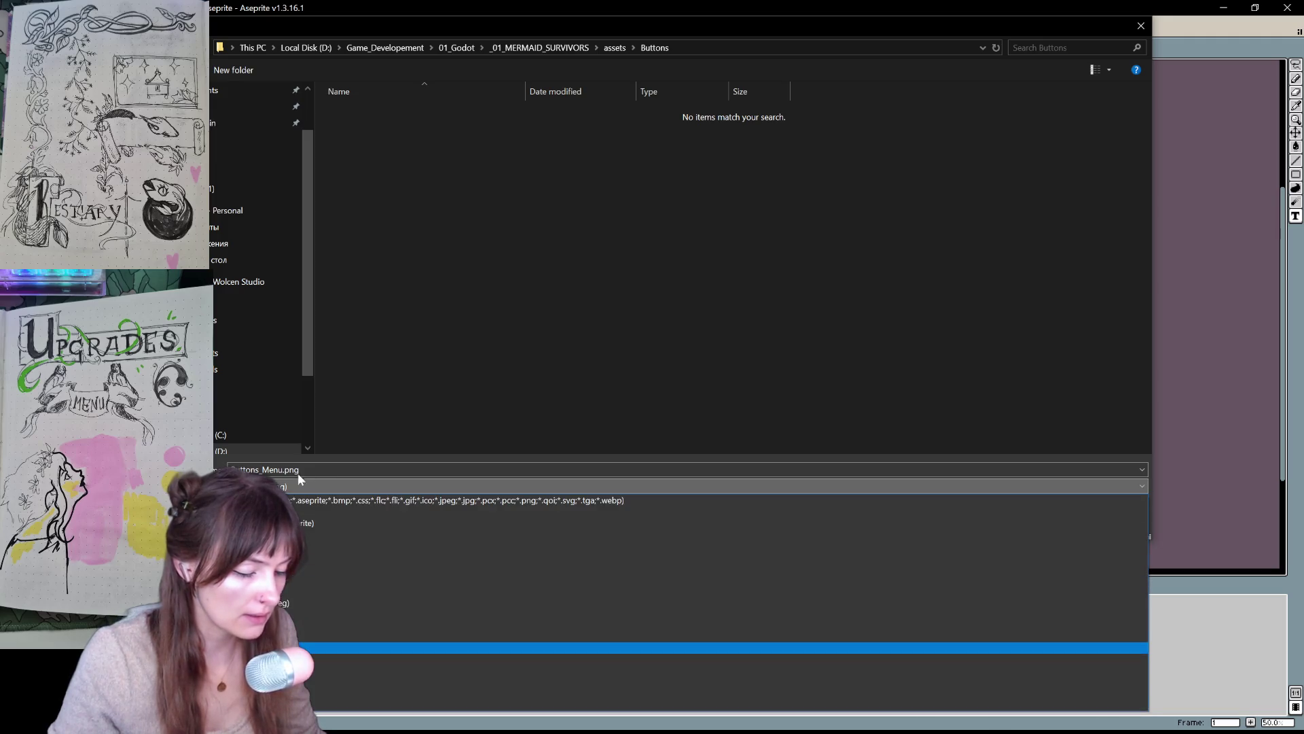
# - Rename the file to a Bestiary_Passive_01 name with an SB_ prefix
pyautogui.click(309, 486)
pyautogui.doubleClick(257, 470)
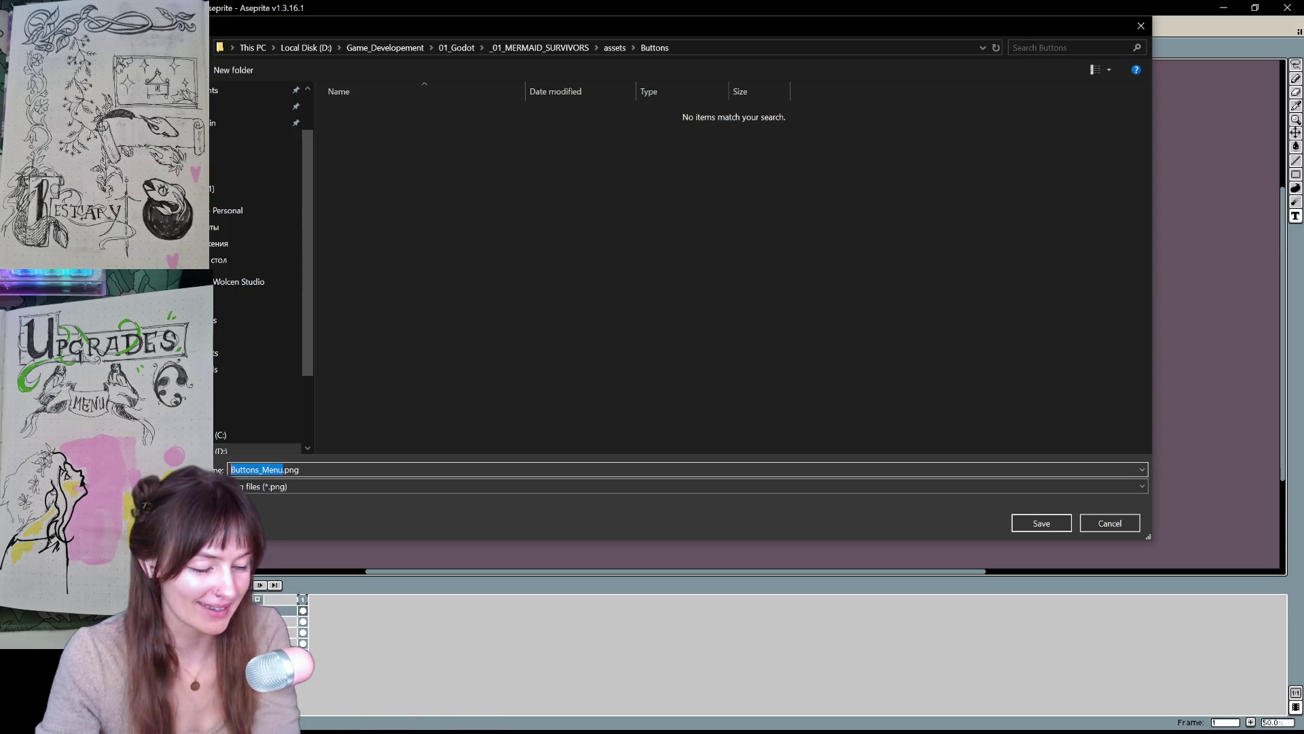
pyautogui.press('BackSpace')
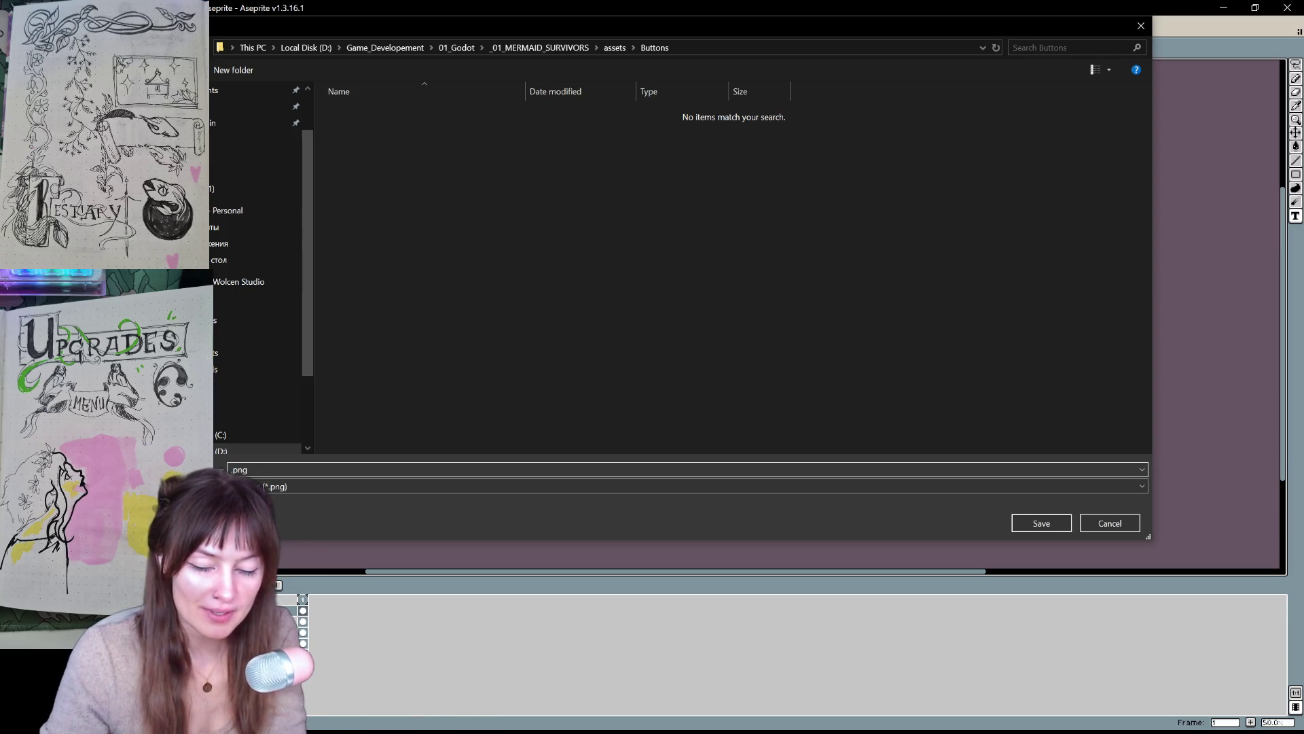
pyautogui.write('Bestiary_B')
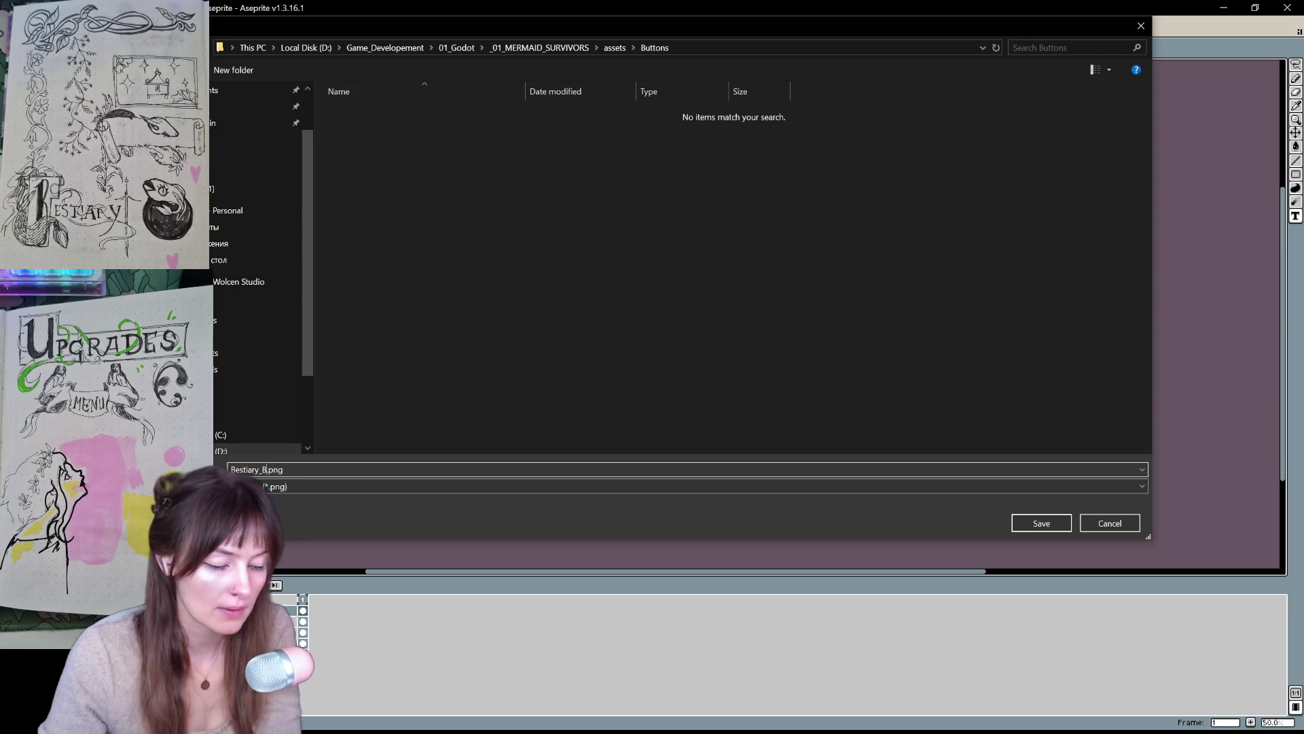
pyautogui.press('BackSpace')
pyautogui.press('BackSpace')
pyautogui.click(251, 469)
pyautogui.click(230, 469)
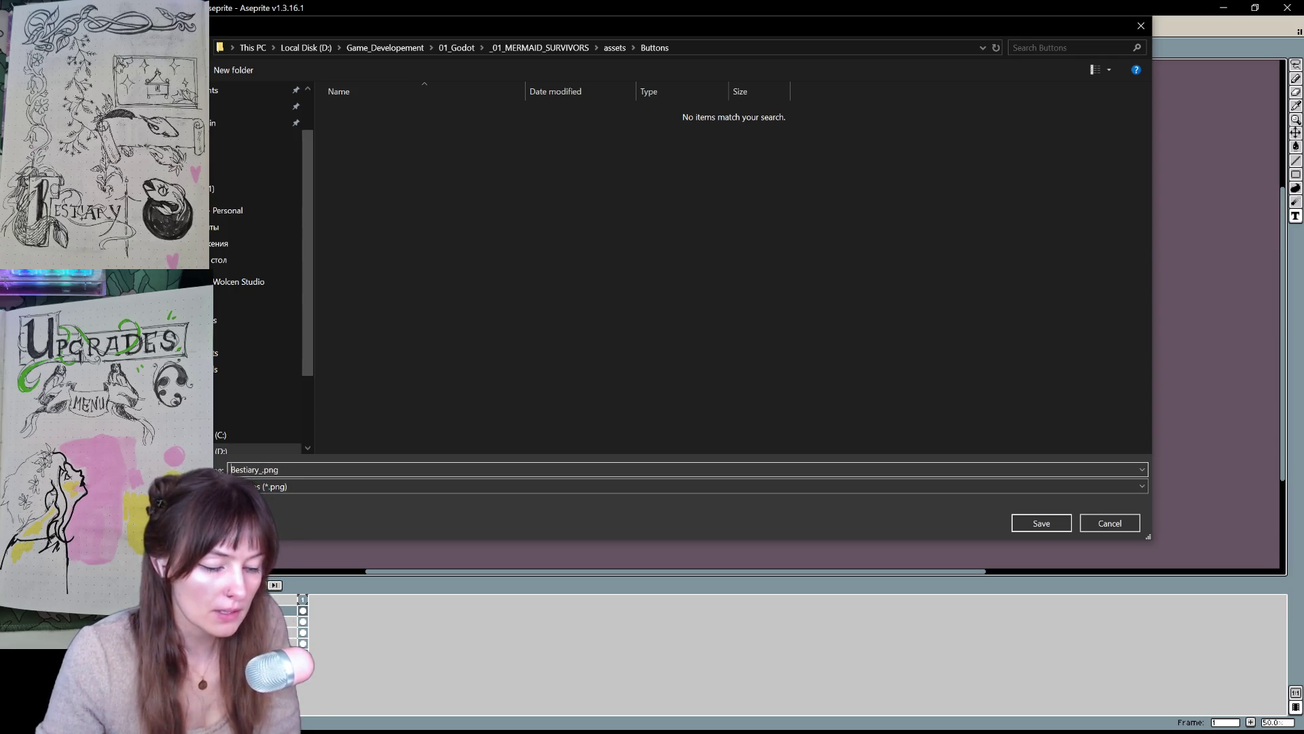
pyautogui.write('SB_')
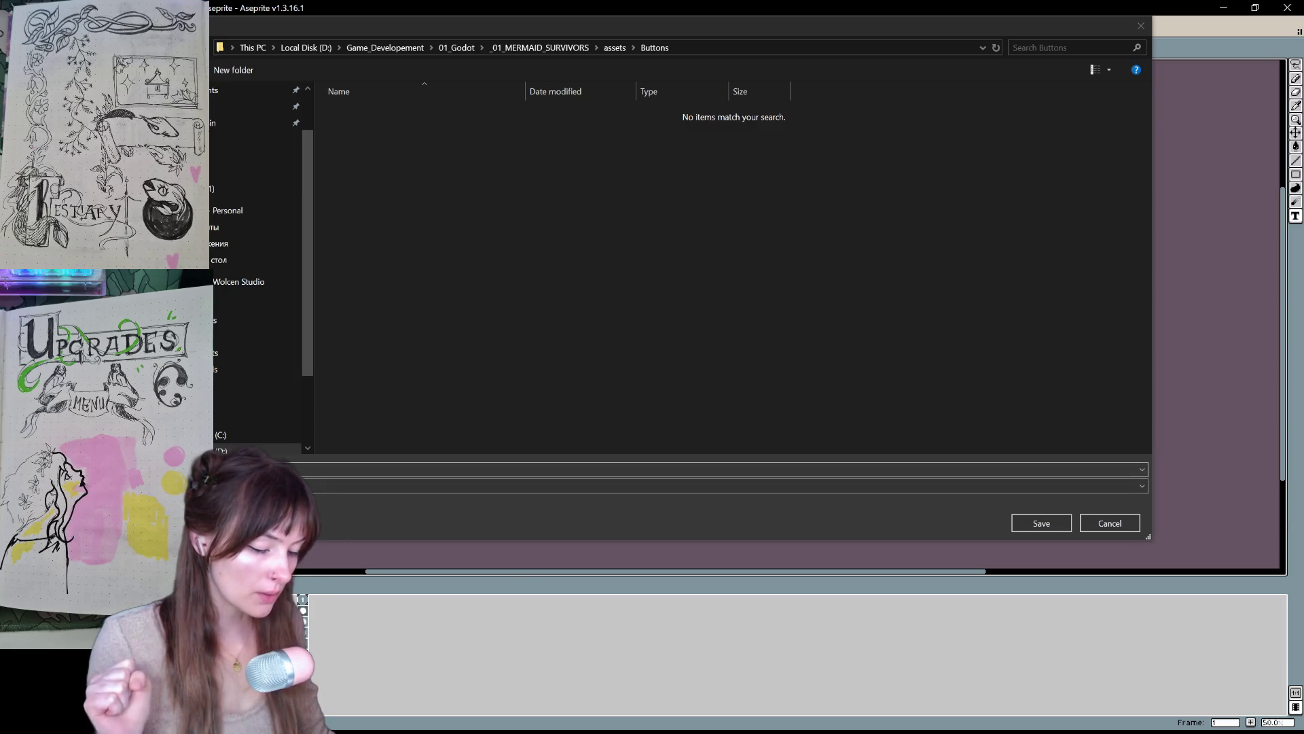
pyautogui.click(388, 456)
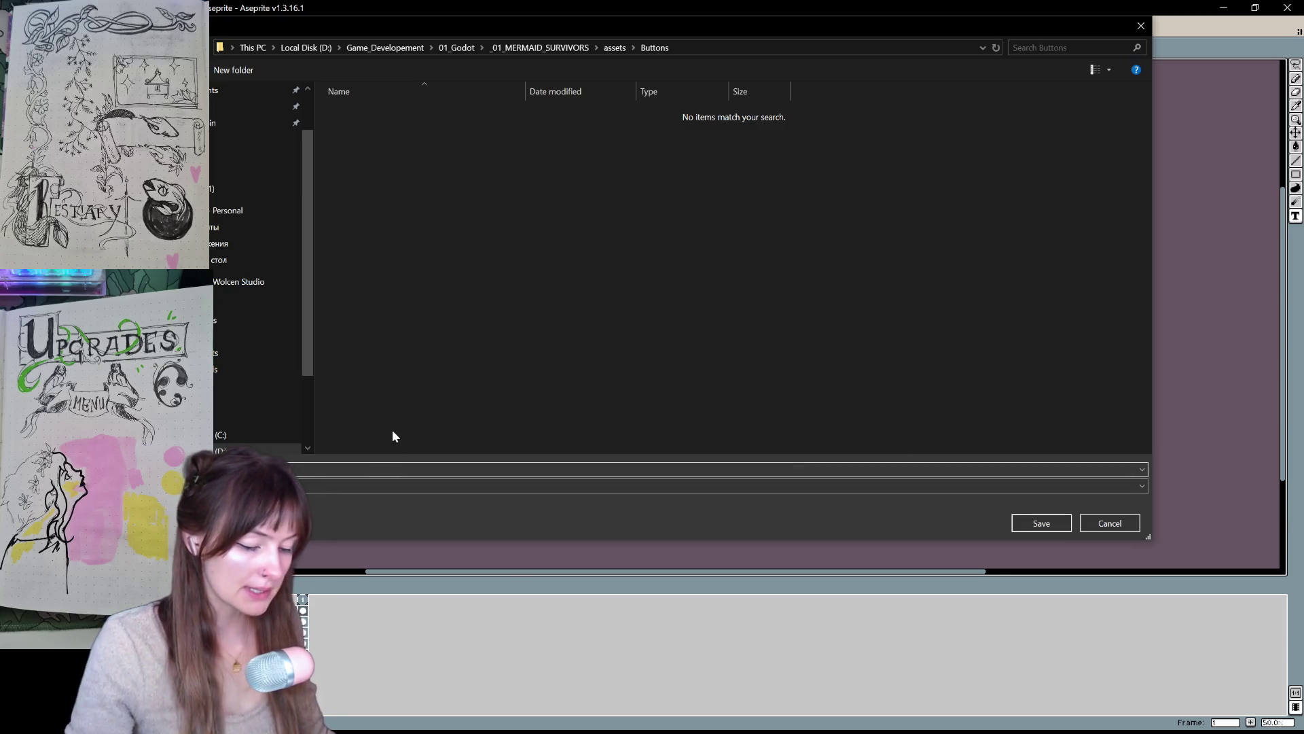
pyautogui.write('Passive_.png')
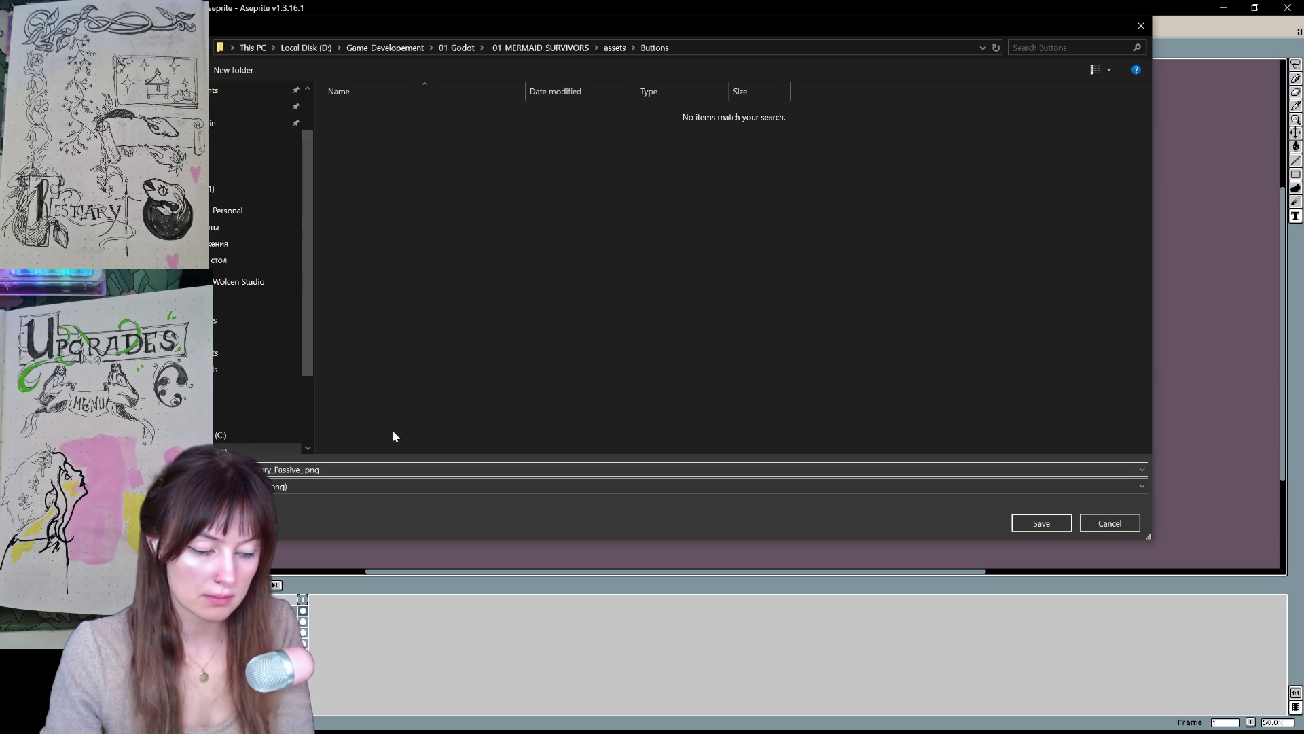
pyautogui.press('BackSpace')
# - Save the Bestiary PNG and accept the layer-flattening warning
pyautogui.press('Return')
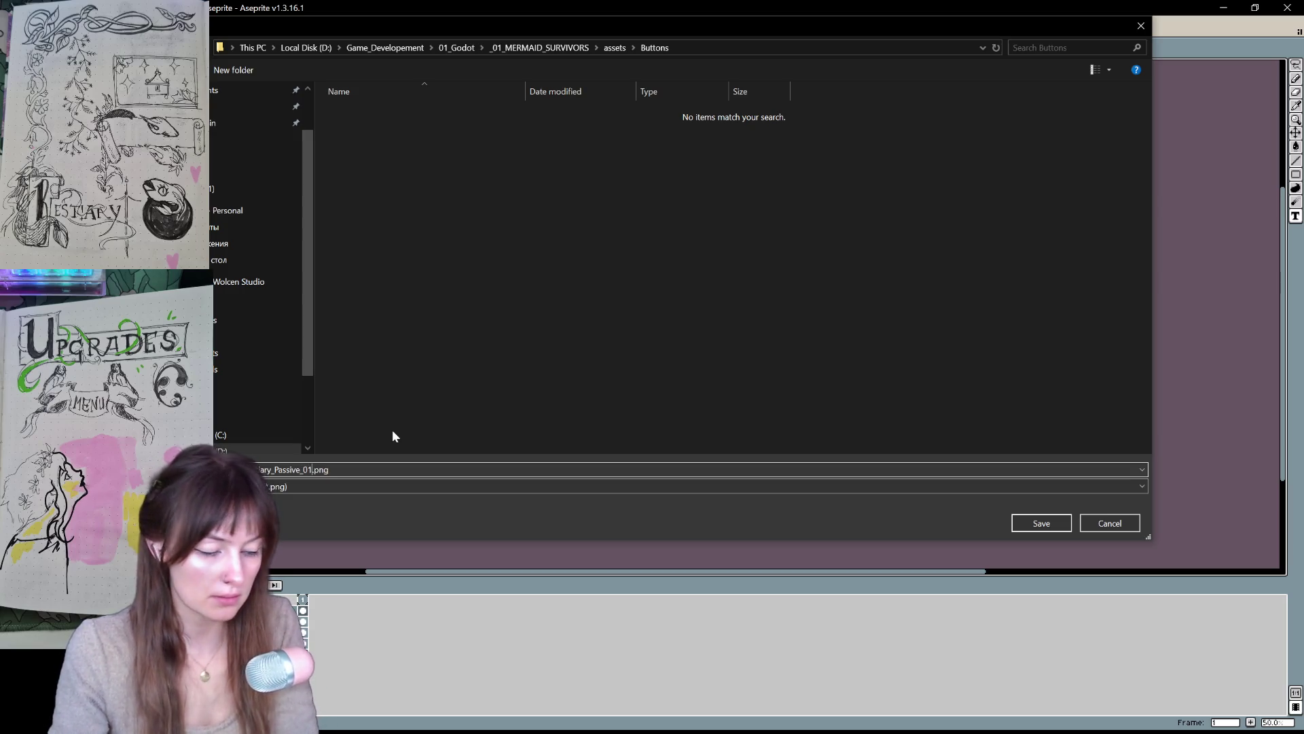
pyautogui.click(679, 423)
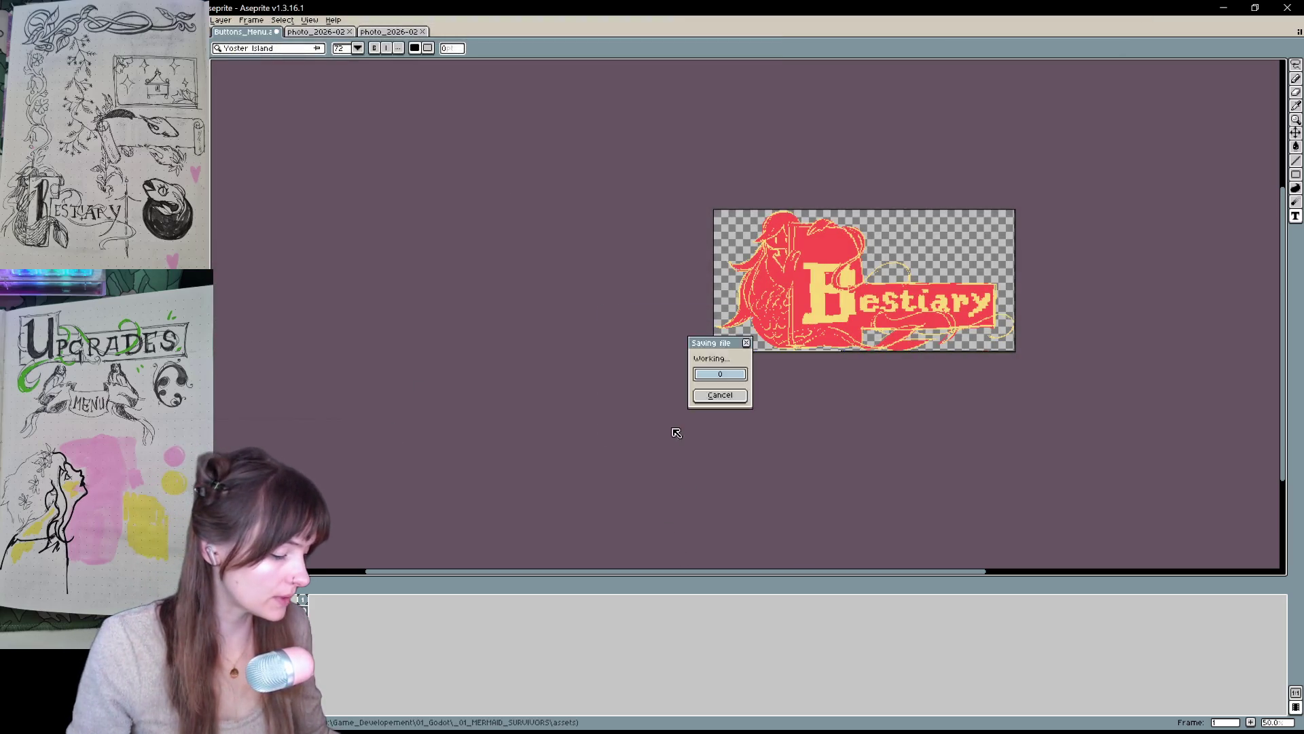
pyautogui.hotkey('alt', 'f')
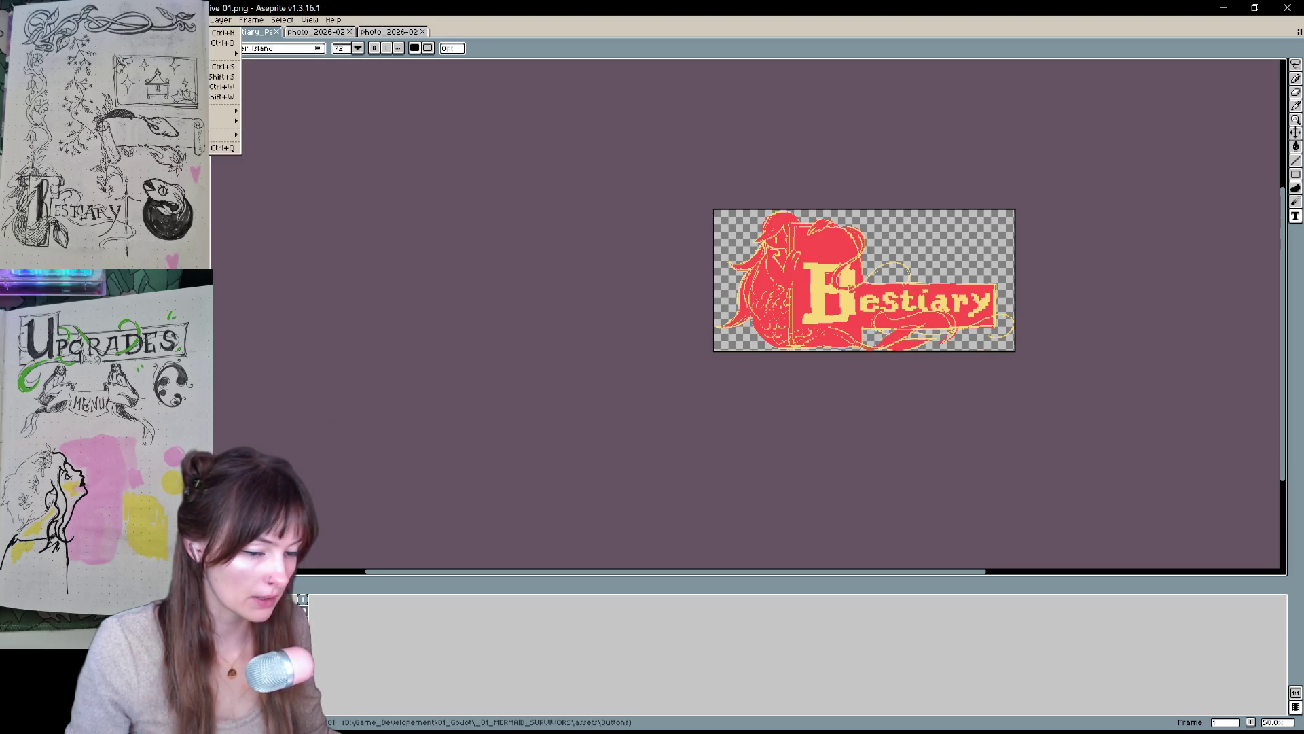
pyautogui.hotkey('alt', 'r')
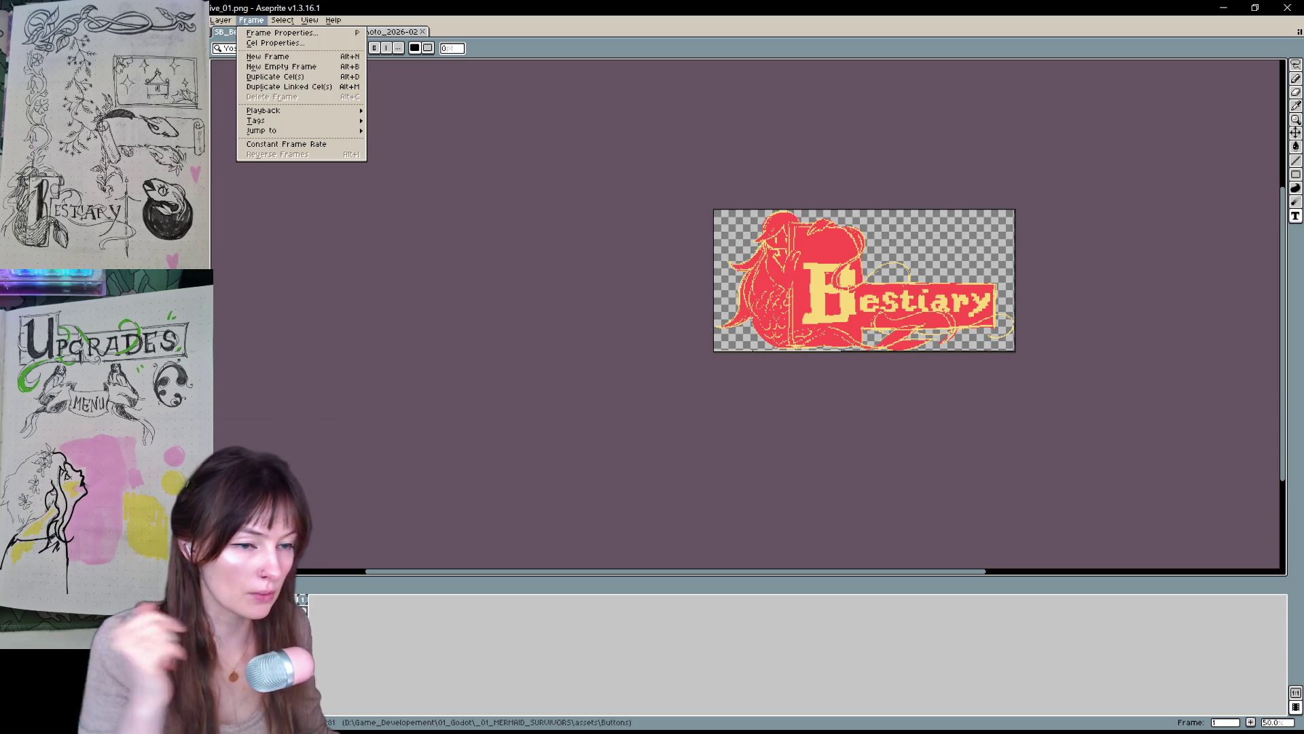
pyautogui.hotkey('alt', 'f')
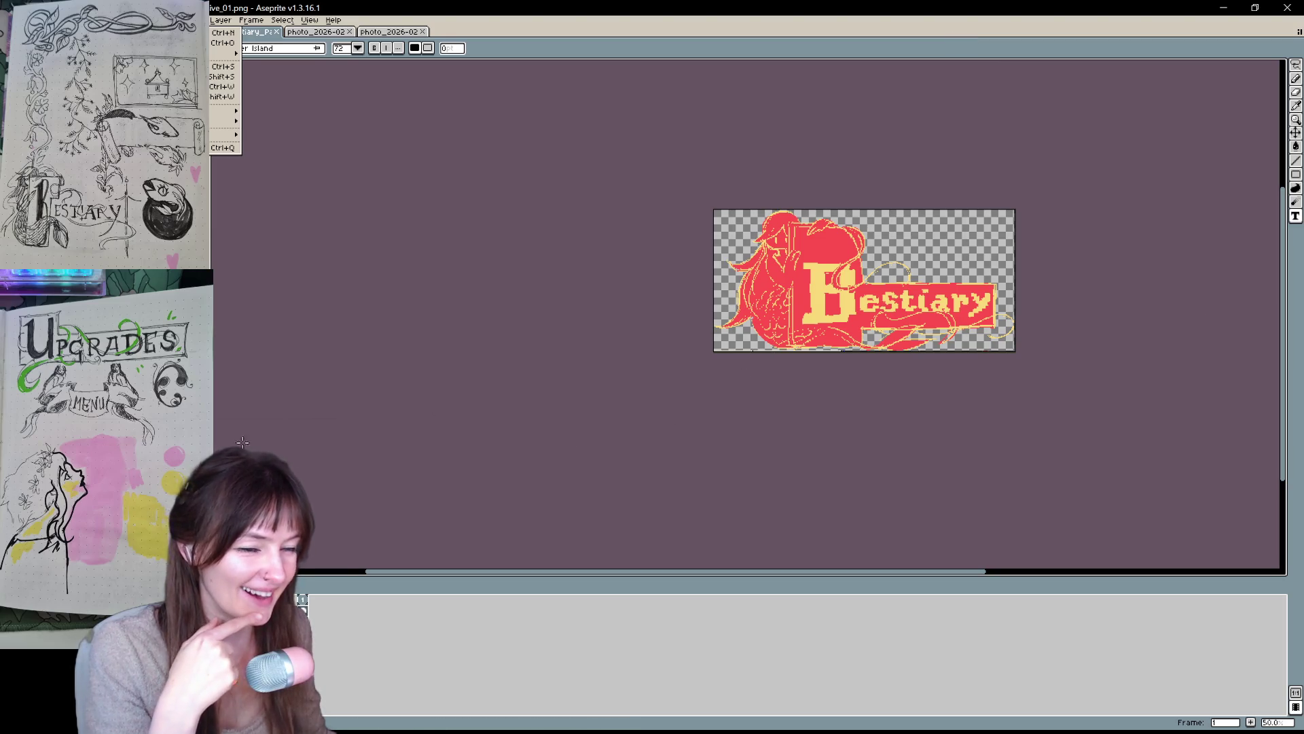
pyautogui.hotkey('alt', 's')
pyautogui.hotkey('alt', 'l')
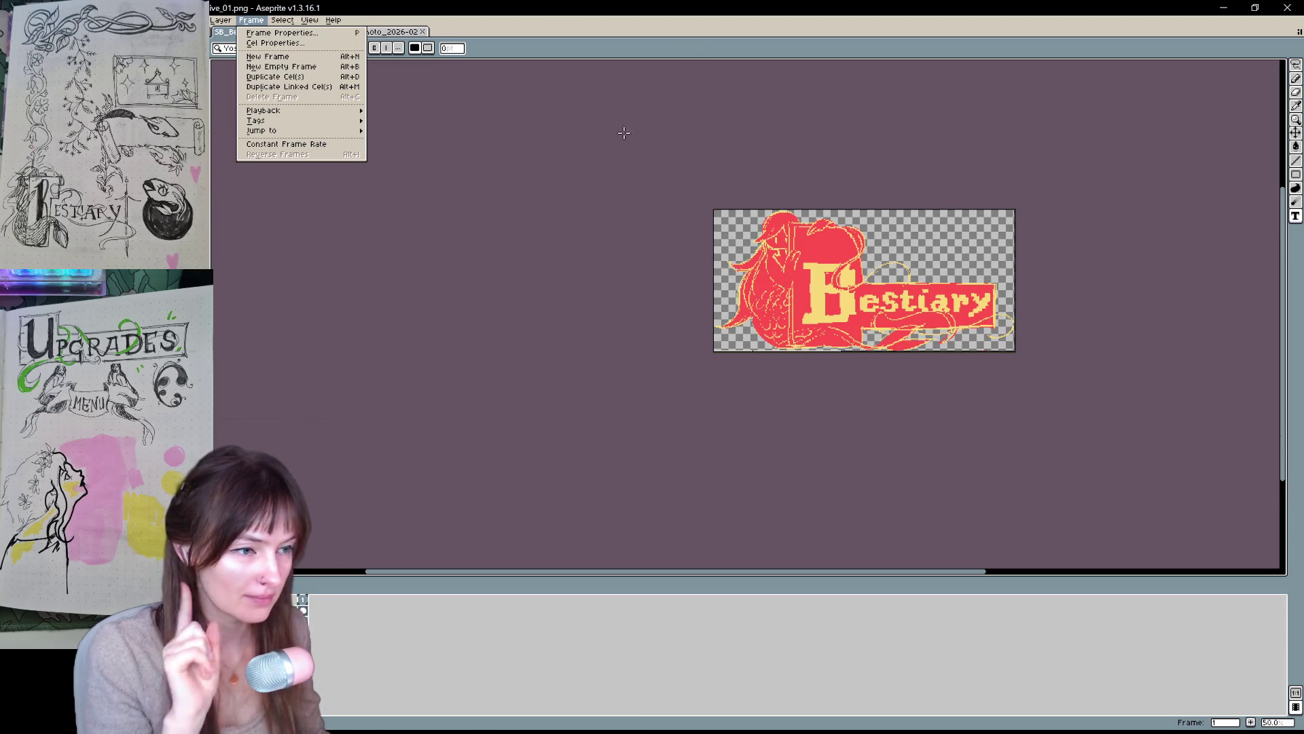
pyautogui.moveTo(194, 20)
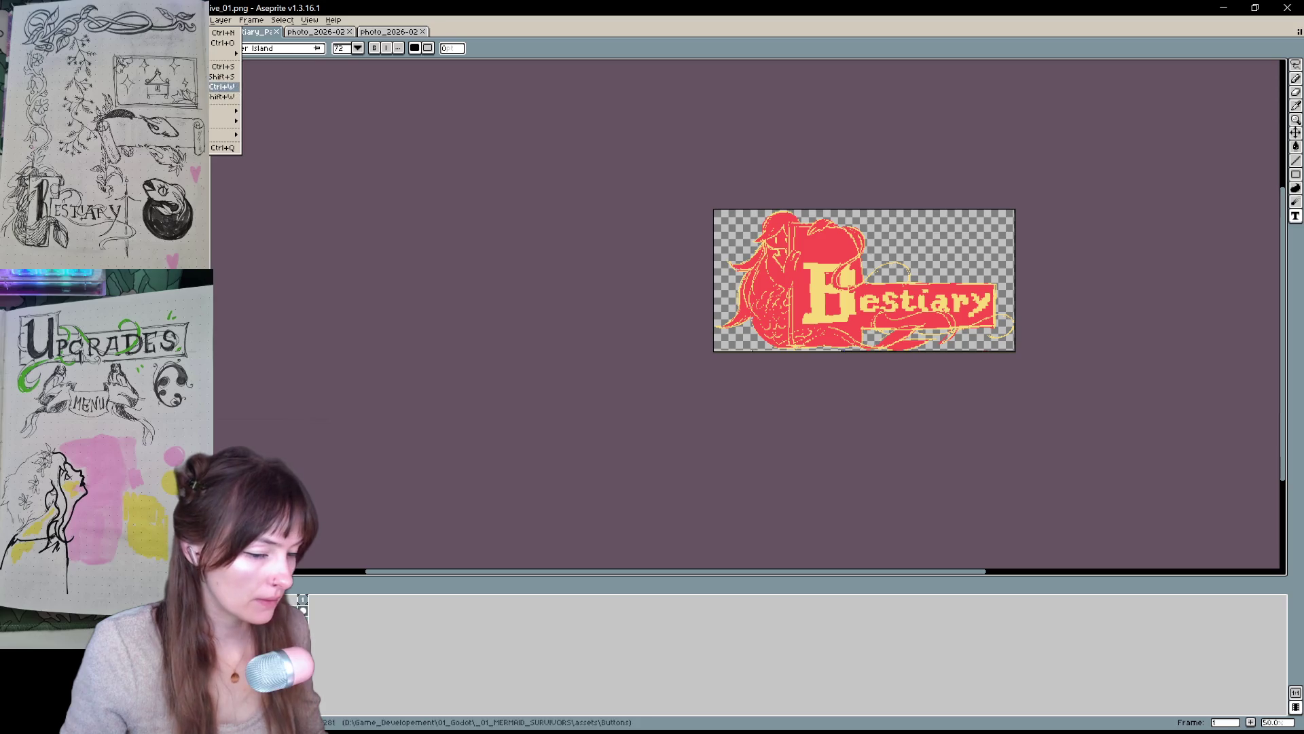
pyautogui.hotkey('ctrl', 'z')
# - Crop the canvas tight around the Upgrades art to 676 by 467 pixels
pyautogui.moveTo(968, 337); pyautogui.dragTo(612, 330)
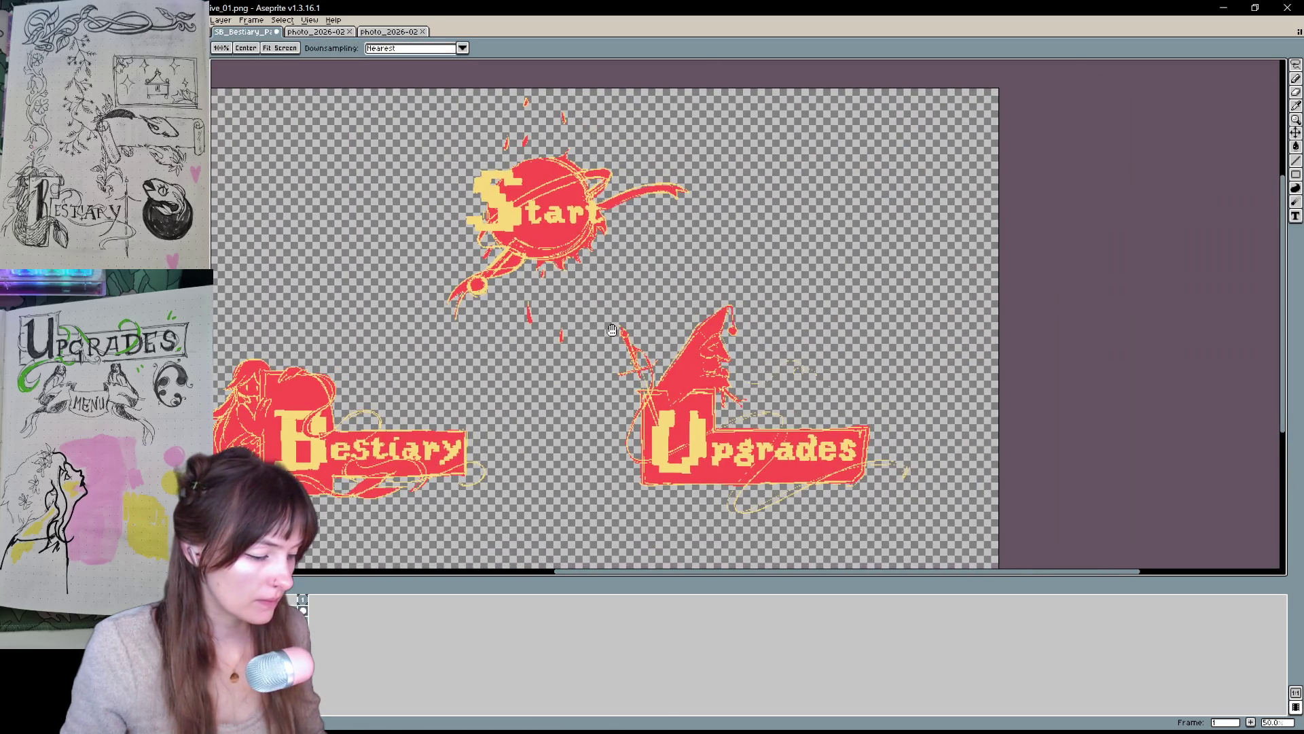
pyautogui.press('t')
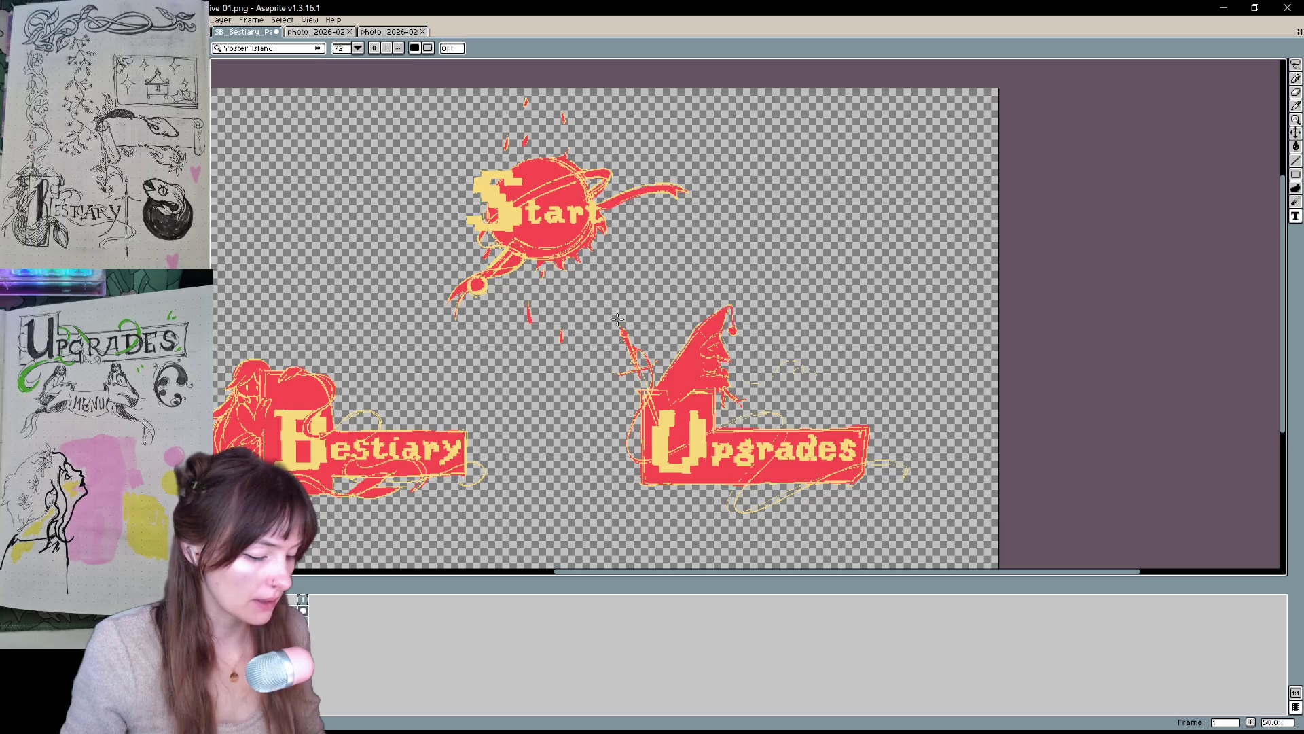
pyautogui.hotkey('ctrl', 'alt', 'c')
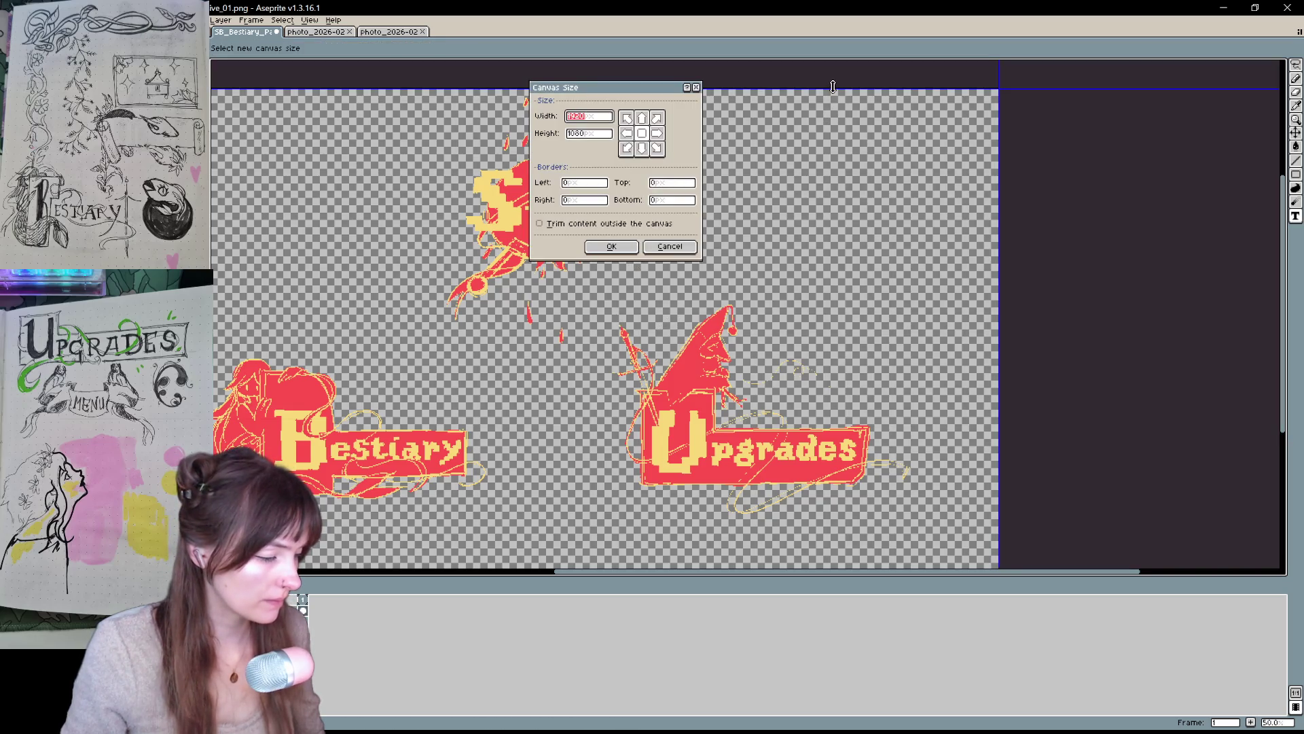
pyautogui.moveTo(833, 86); pyautogui.dragTo(817, 301)
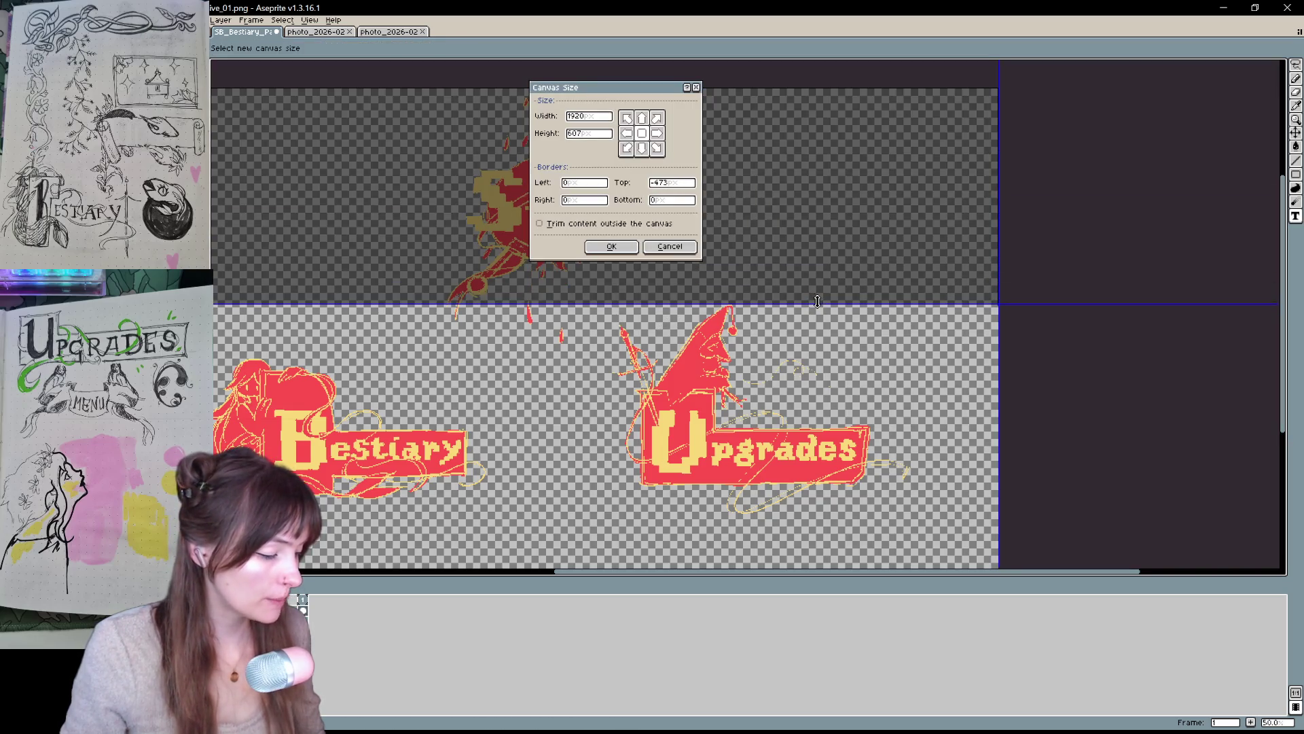
pyautogui.moveTo(802, 392); pyautogui.dragTo(883, 286)
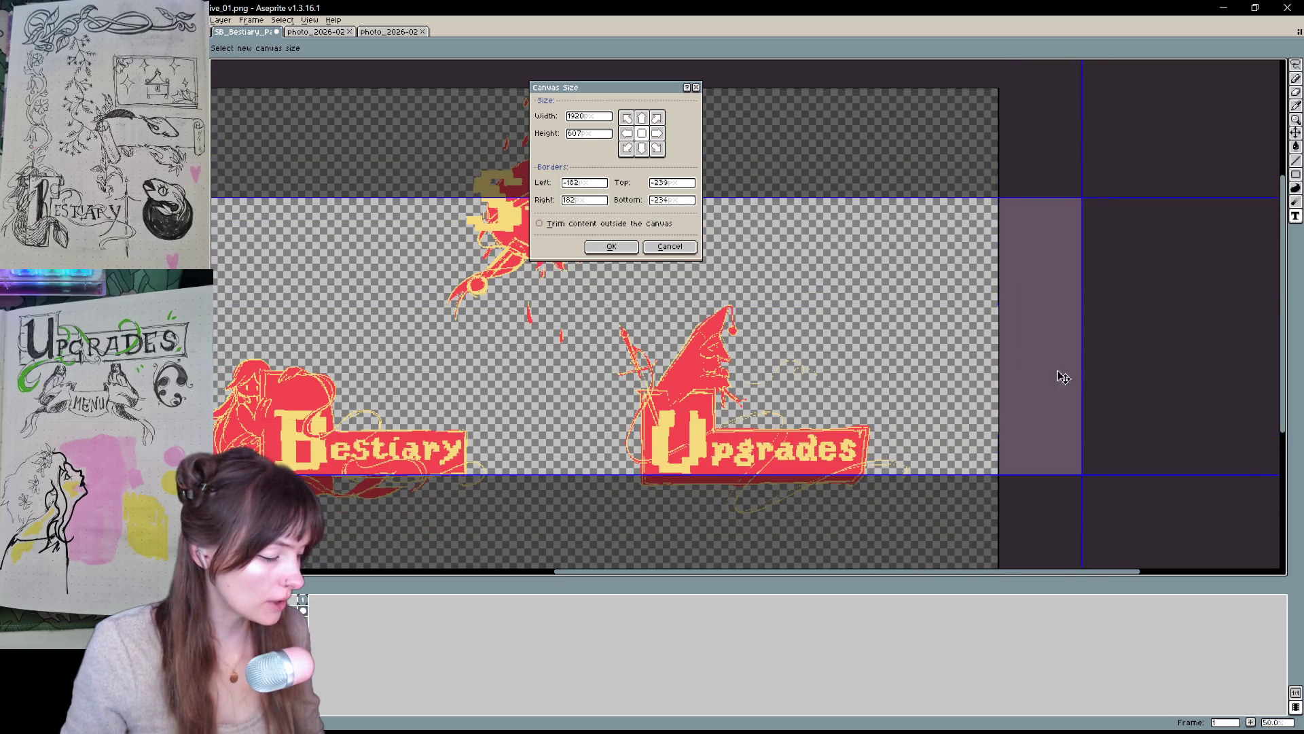
pyautogui.moveTo(869, 375); pyautogui.dragTo(1017, 437)
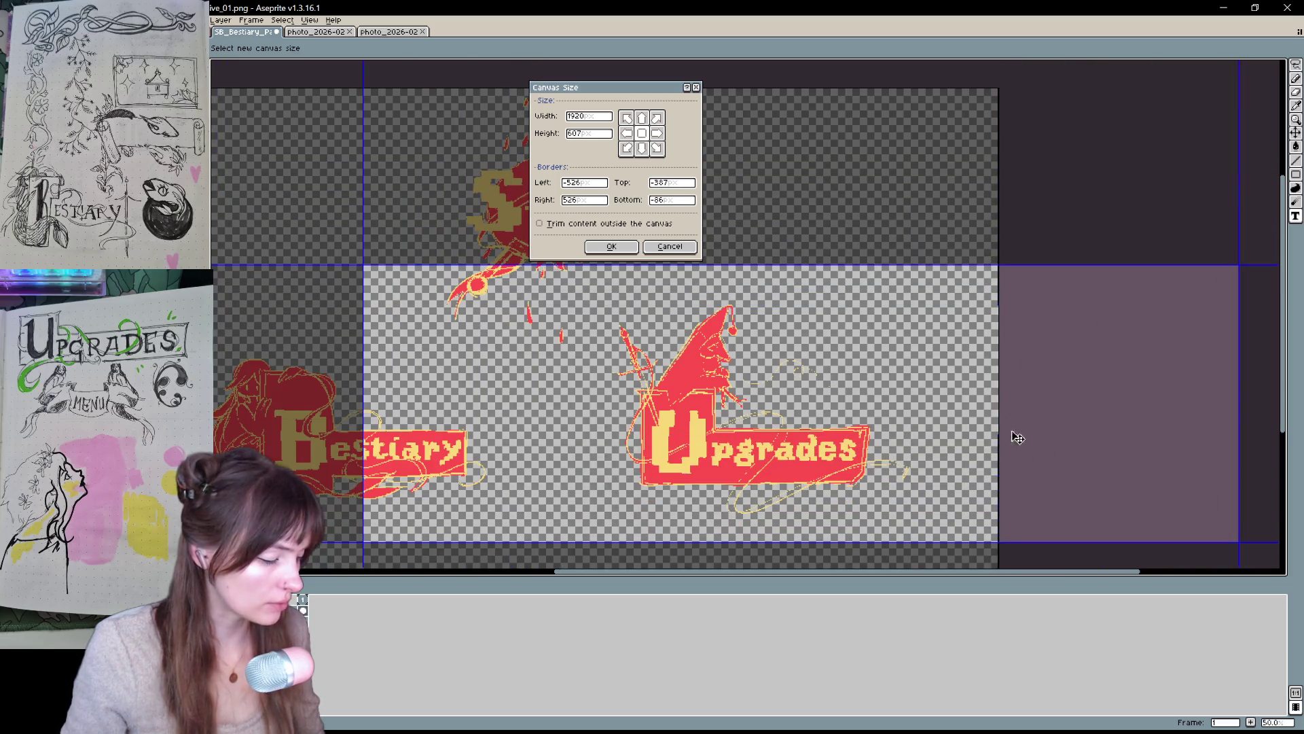
pyautogui.moveTo(1239, 380); pyautogui.dragTo(722, 380)
pyautogui.moveTo(613, 421)
pyautogui.mouseDown()
pyautogui.moveTo(822, 409)
pyautogui.moveTo(819, 392)
pyautogui.mouseUp()
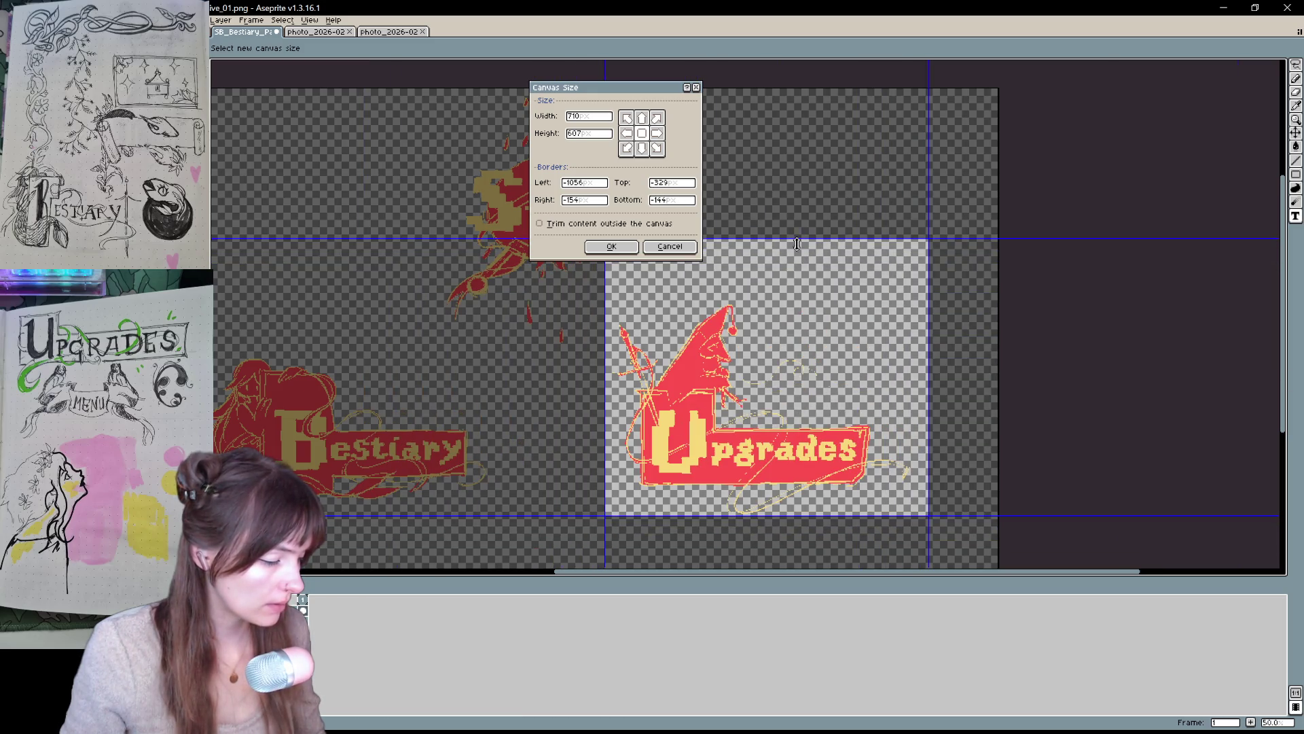
pyautogui.moveTo(797, 243); pyautogui.dragTo(799, 302)
pyautogui.moveTo(930, 435); pyautogui.dragTo(913, 428)
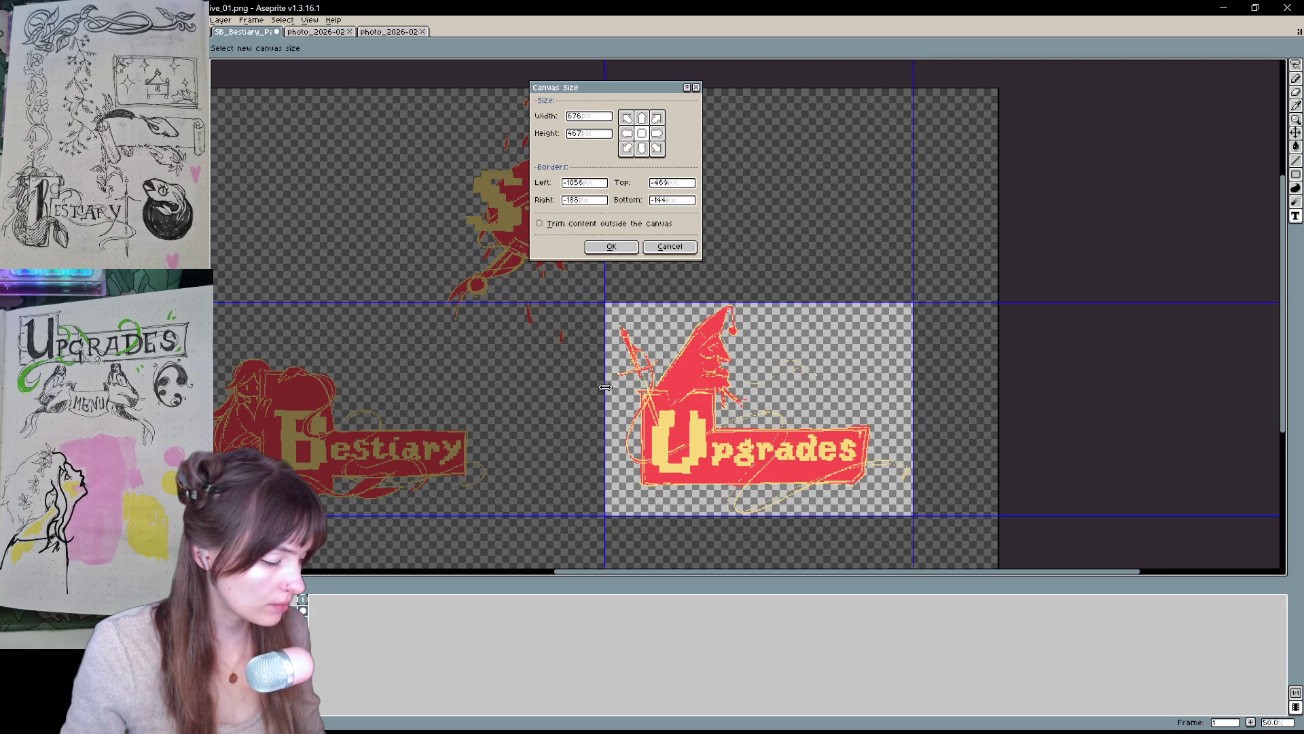
pyautogui.moveTo(605, 388); pyautogui.dragTo(615, 388)
pyautogui.press('Return')
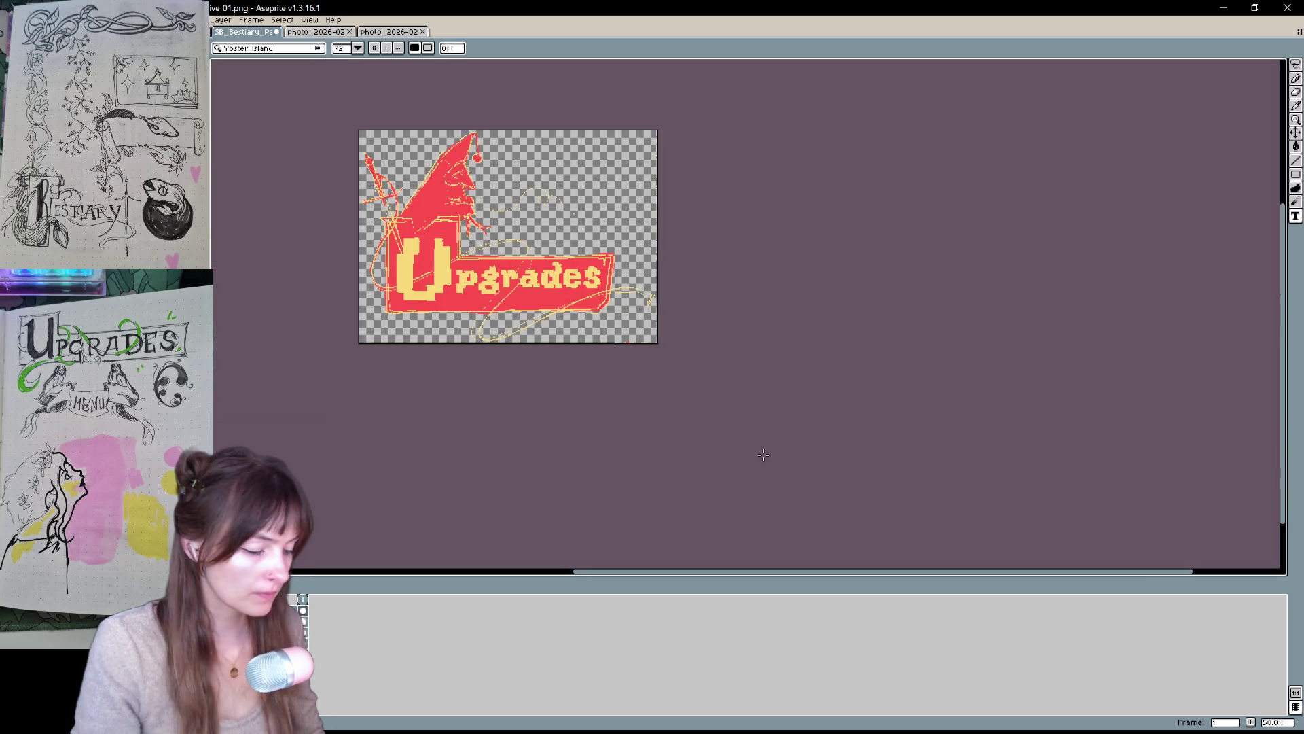
# - Zoom to 100%, select all, and set the Pencil to Simple Ink with a 5-pixel brush
pyautogui.scroll(1, 404, 192)
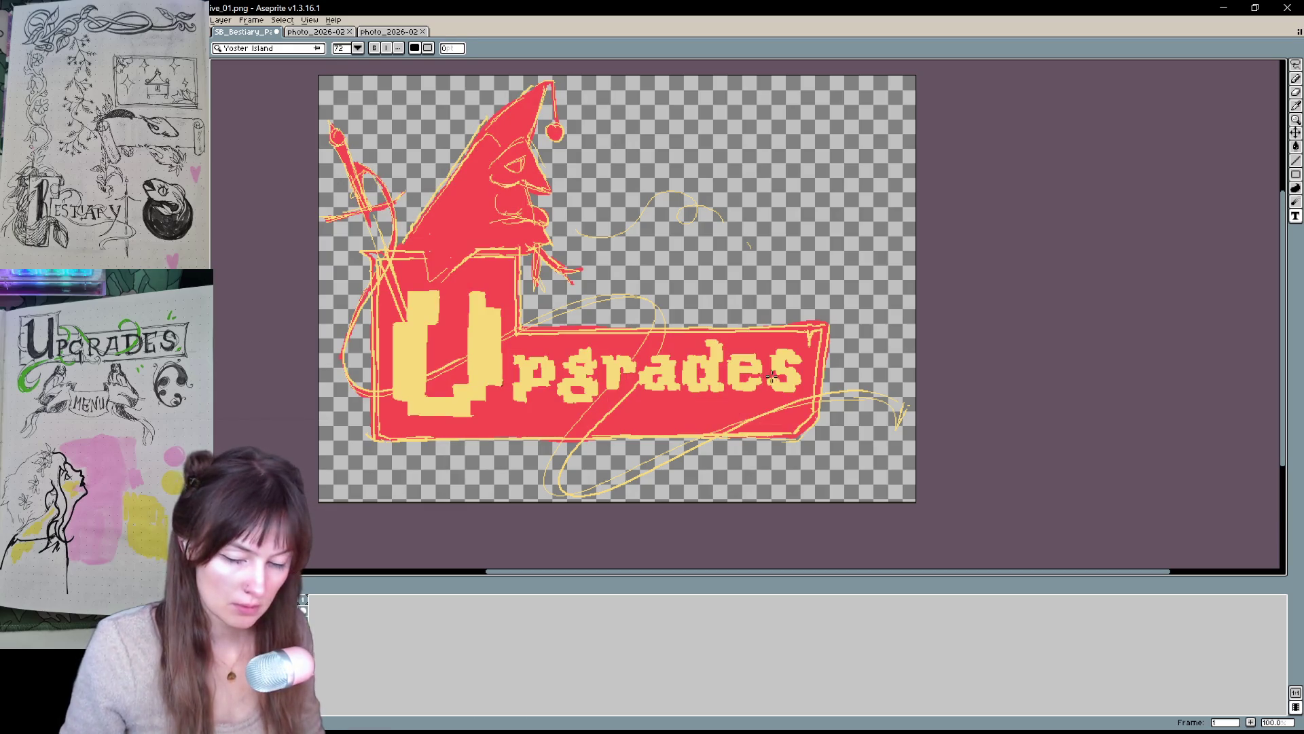
pyautogui.press('b')
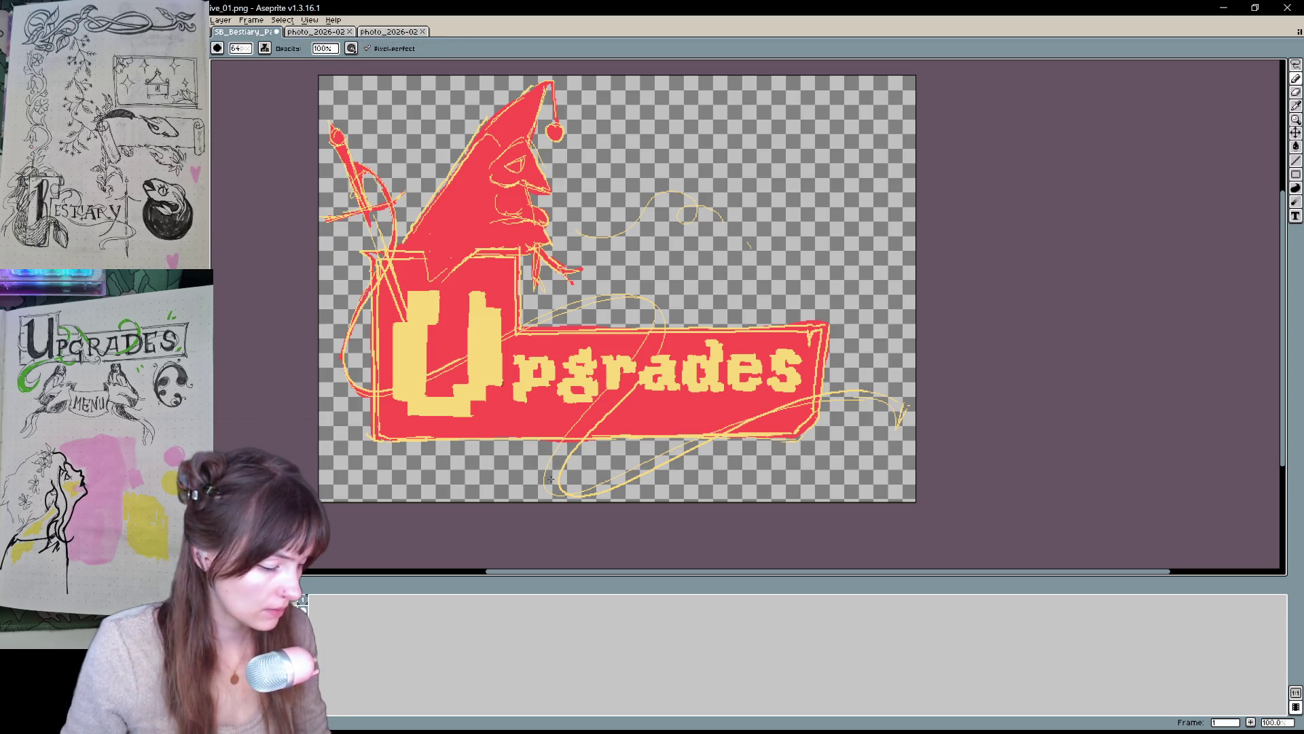
pyautogui.hotkey('ctrl', 'a')
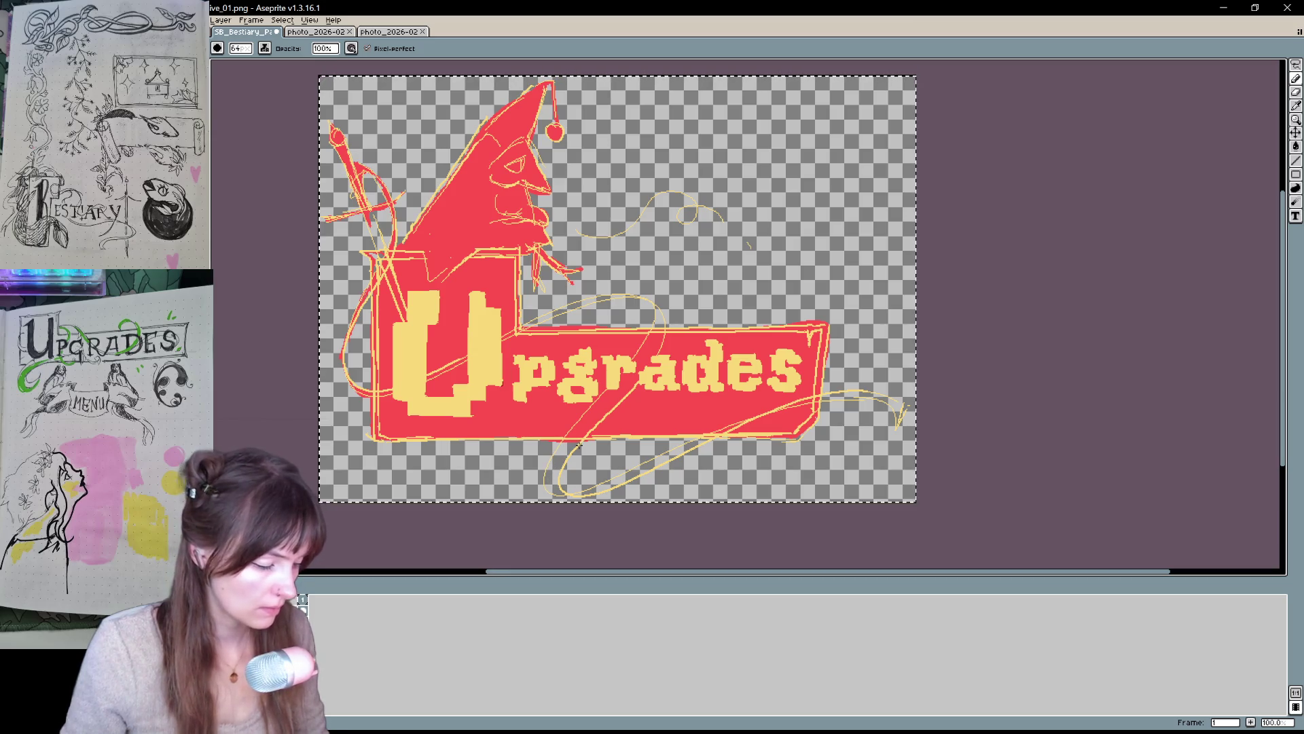
pyautogui.click(264, 48)
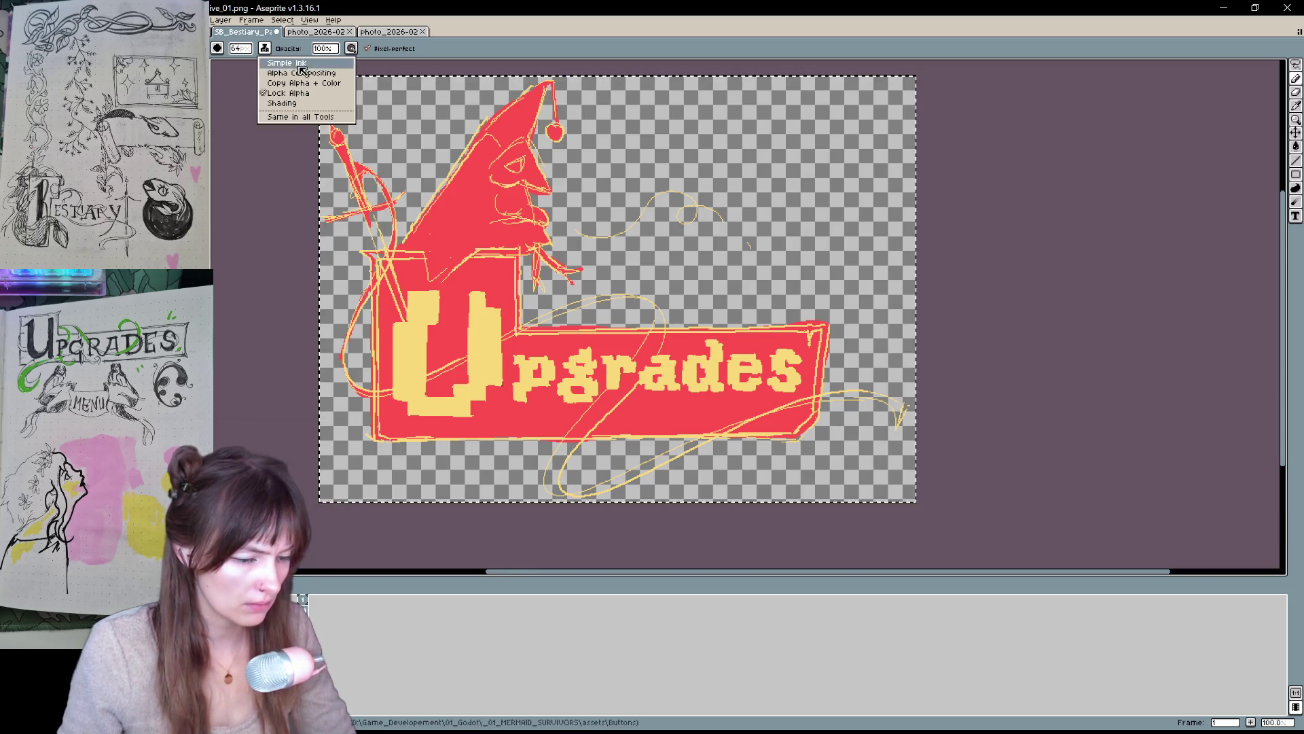
pyautogui.click(292, 100)
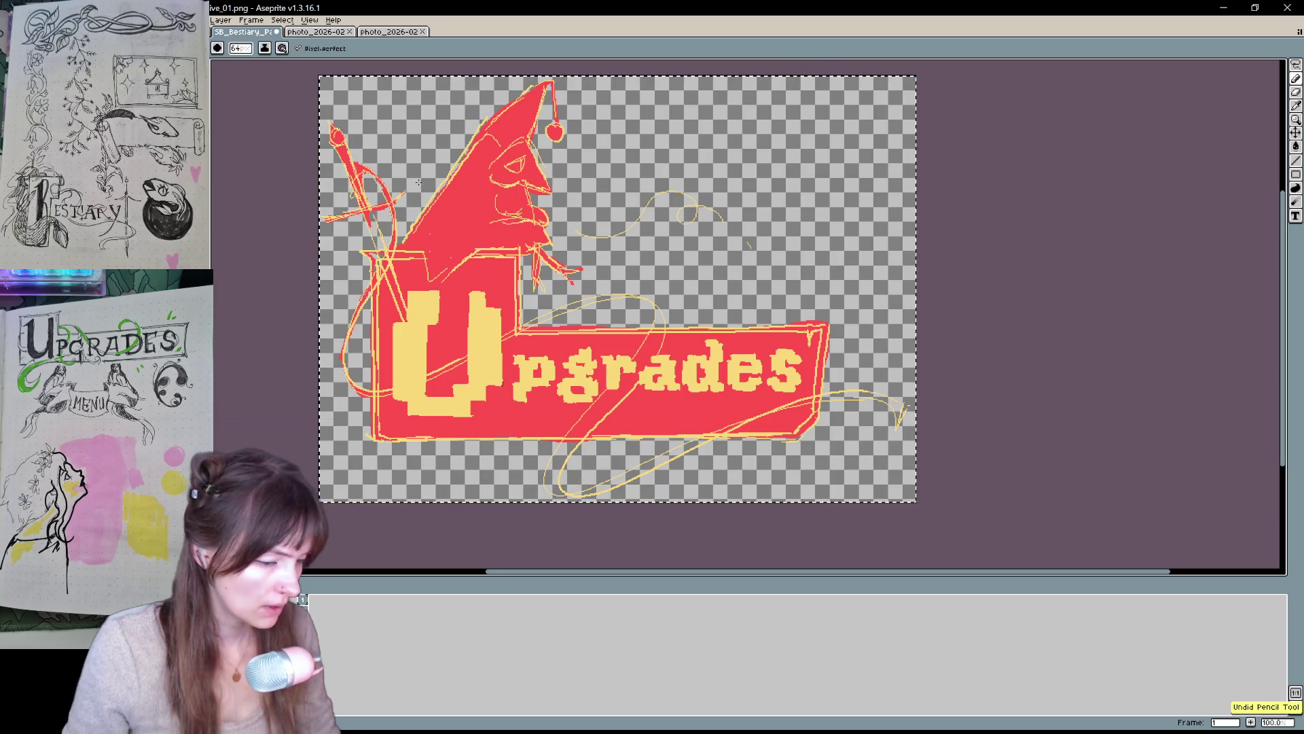
pyautogui.click(240, 48)
pyautogui.moveTo(246, 70); pyautogui.dragTo(241, 70)
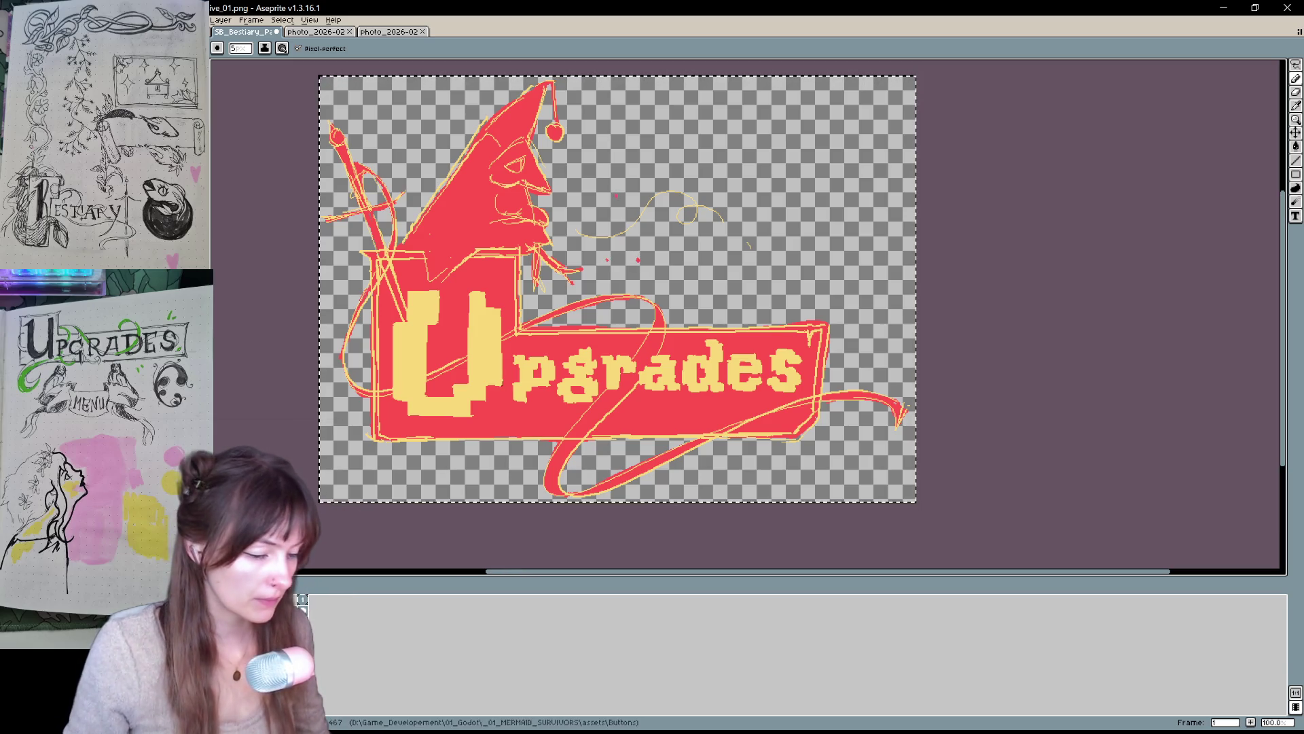
pyautogui.hotkey('ctrl', 'shift', 's')
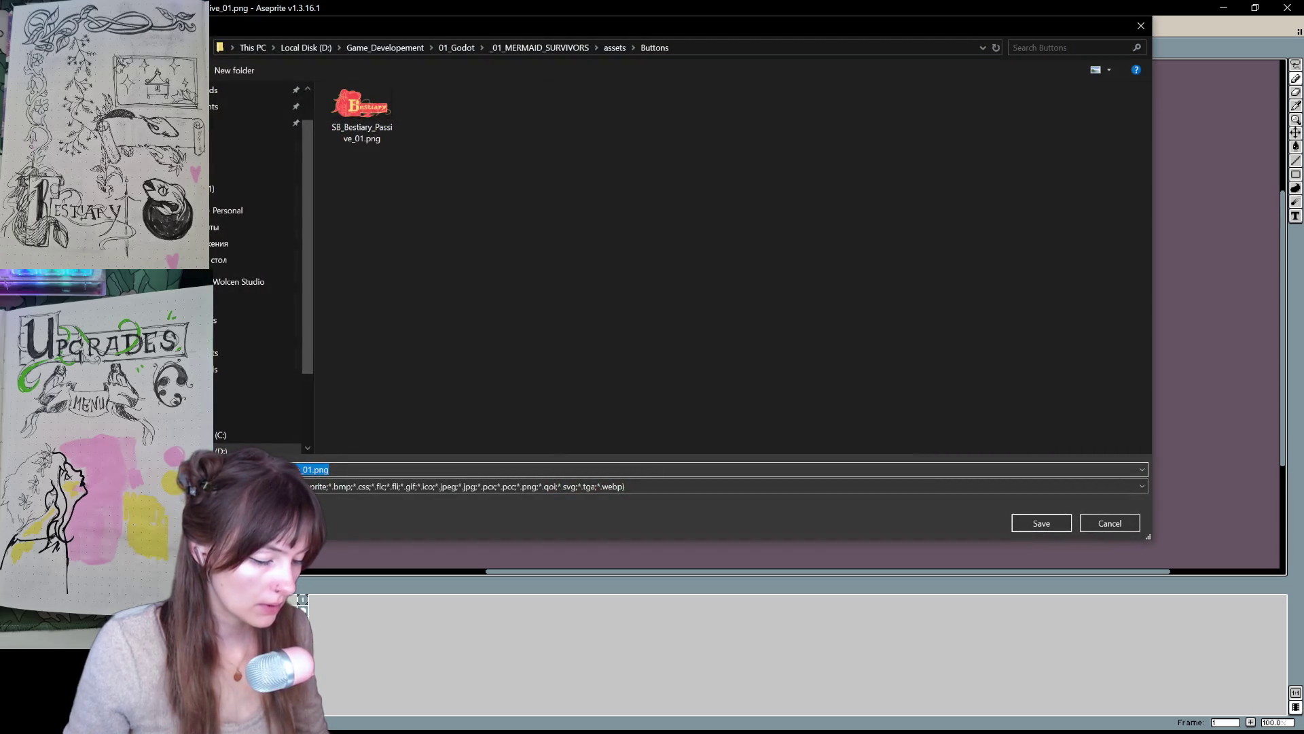
# - Save the Upgrades art as Upgrades_Passive_01 PNG in assets/Buttons, accepting the warning
pyautogui.write('Passive')
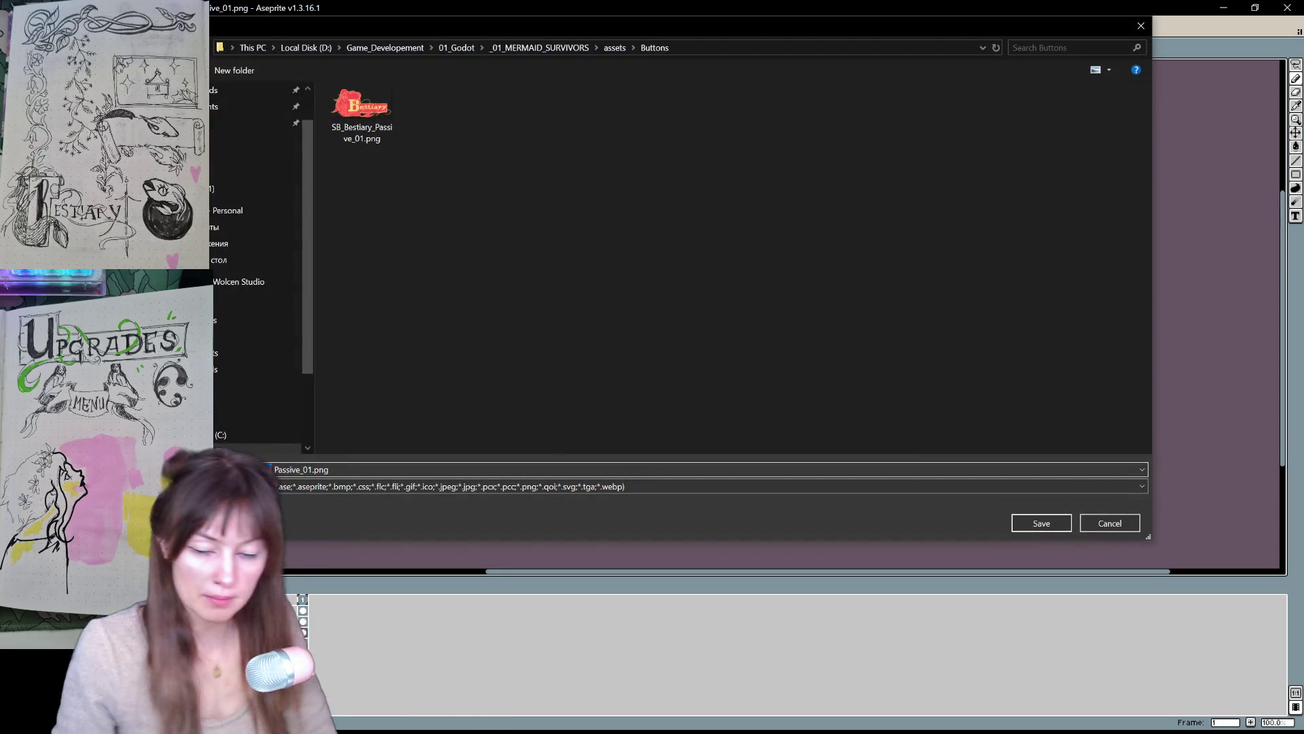
pyautogui.write('s_')
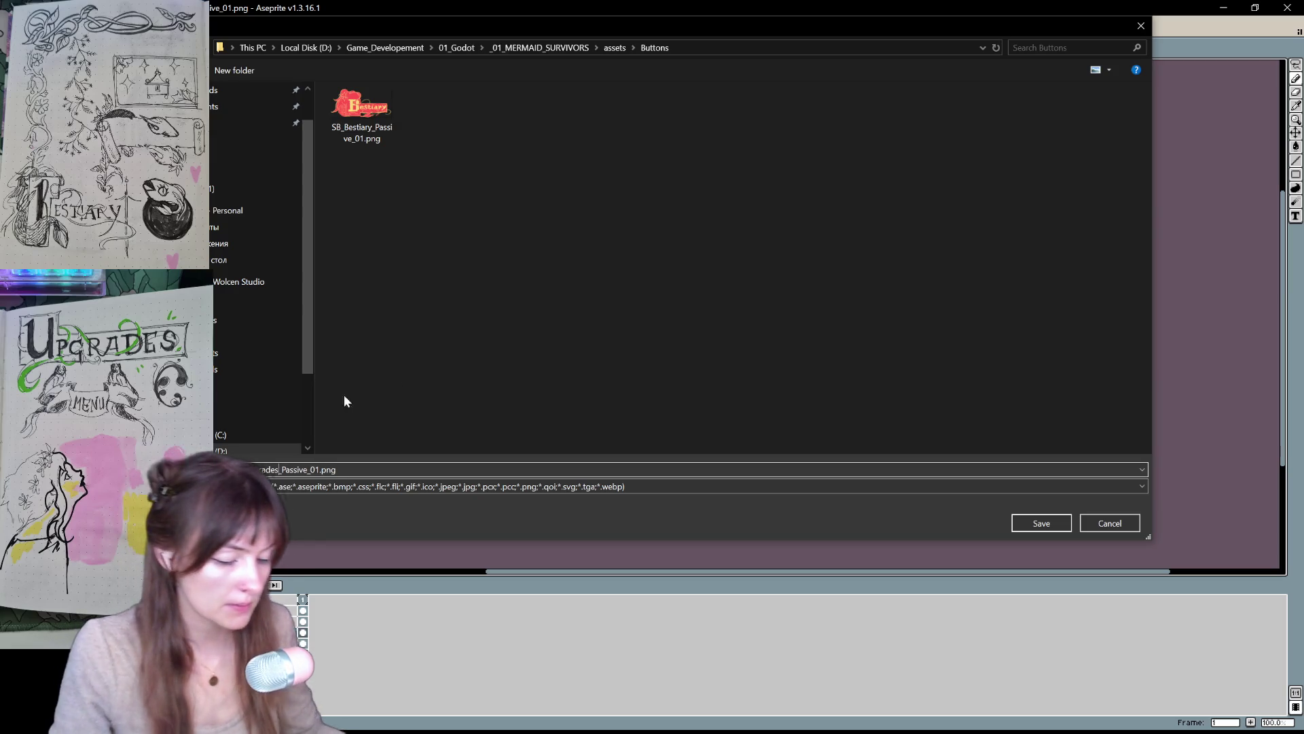
pyautogui.click(1040, 521)
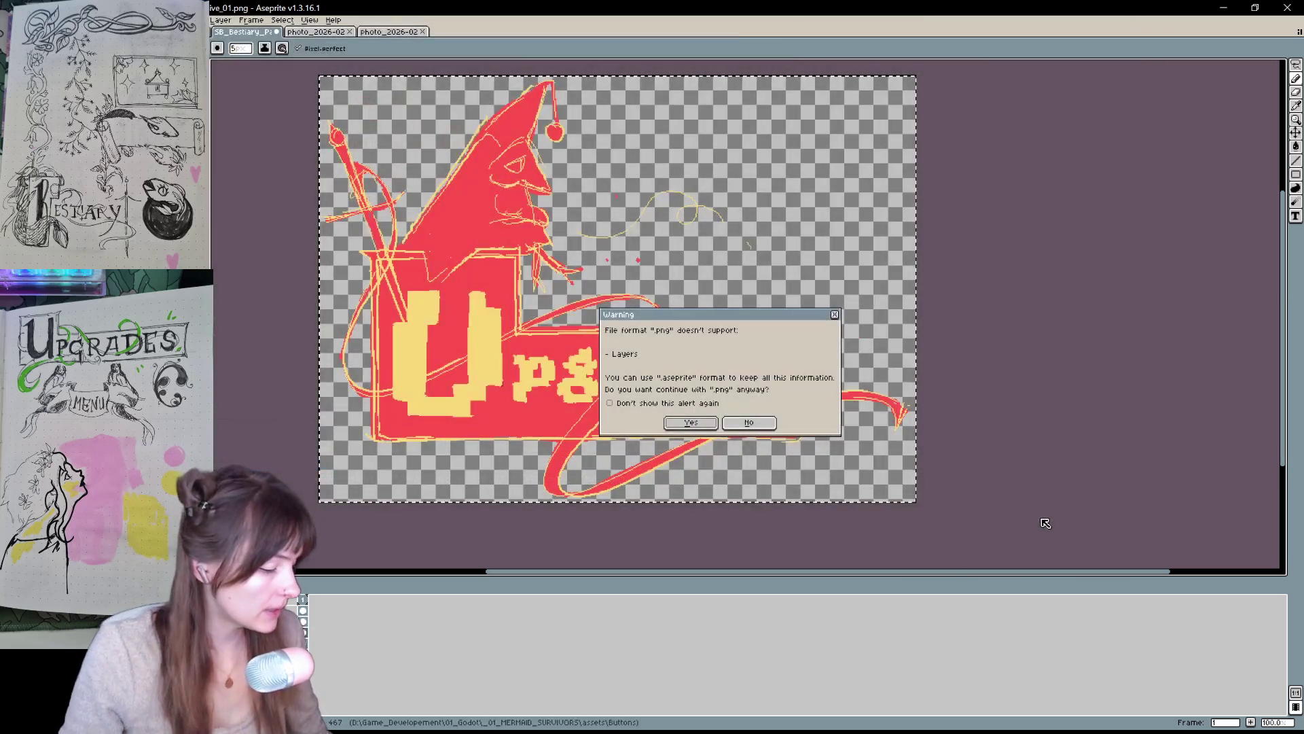
pyautogui.click(696, 422)
# - Undo the two stray red dots and switch to the Move tool
pyautogui.hotkey('ctrl', 'z')
pyautogui.hotkey('ctrl', 'z')
pyautogui.hotkey('ctrl', 'z')
pyautogui.press('v')
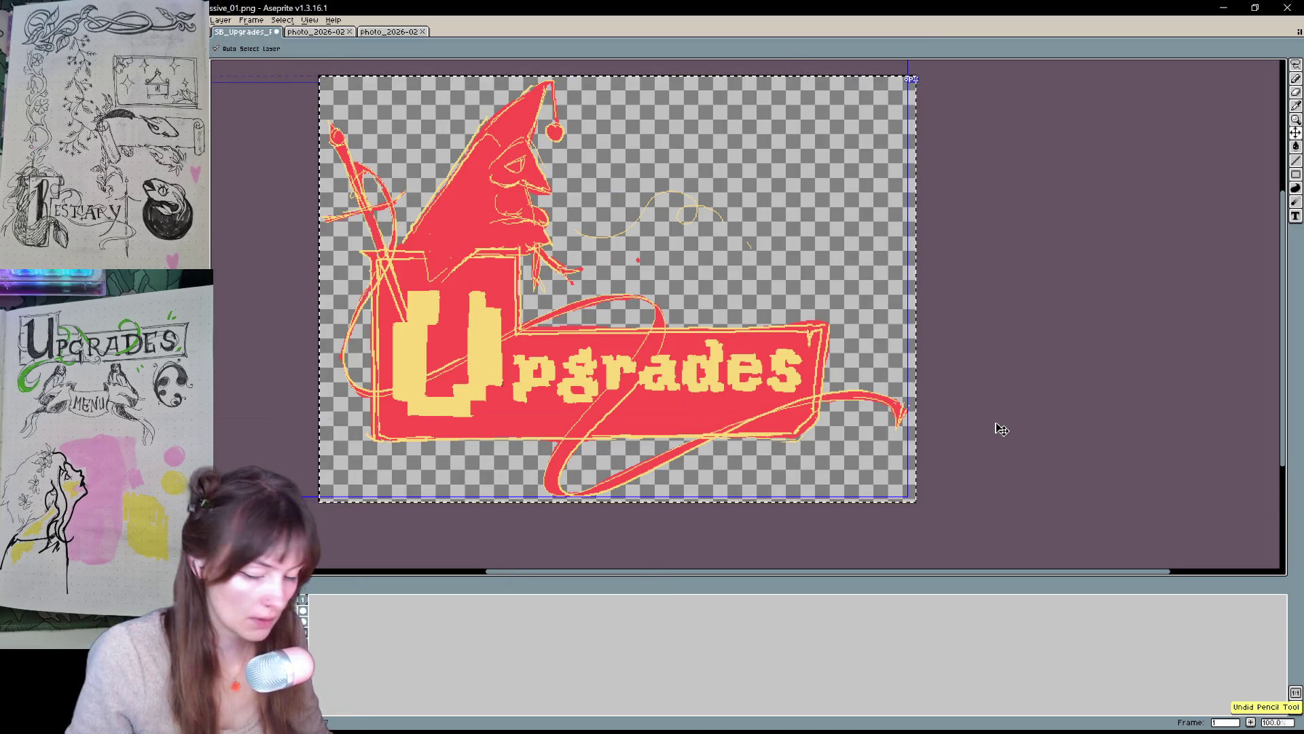
pyautogui.hotkey('ctrl', 'z')
pyautogui.hotkey('ctrl', 'z')
pyautogui.hotkey('ctrl', 'z')
pyautogui.hotkey('ctrl', 'z')
# - Undo the canvas resize to bring back the full three-button sheet
pyautogui.scroll(-3, 839, 422)
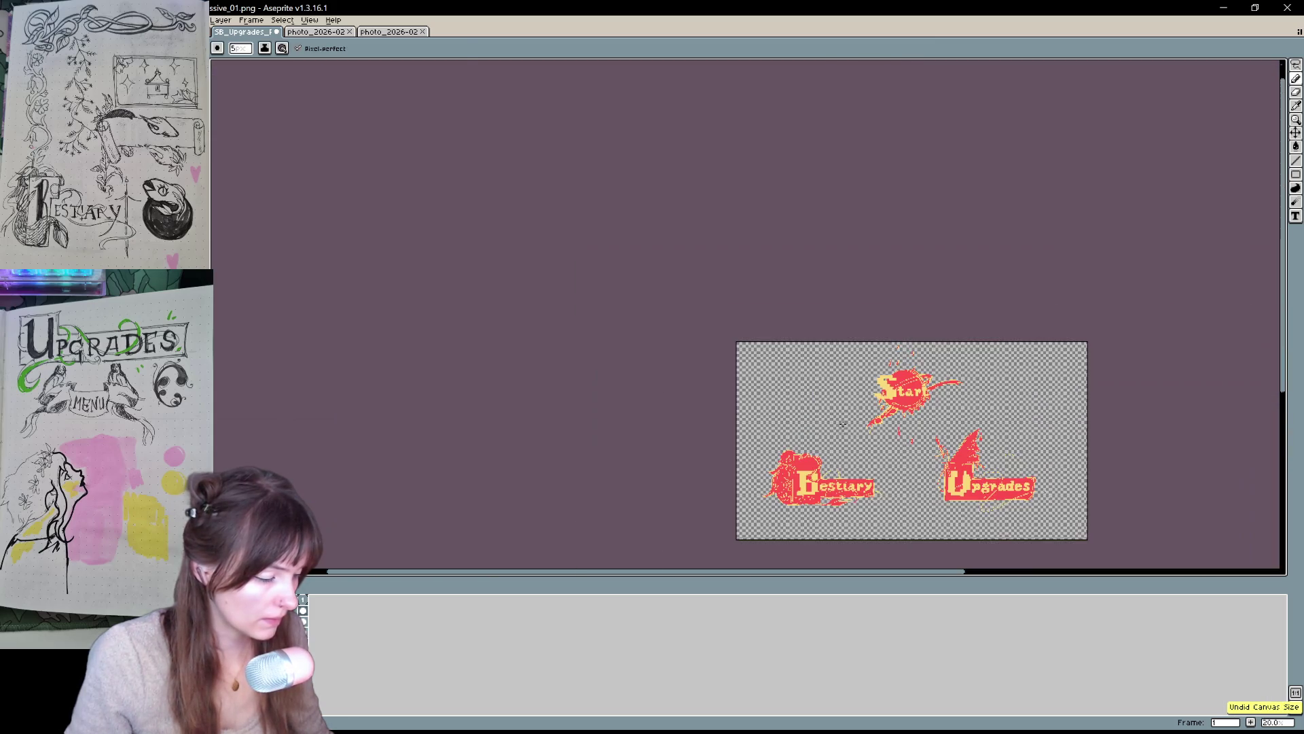
pyautogui.press('b')
pyautogui.scroll(1, 815, 442)
pyautogui.scroll(3, 741, 415)
# - Paste the edited Upgrades artwork over the old Upgrades button, nudge it up one pixel, and commit
pyautogui.hotkey('ctrl', 'v')
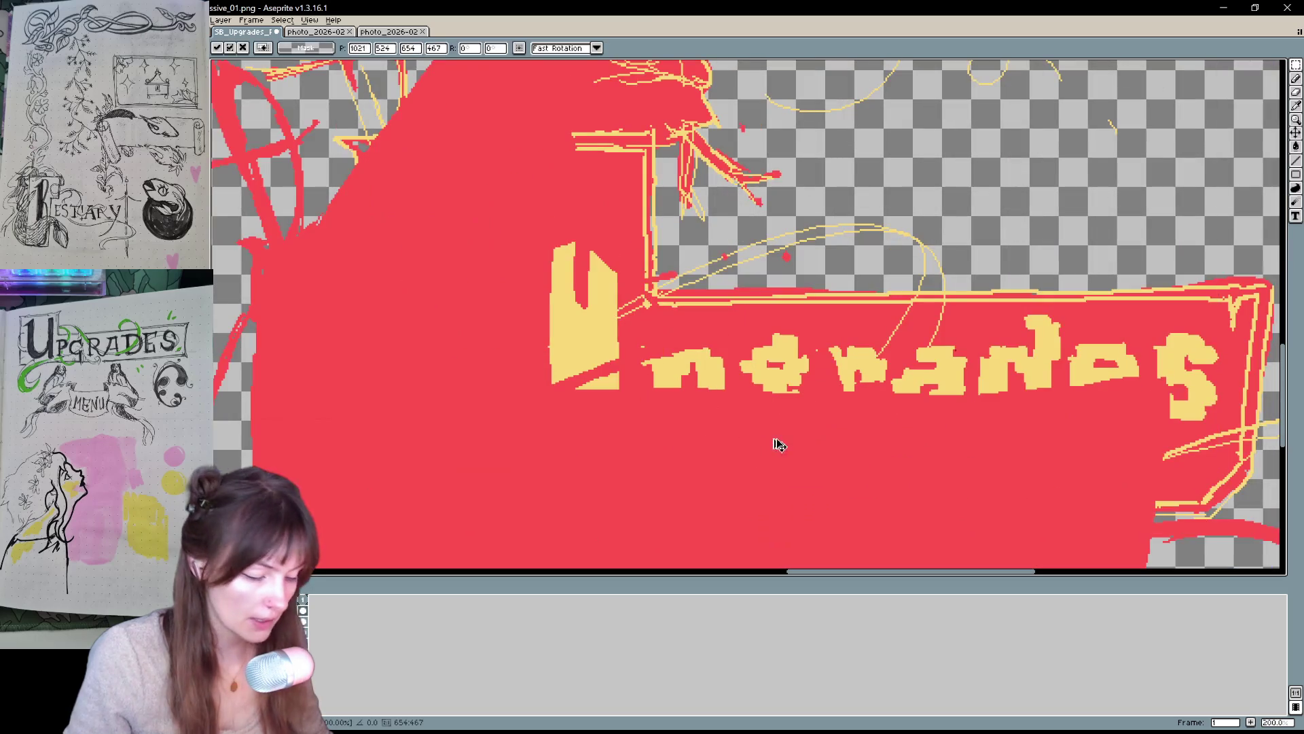
pyautogui.scroll(-5, 775, 443)
pyautogui.scroll(3, 746, 452)
pyautogui.press('Escape')
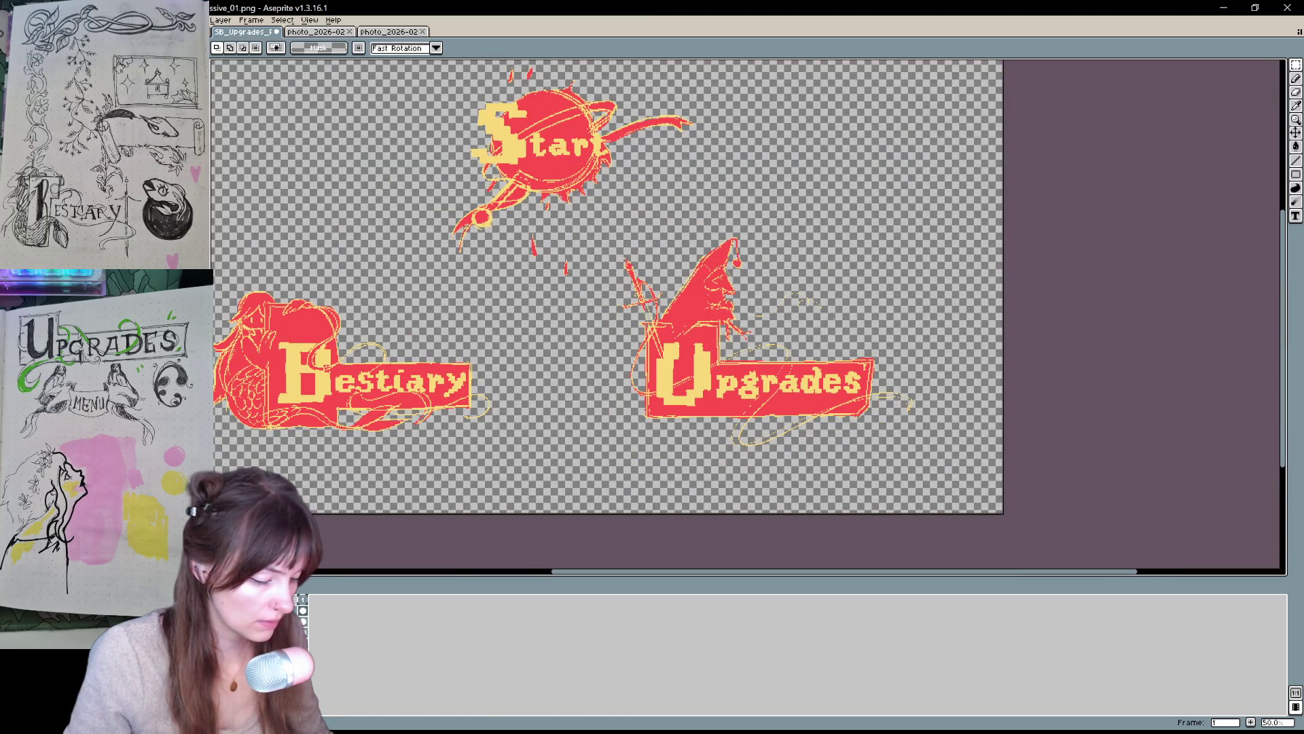
pyautogui.hotkey('ctrl', 'v')
pyautogui.moveTo(339, 224); pyautogui.dragTo(835, 401)
pyautogui.scroll(4, 763, 407)
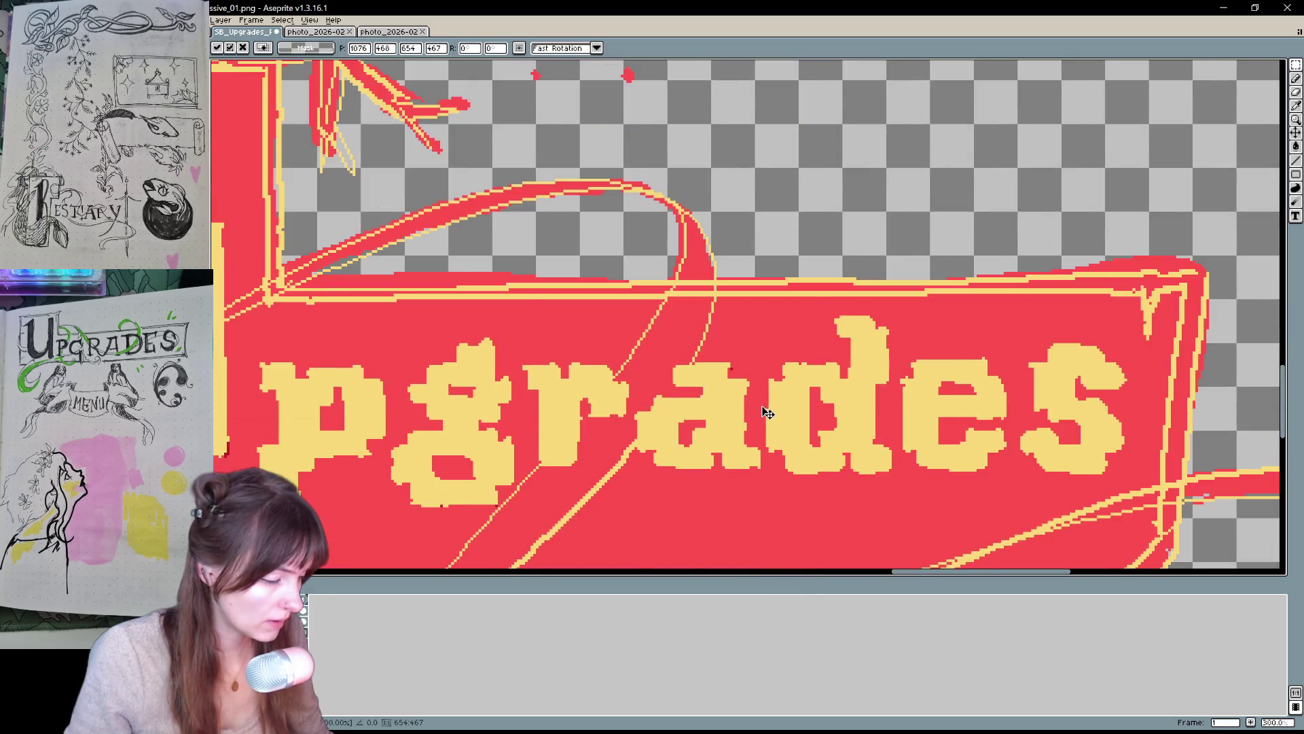
pyautogui.scroll(-1, 723, 498)
pyautogui.press('Up')
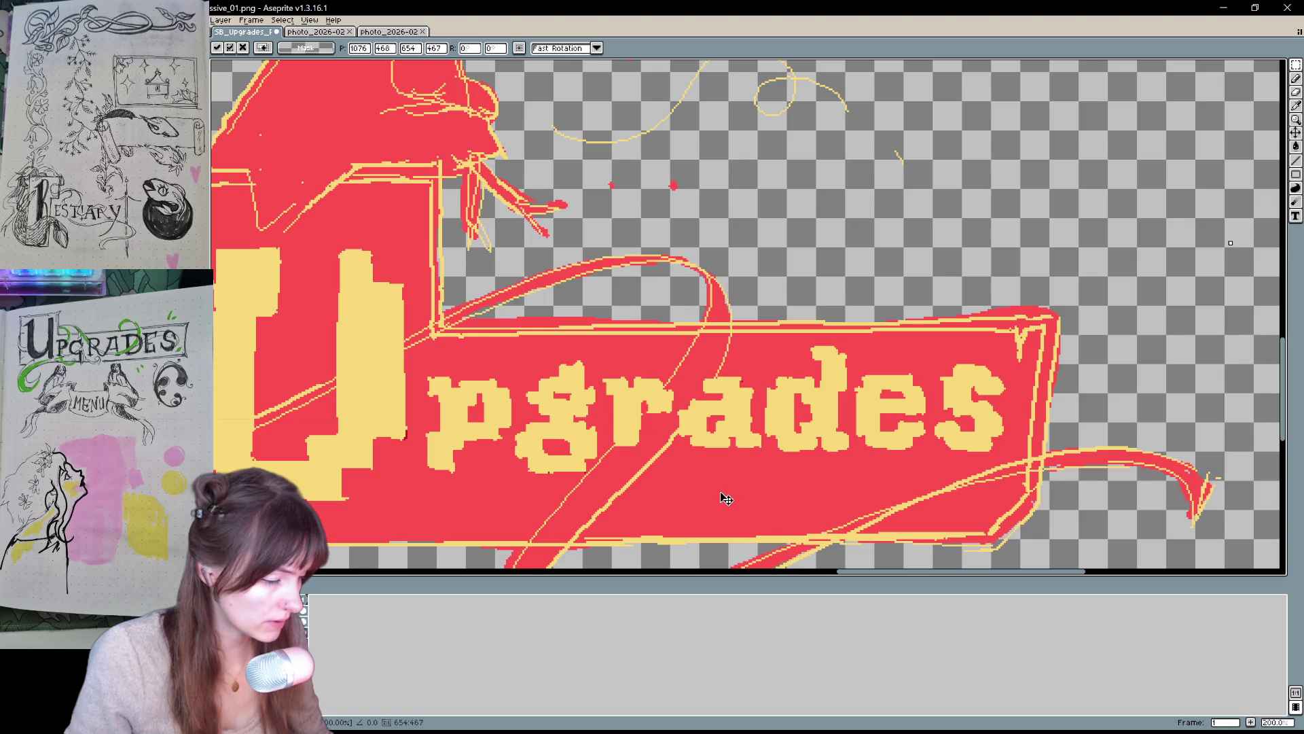
pyautogui.scroll(-1, 724, 495)
pyautogui.scroll(-2, 585, 403)
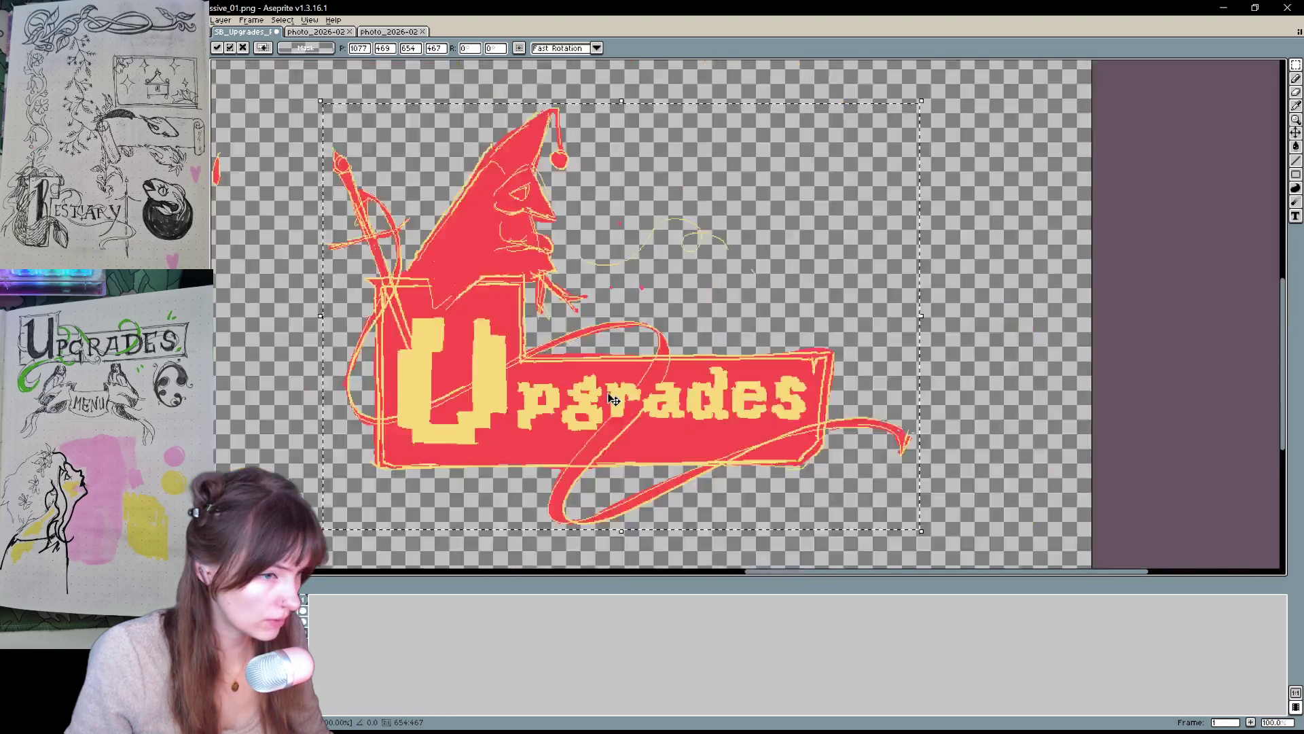
pyautogui.press('Return')
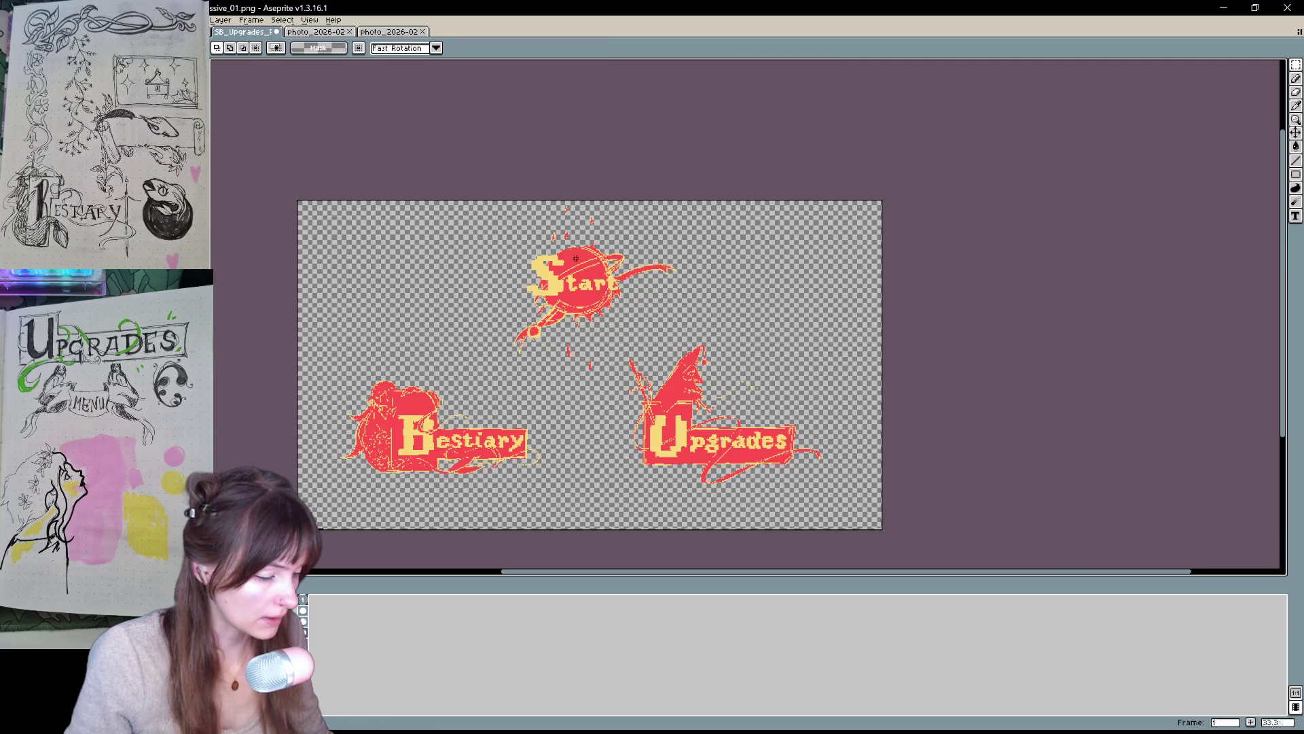
pyautogui.scroll(3, 536, 261)
pyautogui.scroll(-2, 536, 261)
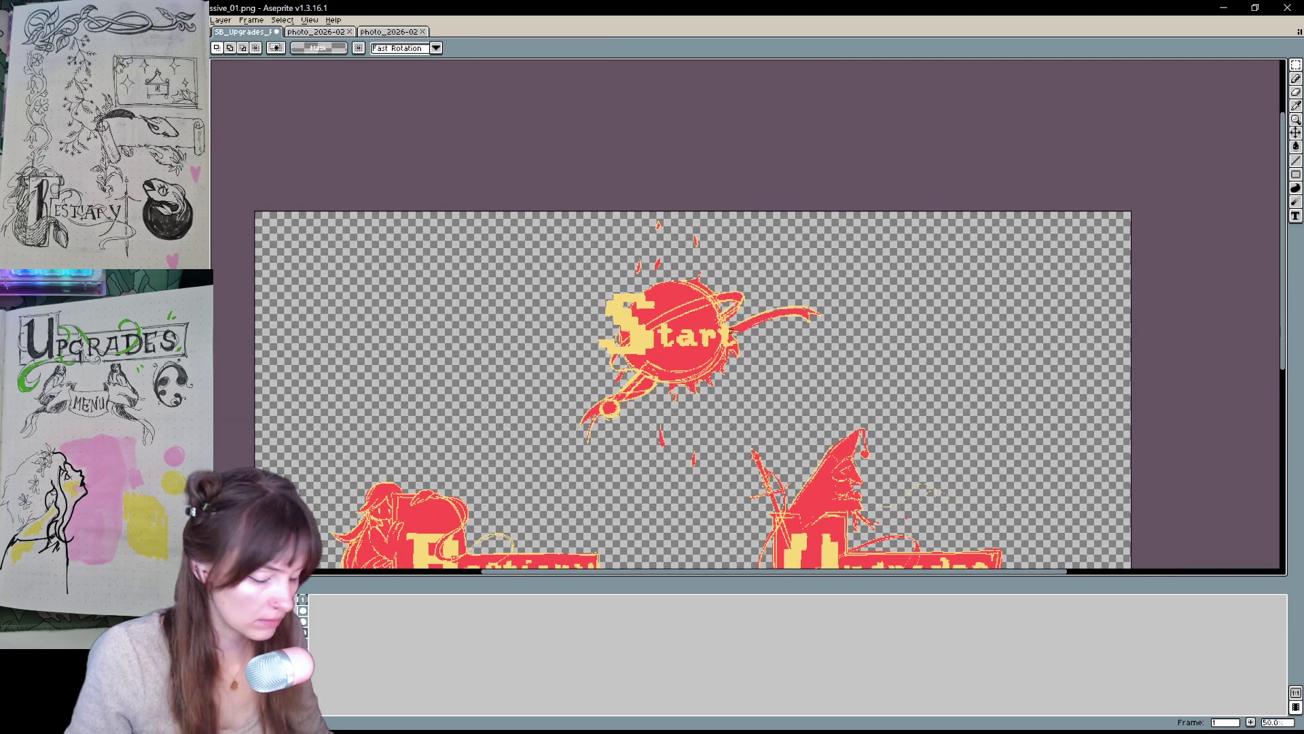
# - Crop the canvas tightly around the Start button, roughly 538 by 502 pixels
pyautogui.hotkey('ctrl', 'alt', 'c')
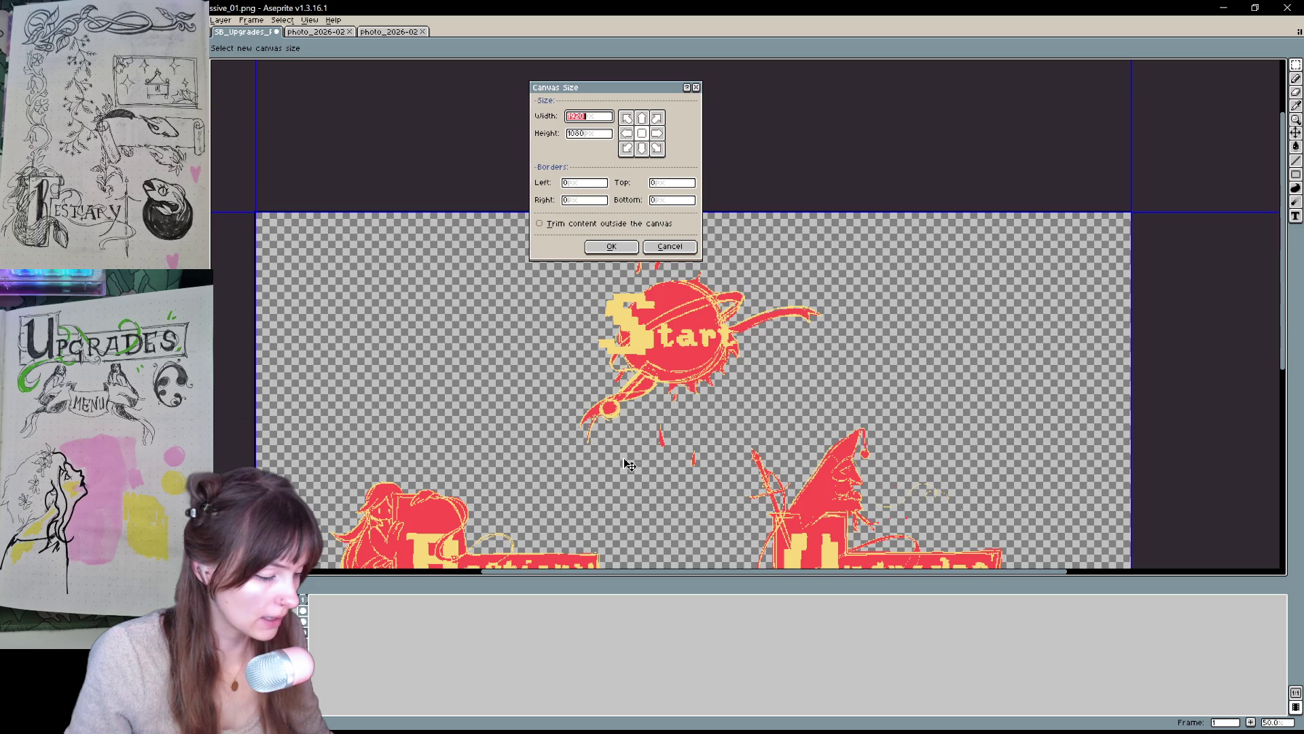
pyautogui.moveTo(591, 502); pyautogui.dragTo(679, 338)
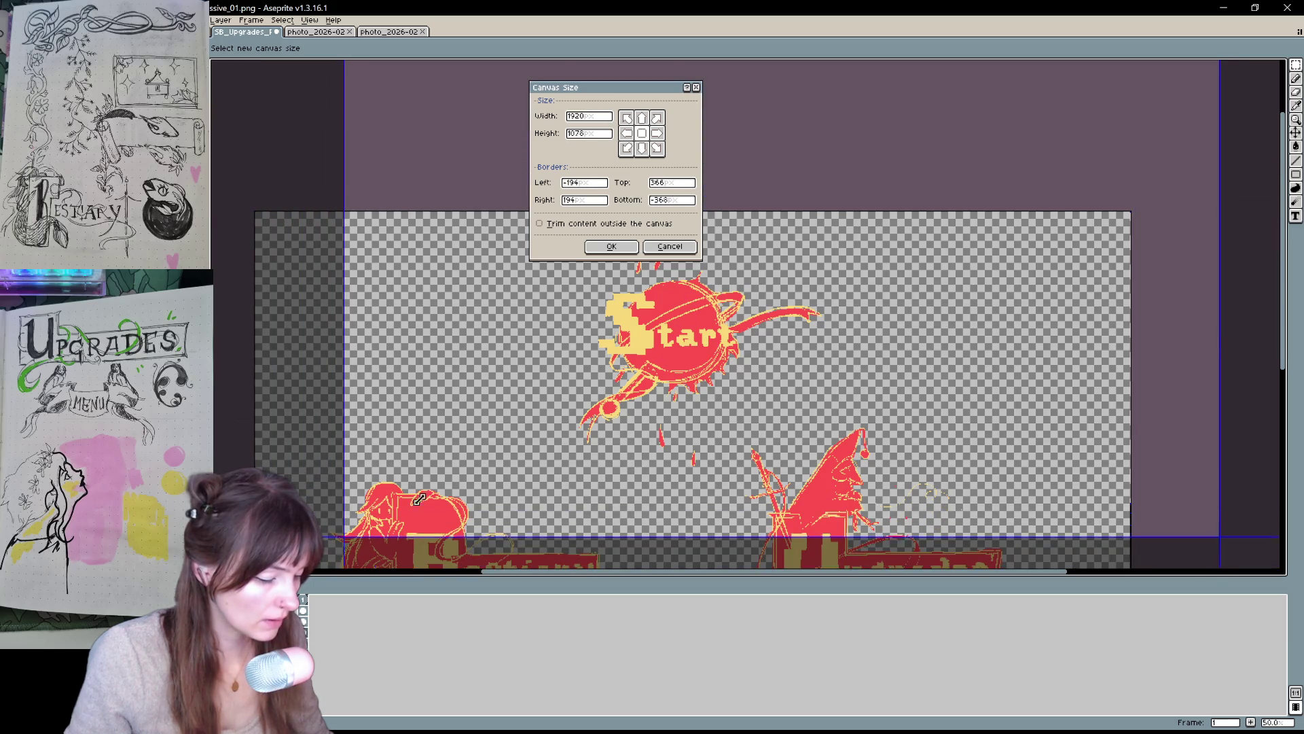
pyautogui.moveTo(337, 538); pyautogui.dragTo(713, 315)
pyautogui.moveTo(936, 252)
pyautogui.mouseDown()
pyautogui.moveTo(745, 421)
pyautogui.moveTo(758, 420)
pyautogui.mouseUp()
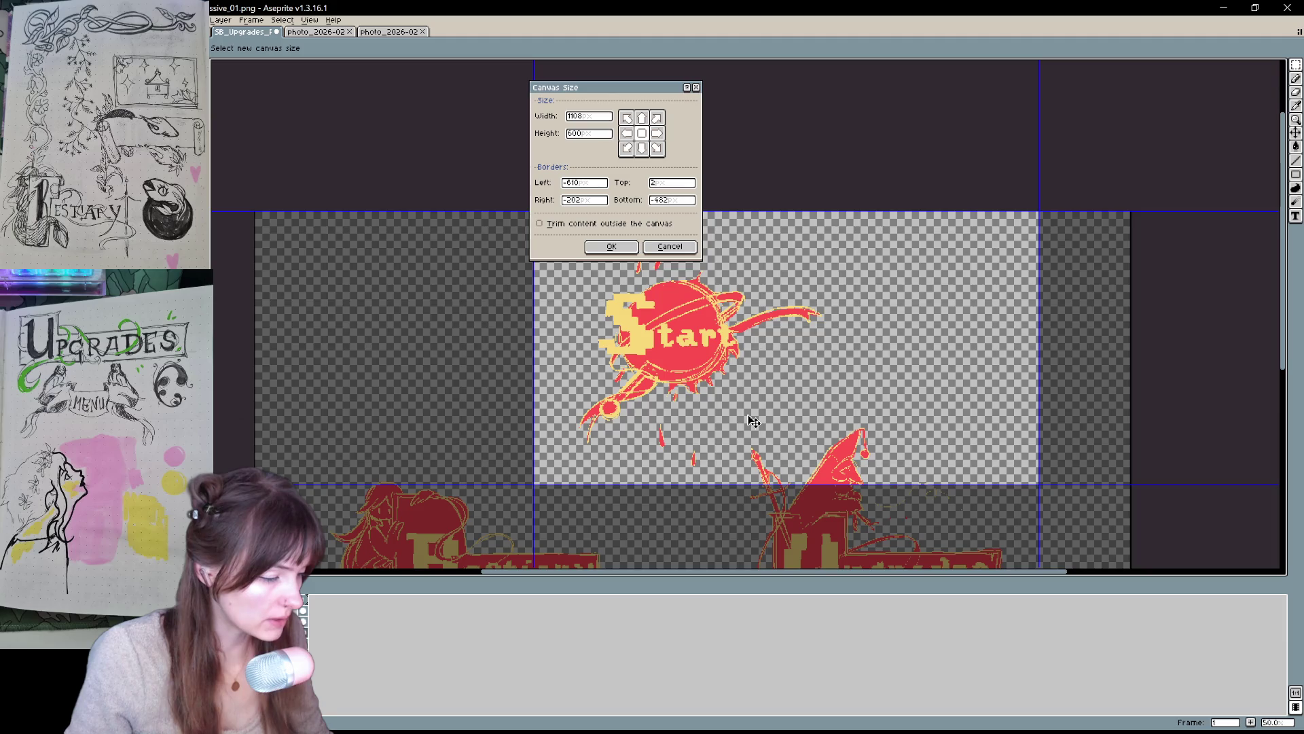
pyautogui.moveTo(1039, 484); pyautogui.dragTo(827, 455)
pyautogui.moveTo(522, 383); pyautogui.dragTo(575, 383)
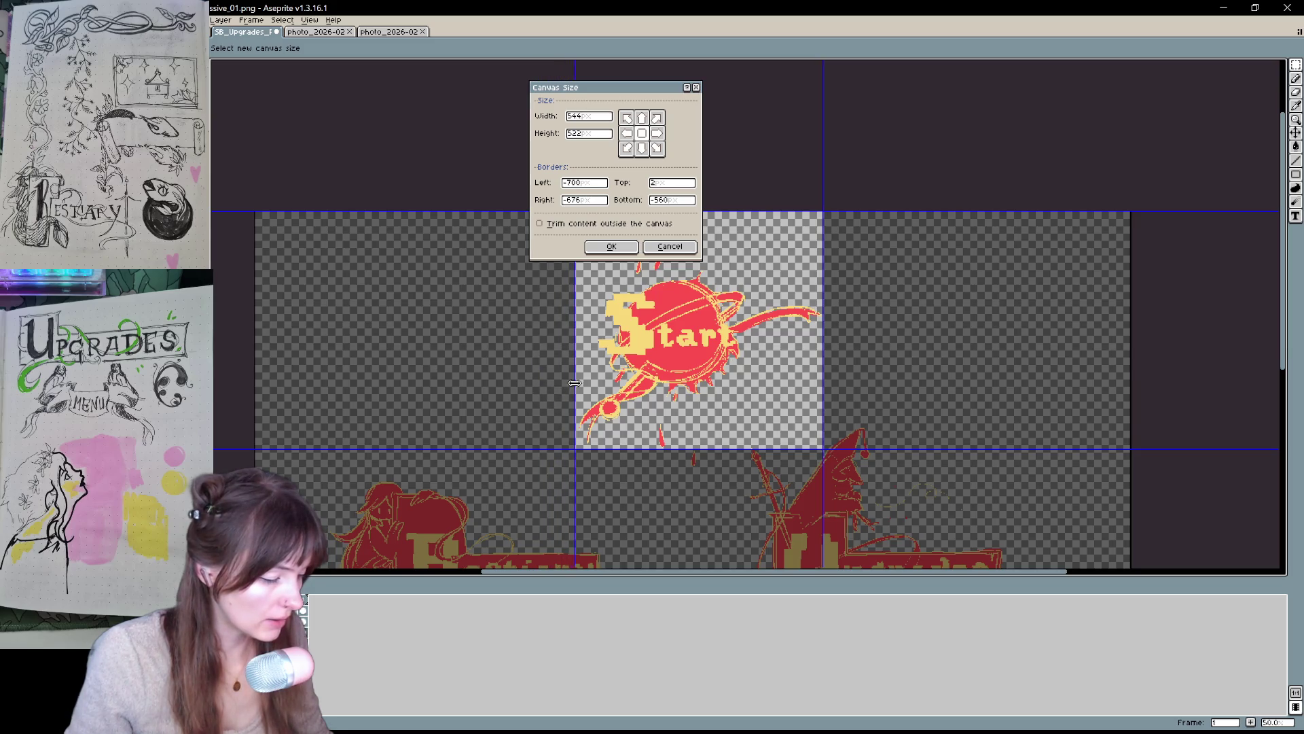
pyautogui.scroll(1, 651, 416)
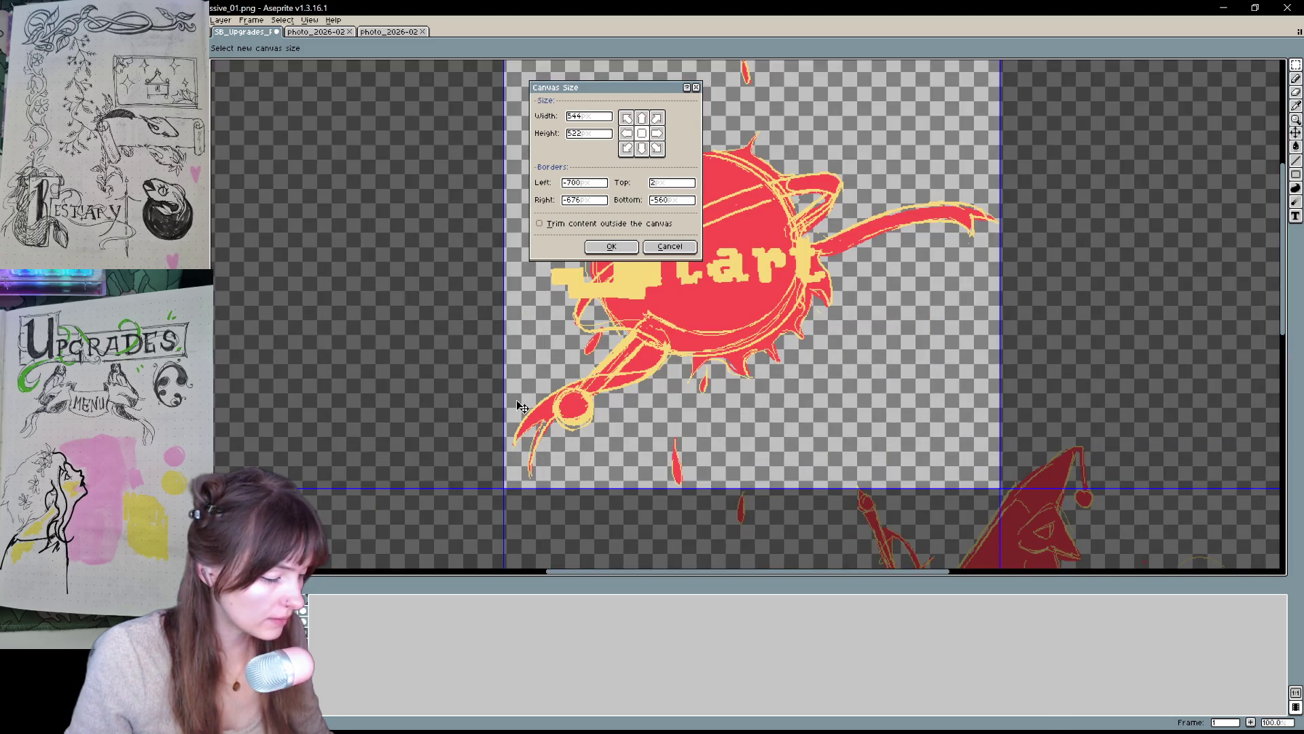
pyautogui.moveTo(504, 390); pyautogui.dragTo(508, 389)
pyautogui.moveTo(681, 495); pyautogui.dragTo(687, 491)
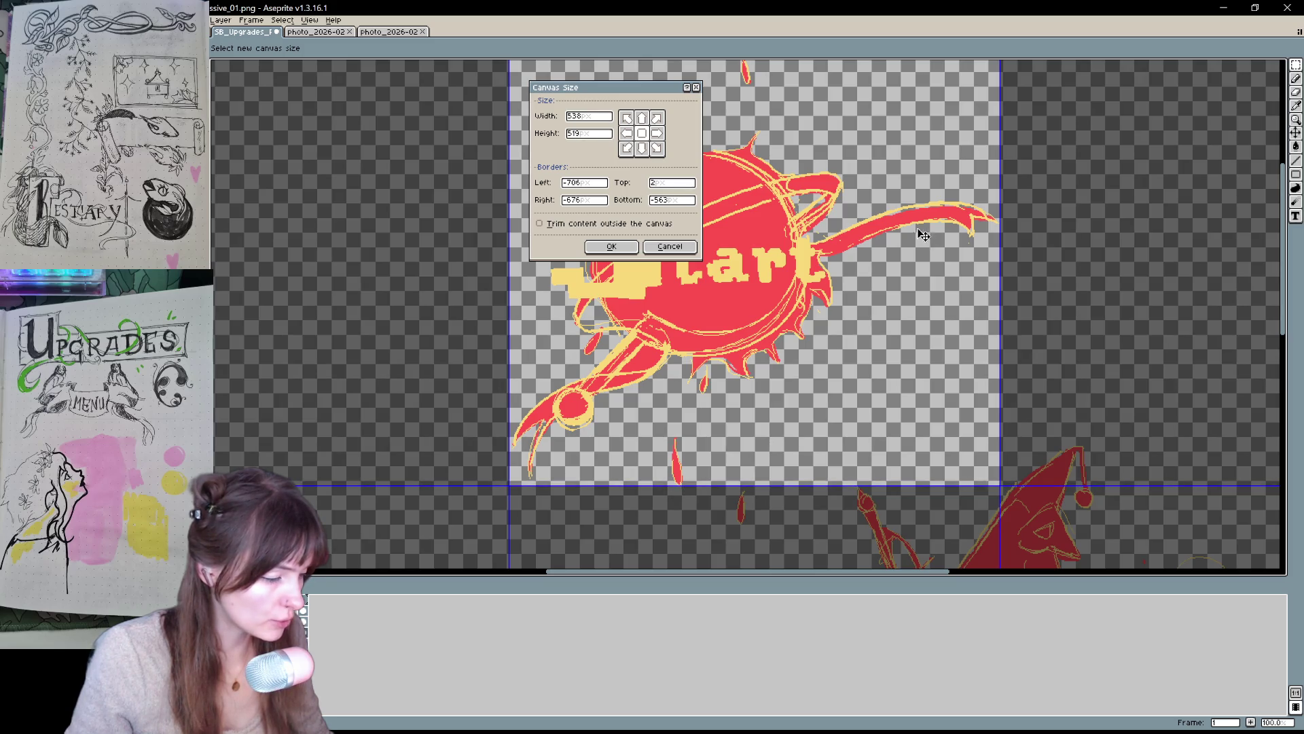
pyautogui.scroll(-1, 1007, 231)
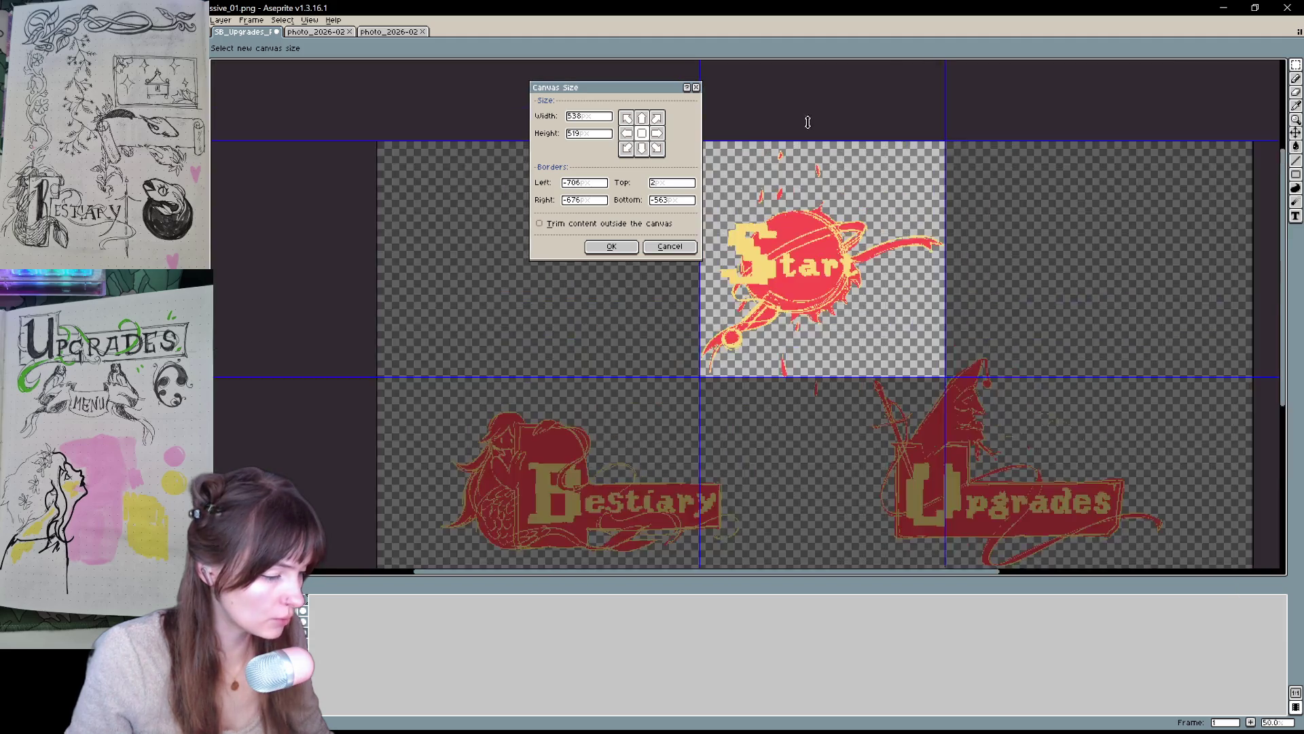
pyautogui.scroll(1, 815, 138)
pyautogui.moveTo(816, 137); pyautogui.dragTo(815, 154)
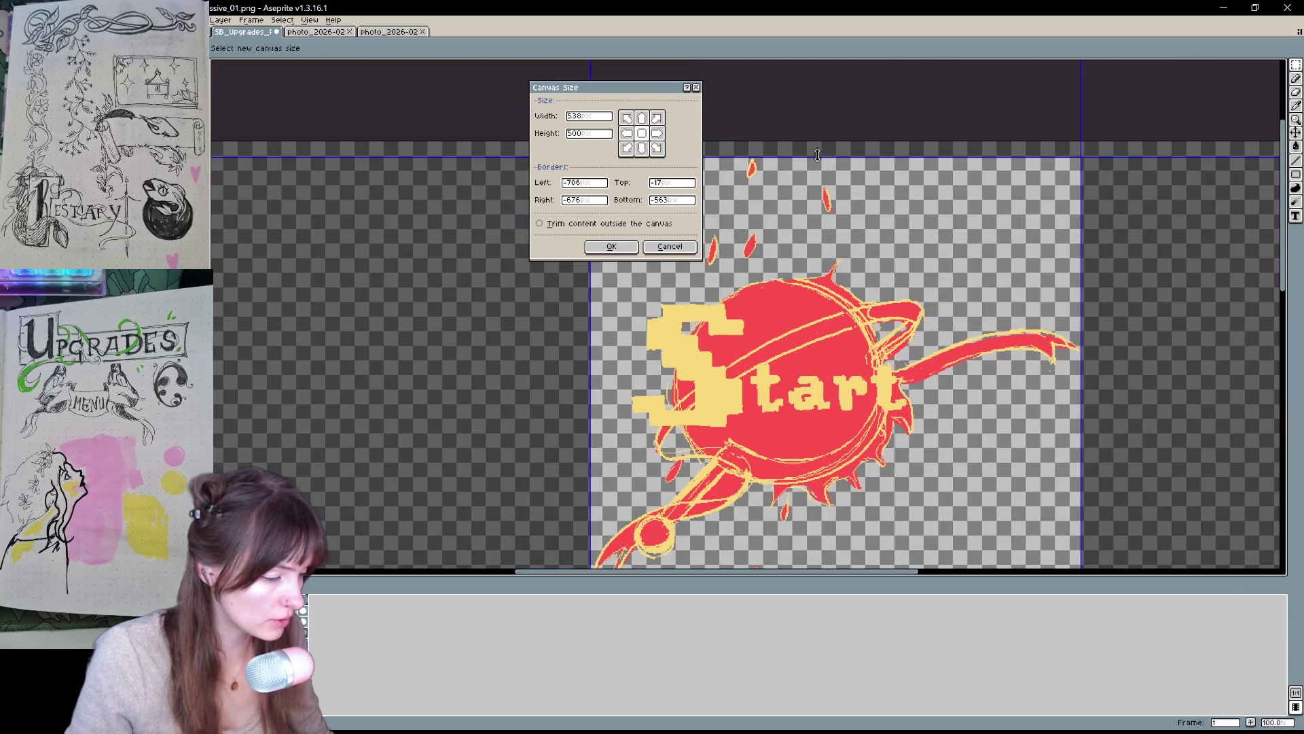
pyautogui.click(610, 246)
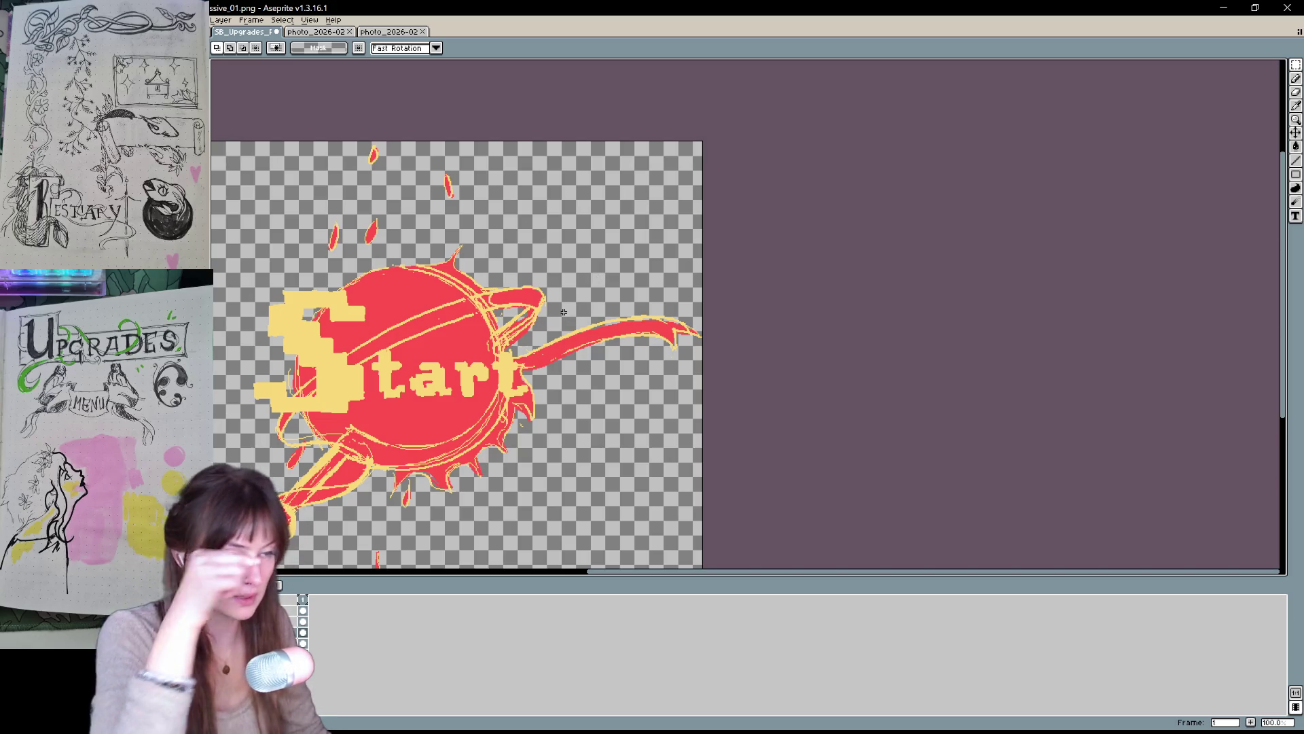
pyautogui.scroll(-1, 543, 348)
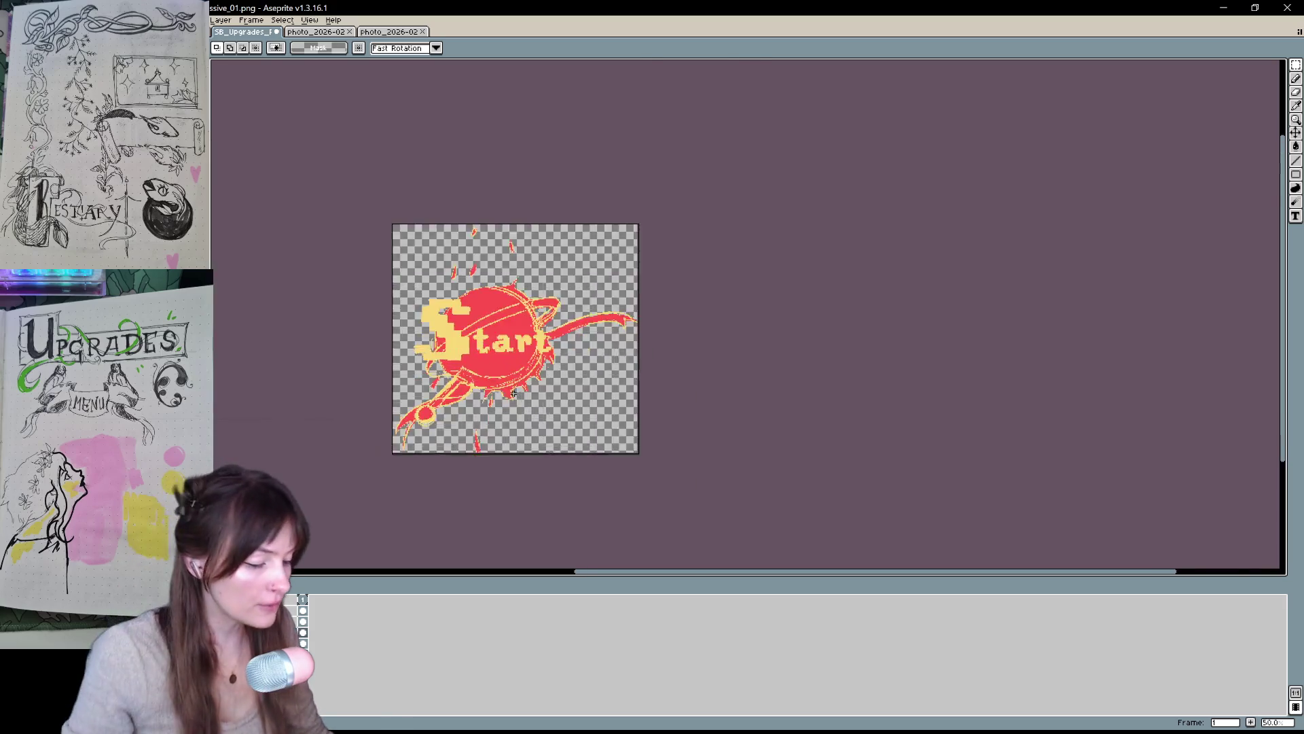
# - Save the cropped art as the Start PNG, replacing 'Upgrades' in the file name, and accept the PNG warning
pyautogui.scroll(1, 509, 340)
pyautogui.scroll(-1, 680, 381)
pyautogui.scroll(1, 748, 413)
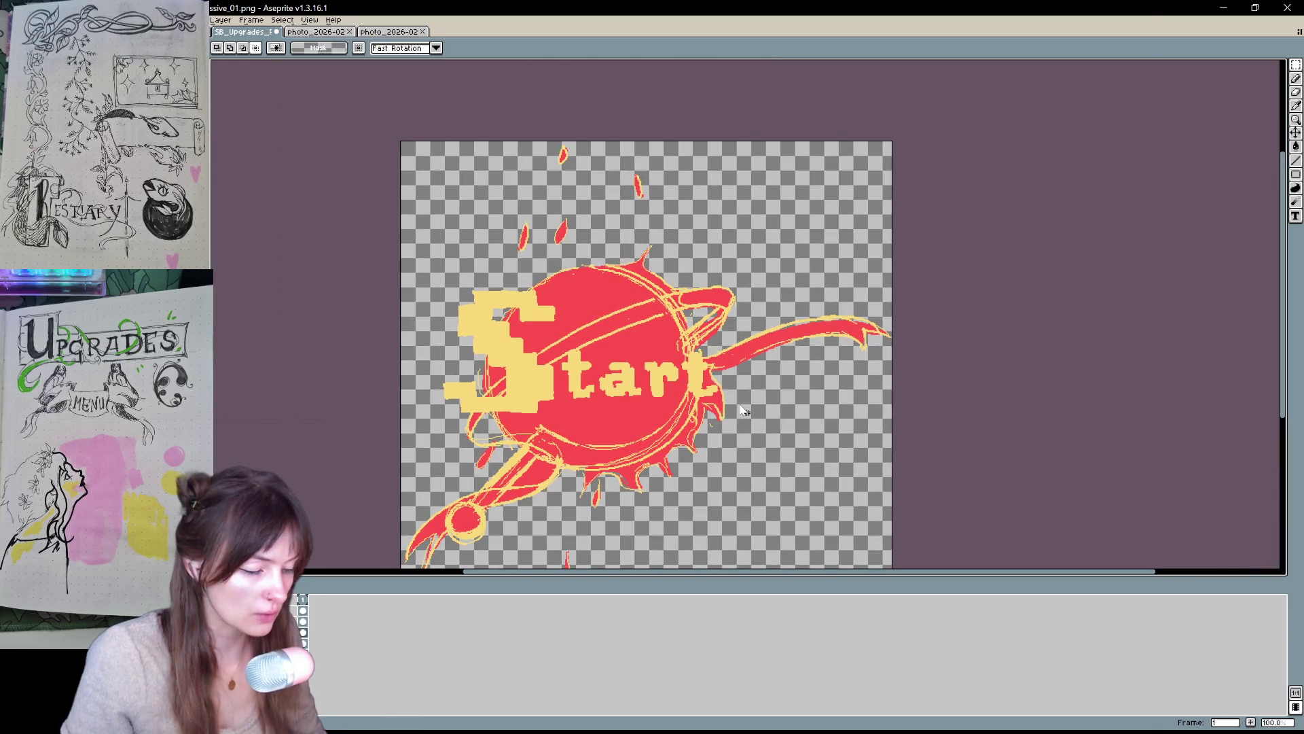
pyautogui.hotkey('ctrl', 'shift', 's')
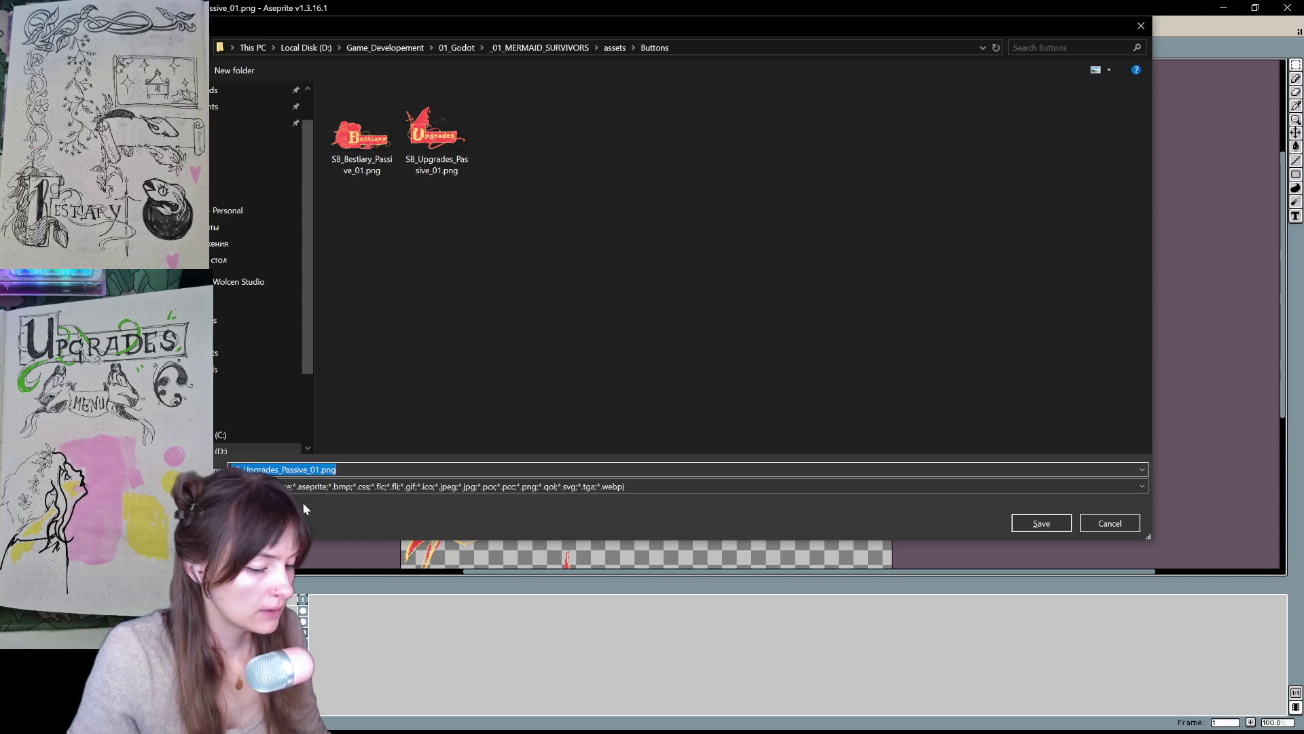
pyautogui.moveTo(245, 469); pyautogui.dragTo(279, 470)
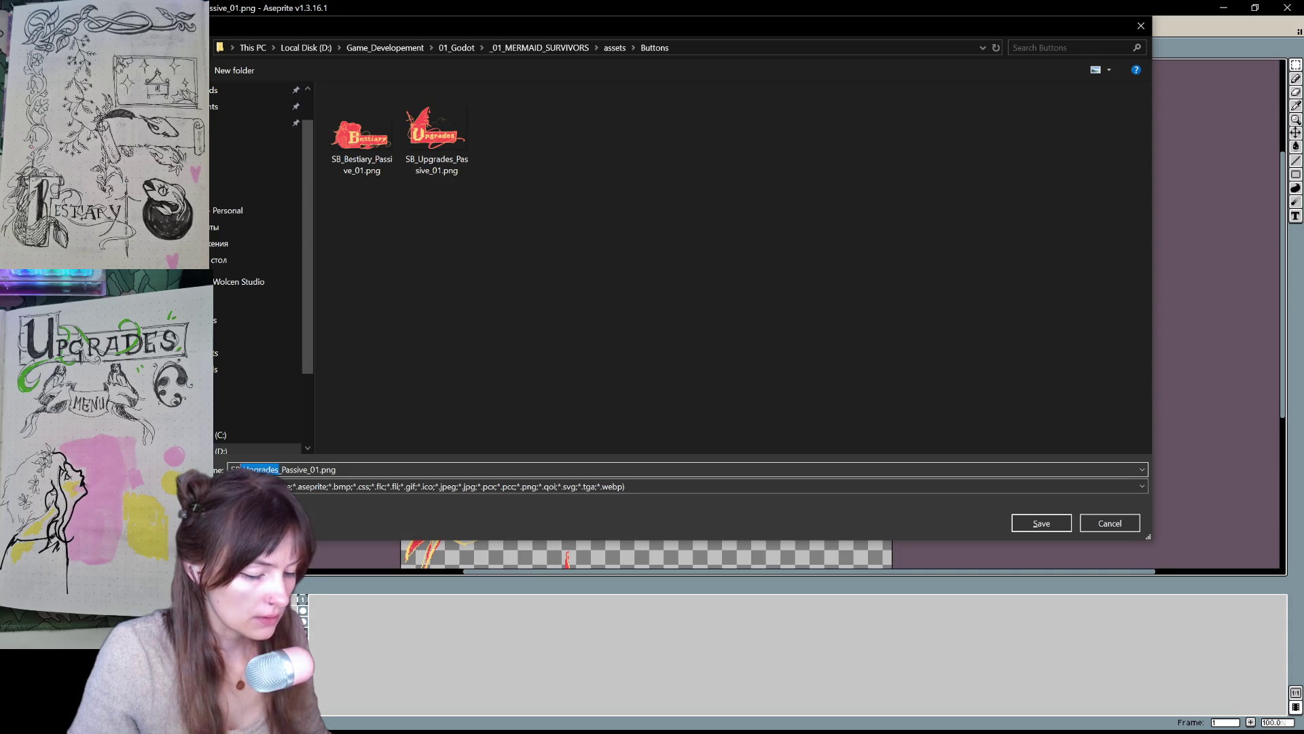
pyautogui.write('Start')
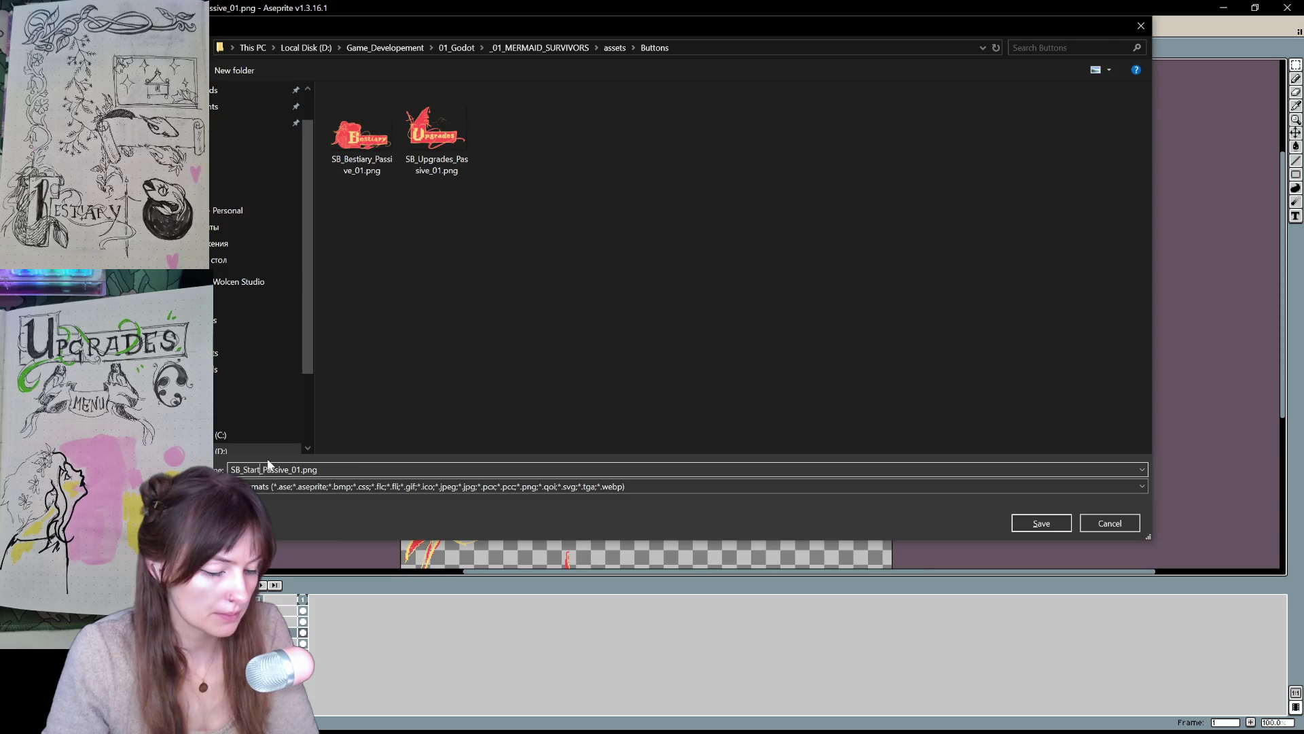
pyautogui.press('Return')
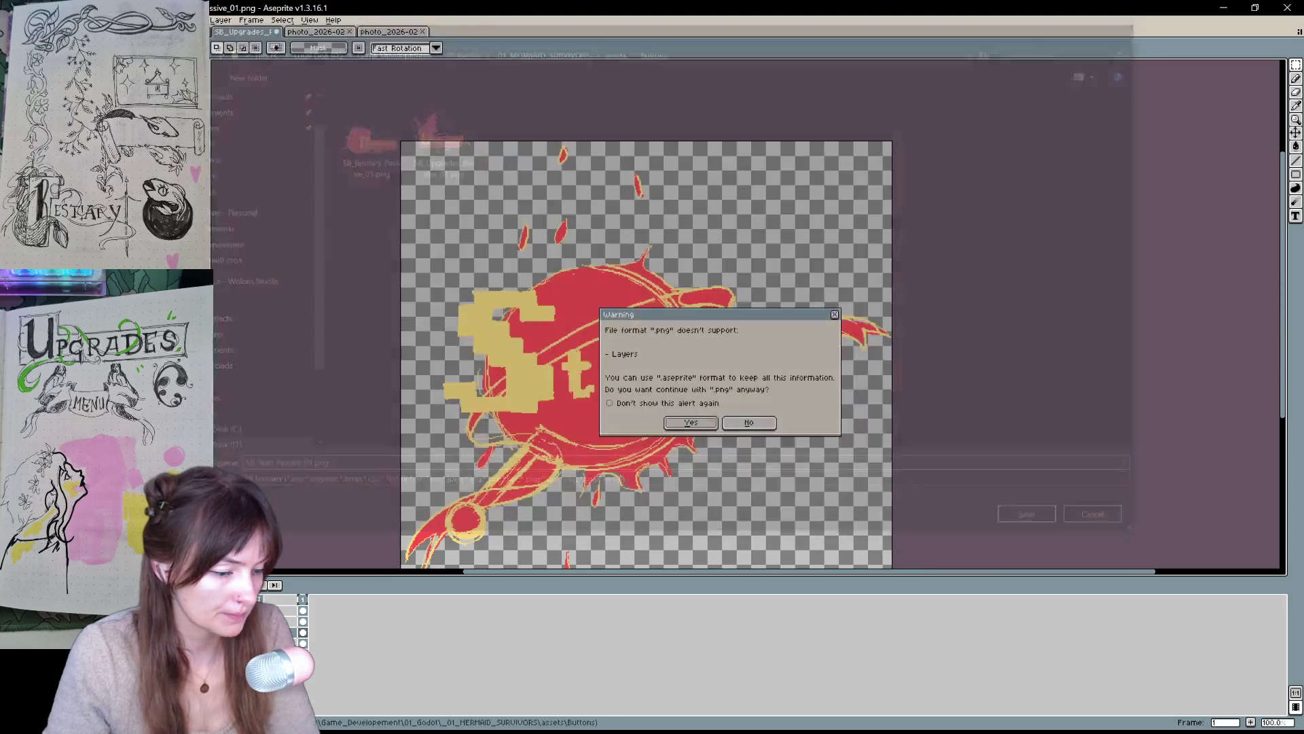
pyautogui.press('Return')
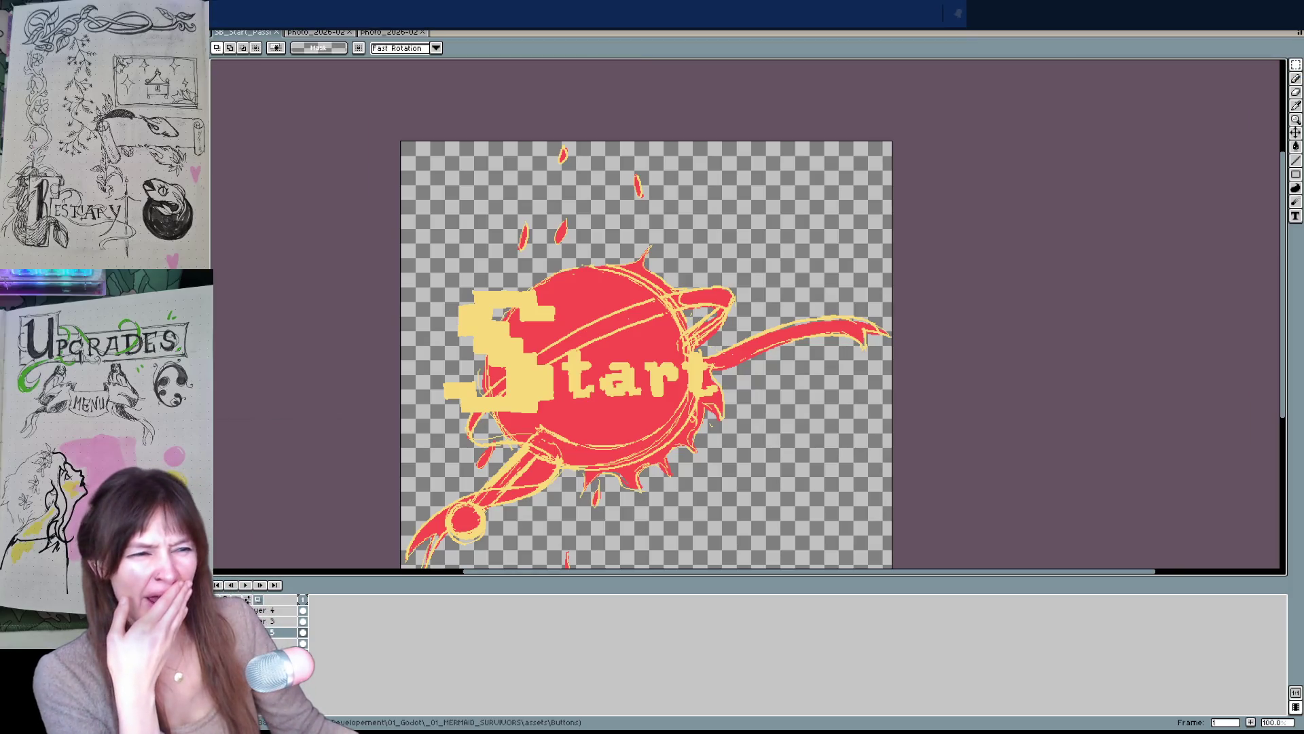
pyautogui.hotkey('alt', 'Tab')
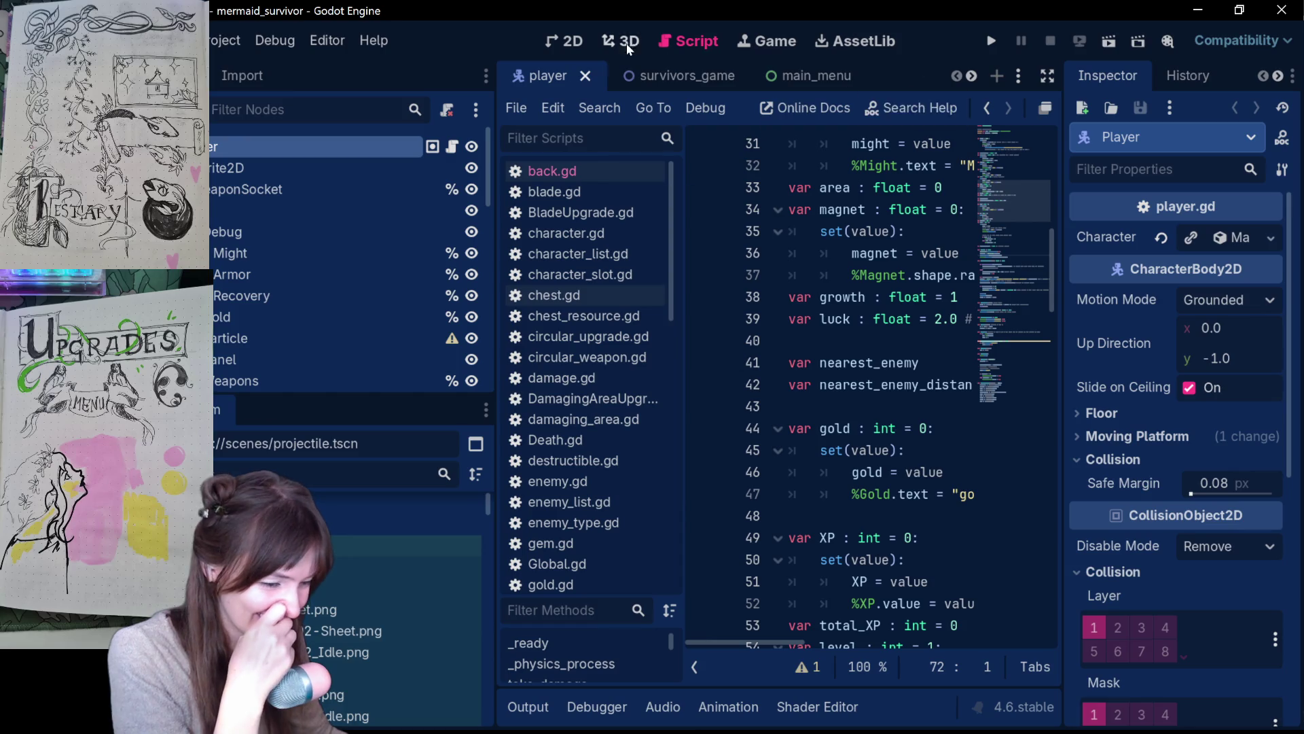
# - Open the main_menu scene in the 2D view, briefly checking Aseprite alongside it
pyautogui.click(578, 43)
pyautogui.click(832, 74)
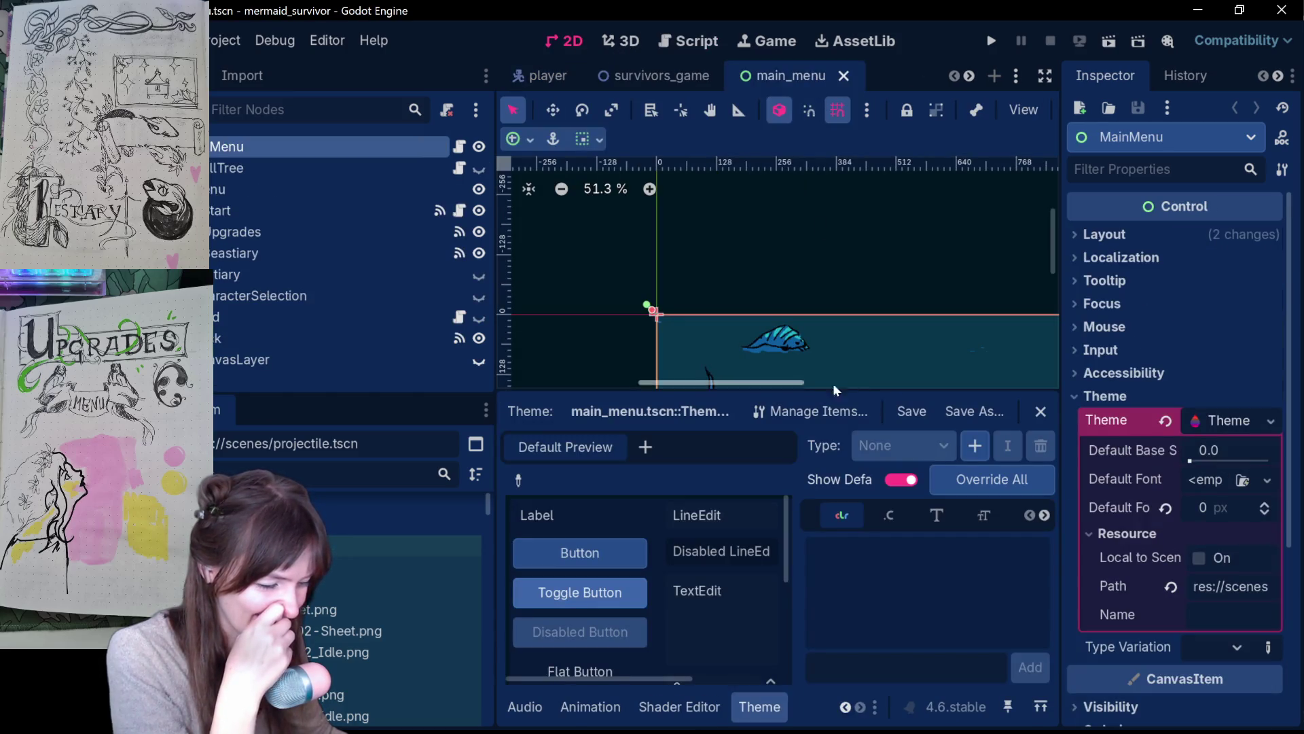
pyautogui.scroll(-3, 894, 347)
pyautogui.scroll(-4, 896, 344)
pyautogui.scroll(-1, 895, 344)
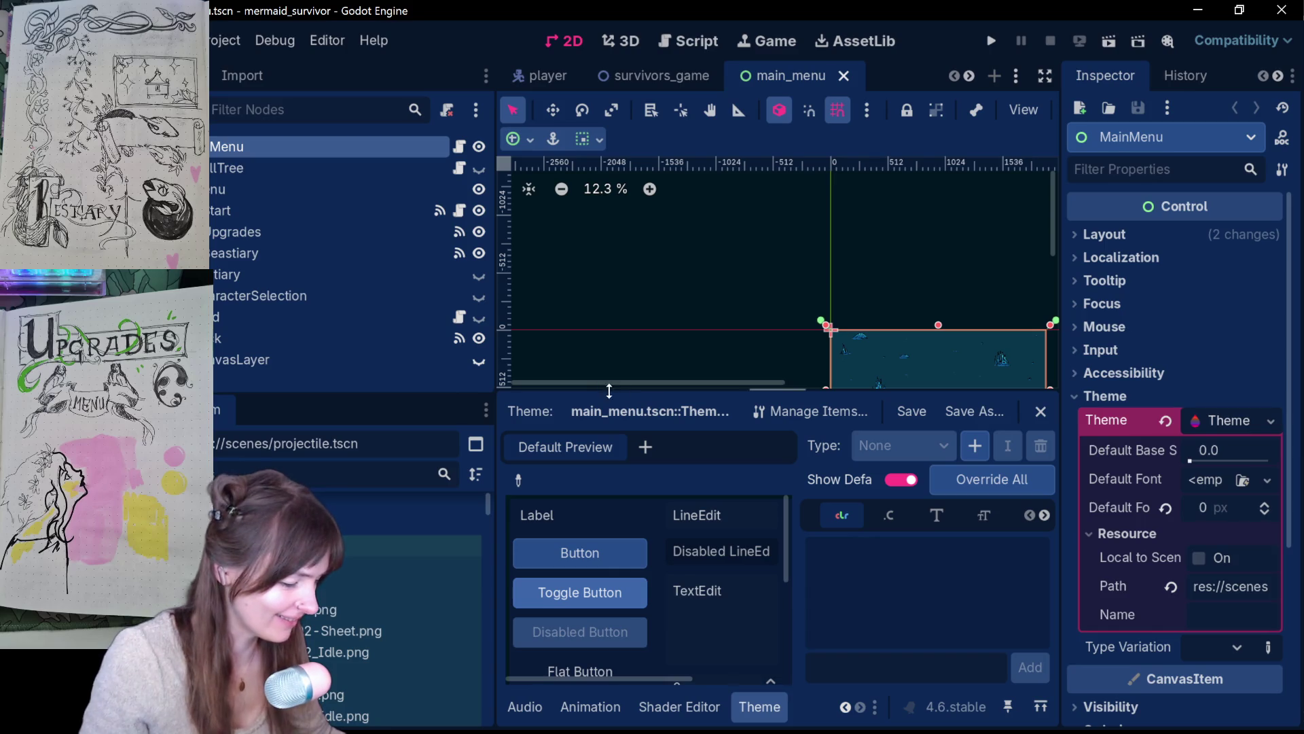
pyautogui.scroll(1, 940, 370)
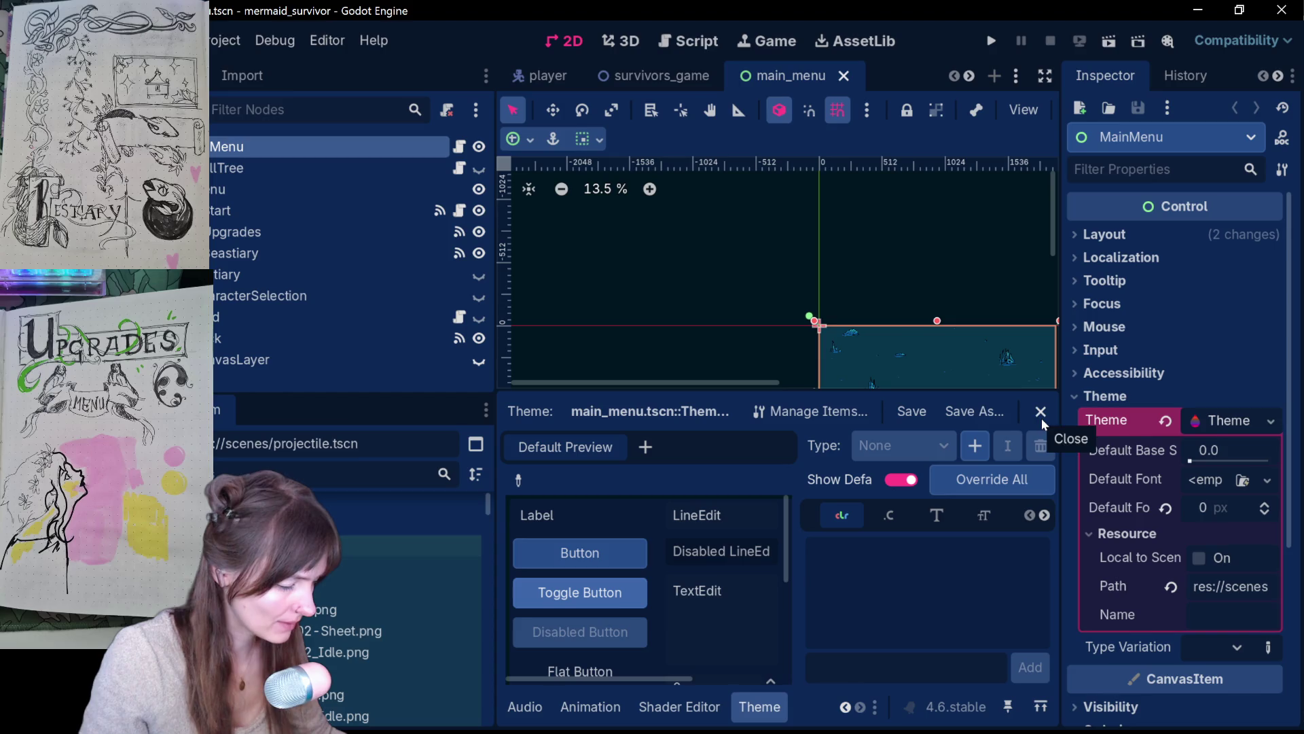
pyautogui.moveTo(1096, 13)
pyautogui.mouseDown()
pyautogui.moveTo(654, 272)
pyautogui.moveTo(849, 0)
pyautogui.mouseUp()
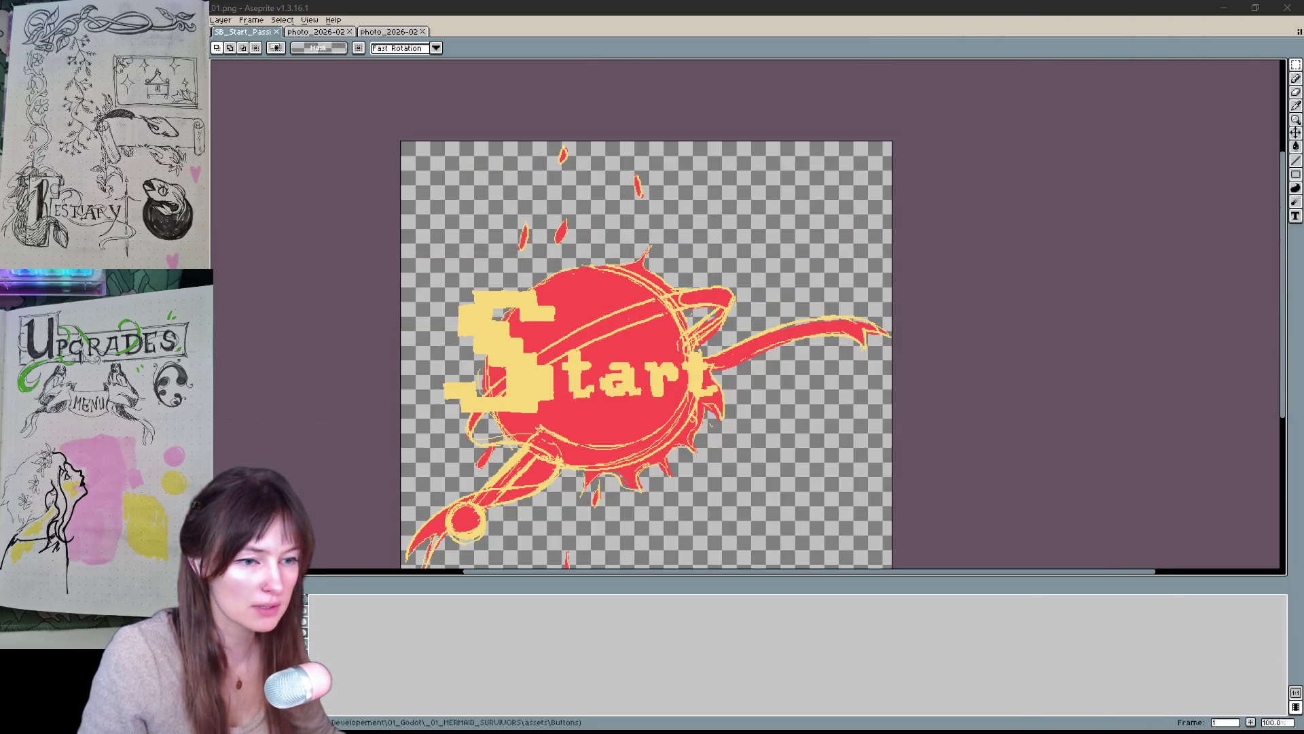
pyautogui.hotkey('alt', 'Tab')
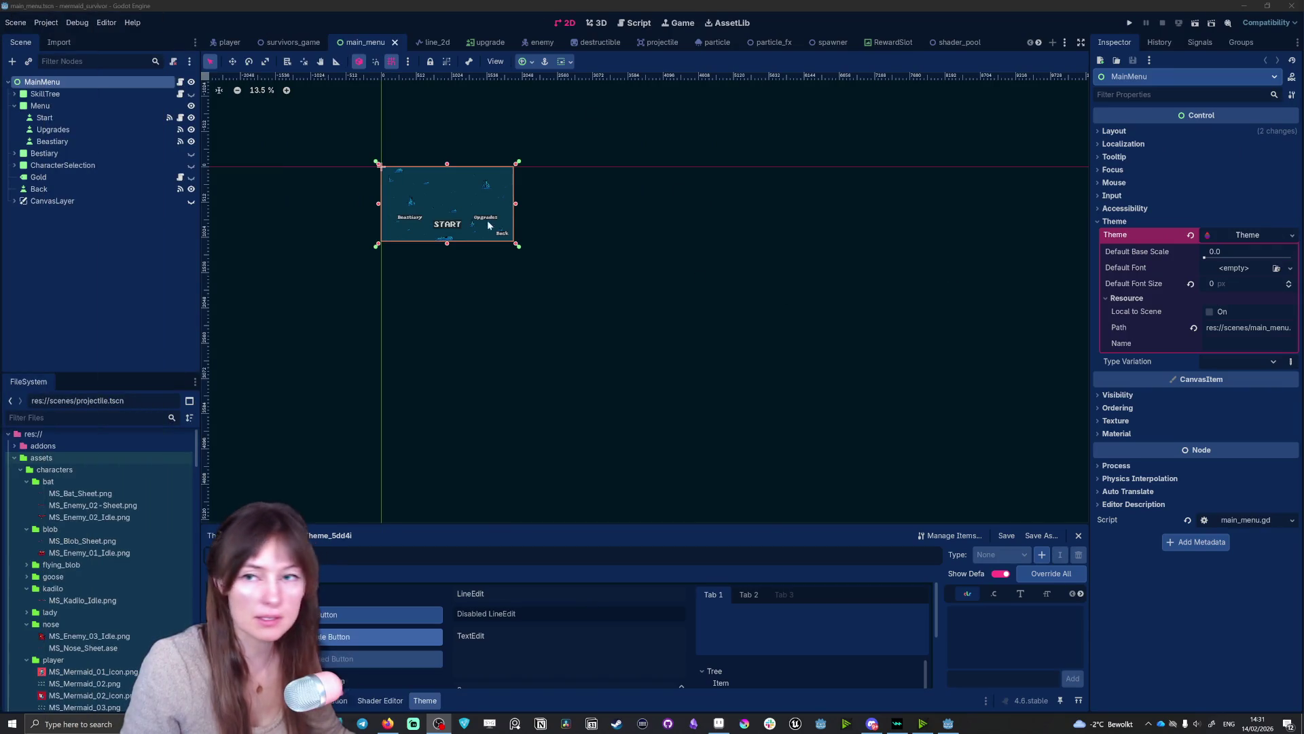
# - Inspect the menu layout, select the Back button node, and run the project
pyautogui.scroll(5, 361, 189)
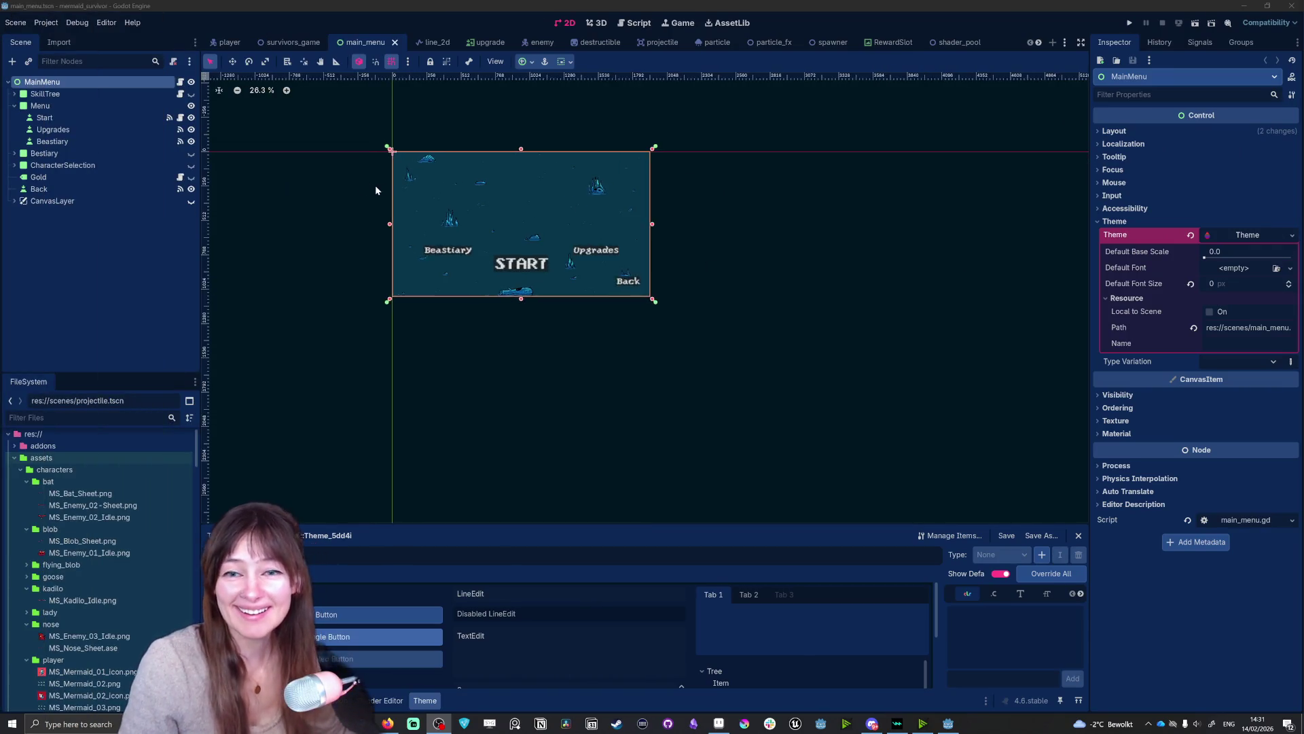
pyautogui.scroll(2, 380, 190)
pyautogui.click(847, 306)
pyautogui.scroll(3, 447, 198)
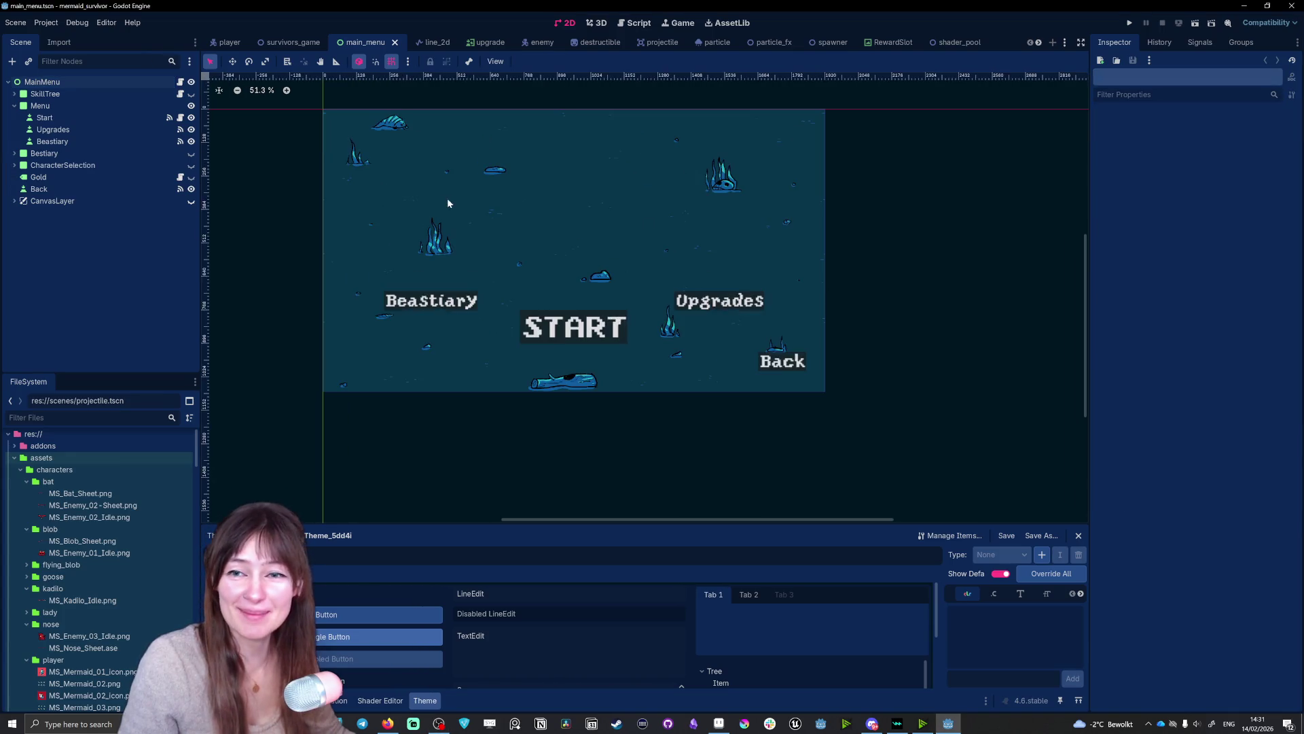
pyautogui.scroll(1, 447, 197)
pyautogui.hscroll(-3, 758, 504)
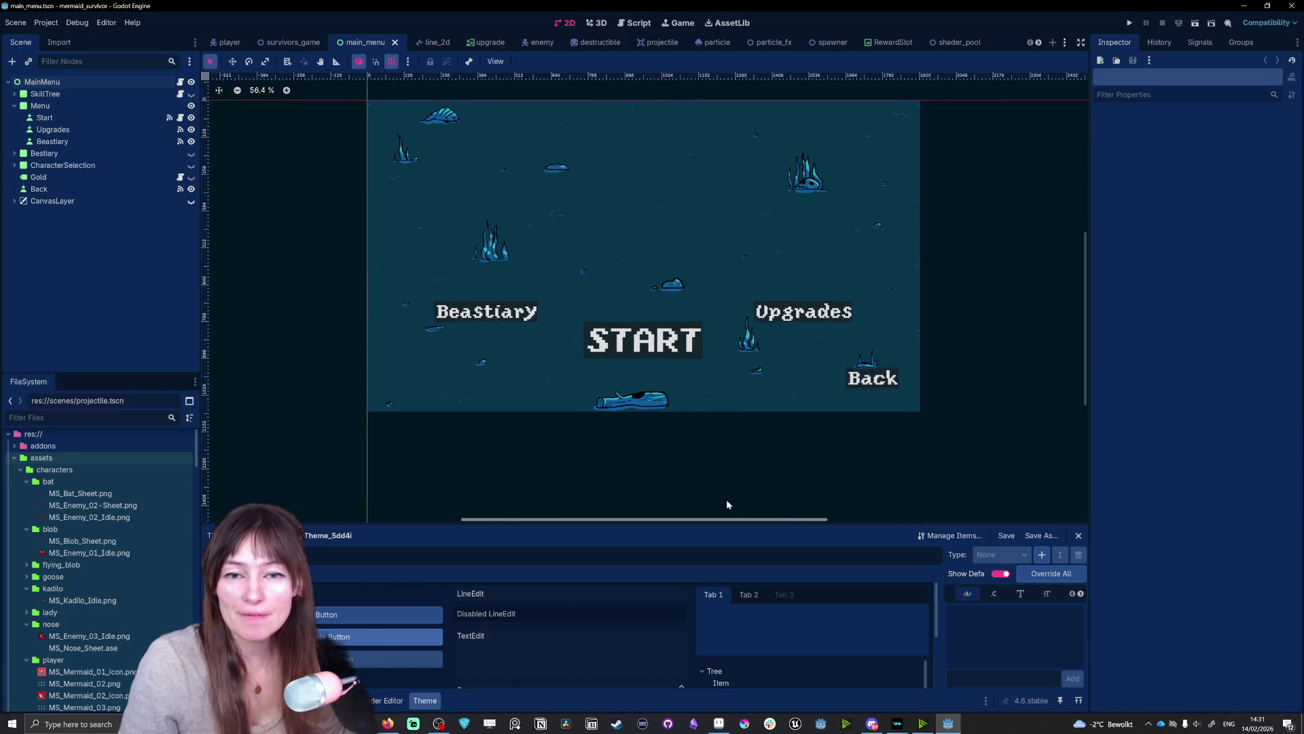
pyautogui.moveTo(1086, 327); pyautogui.dragTo(1084, 297)
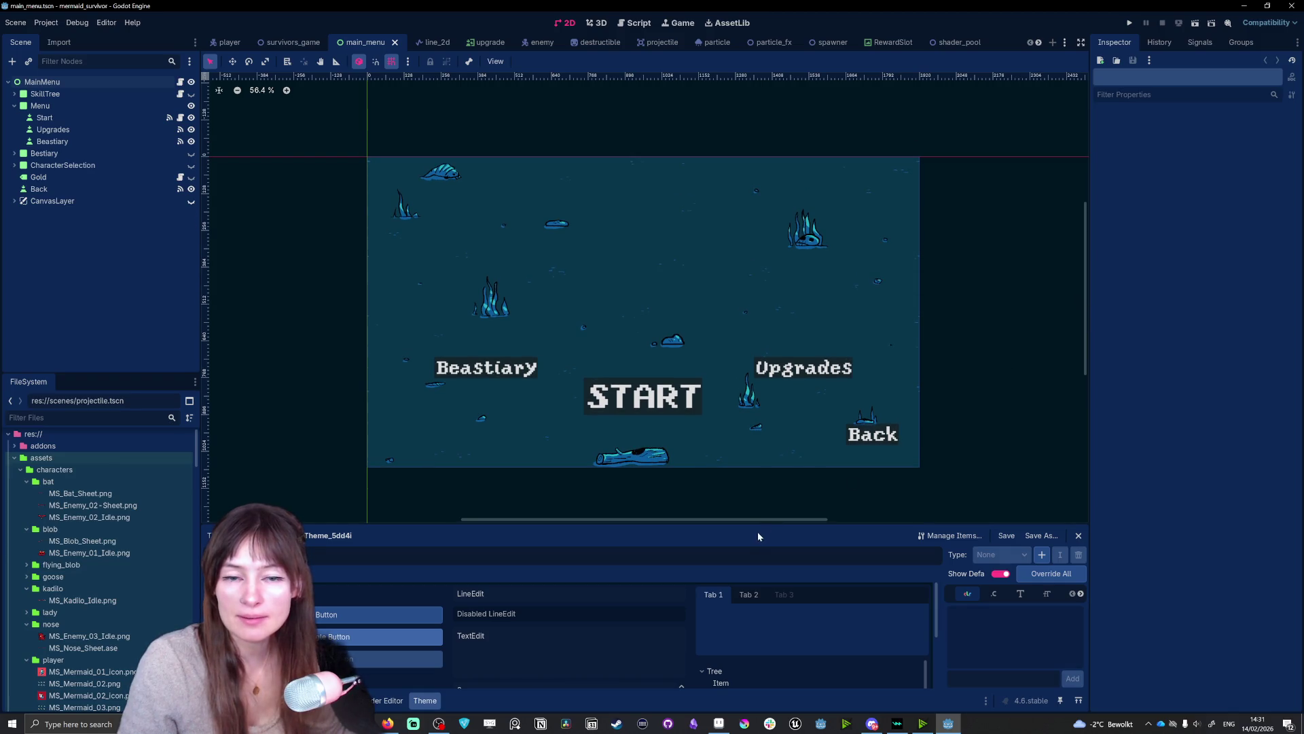
pyautogui.hscroll(-1, 762, 509)
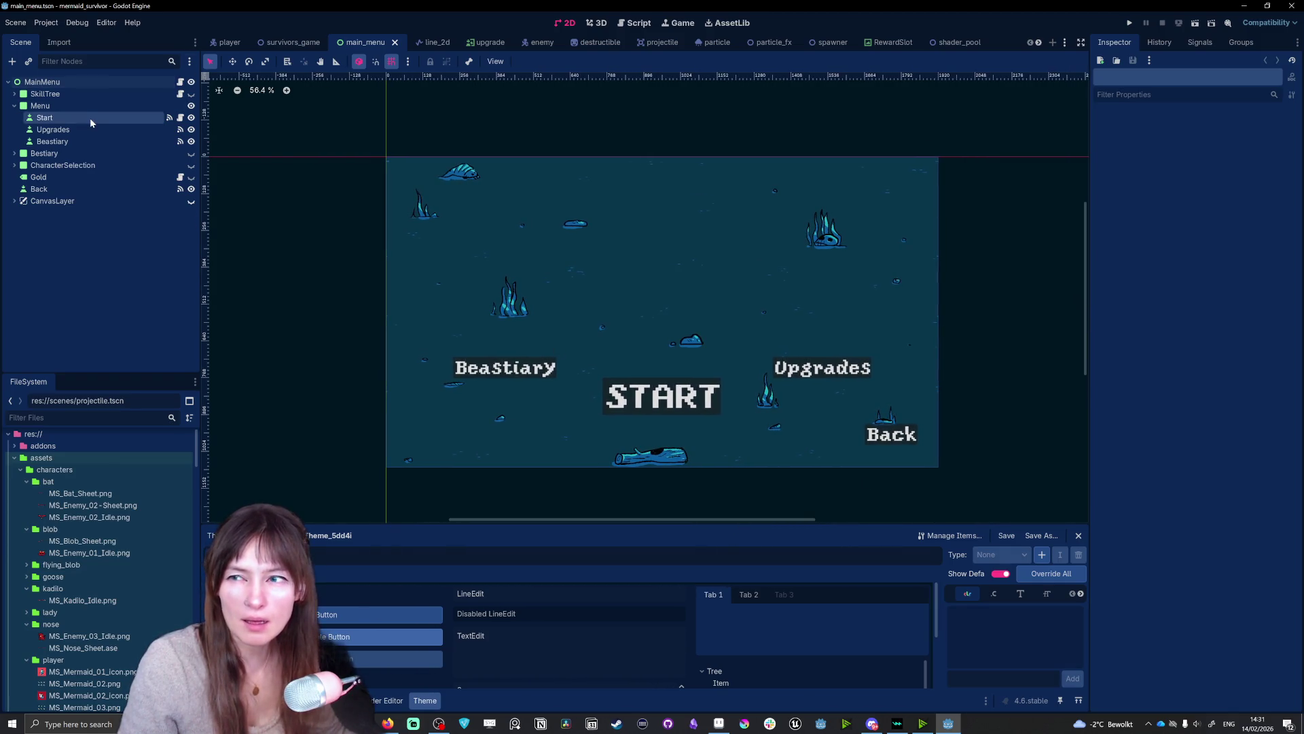
pyautogui.click(51, 191)
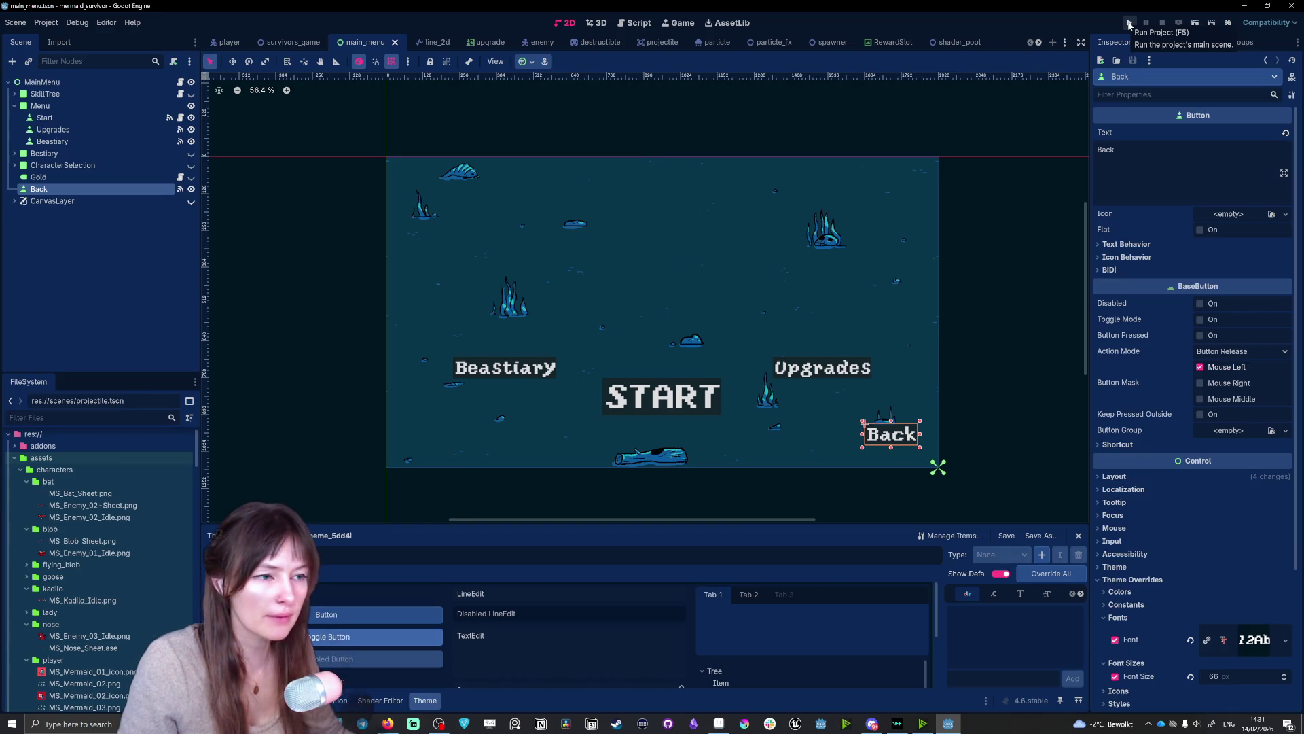
pyautogui.click(1129, 25)
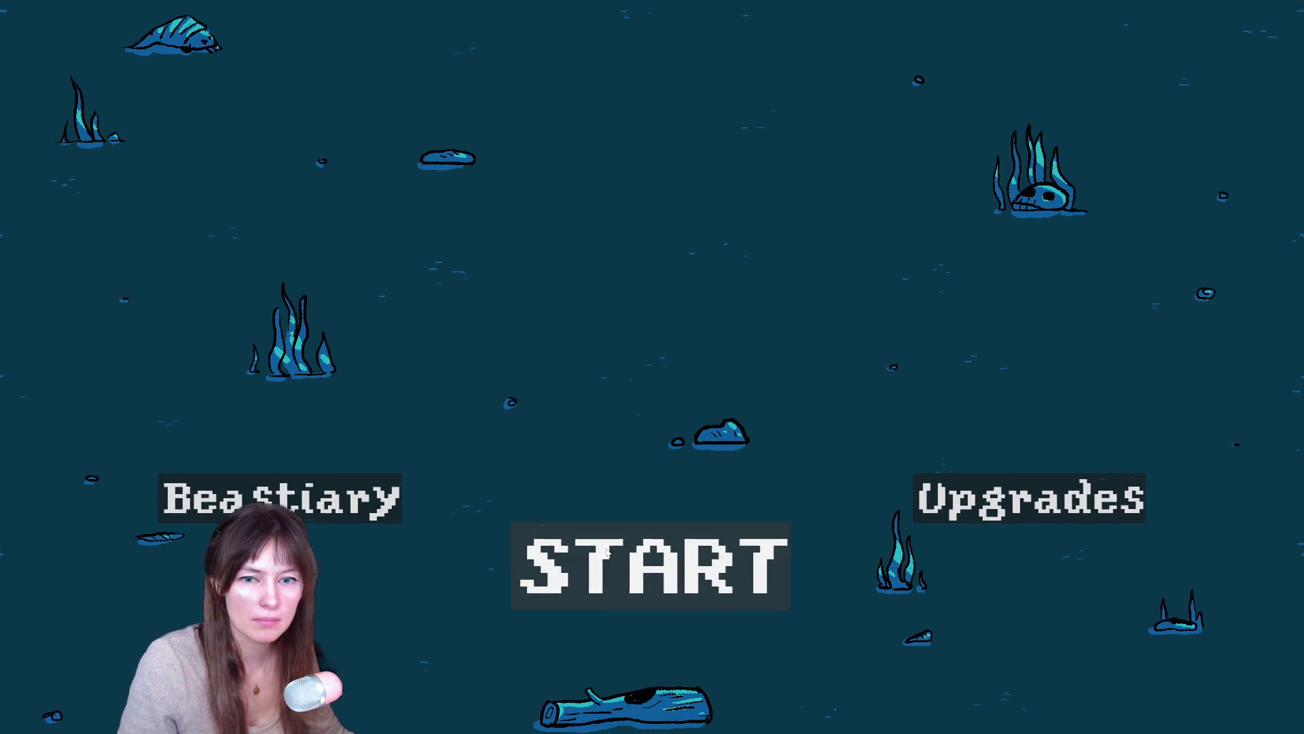
# - Test the menu flow: start a level, pause back to the main menu, and launch again with the merman
pyautogui.click(768, 578)
pyautogui.click(947, 362)
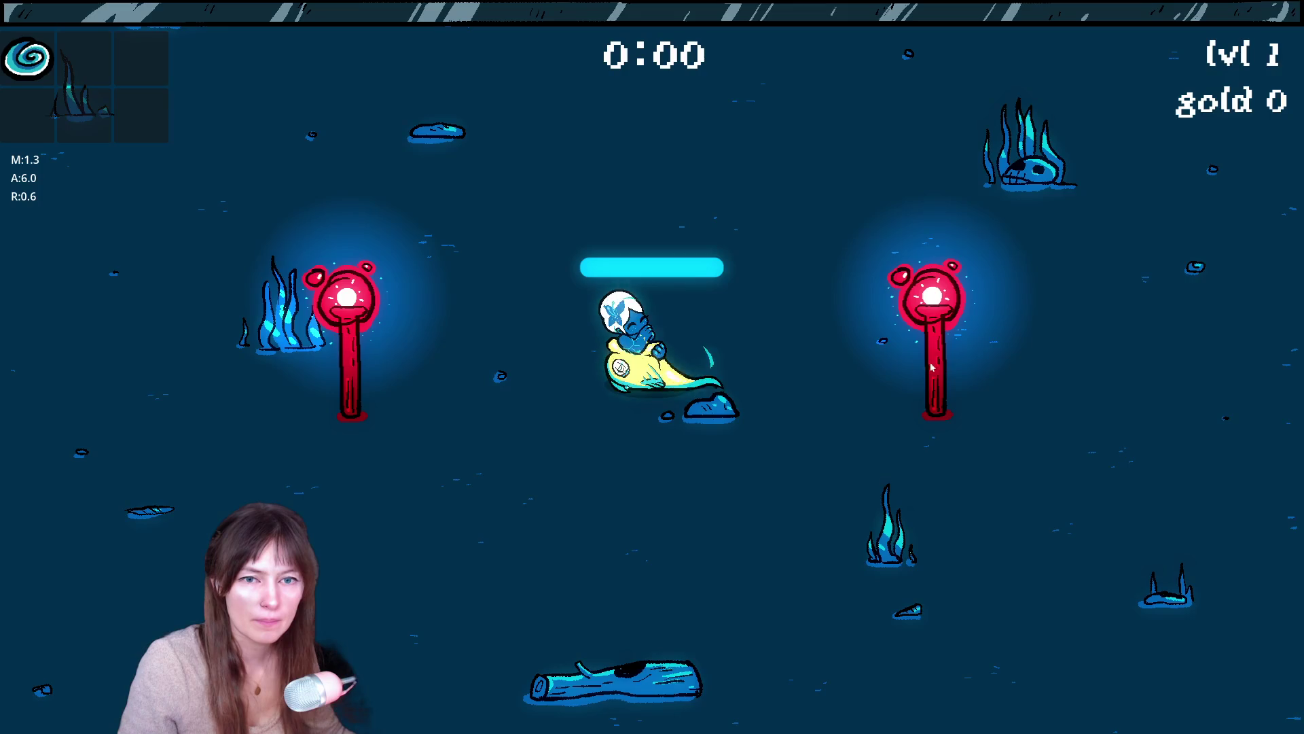
pyautogui.press('Escape')
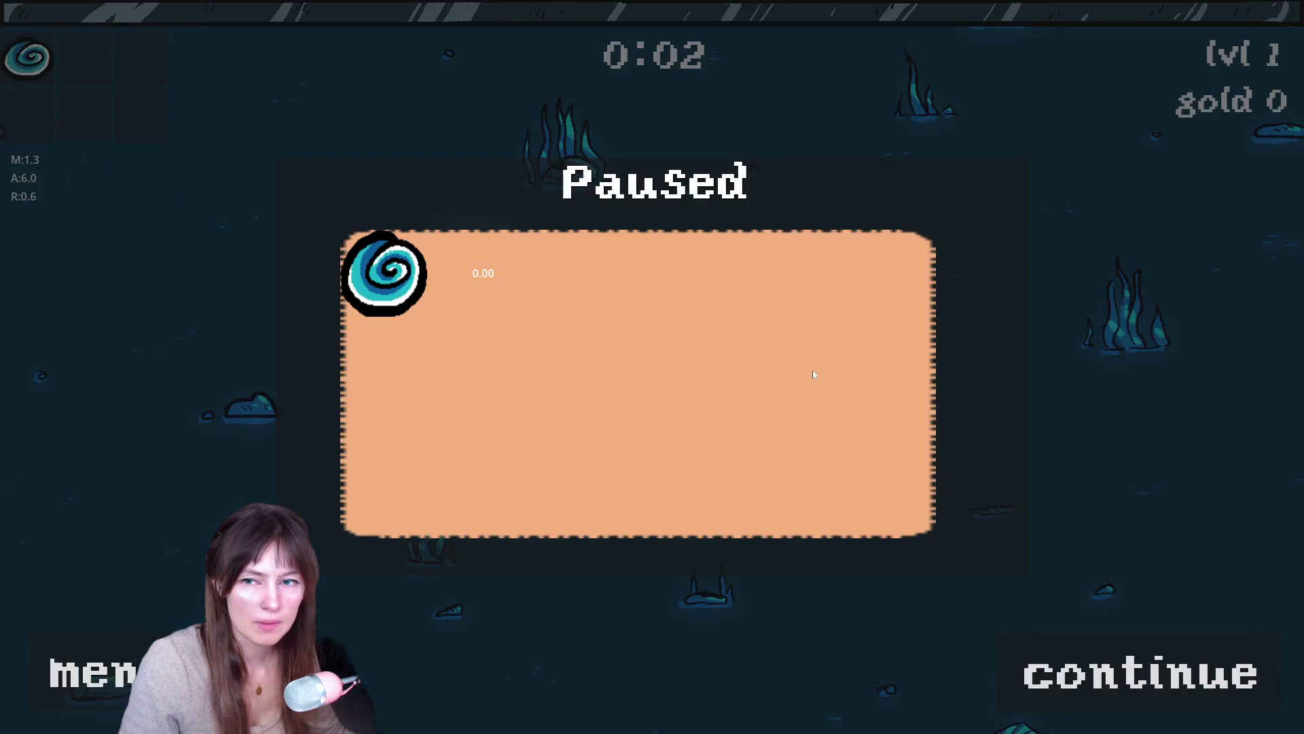
pyautogui.click(68, 701)
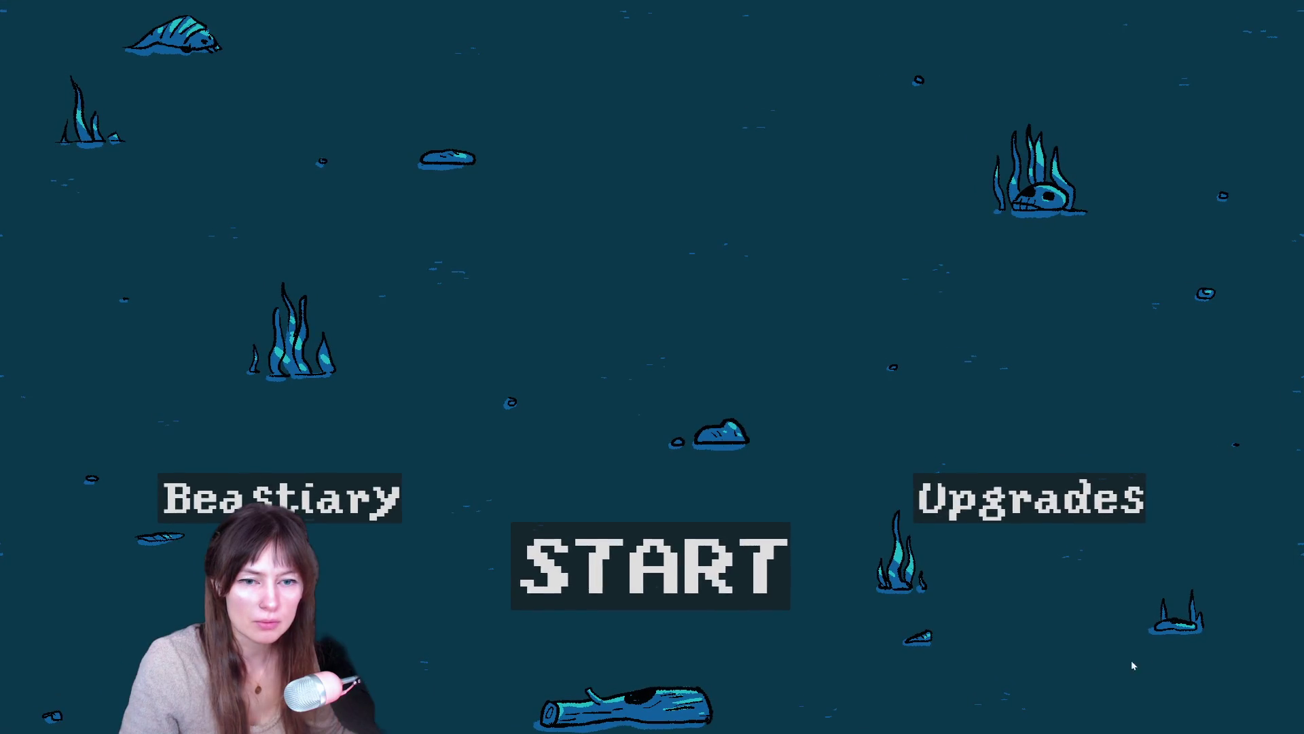
pyautogui.click(715, 583)
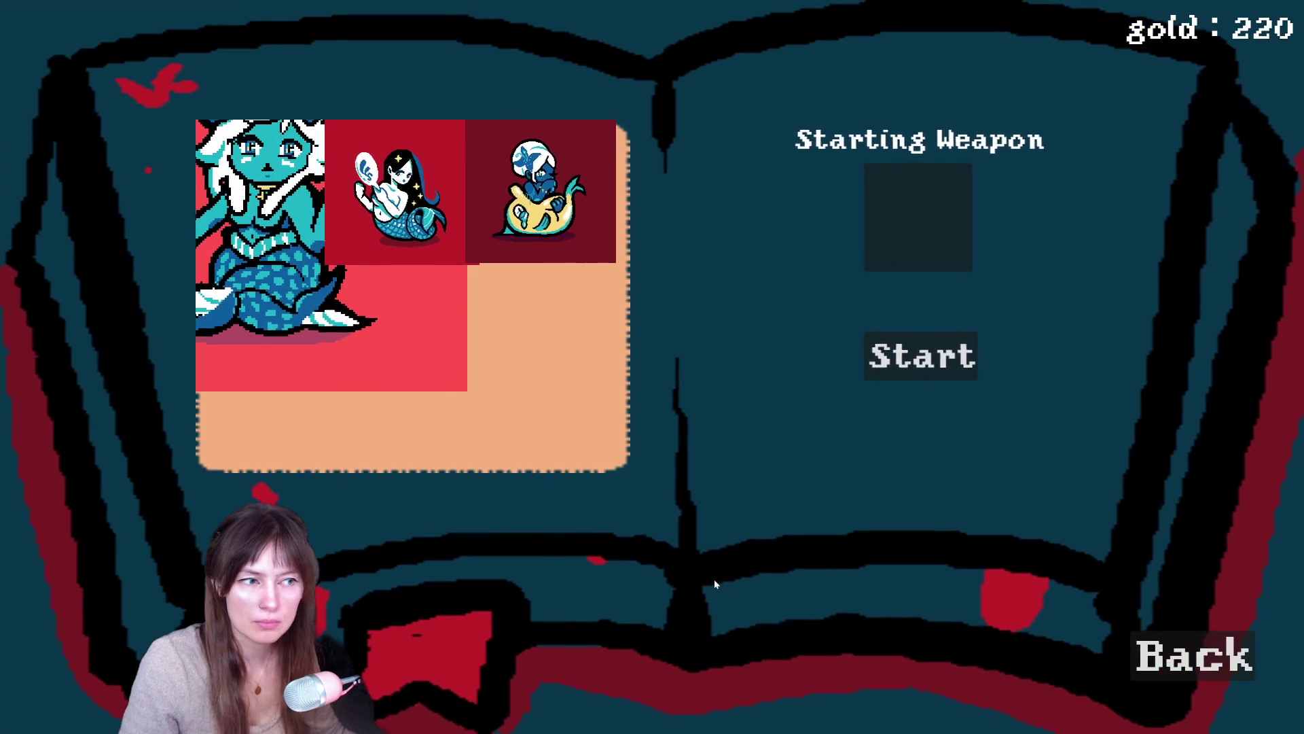
pyautogui.click(1142, 655)
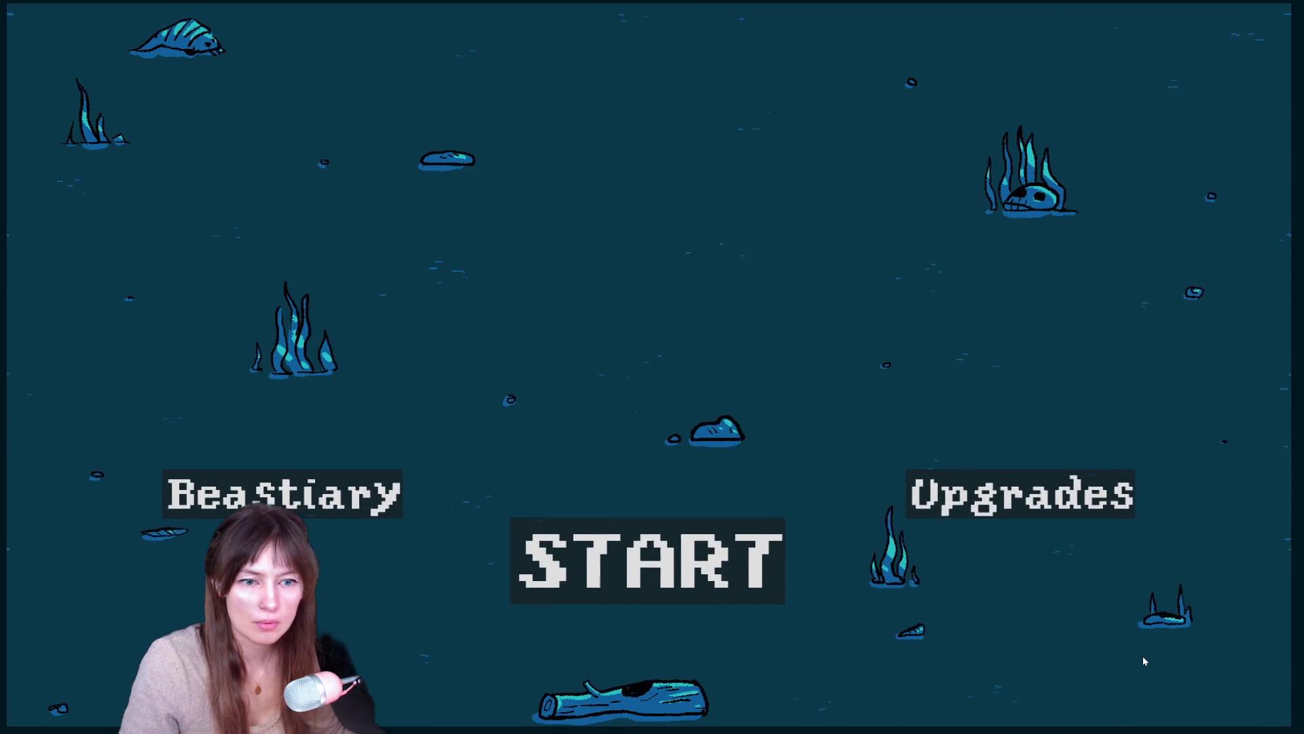
pyautogui.click(652, 559)
pyautogui.click(585, 180)
pyautogui.click(922, 355)
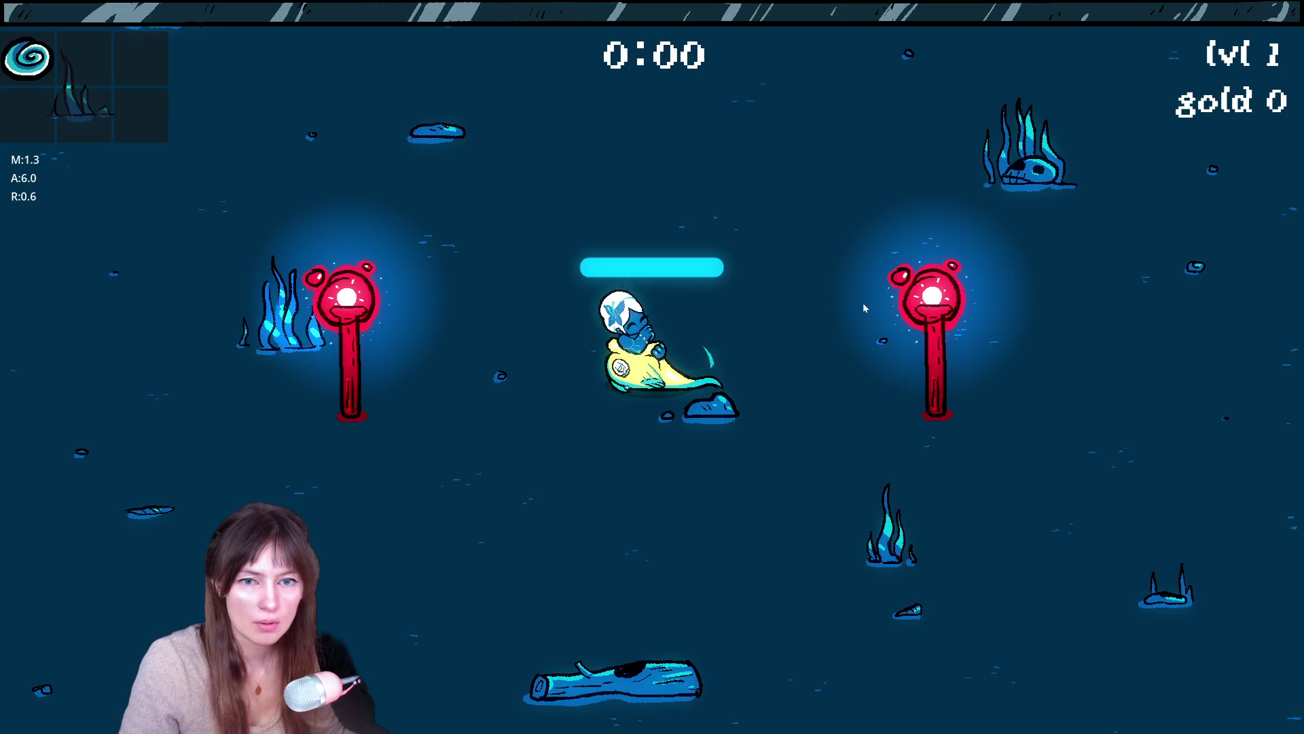
# - Move the merman around the arena with WASD, then return to the editor
pyautogui.press('d')
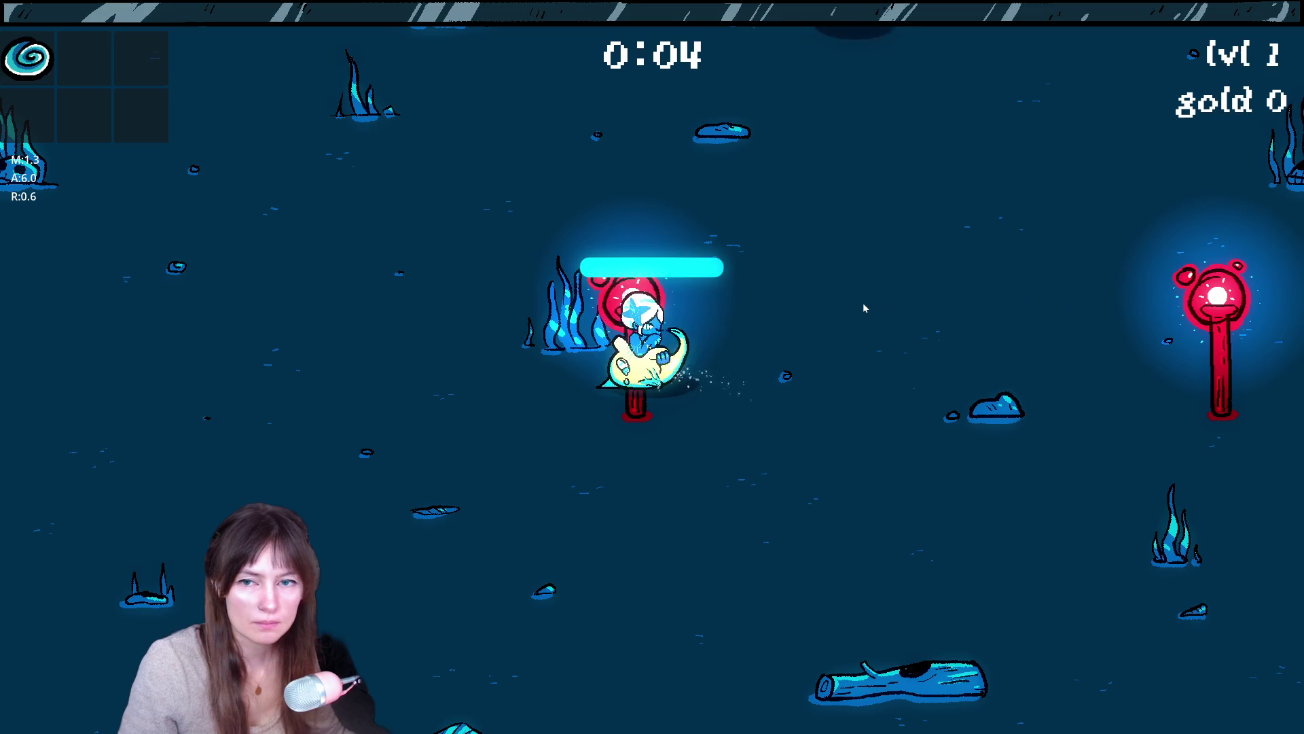
pyautogui.press('d')
pyautogui.press('a')
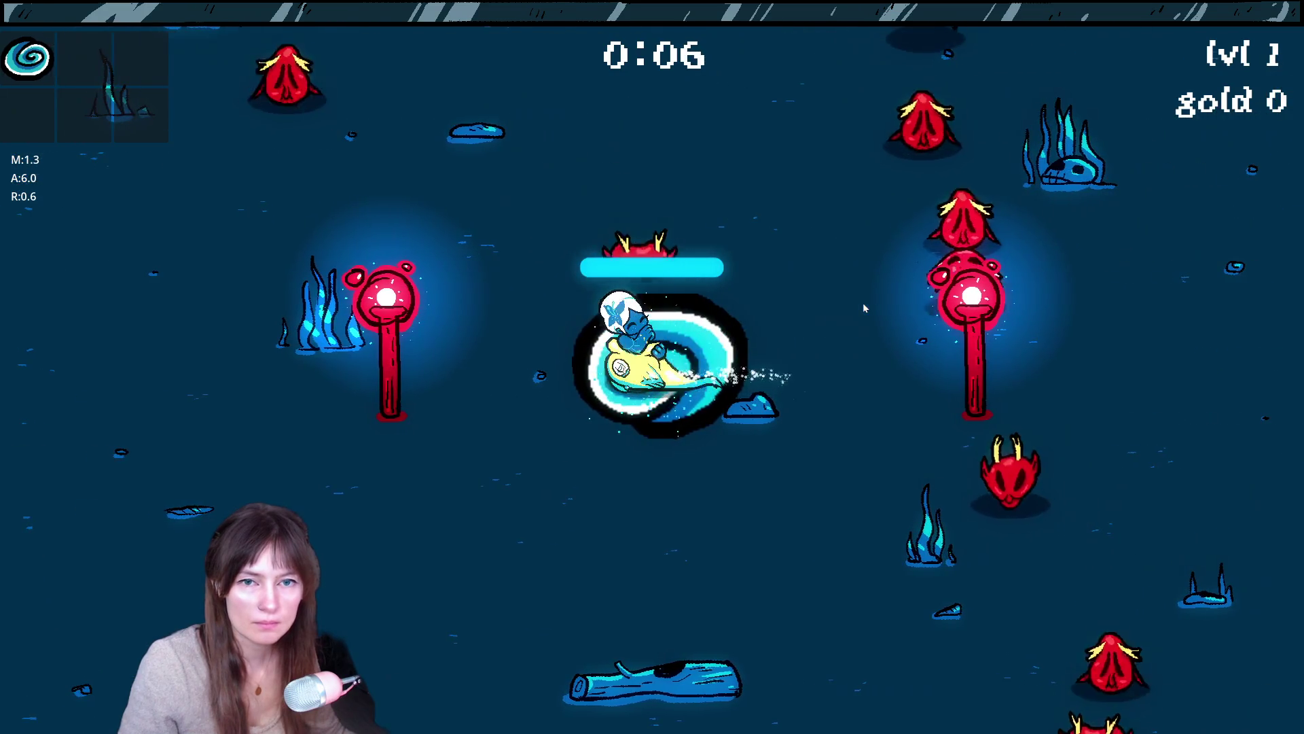
pyautogui.press('s')
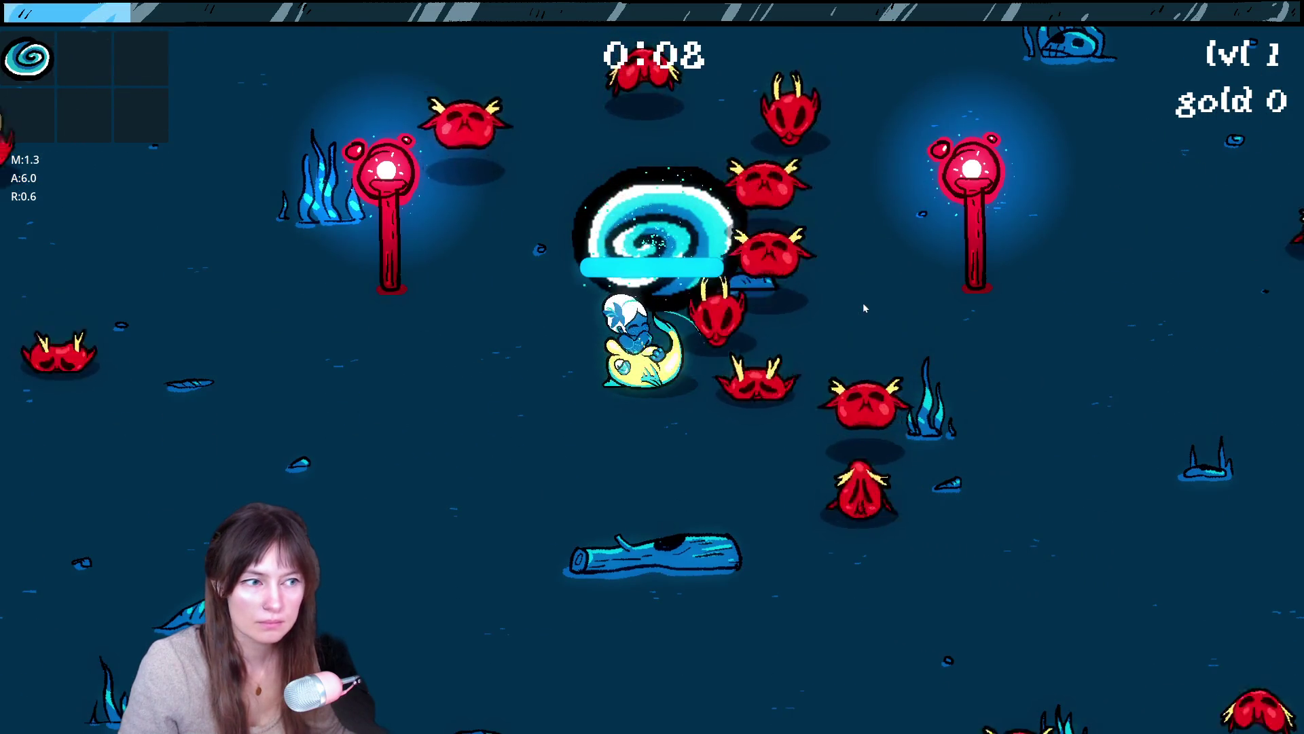
pyautogui.press('a')
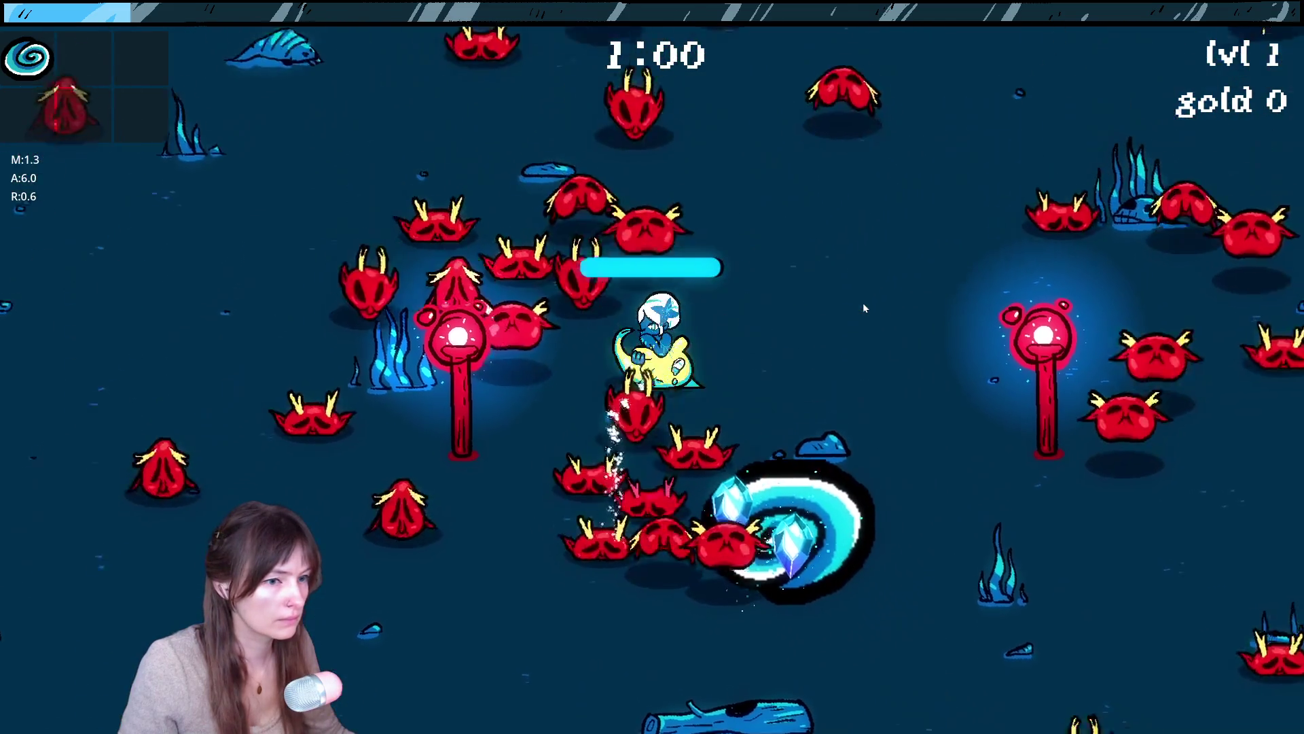
pyautogui.press('d')
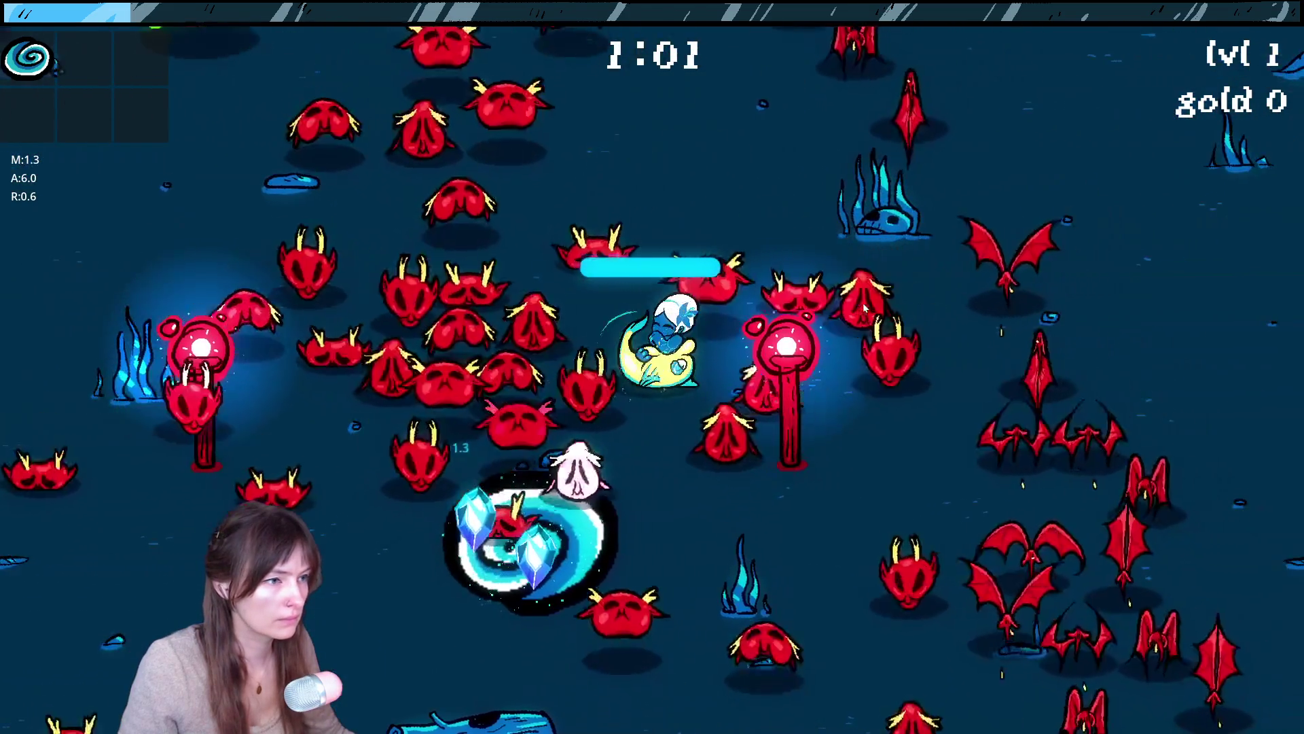
pyautogui.press('s')
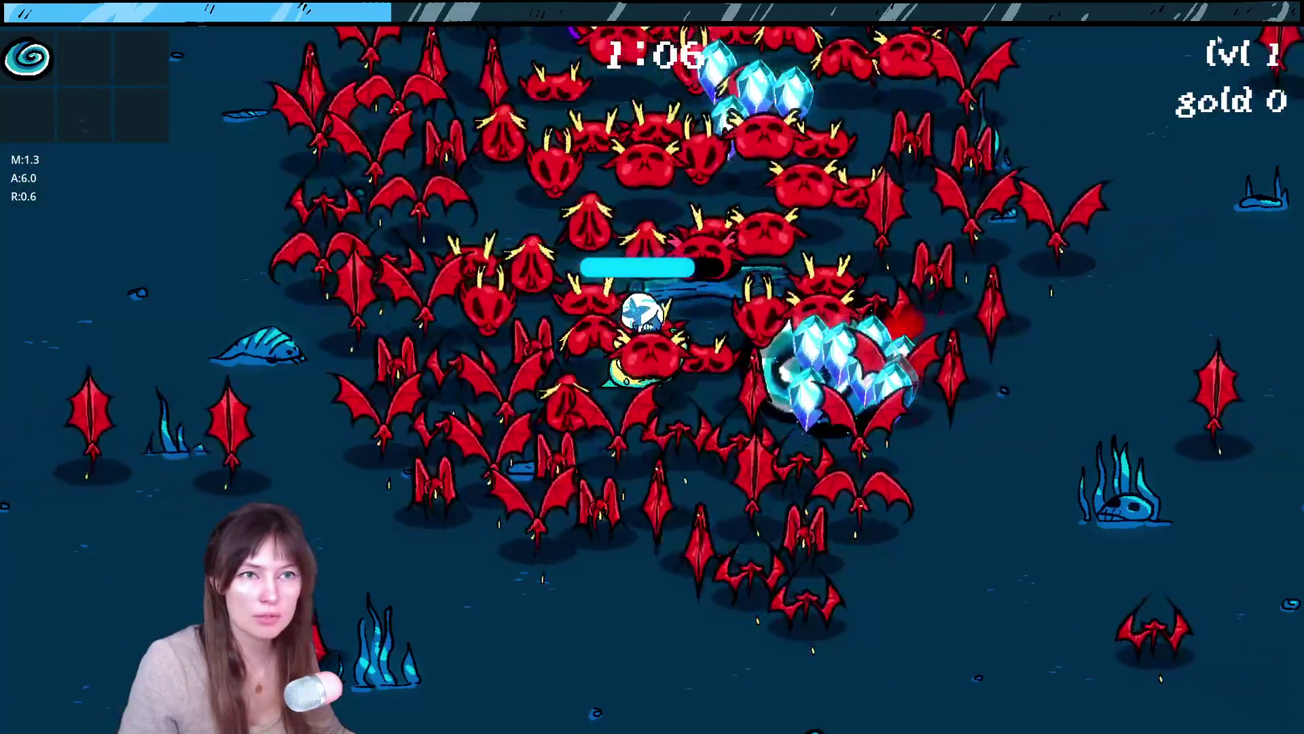
pyautogui.hotkey('alt', 'Tab')
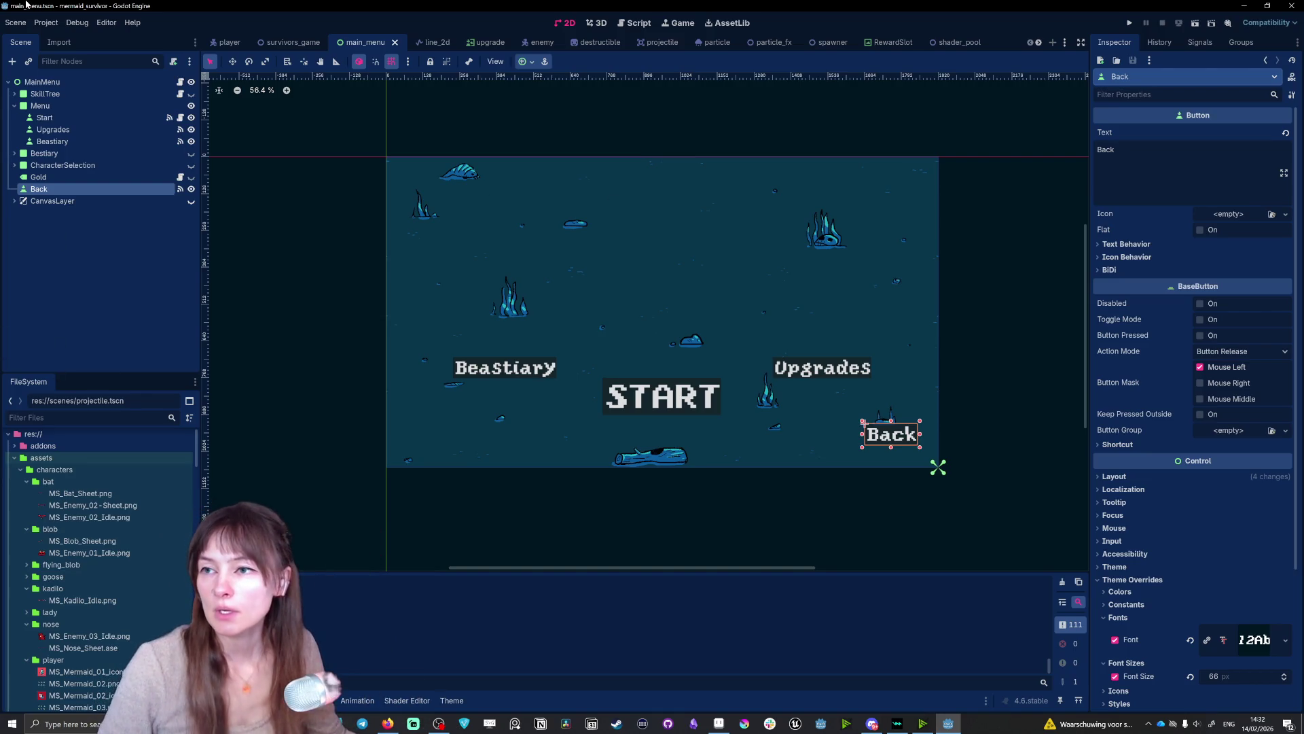
# - Select the START node and expand Theme Overrides > Styles to its Normal style resource options
pyautogui.click(95, 119)
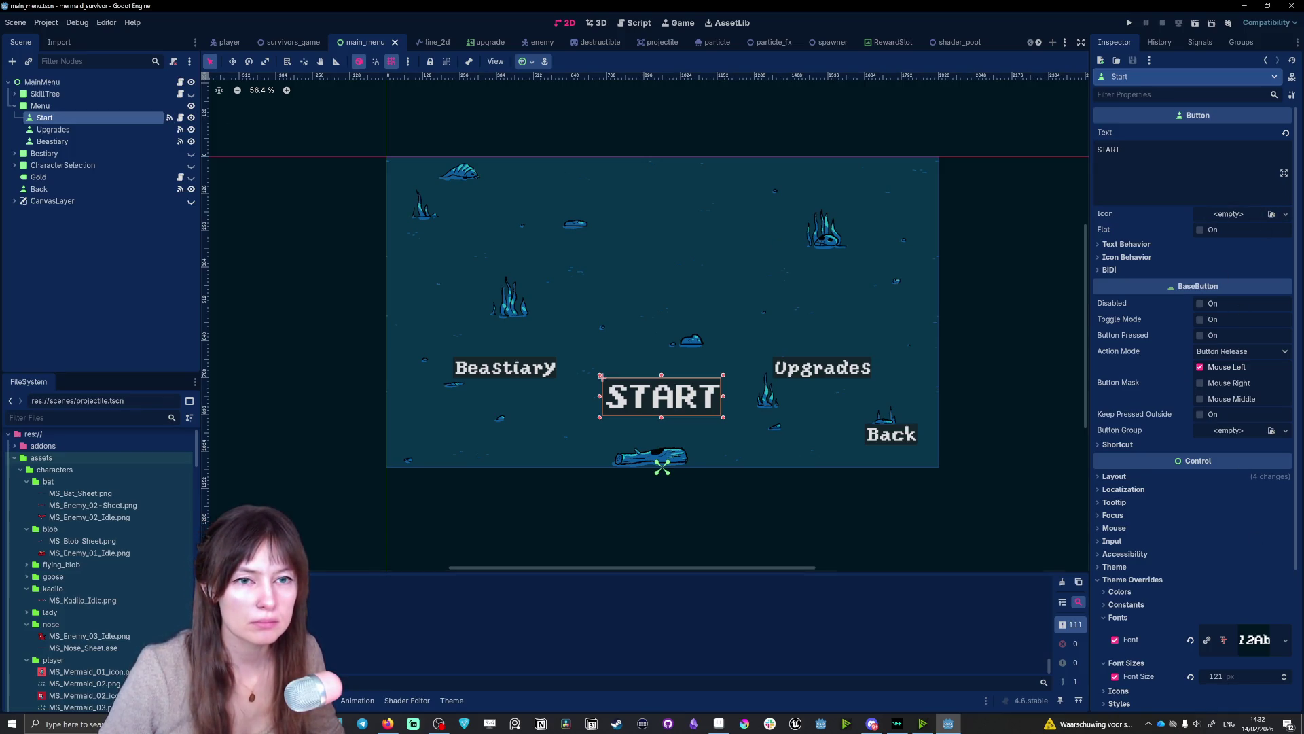
pyautogui.click(1285, 214)
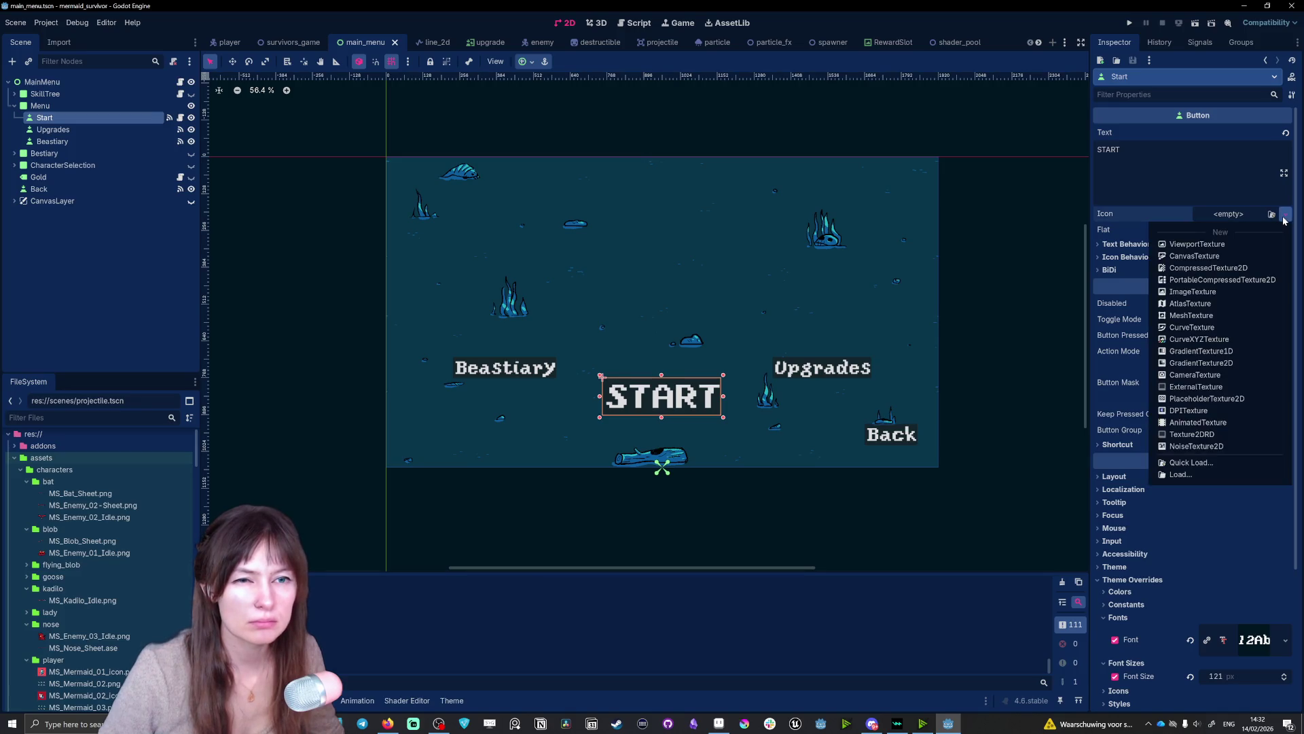
pyautogui.press('Escape')
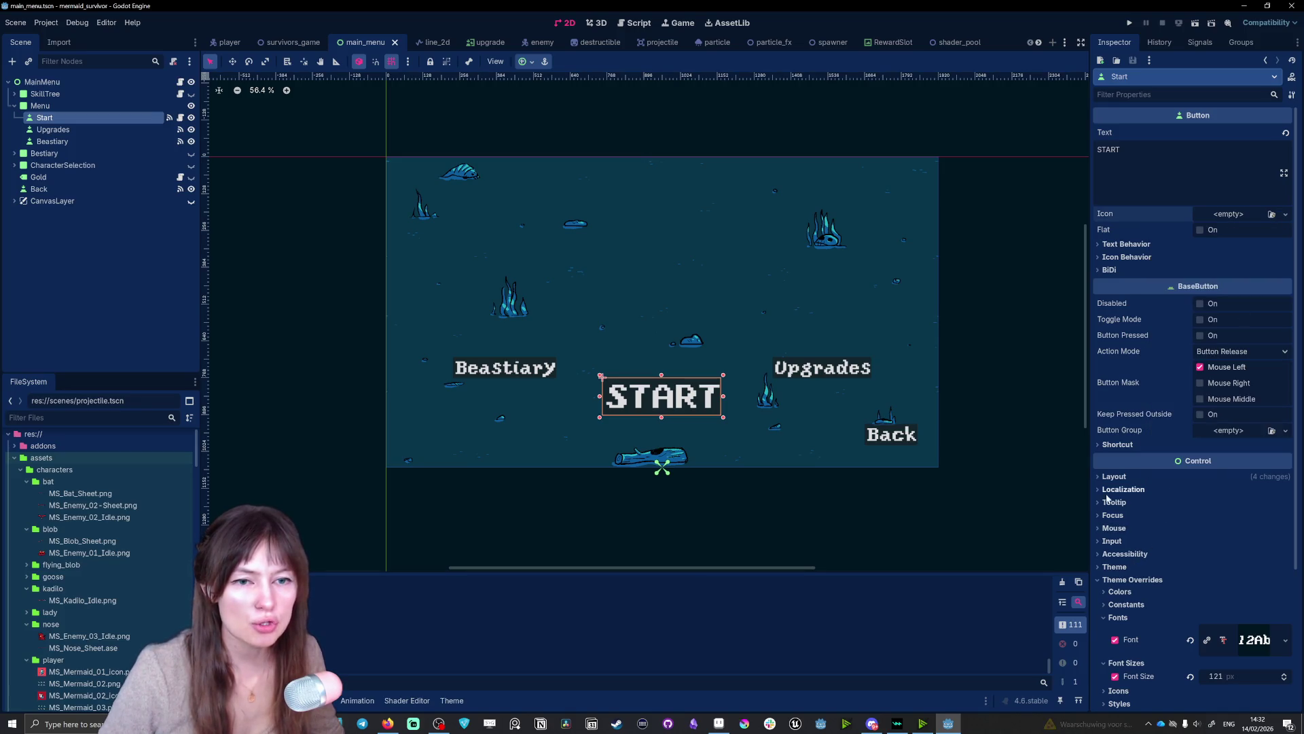
pyautogui.scroll(-5, 1134, 576)
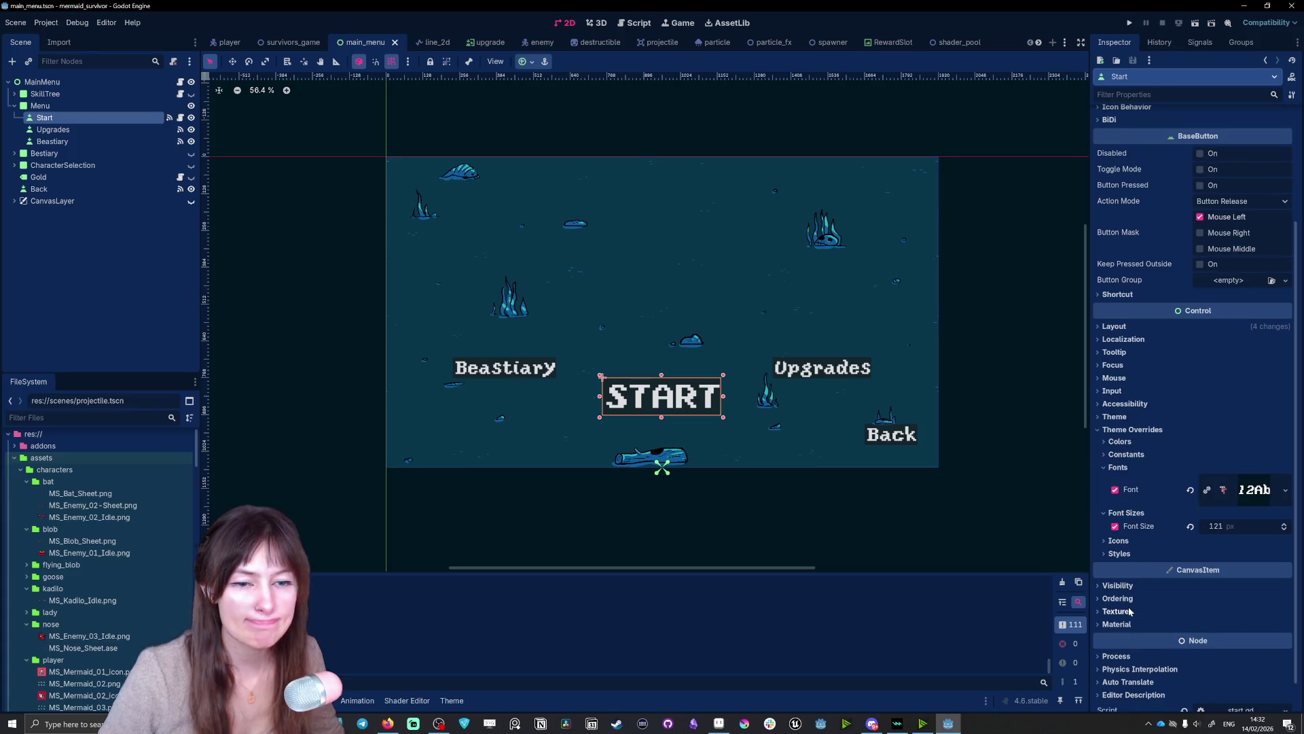
pyautogui.click(1119, 553)
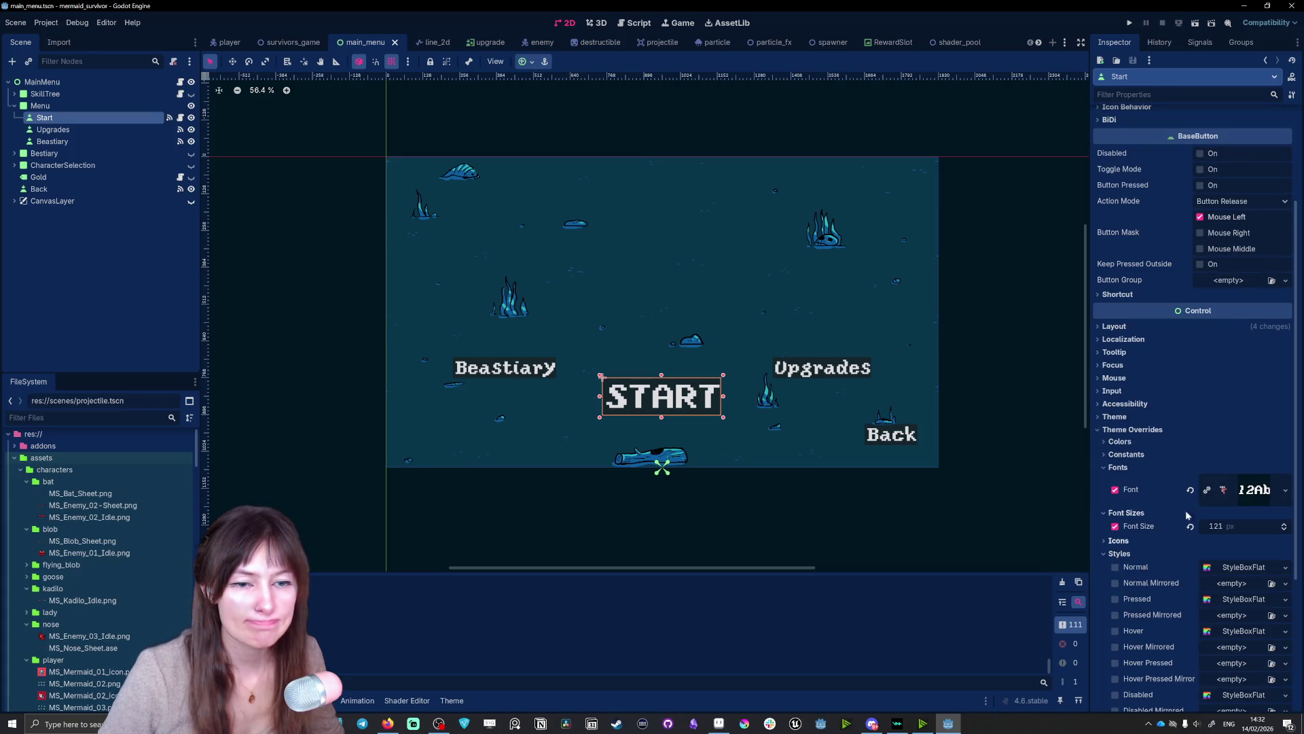
pyautogui.scroll(-2, 1196, 513)
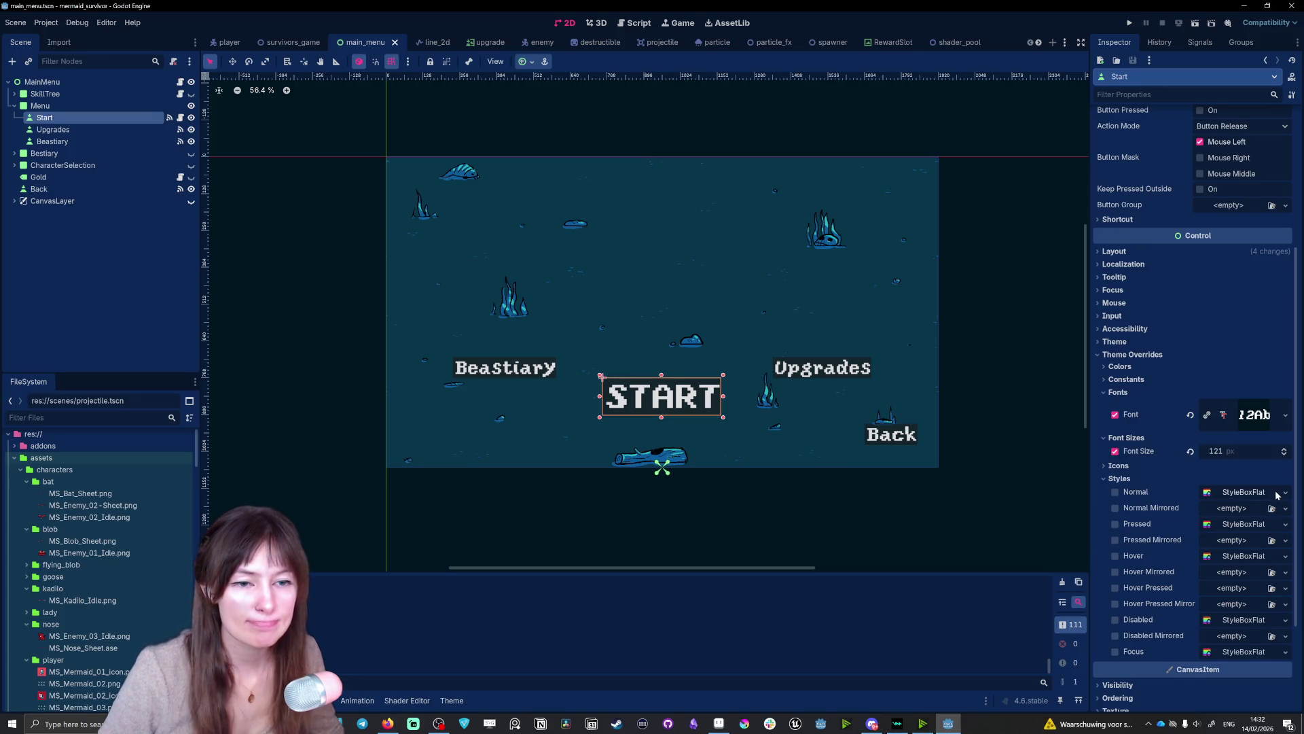
pyautogui.click(1254, 494)
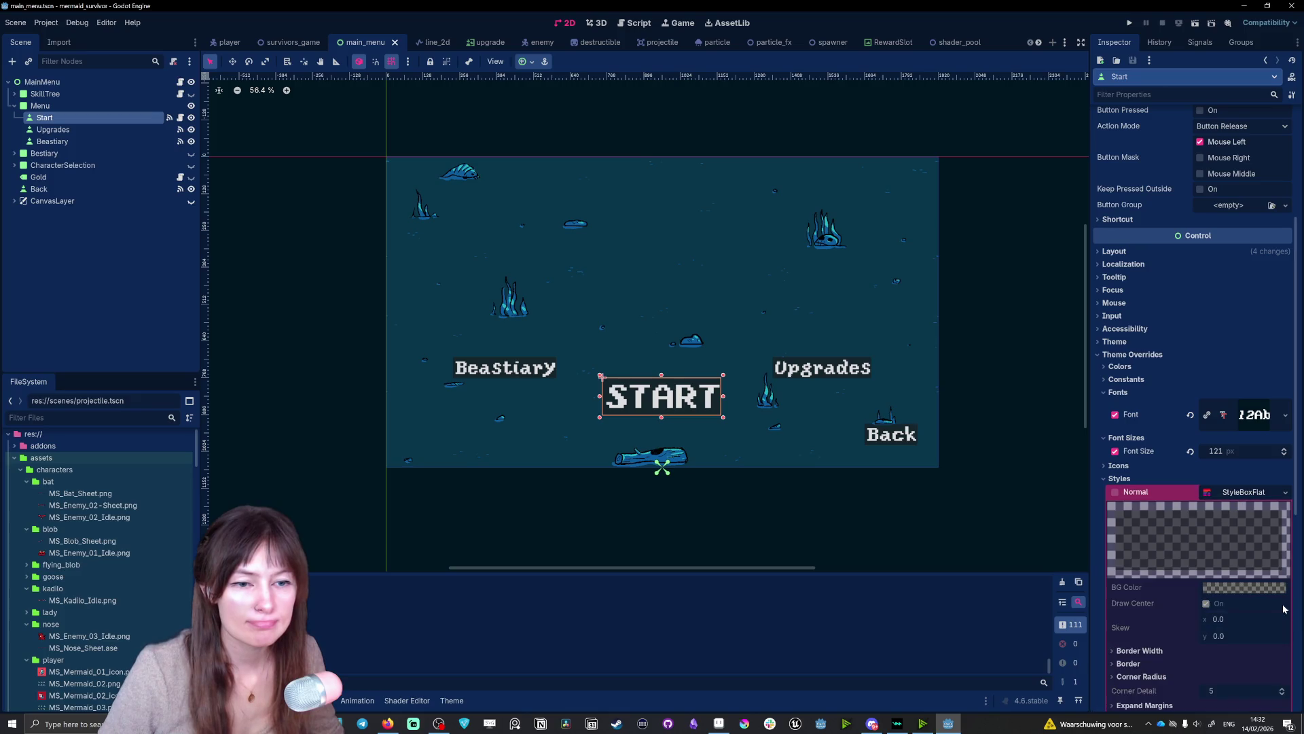
pyautogui.click(1283, 493)
# - Make the START button's Normal style a new StyleBoxTexture
pyautogui.click(1233, 536)
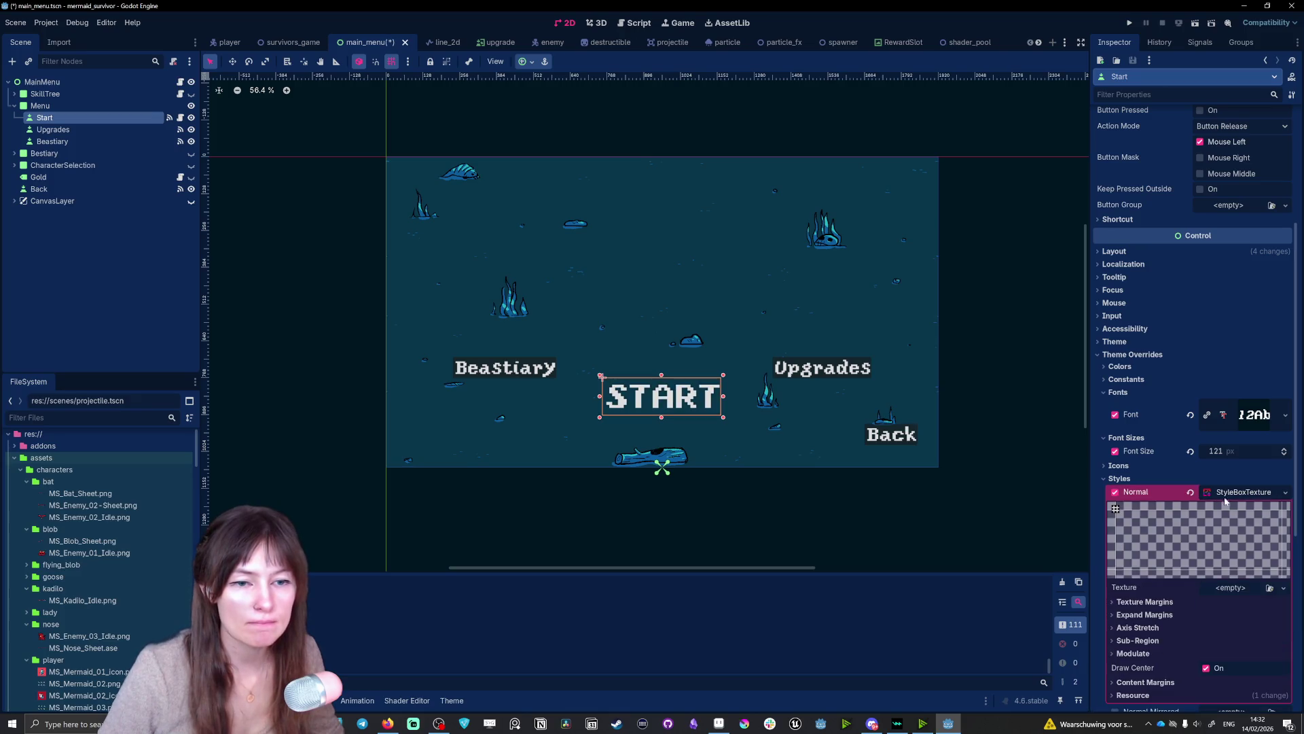
pyautogui.scroll(-3, 1234, 513)
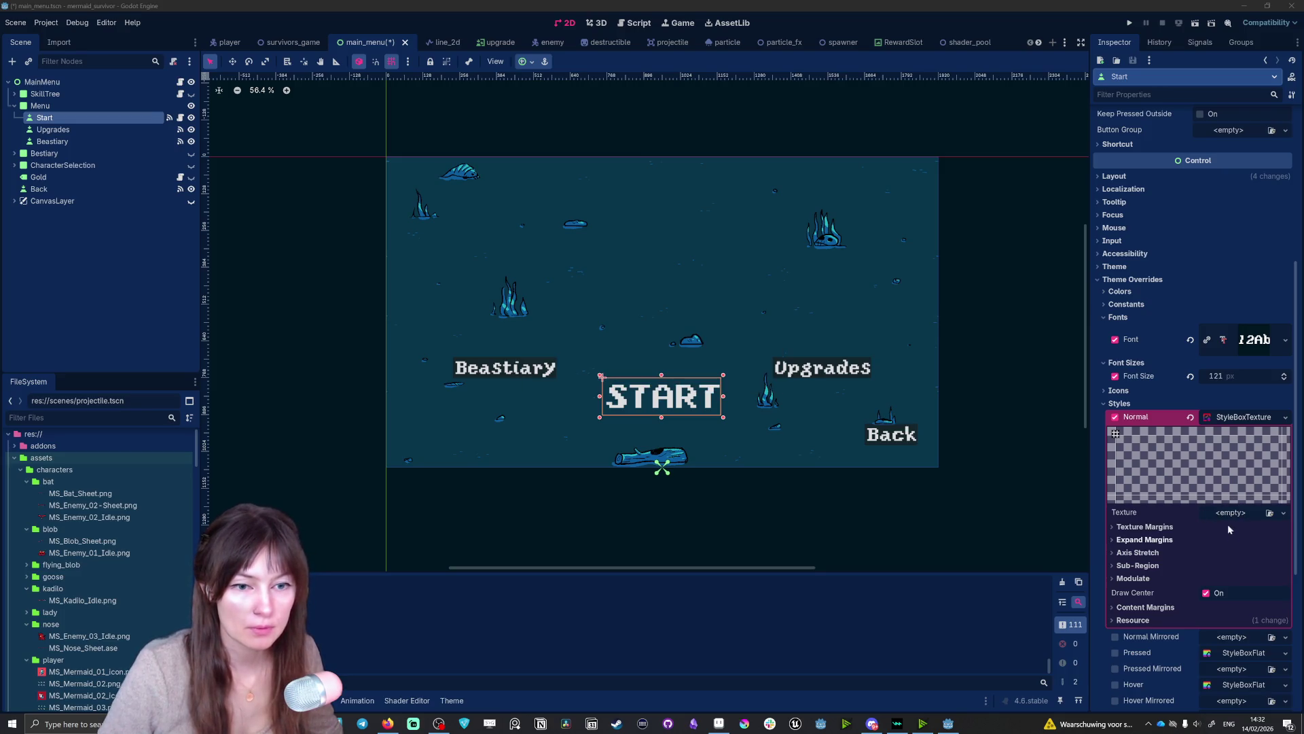
pyautogui.click(1267, 513)
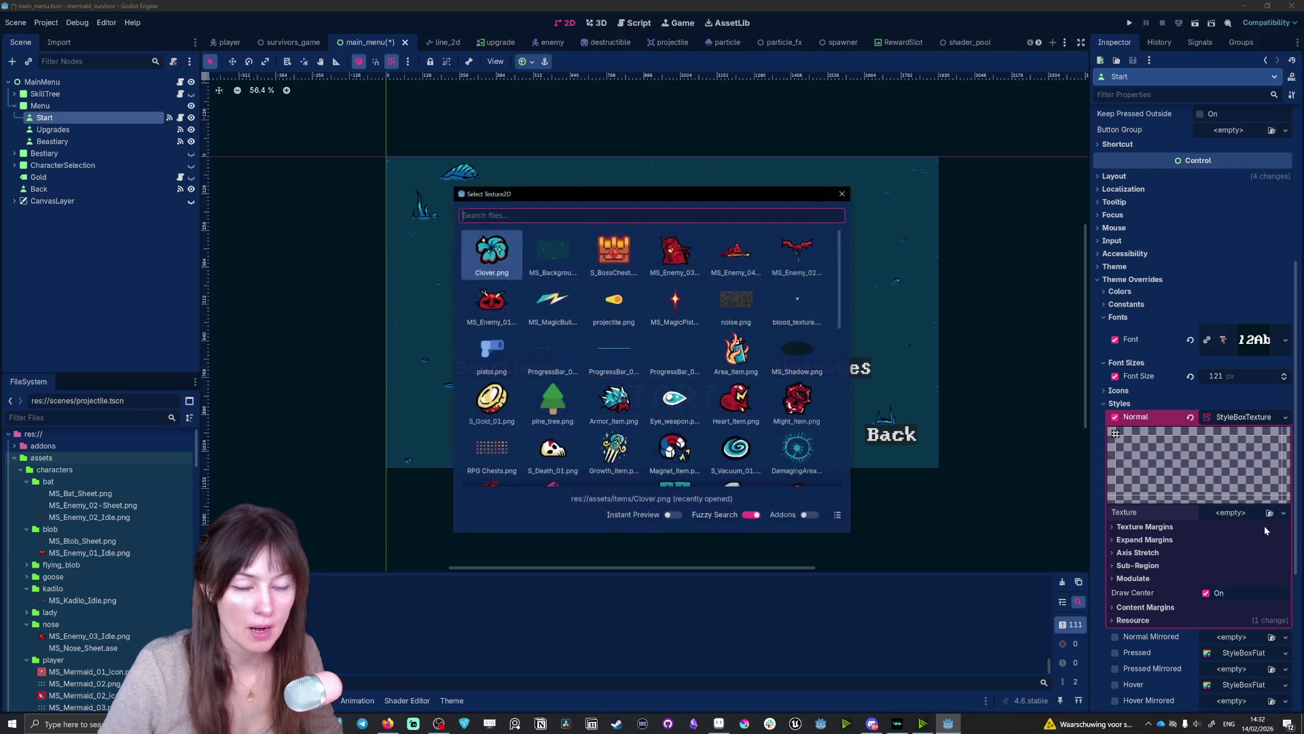
pyautogui.click(843, 194)
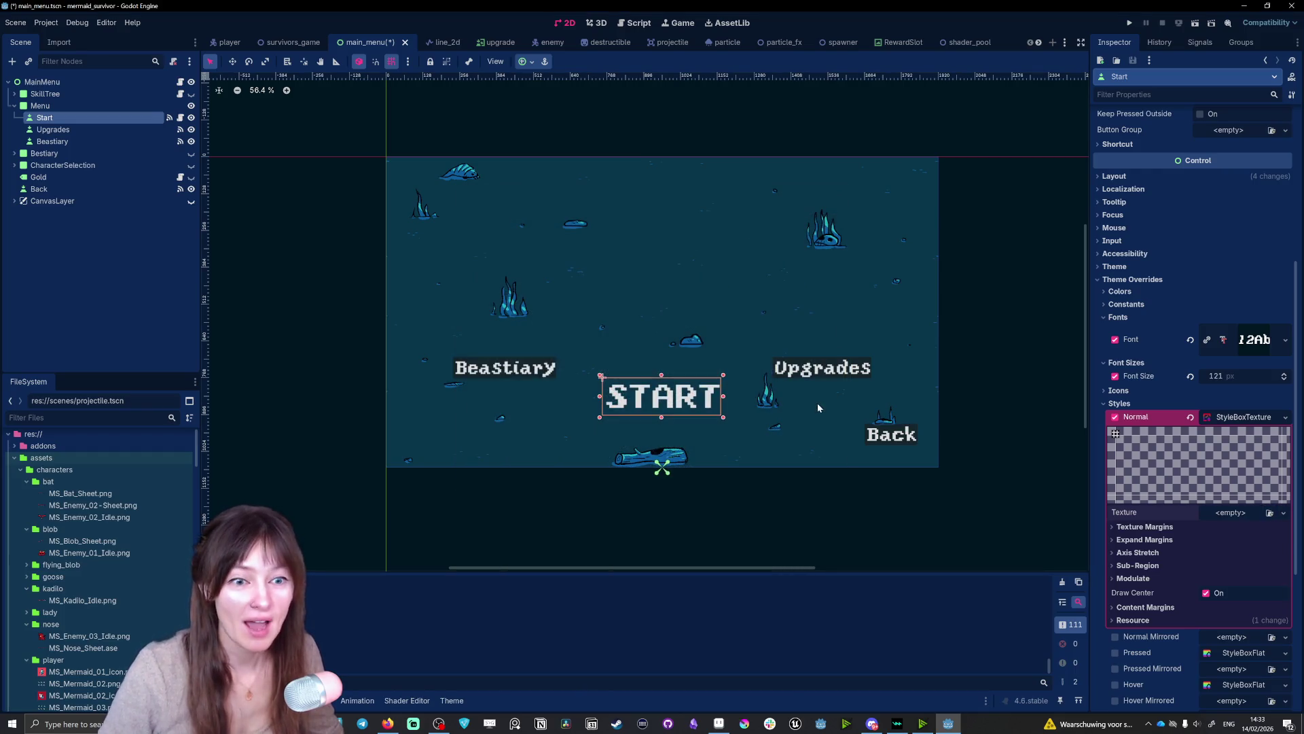
pyautogui.scroll(-5, 81, 584)
pyautogui.scroll(5, 81, 585)
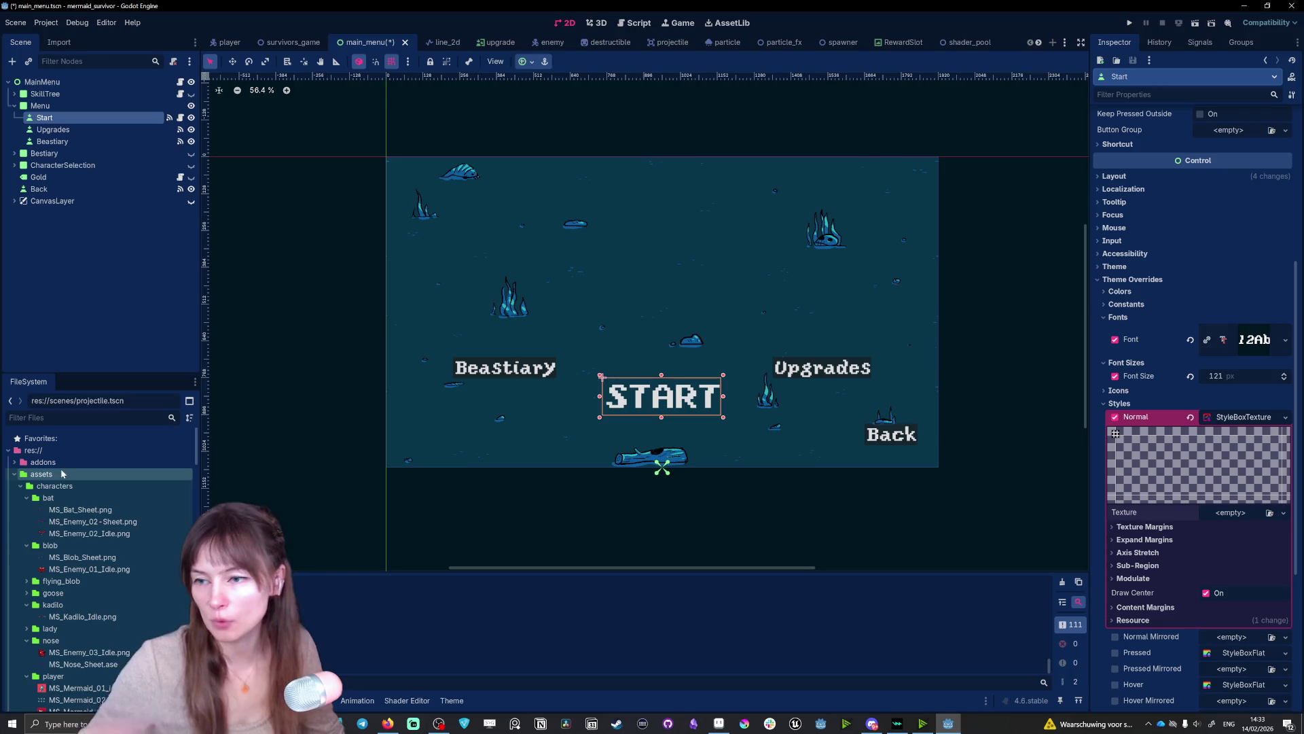
# - Create a 'Battons' folder under assets and import the button image into it
pyautogui.rightClick(40, 474)
pyautogui.moveTo(170, 484)
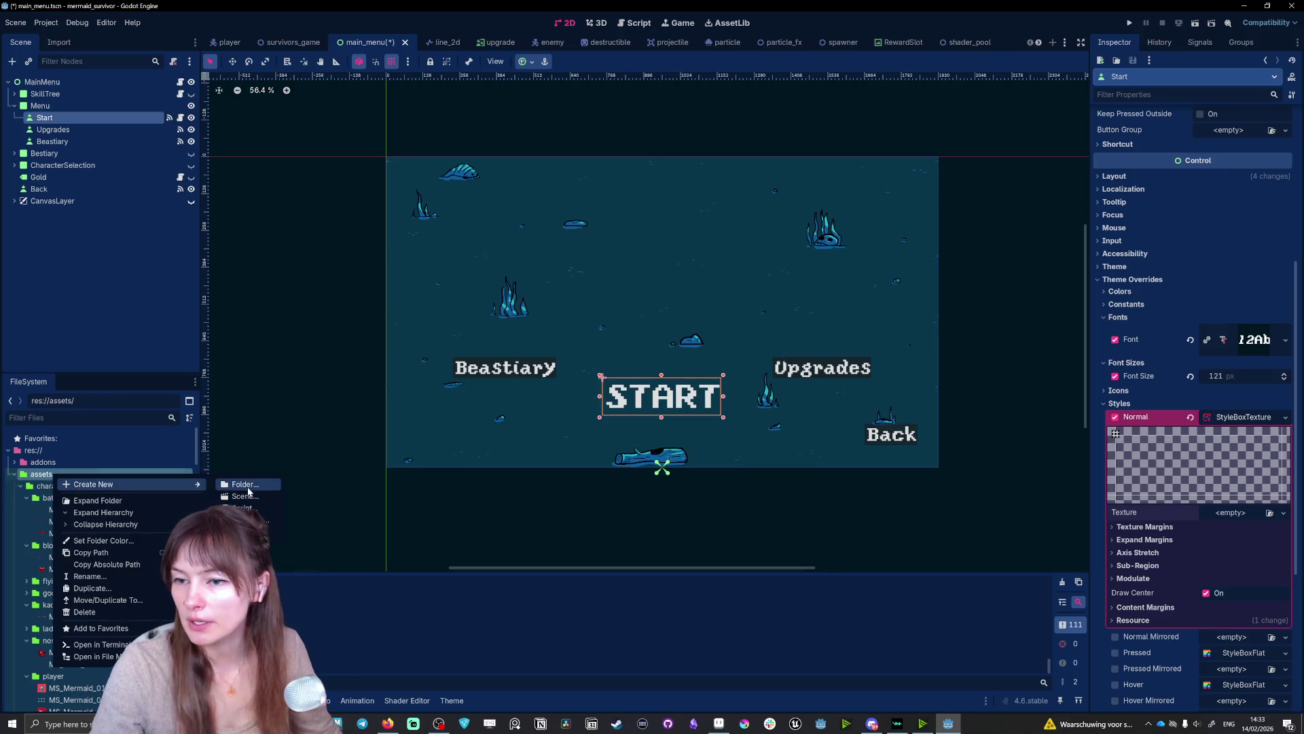
pyautogui.click(247, 486)
pyautogui.write('Battons')
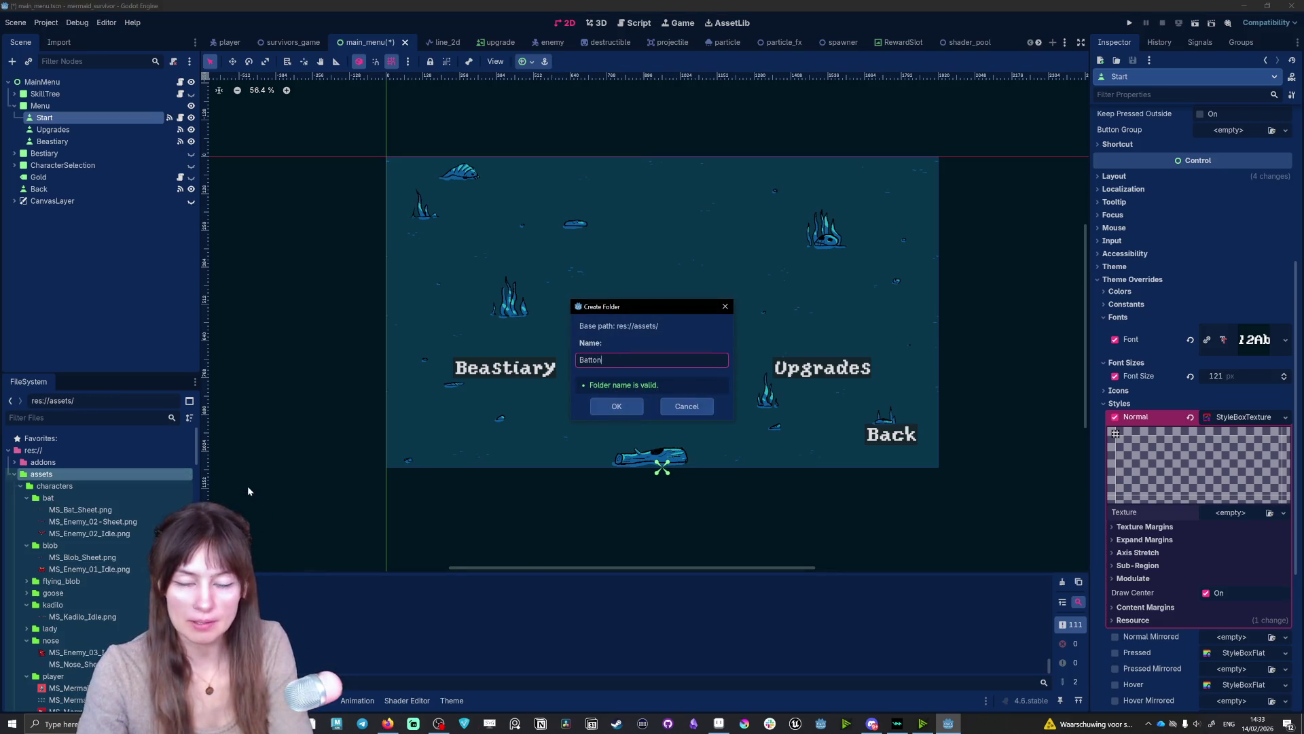
pyautogui.press('Return')
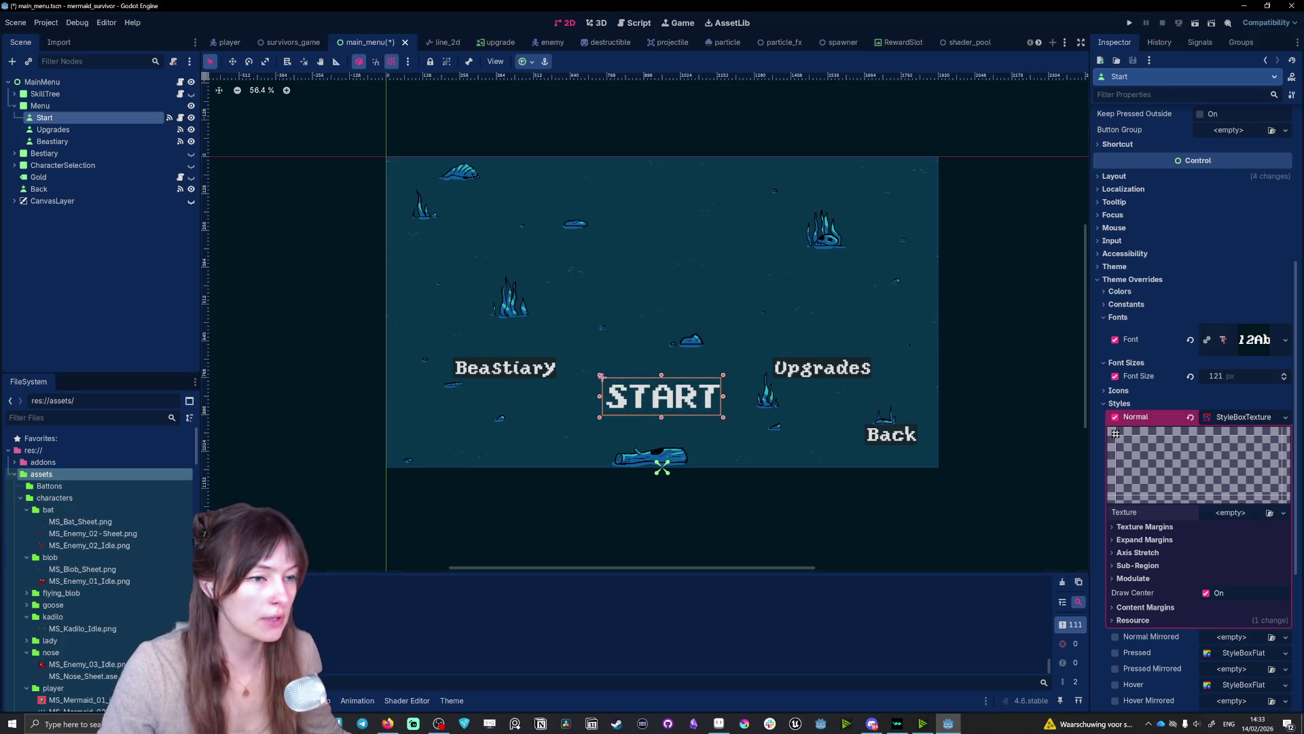
pyautogui.moveTo(94, 481); pyautogui.dragTo(95, 485)
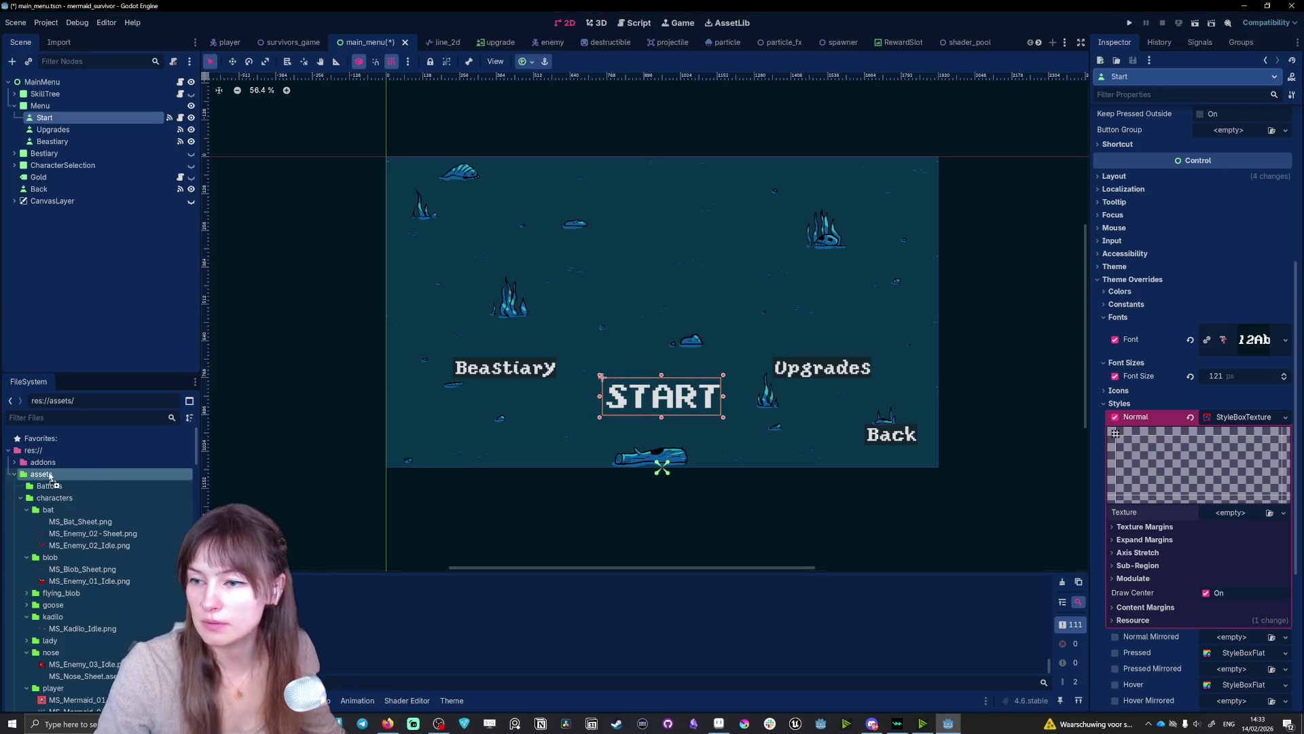
pyautogui.scroll(-5, 127, 564)
pyautogui.scroll(-10, 127, 563)
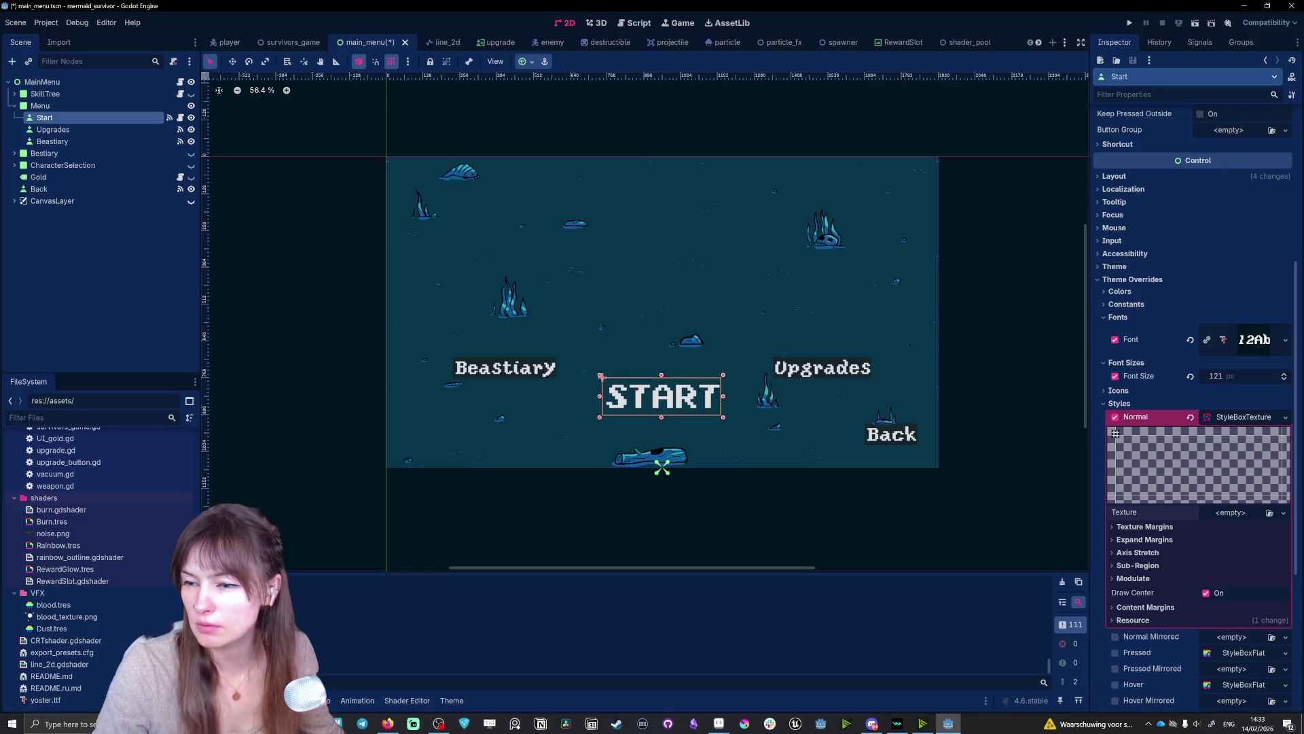
pyautogui.scroll(10, 126, 564)
pyautogui.scroll(10, 102, 543)
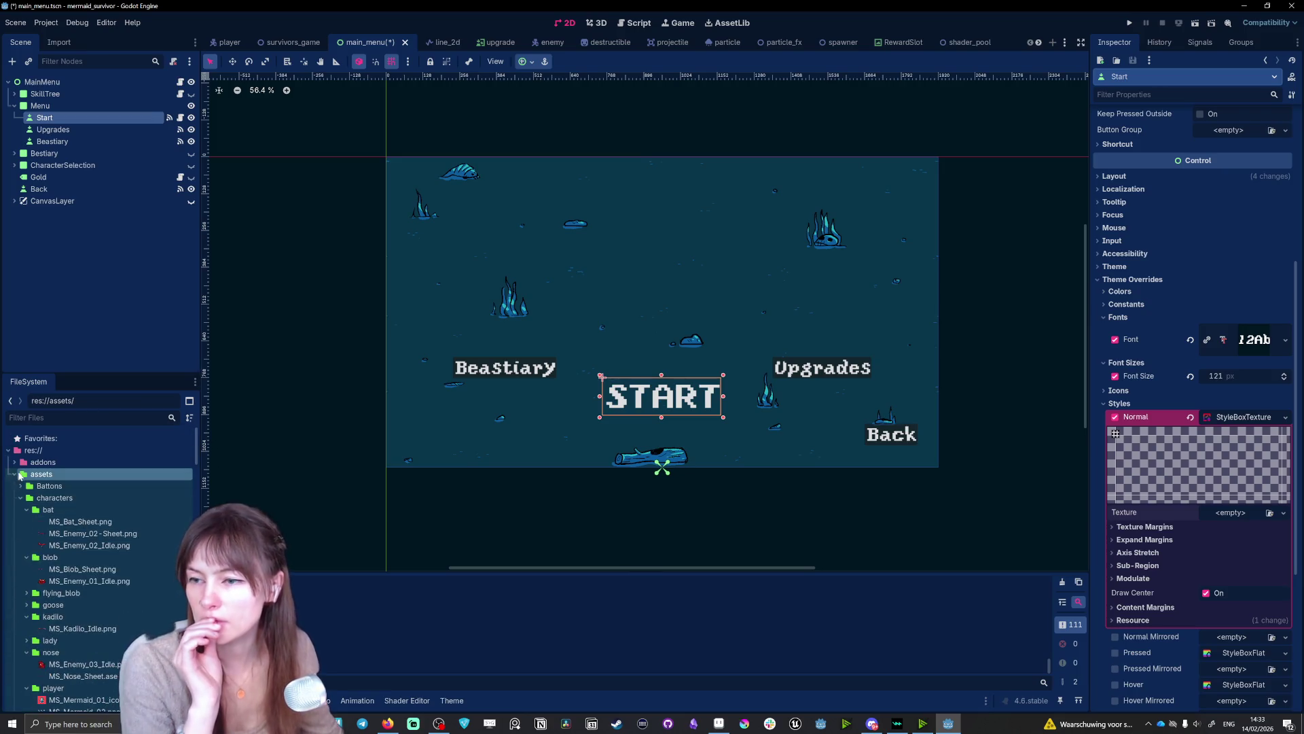
pyautogui.click(21, 486)
# - Assign SB_Start_Passive_01.png as the Normal texture and delete the START label text
pyautogui.moveTo(85, 498)
pyautogui.mouseDown()
pyautogui.moveTo(1241, 455)
pyautogui.moveTo(1226, 513)
pyautogui.mouseUp()
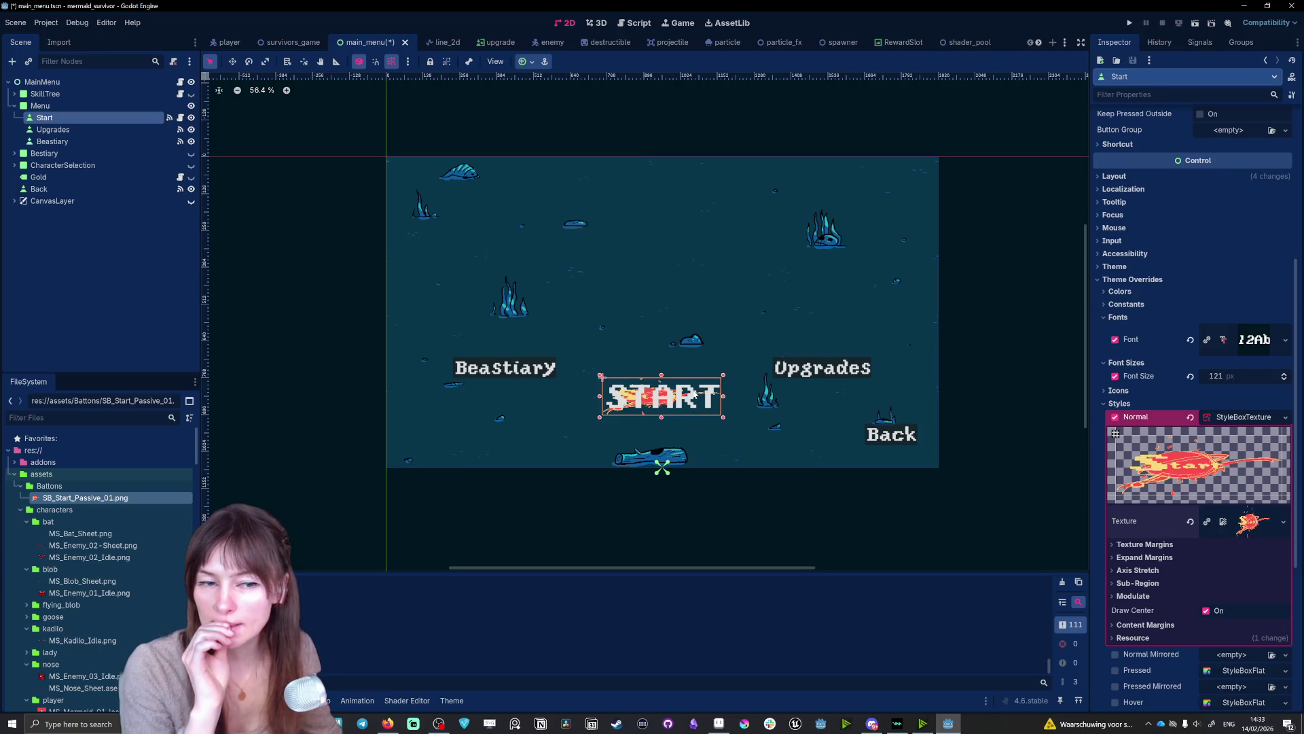
pyautogui.scroll(2, 1216, 285)
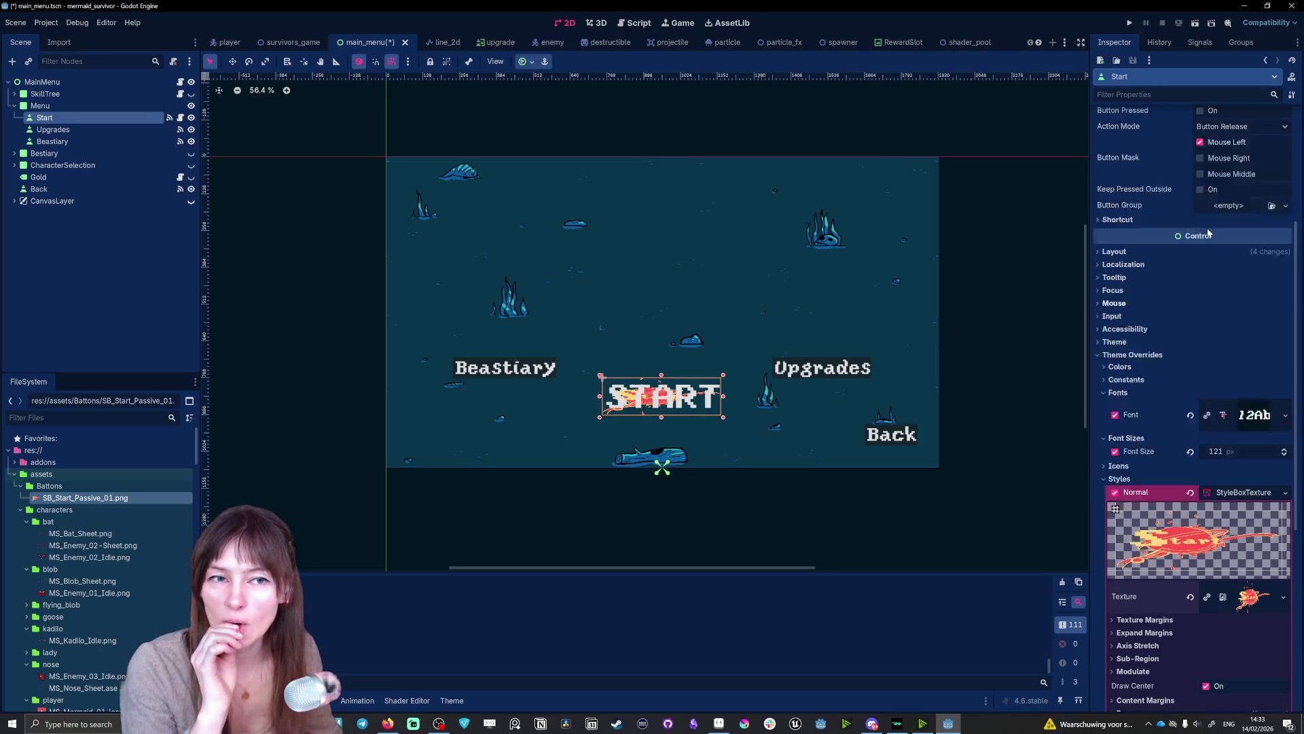
pyautogui.scroll(4, 1209, 233)
pyautogui.doubleClick(1108, 149)
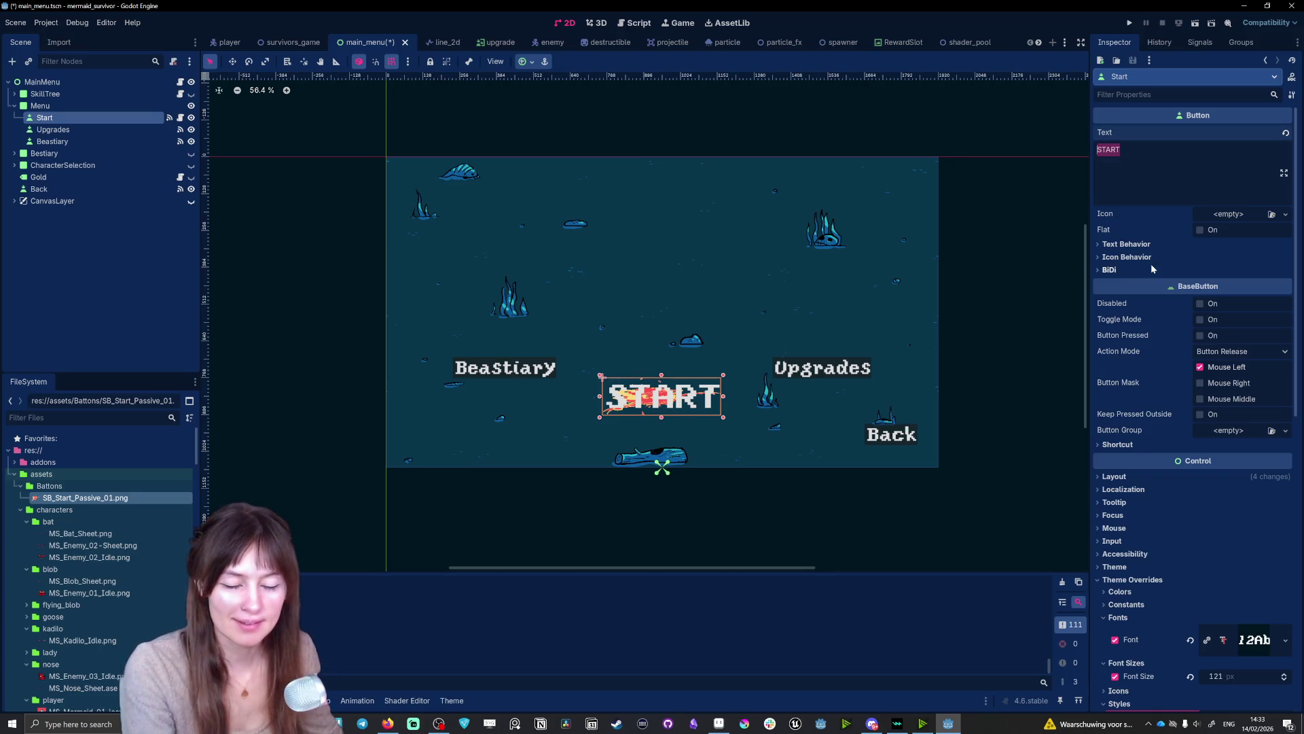
pyautogui.press('BackSpace')
# - Drag the Start button higher up near the top of the menu
pyautogui.scroll(-4, 1202, 577)
pyautogui.scroll(-2, 1203, 561)
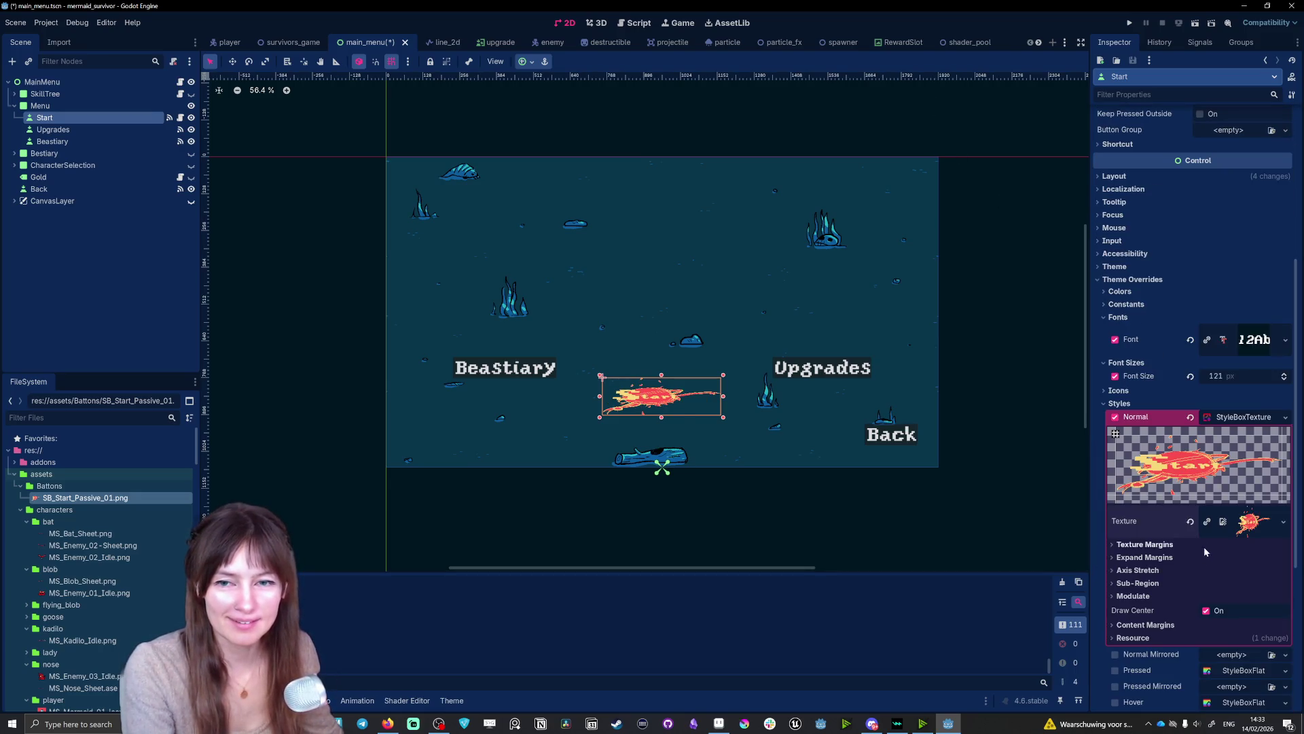
pyautogui.moveTo(661, 375); pyautogui.dragTo(662, 301)
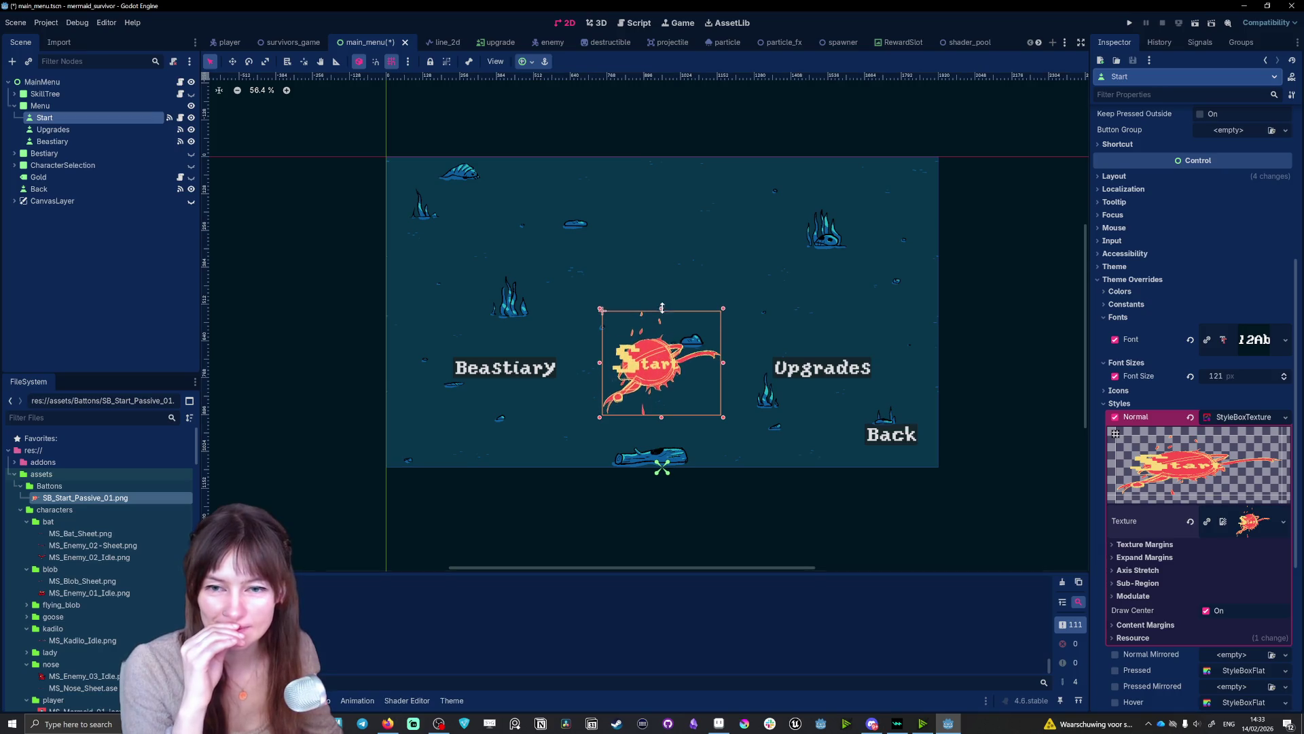
pyautogui.moveTo(656, 369); pyautogui.dragTo(647, 240)
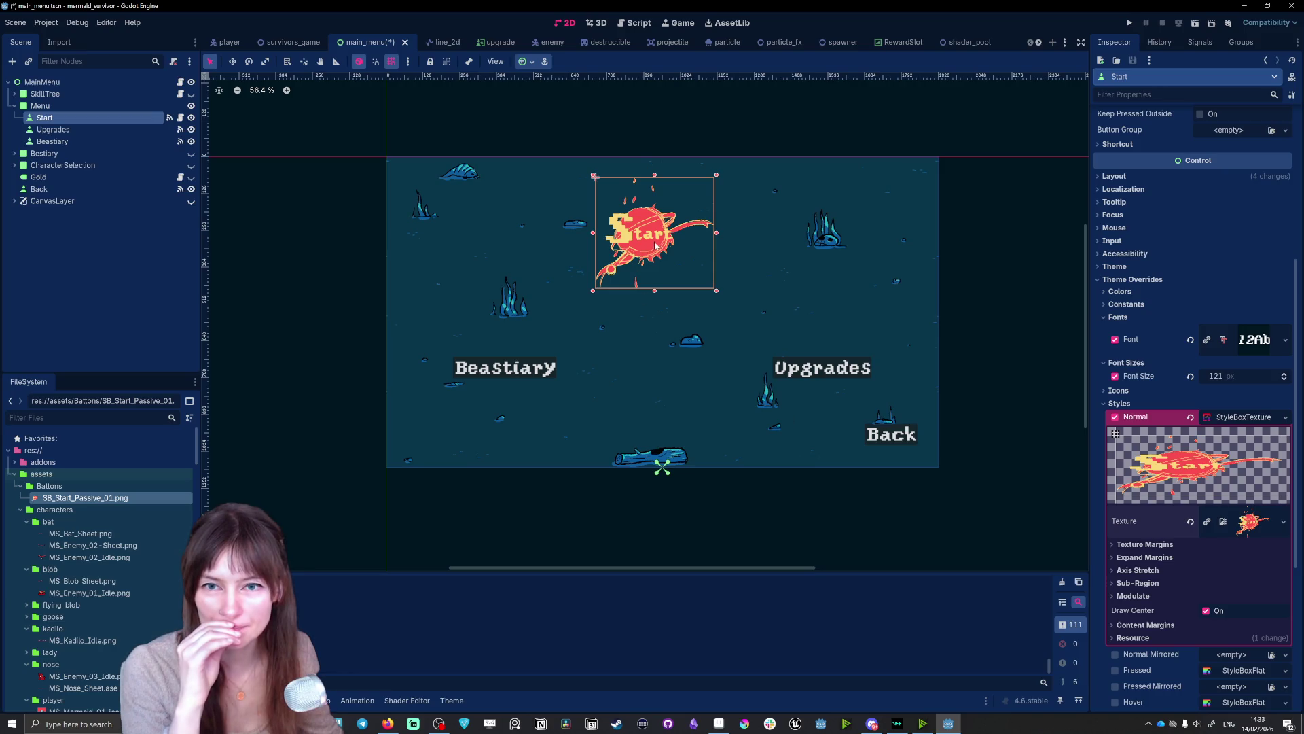
pyautogui.moveTo(655, 246); pyautogui.dragTo(661, 231)
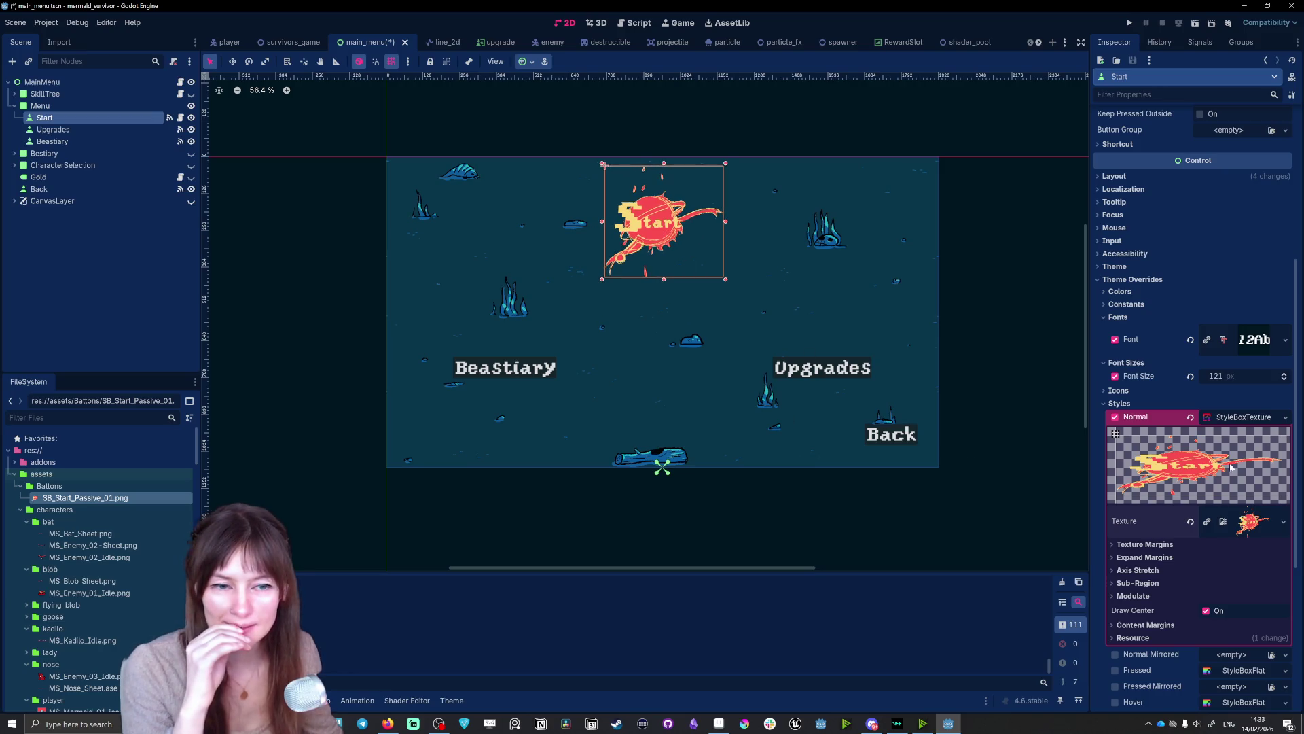
pyautogui.click(95, 129)
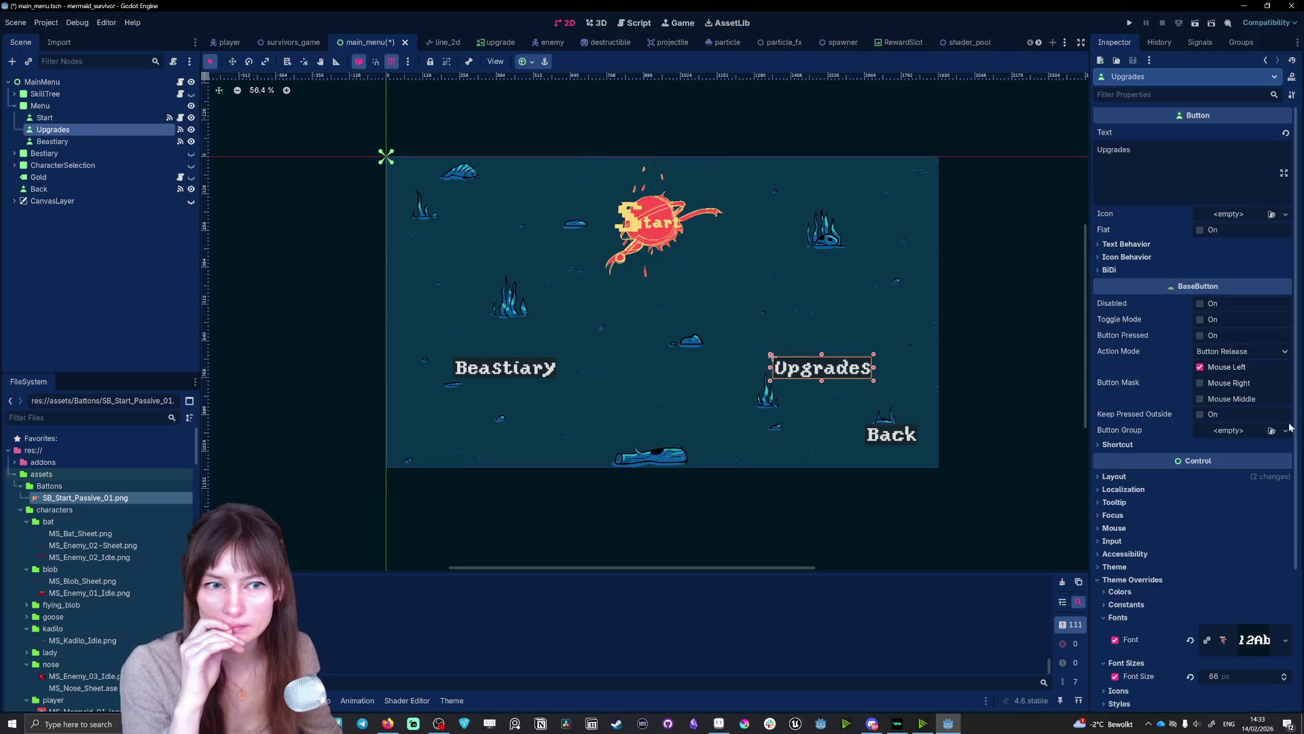
# - Give the Upgrades button a new StyleBoxTexture as its Normal style override
pyautogui.click(1110, 477)
pyautogui.click(1098, 475)
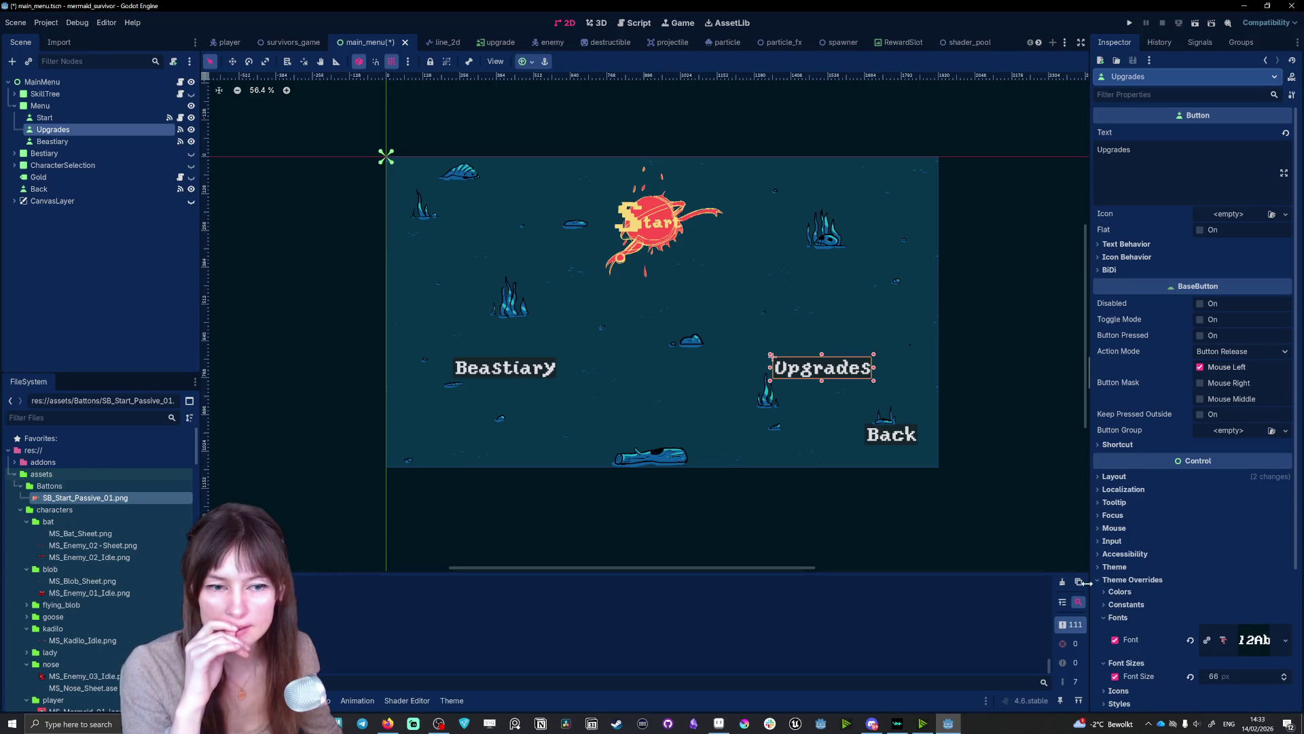
pyautogui.scroll(-5, 1113, 624)
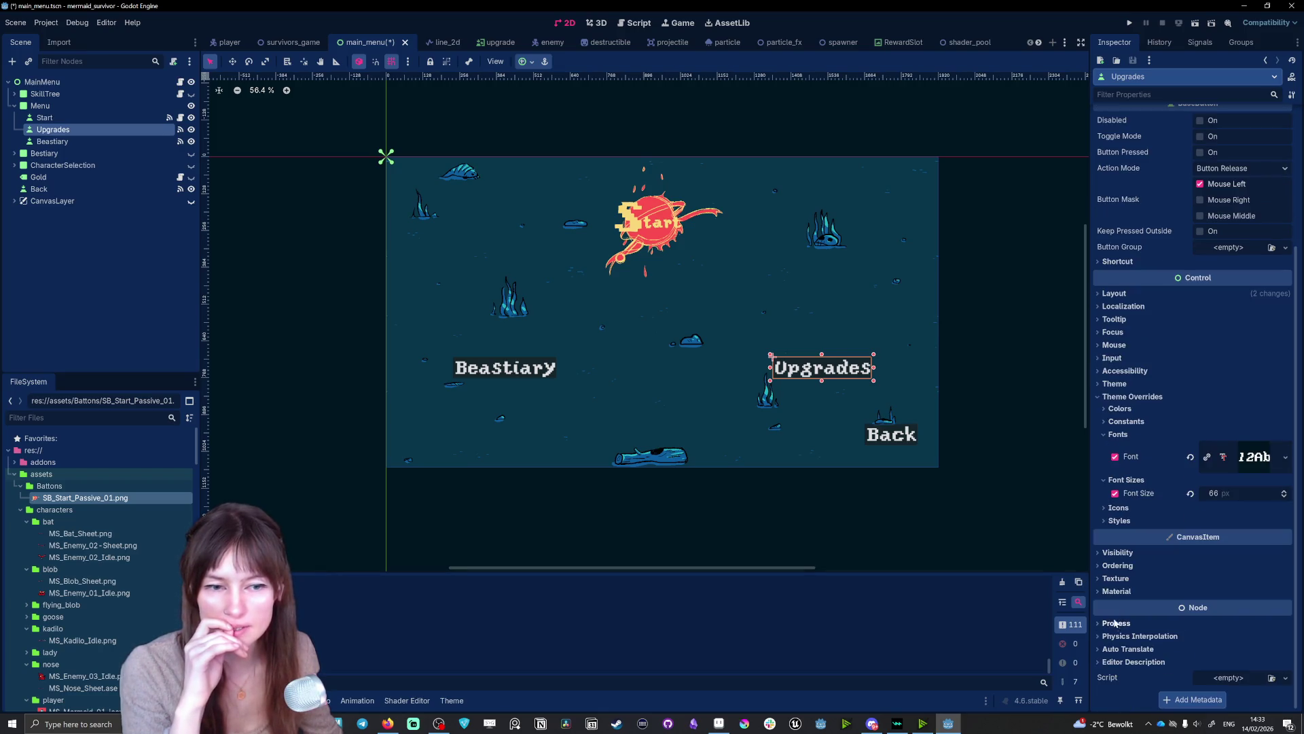
pyautogui.click(1103, 520)
pyautogui.scroll(-4, 1232, 561)
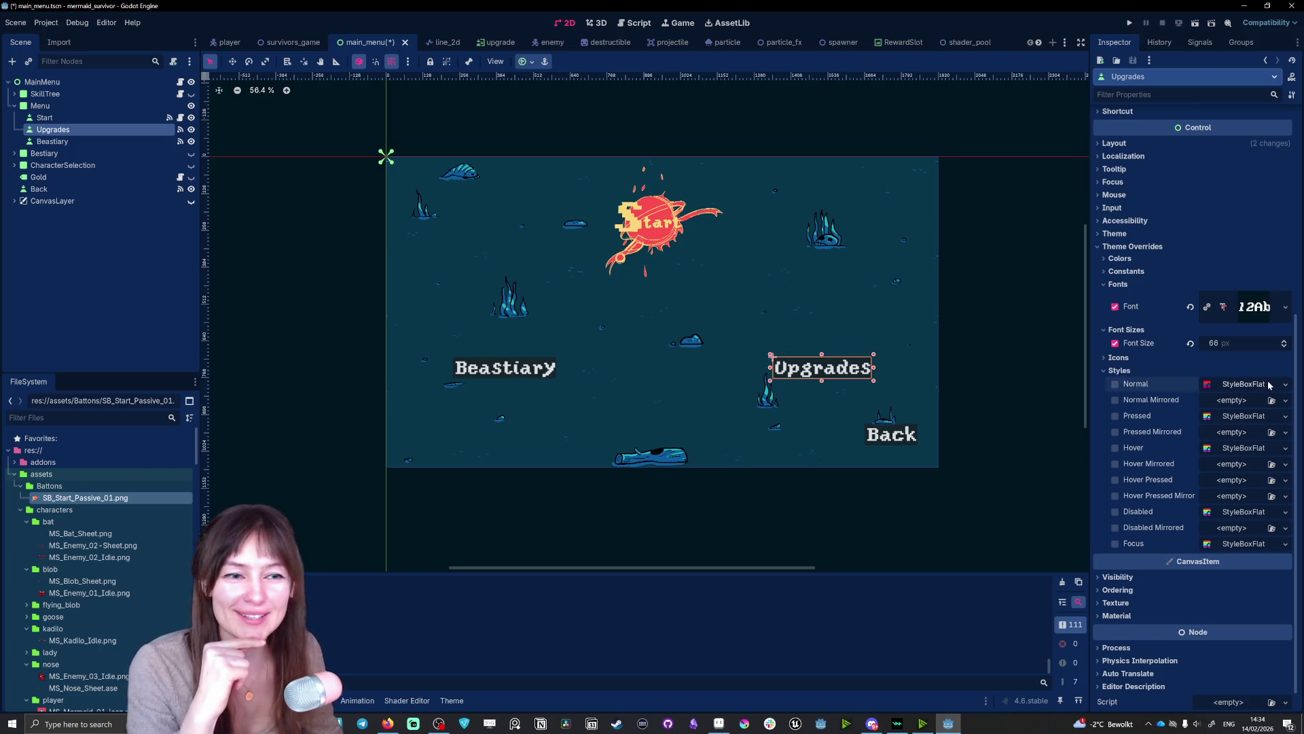
pyautogui.click(1246, 385)
pyautogui.click(1245, 385)
pyautogui.click(1285, 384)
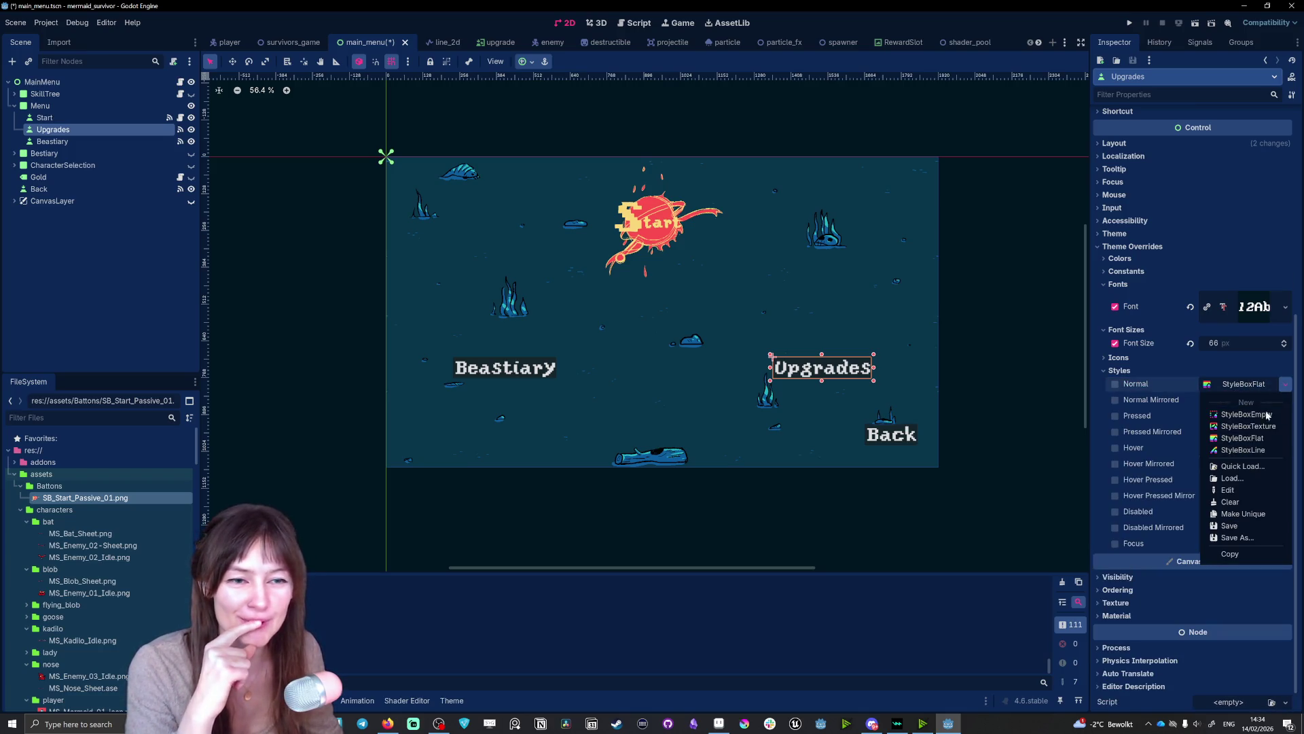
pyautogui.click(1235, 416)
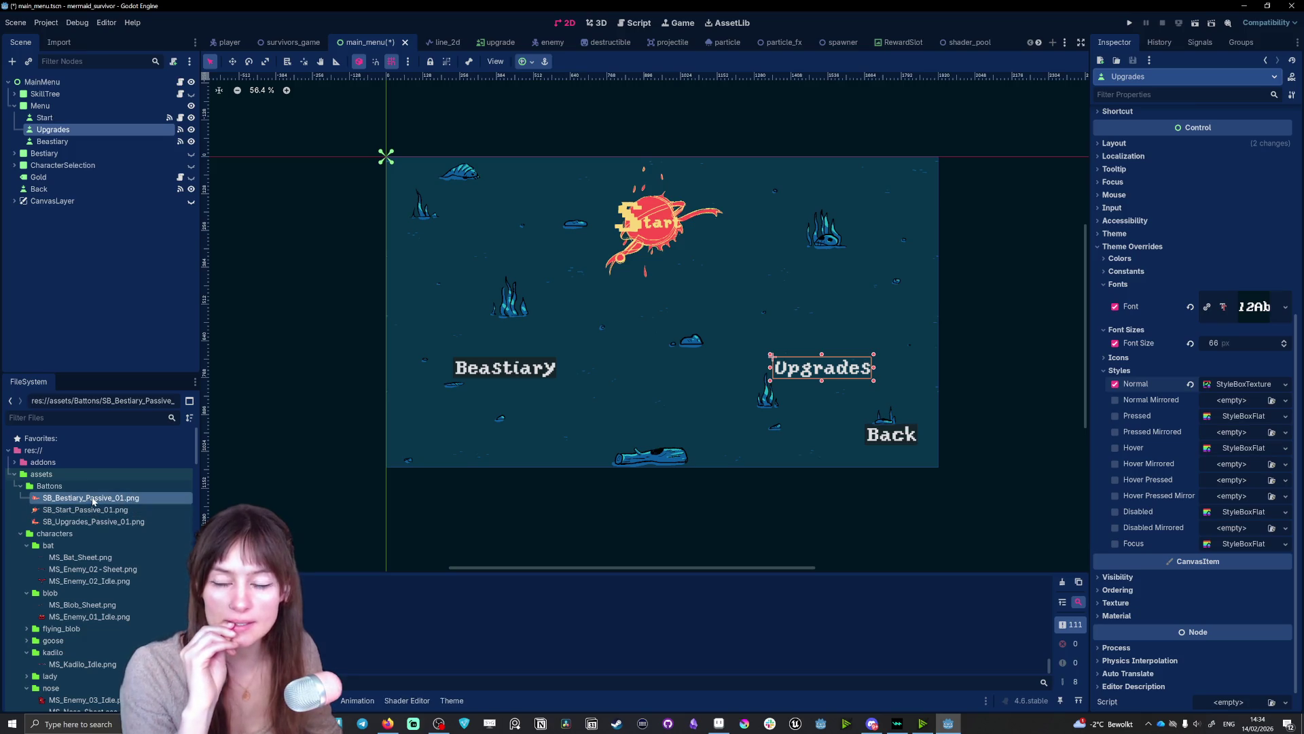
# - Set SB_Upgrades_Passive_01.png as the Upgrades Normal style texture
pyautogui.moveTo(87, 501)
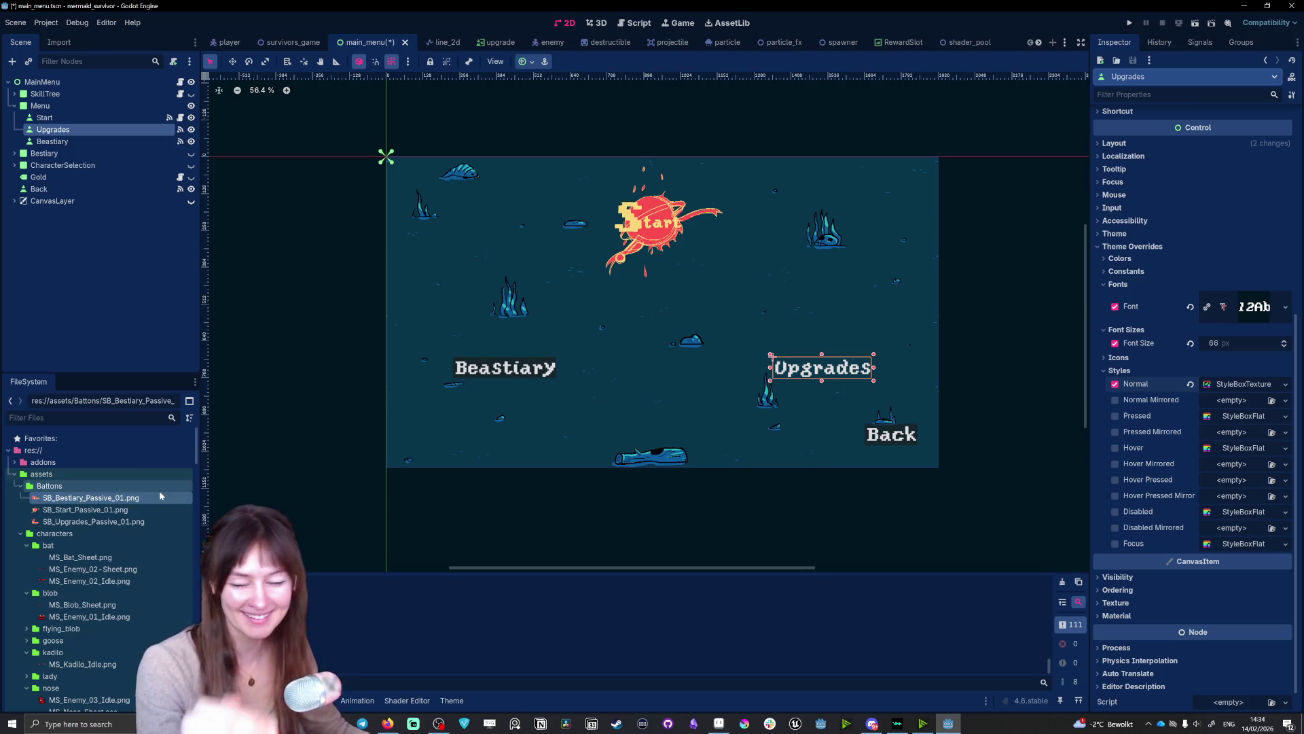
pyautogui.moveTo(124, 502)
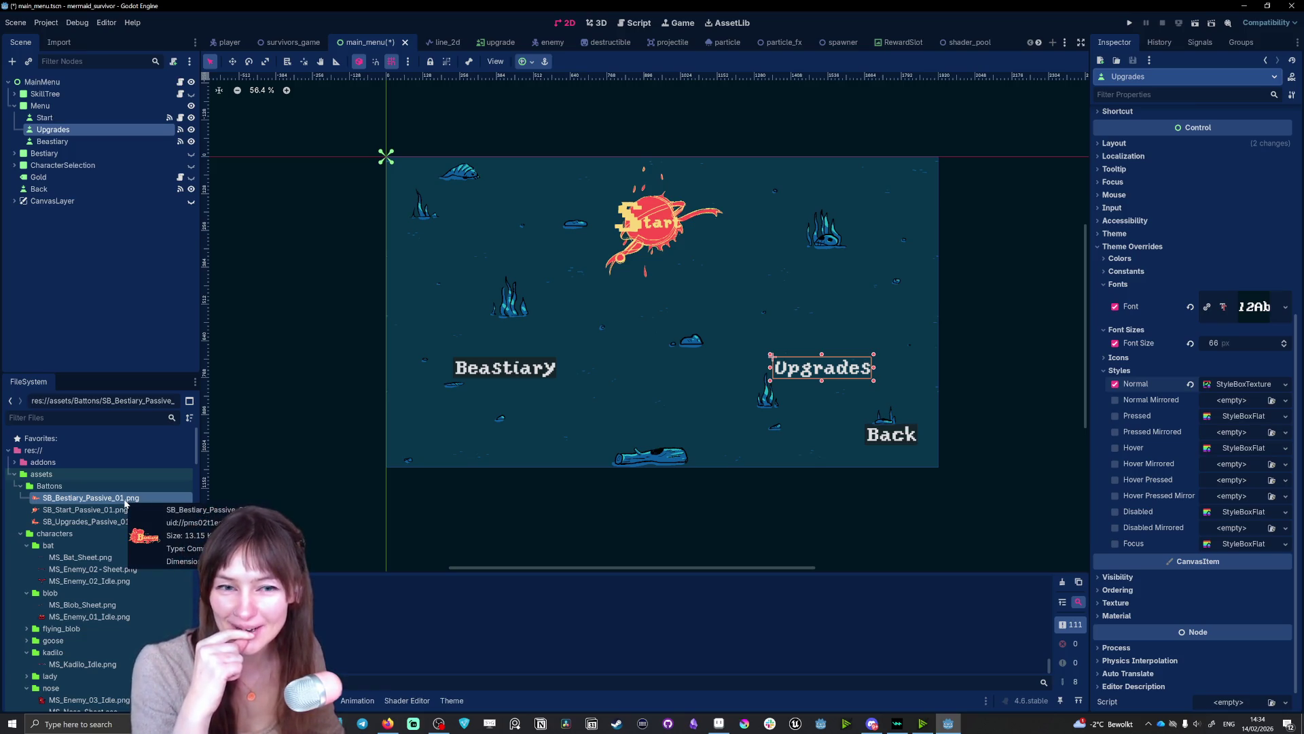
pyautogui.moveTo(88, 521)
pyautogui.mouseDown()
pyautogui.moveTo(1240, 398)
pyautogui.moveTo(88, 525)
pyautogui.mouseUp()
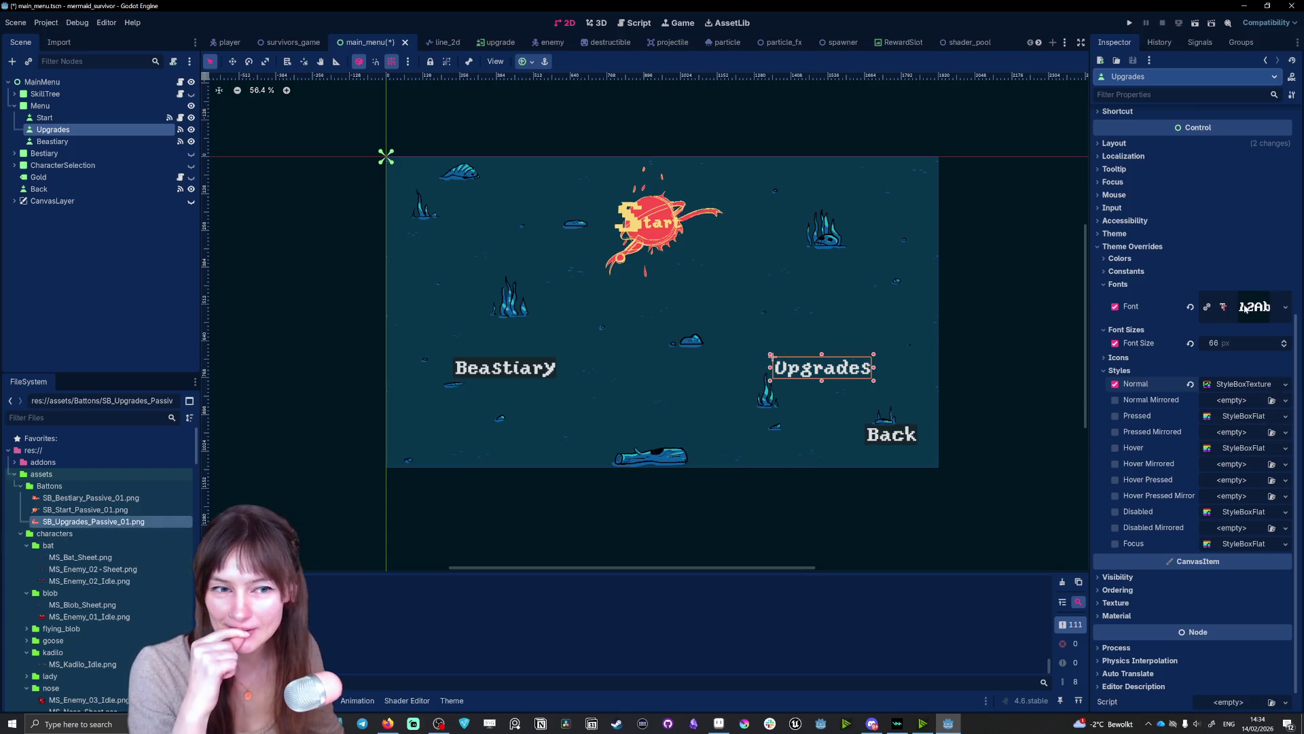
pyautogui.click(1240, 384)
pyautogui.moveTo(89, 521)
pyautogui.mouseDown()
pyautogui.moveTo(1243, 483)
pyautogui.moveTo(1233, 479)
pyautogui.mouseUp()
# - Clear the Upgrades label text and enlarge the button to fit its artwork
pyautogui.scroll(5, 1179, 276)
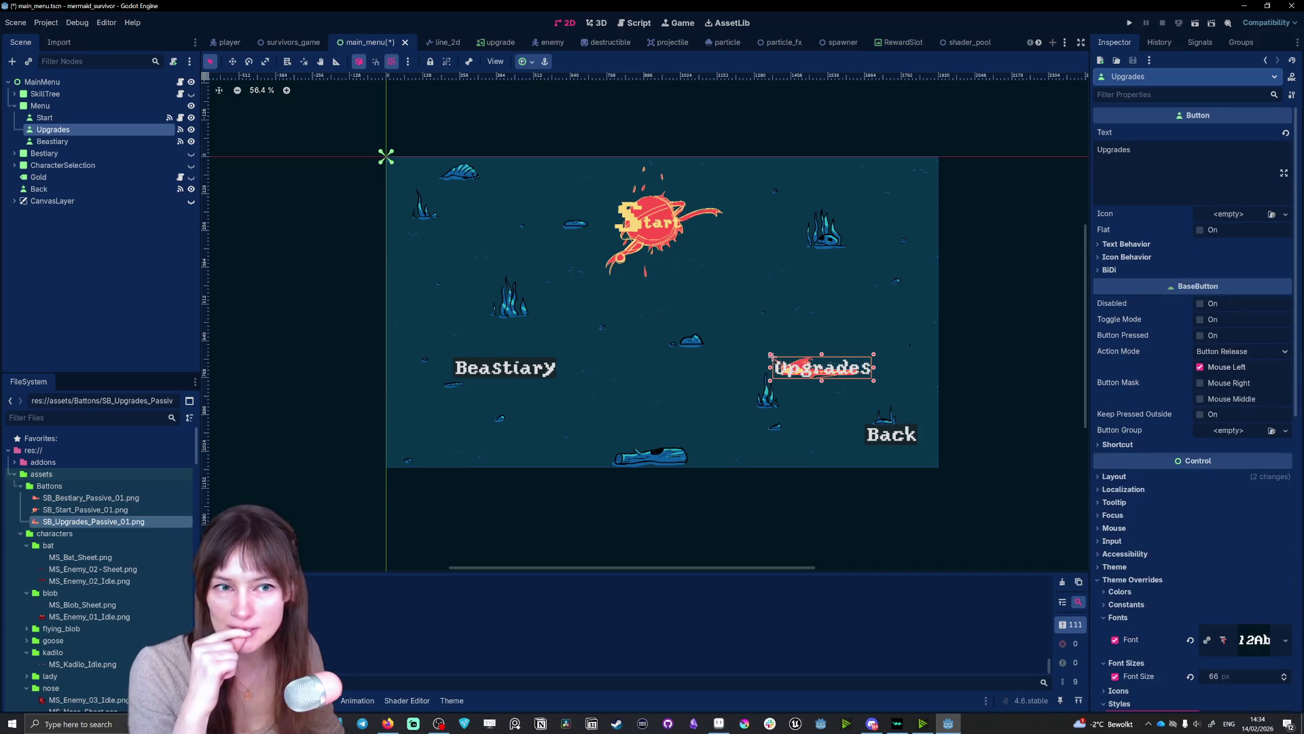
pyautogui.press('BackSpace')
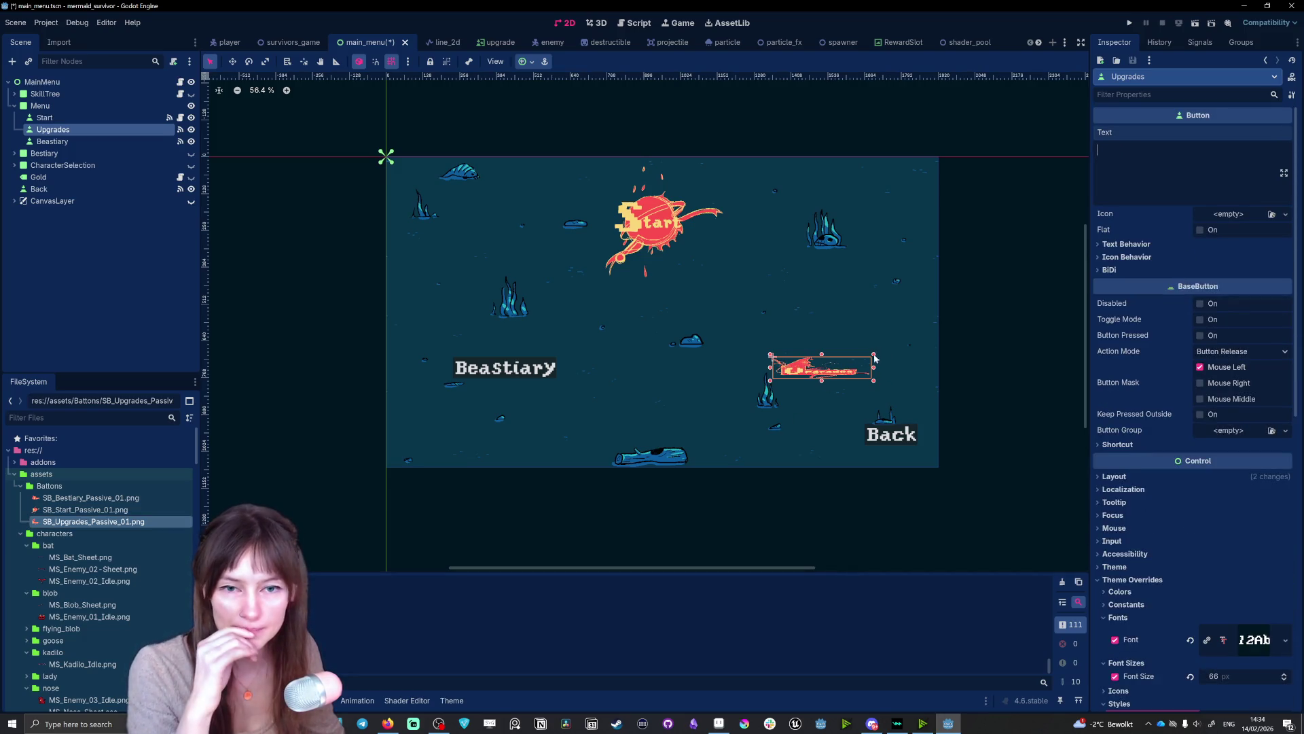
pyautogui.moveTo(887, 339); pyautogui.dragTo(848, 368)
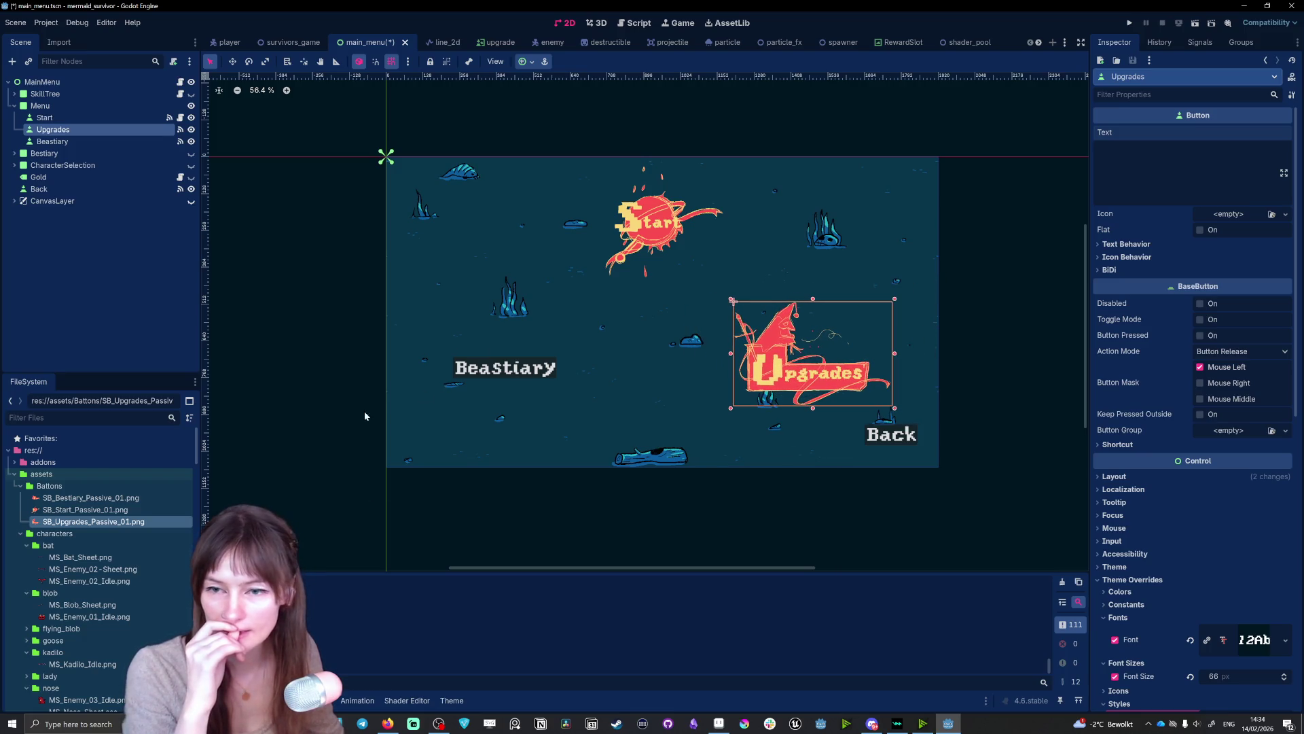
pyautogui.click(539, 371)
pyautogui.scroll(-3, 1148, 579)
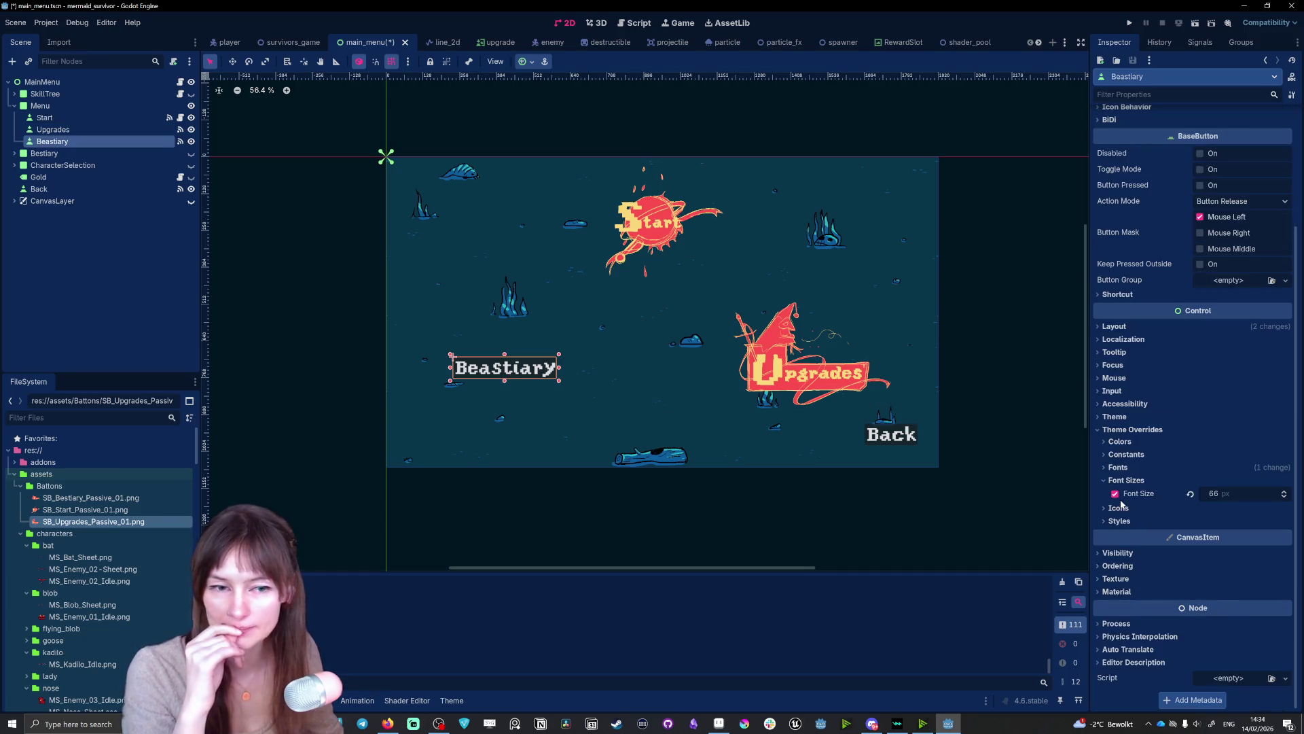
# - Give the Beastiary button a StyleBoxTexture normal style using SB_Bestiary_Passive_01.png and clear its text
pyautogui.click(1120, 521)
pyautogui.scroll(-3, 1233, 410)
pyautogui.click(1241, 384)
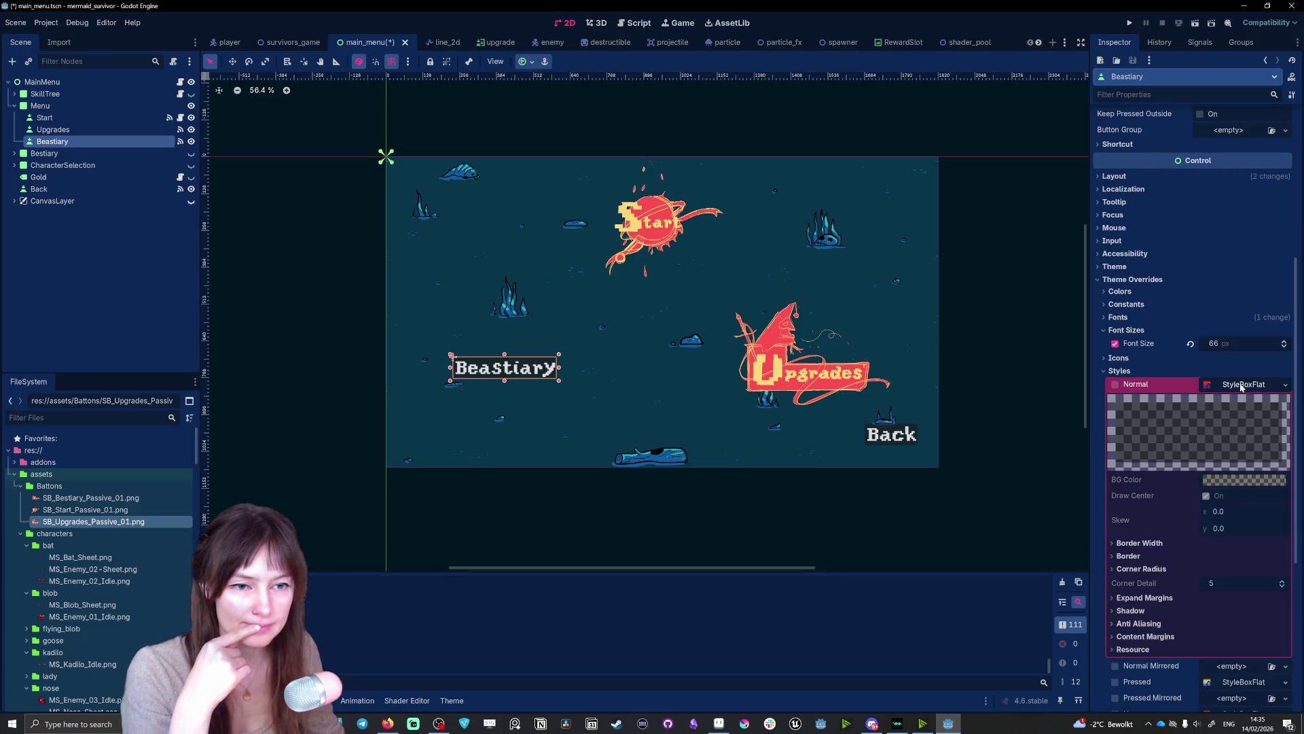
pyautogui.click(1280, 386)
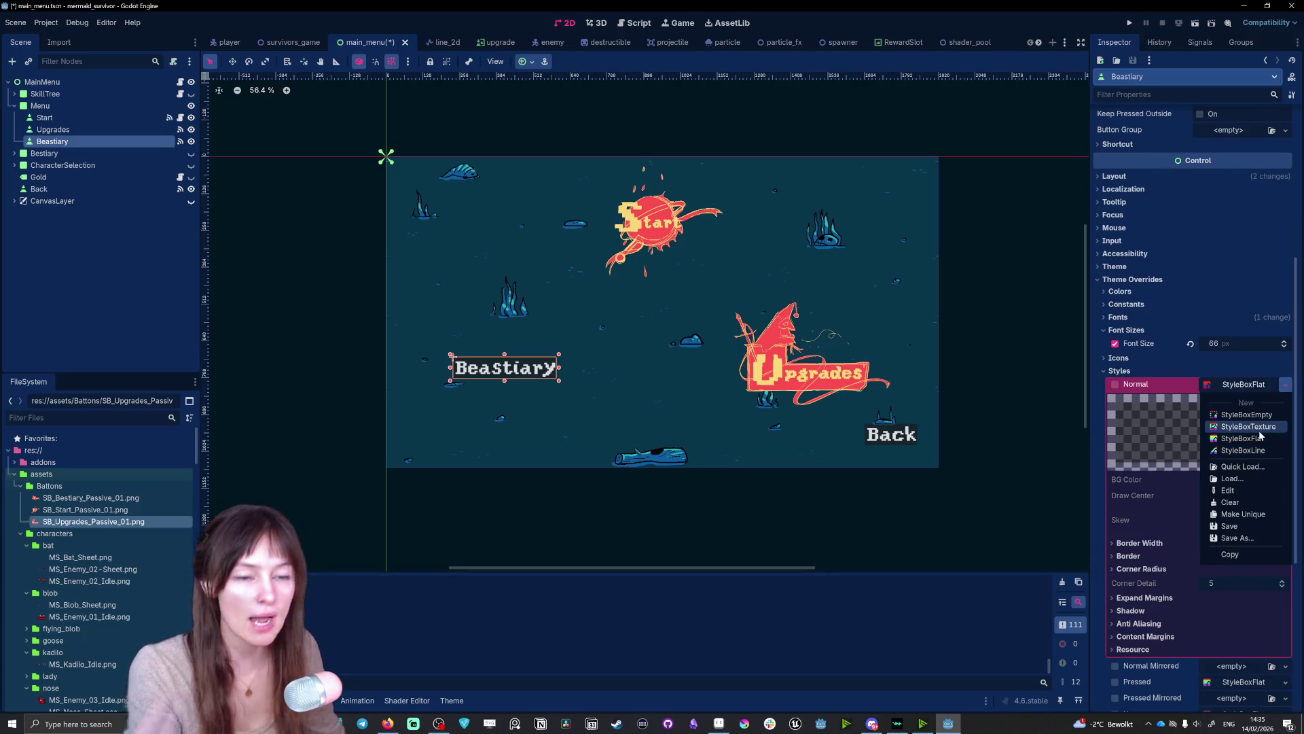
pyautogui.click(1243, 437)
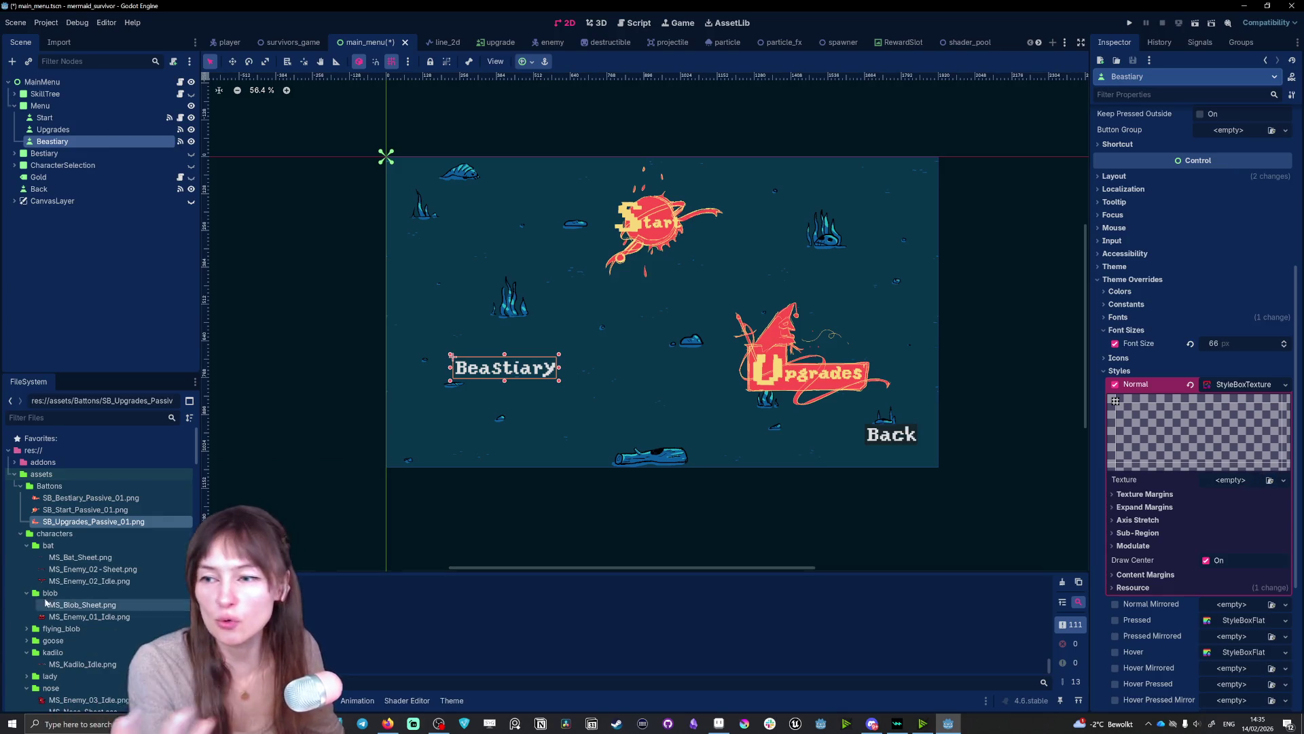
pyautogui.moveTo(126, 498)
pyautogui.mouseDown()
pyautogui.moveTo(888, 464)
pyautogui.moveTo(1230, 480)
pyautogui.mouseUp()
pyautogui.scroll(5, 1176, 260)
pyautogui.doubleClick(1112, 149)
pyautogui.press('BackSpace')
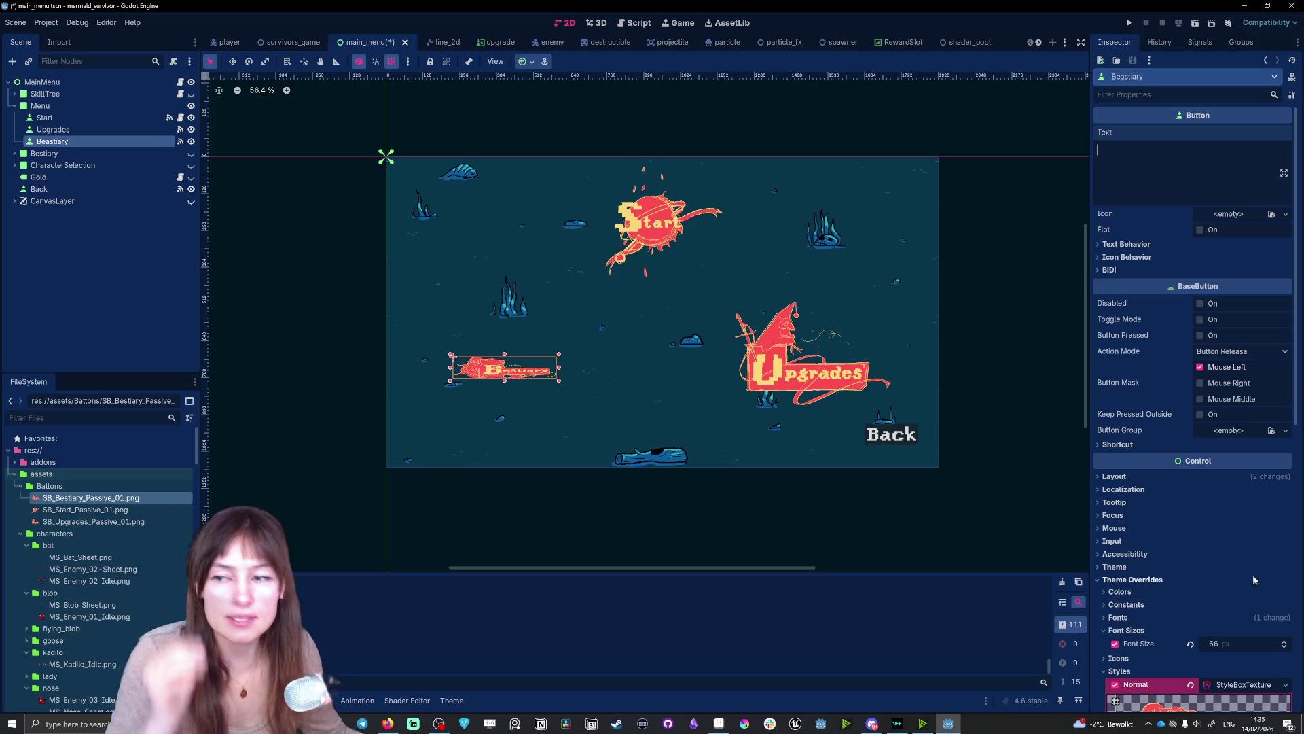
# - Enlarge the Beastiary button up and right, then nudge it slightly lower beside Upgrades
pyautogui.scroll(-3, 1175, 621)
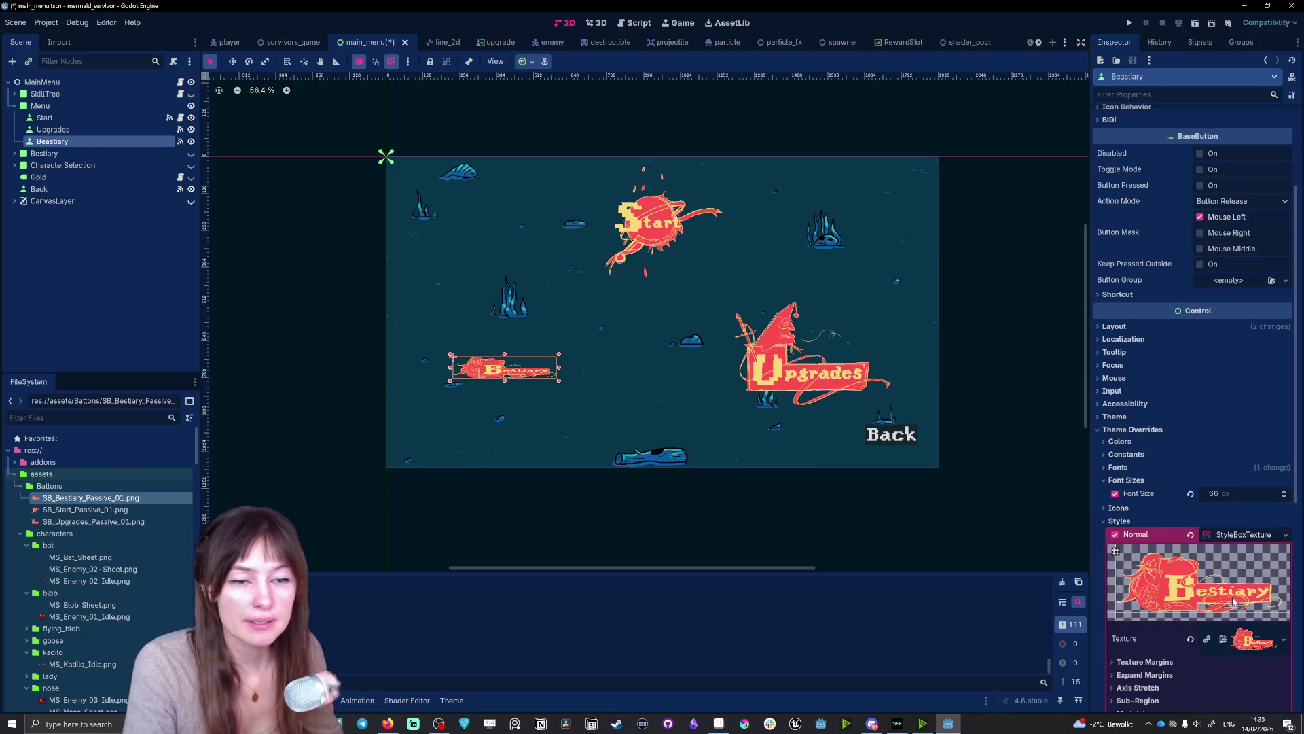
pyautogui.scroll(-2, 1182, 600)
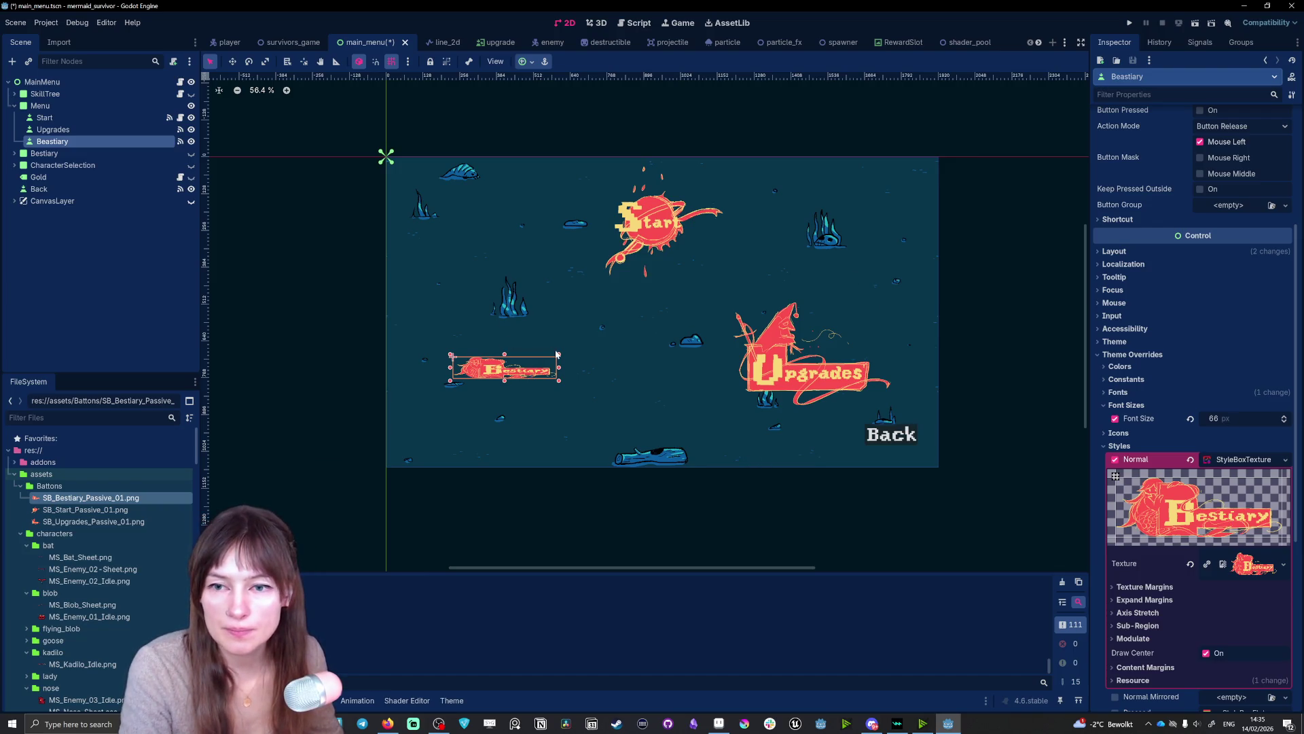
pyautogui.moveTo(556, 354); pyautogui.dragTo(561, 369)
pyautogui.hotkey('ctrl', 'z')
pyautogui.click(515, 376)
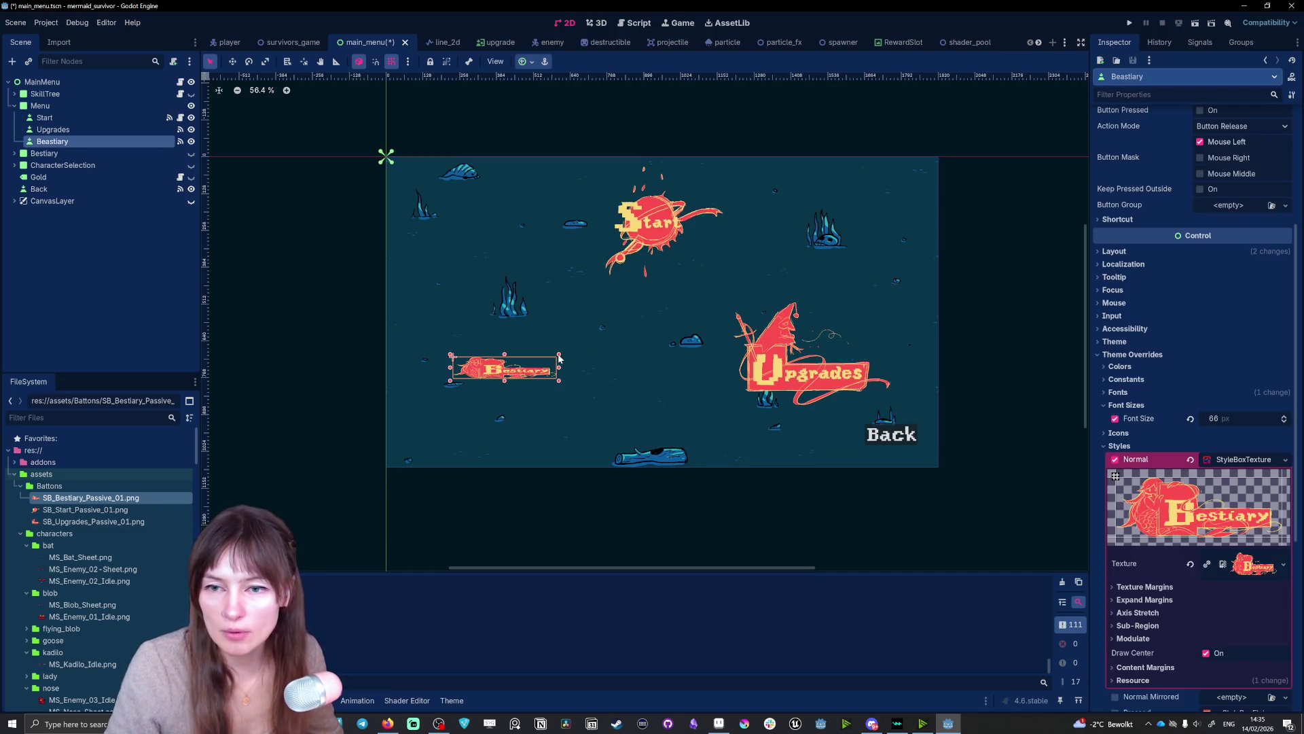
pyautogui.moveTo(559, 356); pyautogui.dragTo(617, 292)
pyautogui.moveTo(598, 346)
pyautogui.mouseDown()
pyautogui.moveTo(591, 370)
pyautogui.moveTo(586, 359)
pyautogui.mouseUp()
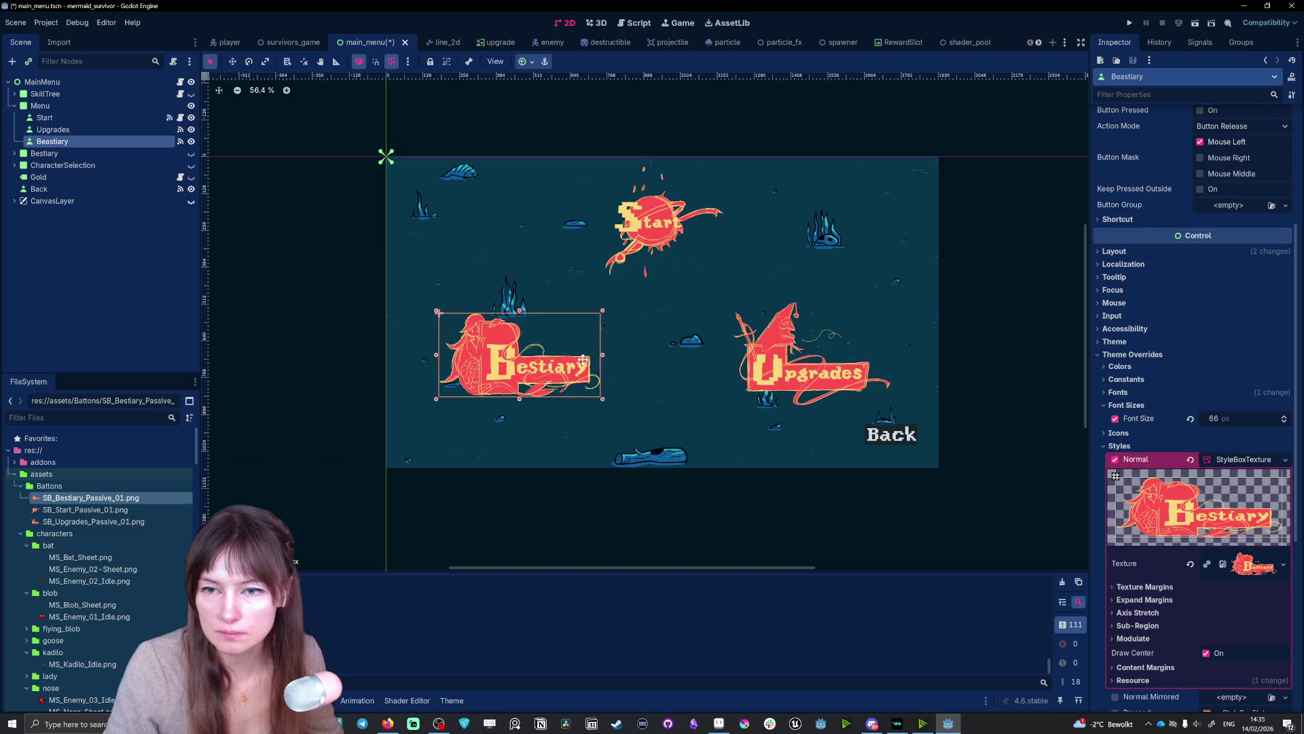
pyautogui.click(992, 446)
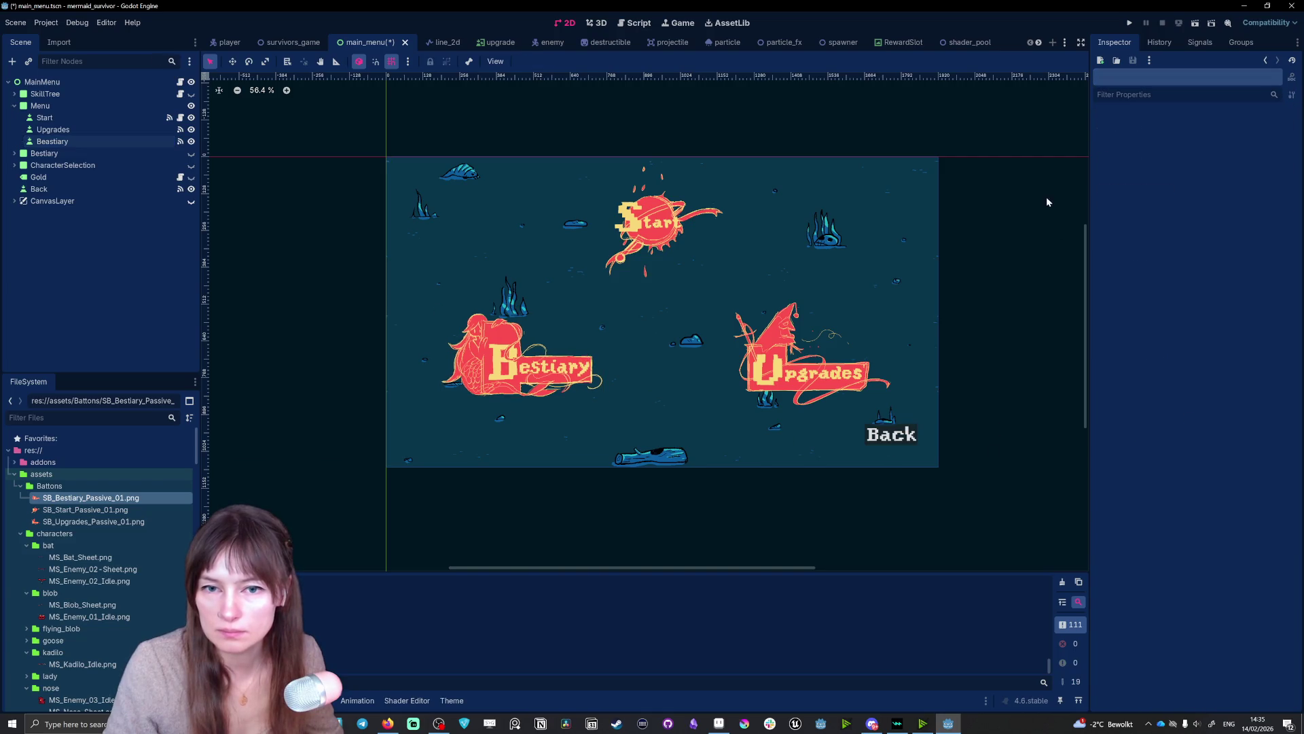
# - Move the Beastiary and Upgrades buttons down together
pyautogui.click(525, 378)
pyautogui.keyDown('shift'); pyautogui.click(838, 383); pyautogui.keyUp('shift')
pyautogui.moveTo(838, 384); pyautogui.dragTo(836, 400)
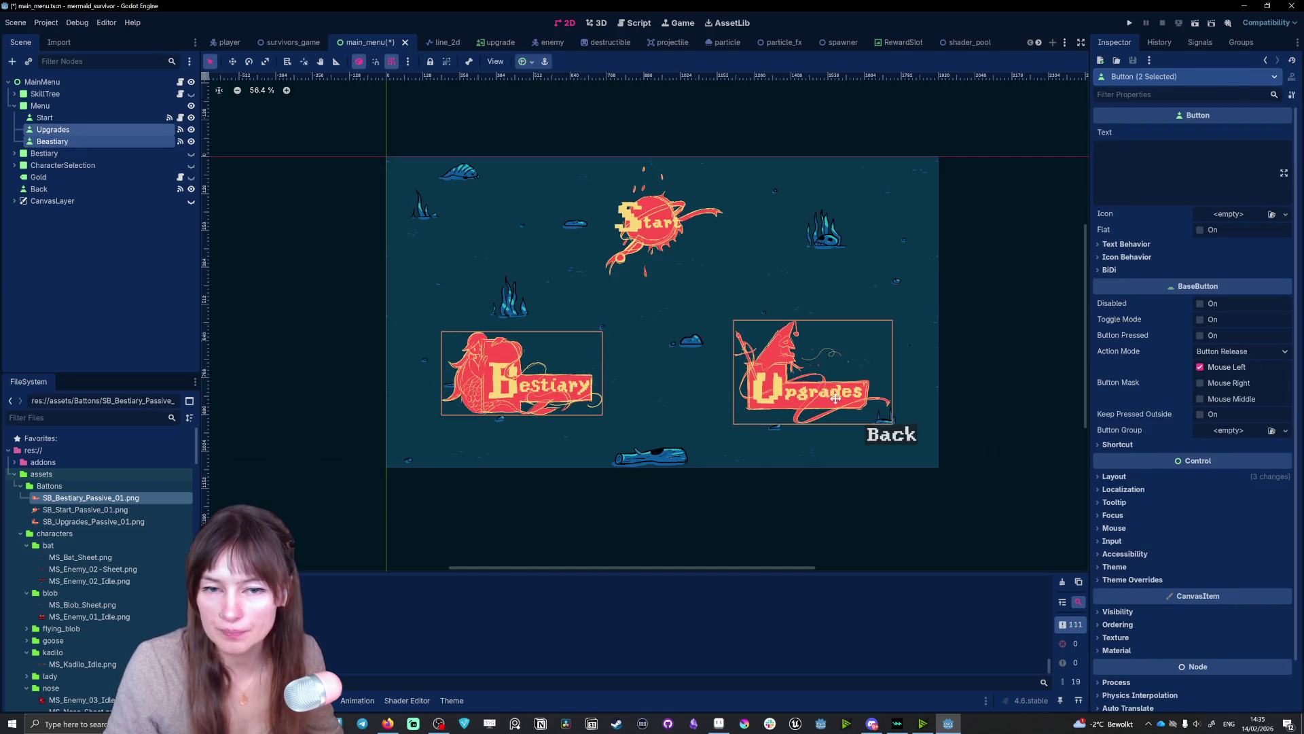
# - Enlarge and nudge the Start button, then save the scene and run the game
pyautogui.click(676, 243)
pyautogui.moveTo(729, 284); pyautogui.dragTo(745, 304)
pyautogui.moveTo(663, 237); pyautogui.dragTo(663, 227)
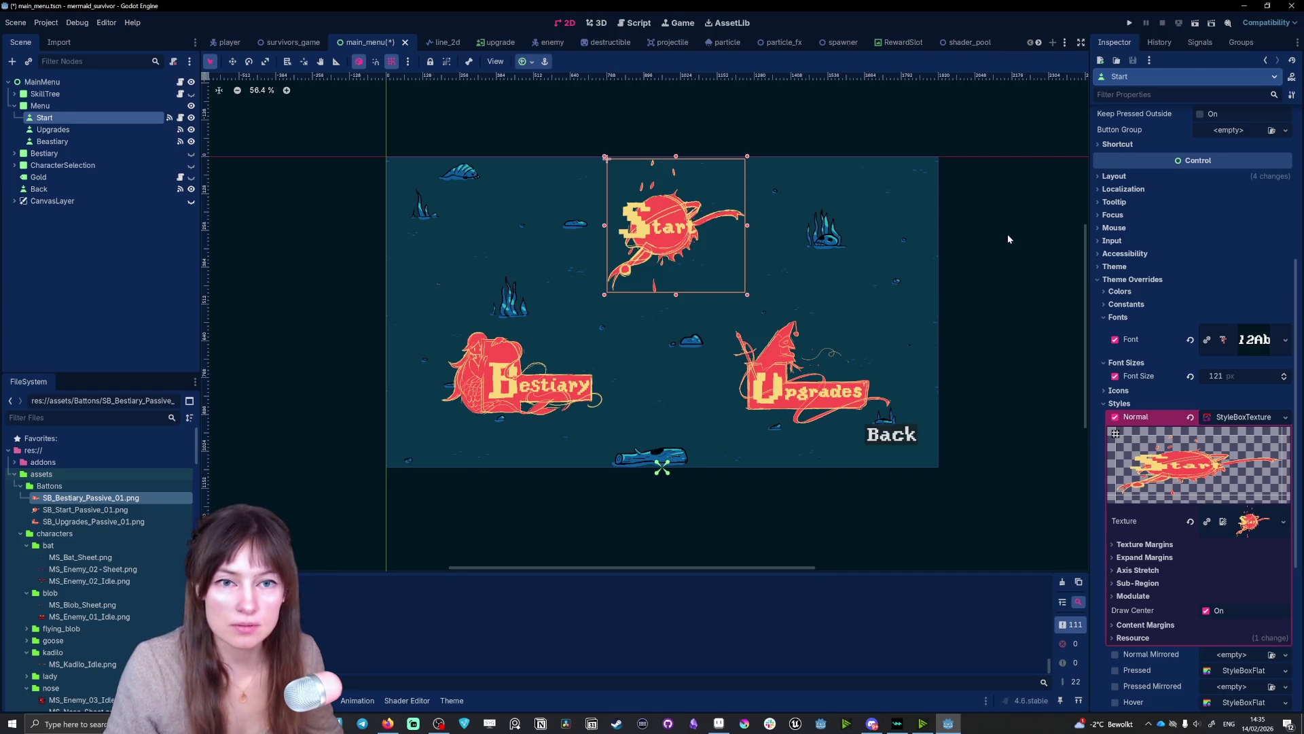
pyautogui.press('F5')
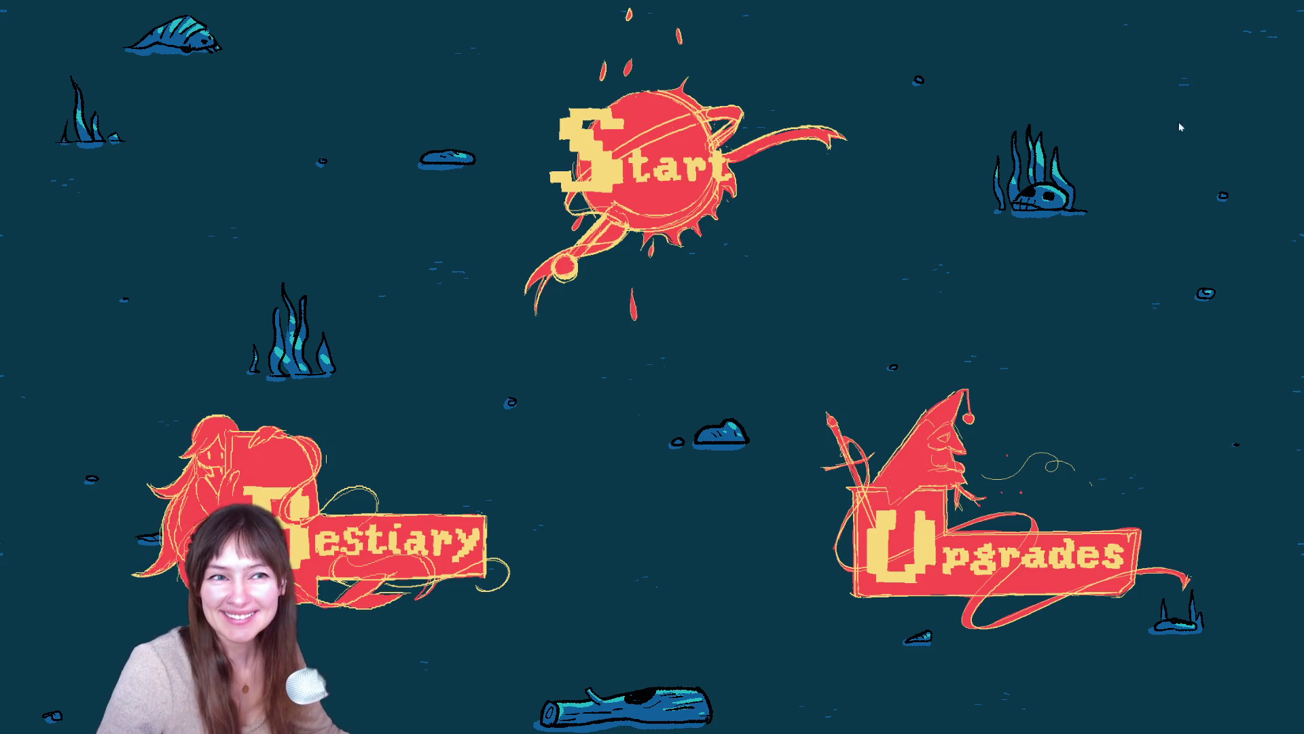
pyautogui.click(968, 567)
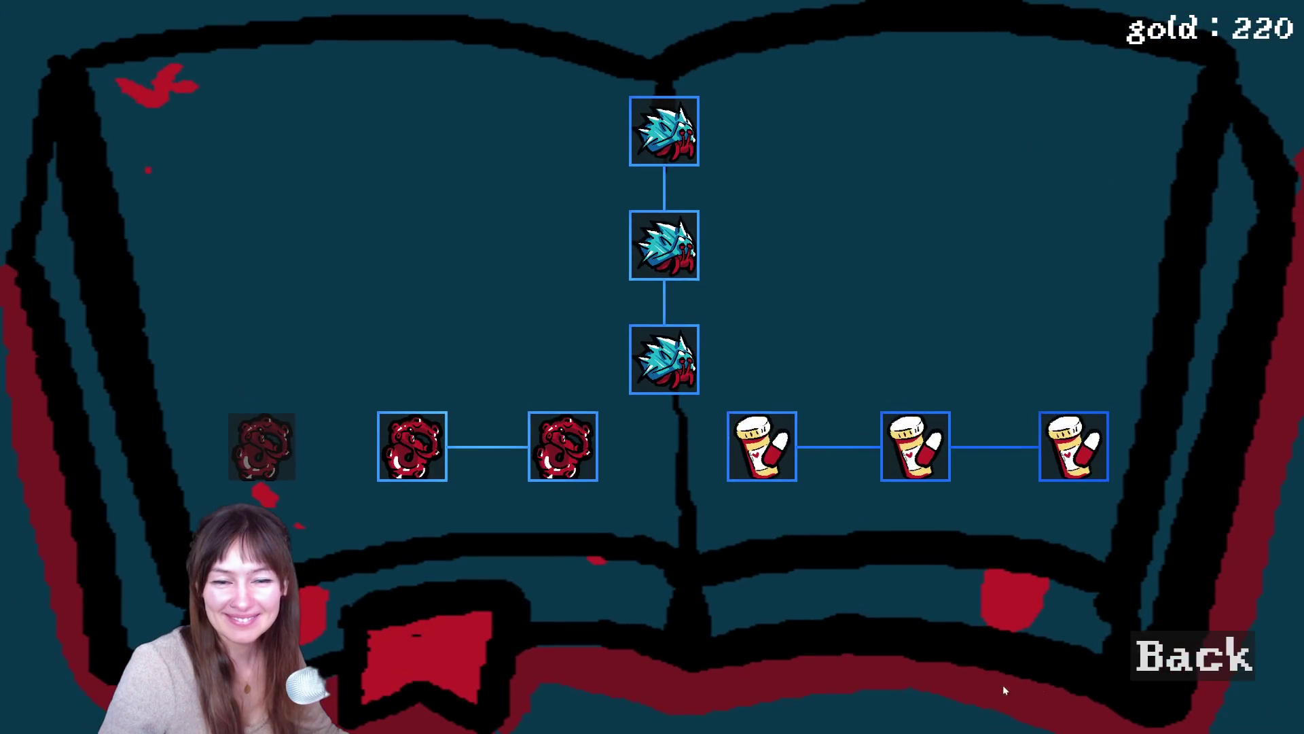
pyautogui.click(1188, 676)
pyautogui.click(585, 190)
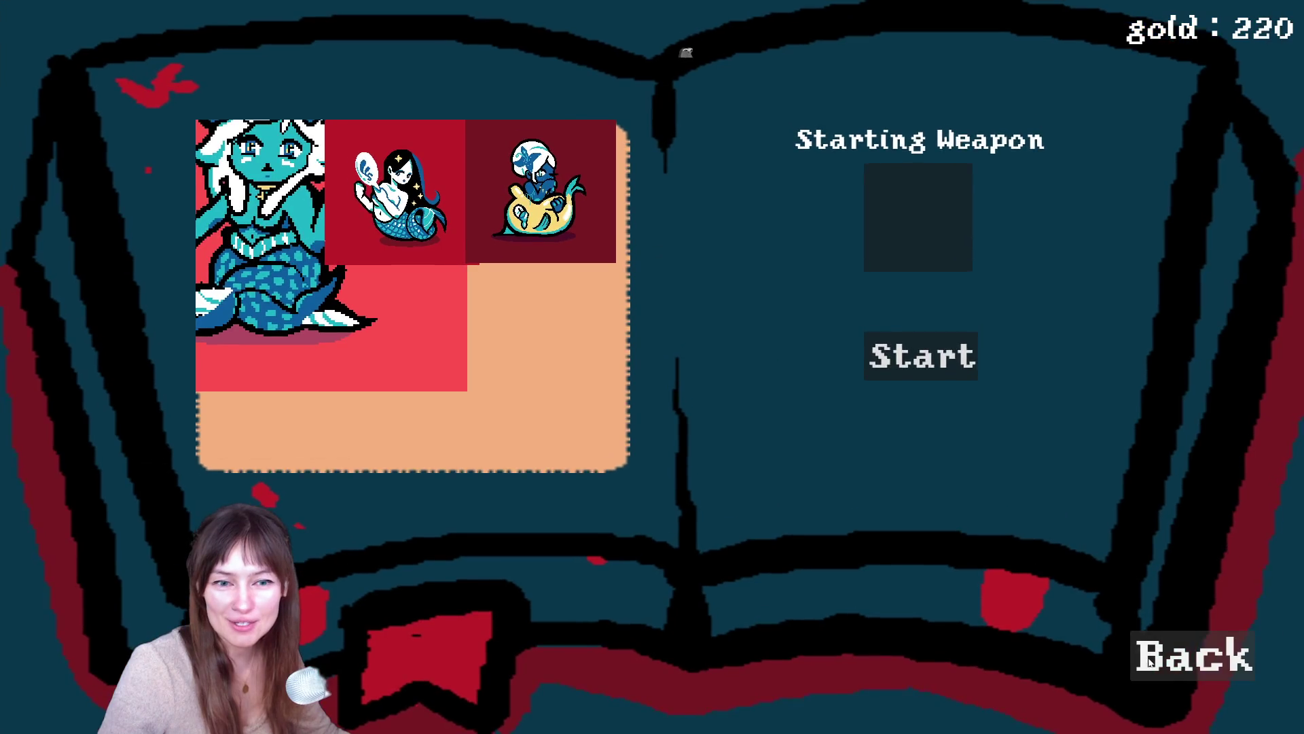
pyautogui.click(1143, 660)
pyautogui.click(381, 549)
pyautogui.click(1199, 671)
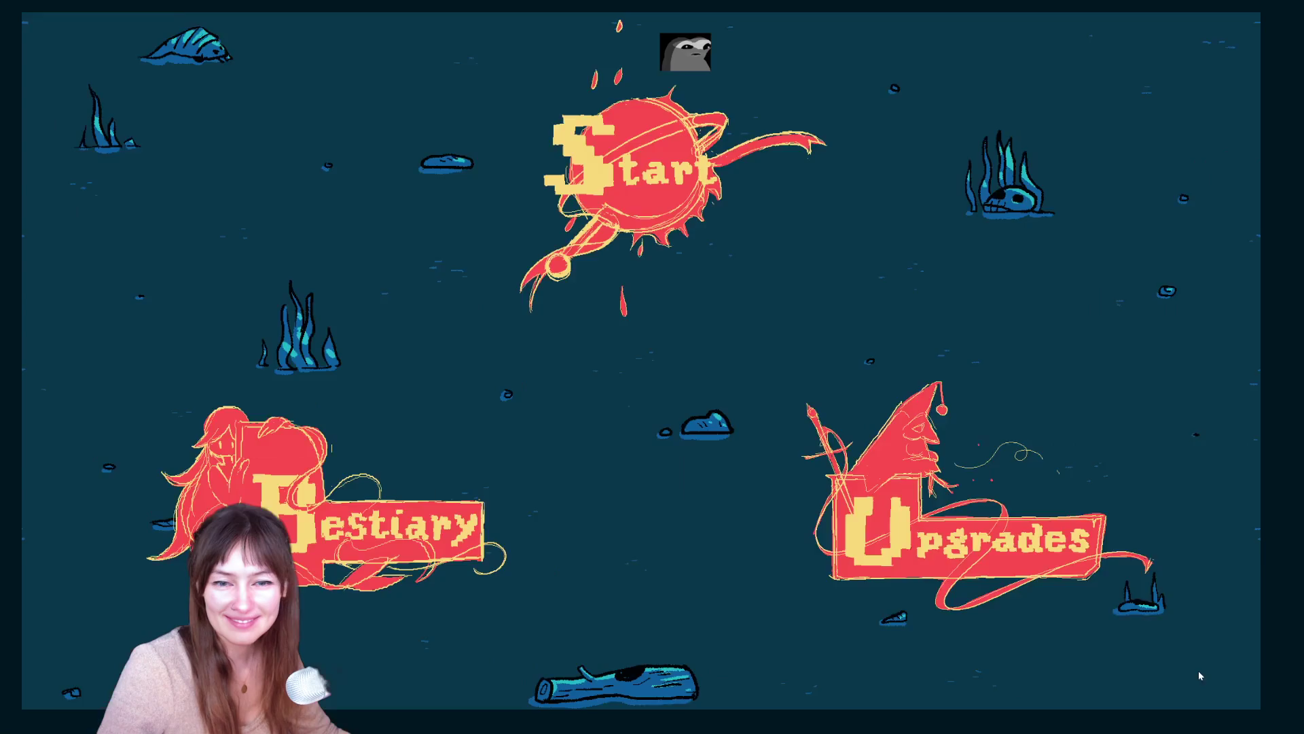
pyautogui.click(991, 561)
pyautogui.click(1147, 669)
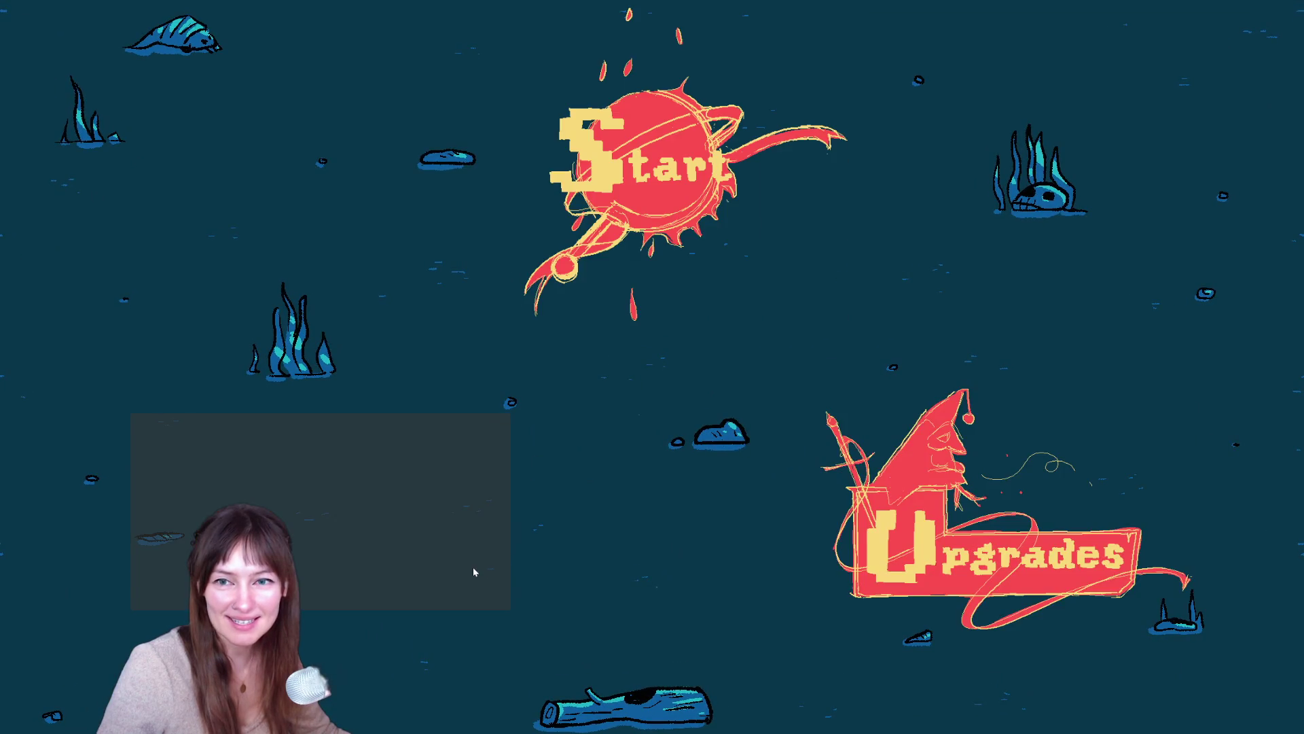
pyautogui.click(957, 540)
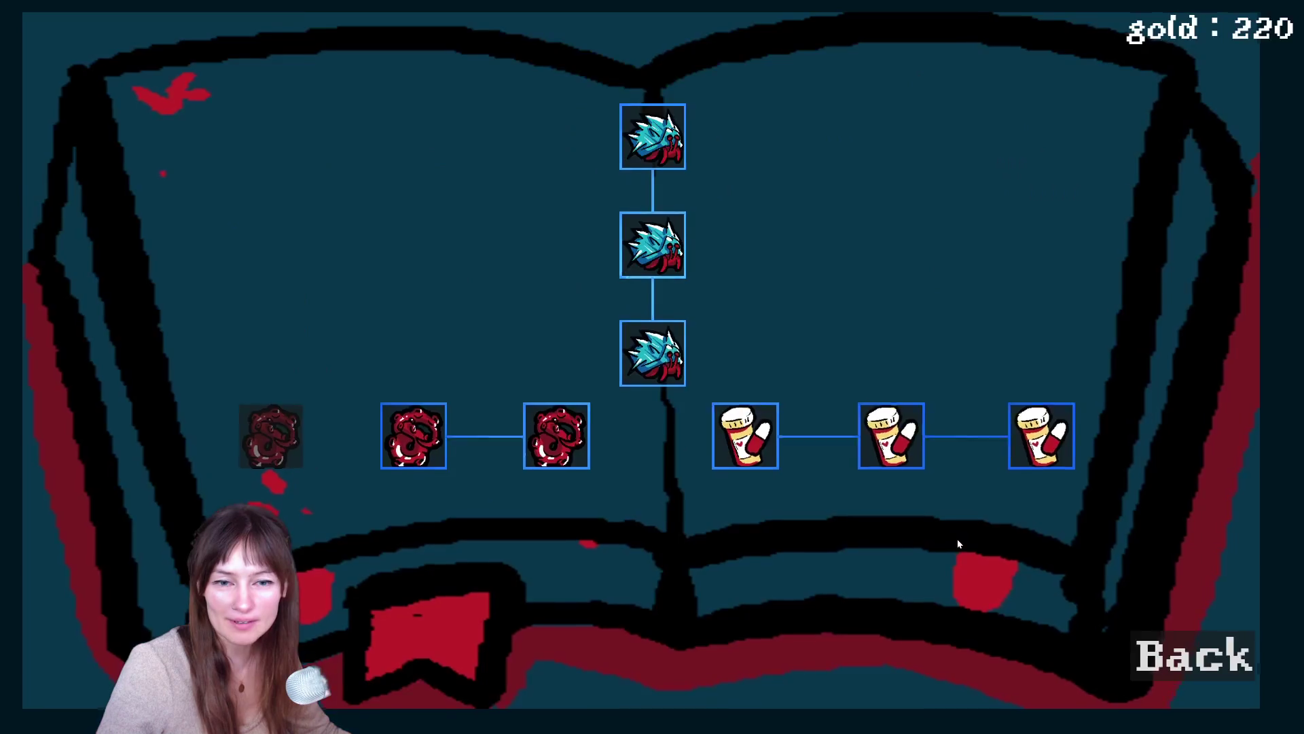
pyautogui.press('Escape')
pyautogui.click(964, 538)
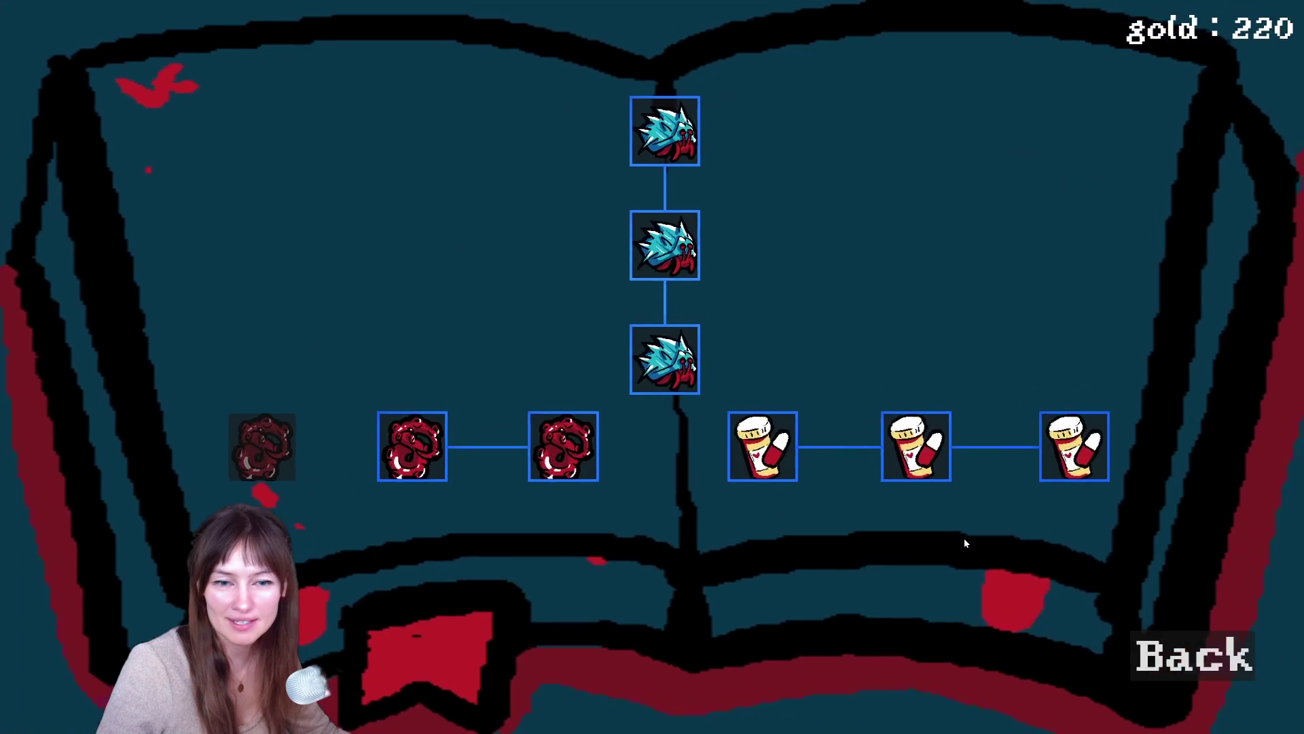
pyautogui.press('Escape')
pyautogui.click(985, 561)
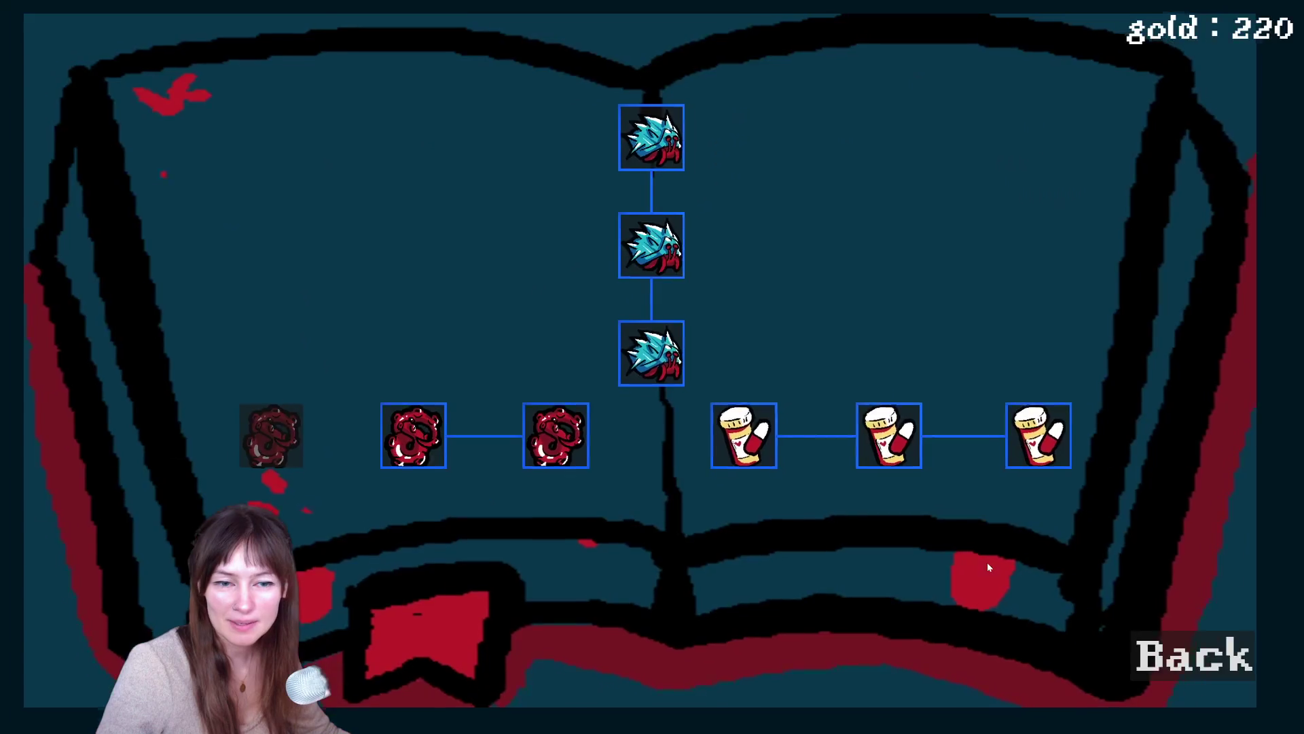
pyautogui.press('Escape')
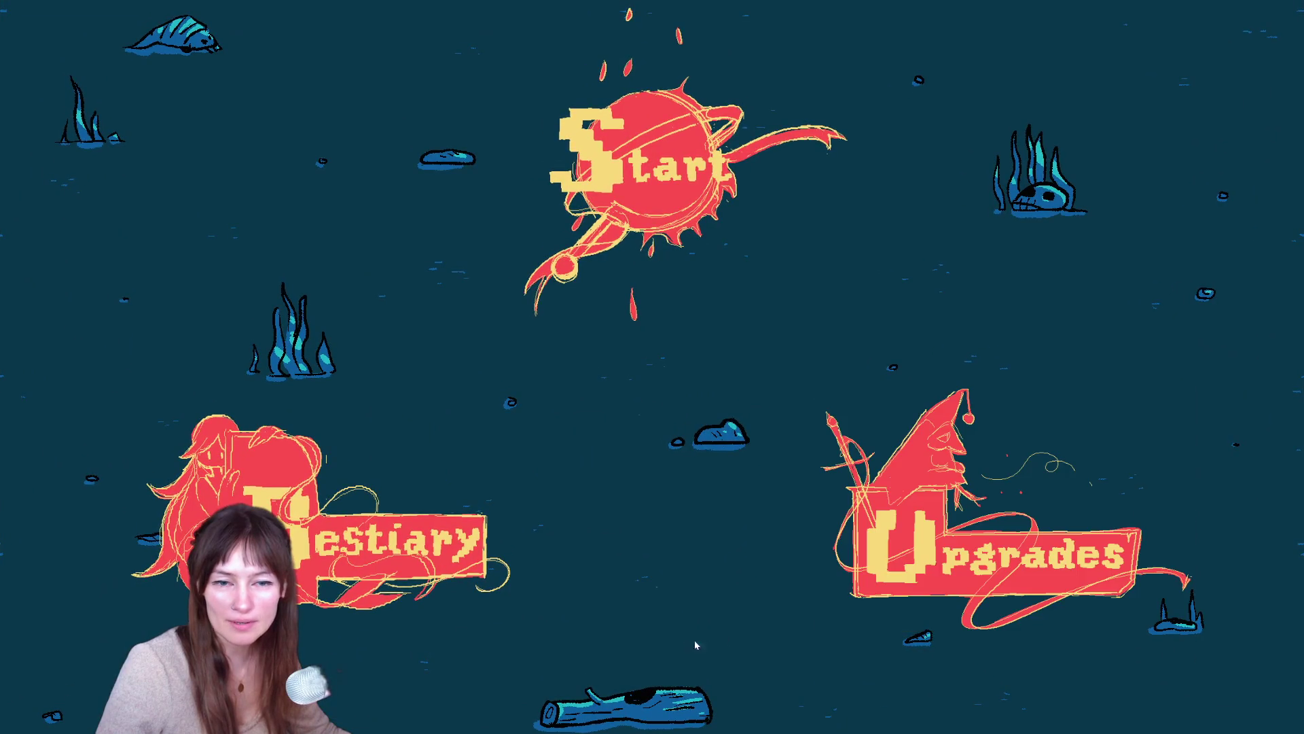
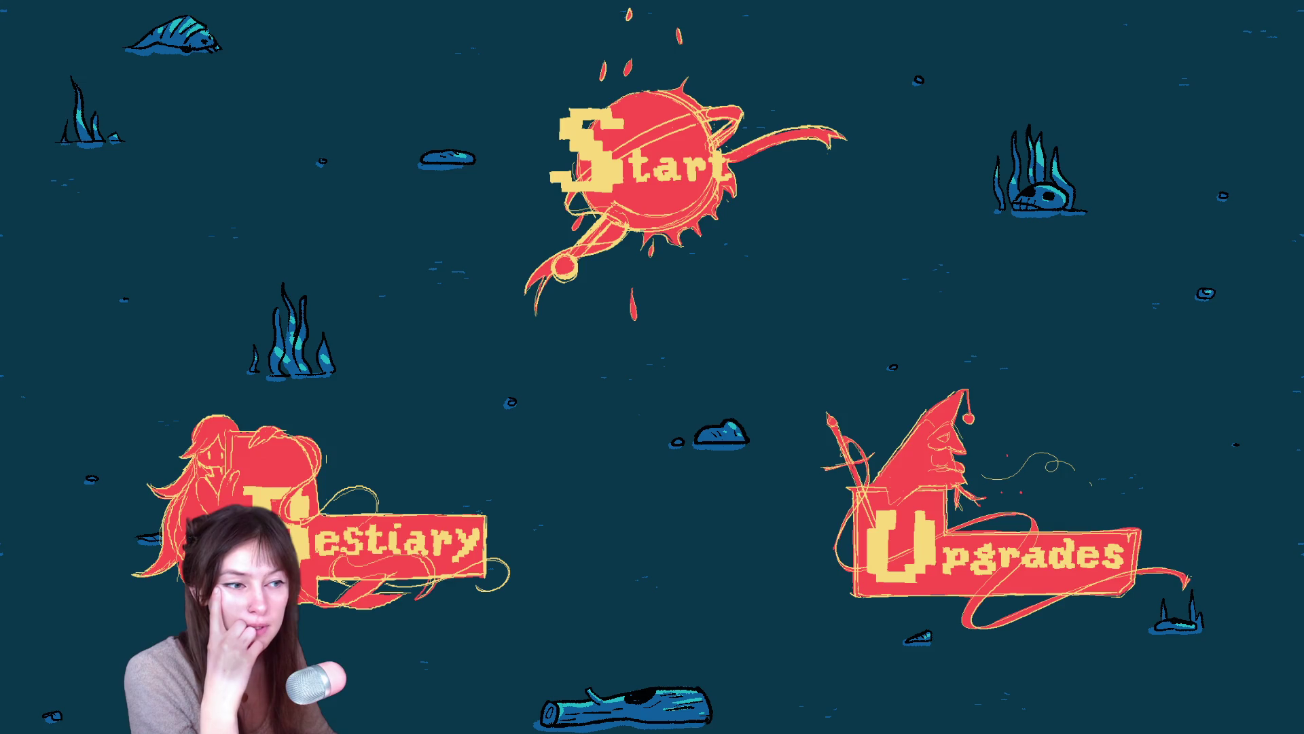
# - Leave the running game and bring up the Godot editor with main_menu.tscn
pyautogui.hotkey('alt', 'Tab')
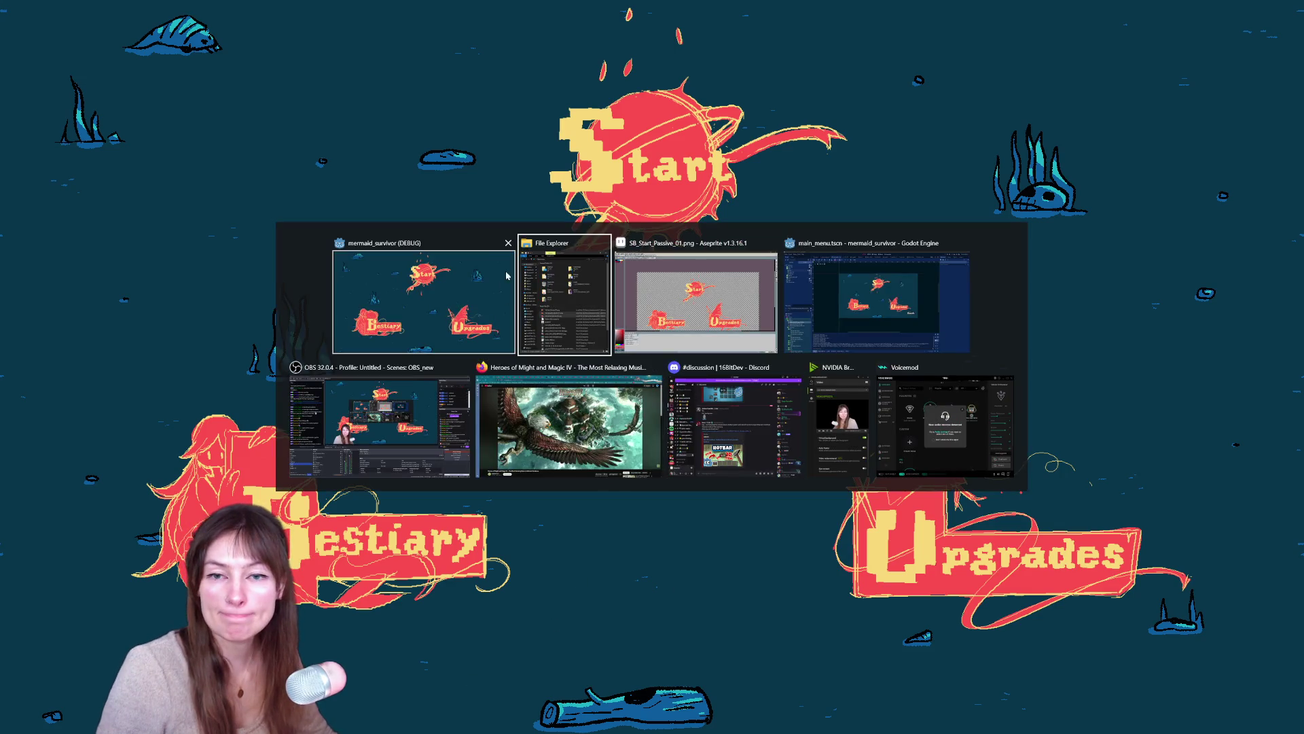
pyautogui.click(508, 243)
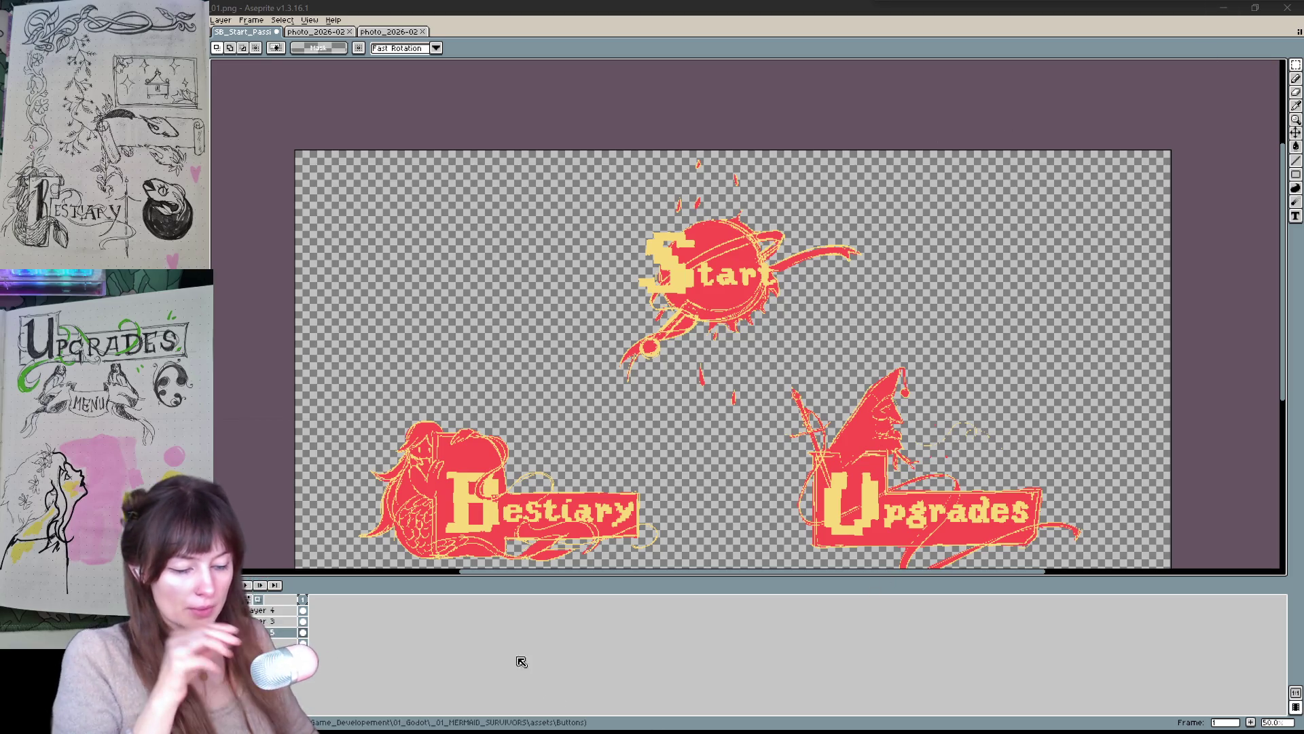
# - Make the dark teal background layer visible behind the buttons, then toggle off the lettering layer
pyautogui.click(678, 397)
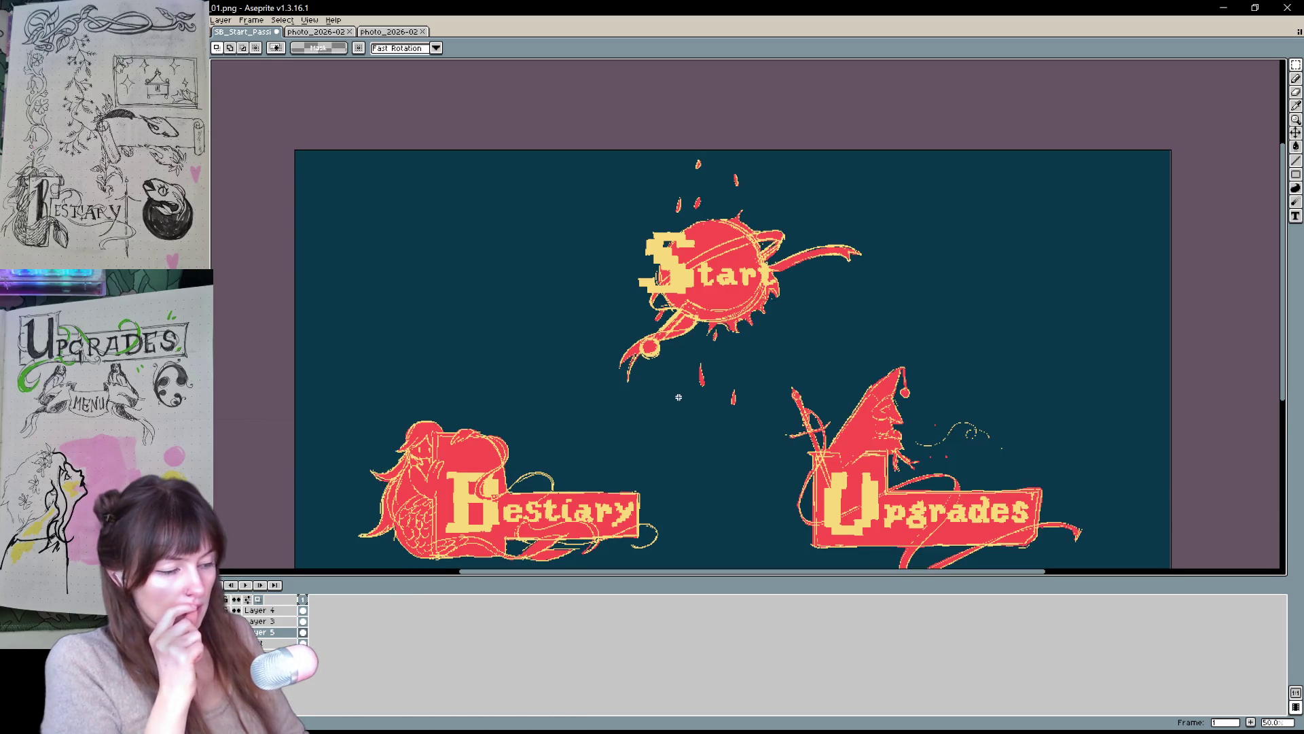
pyautogui.scroll(-3, 678, 397)
pyautogui.scroll(1, 639, 367)
pyautogui.scroll(1, 634, 362)
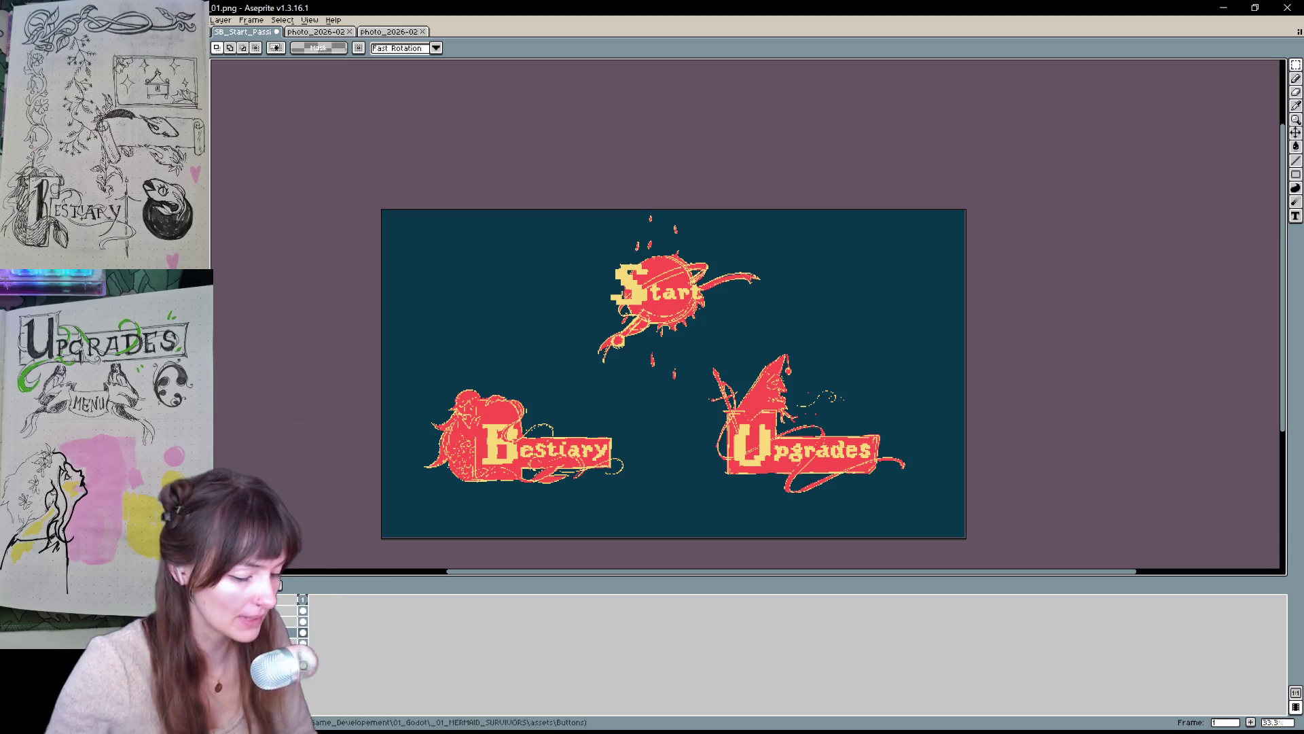
pyautogui.click(221, 610)
# - Cut the Start lettering out of its layer and paste it onto a new layer
pyautogui.click(220, 610)
pyautogui.click(303, 621)
pyautogui.moveTo(720, 308); pyautogui.dragTo(678, 342)
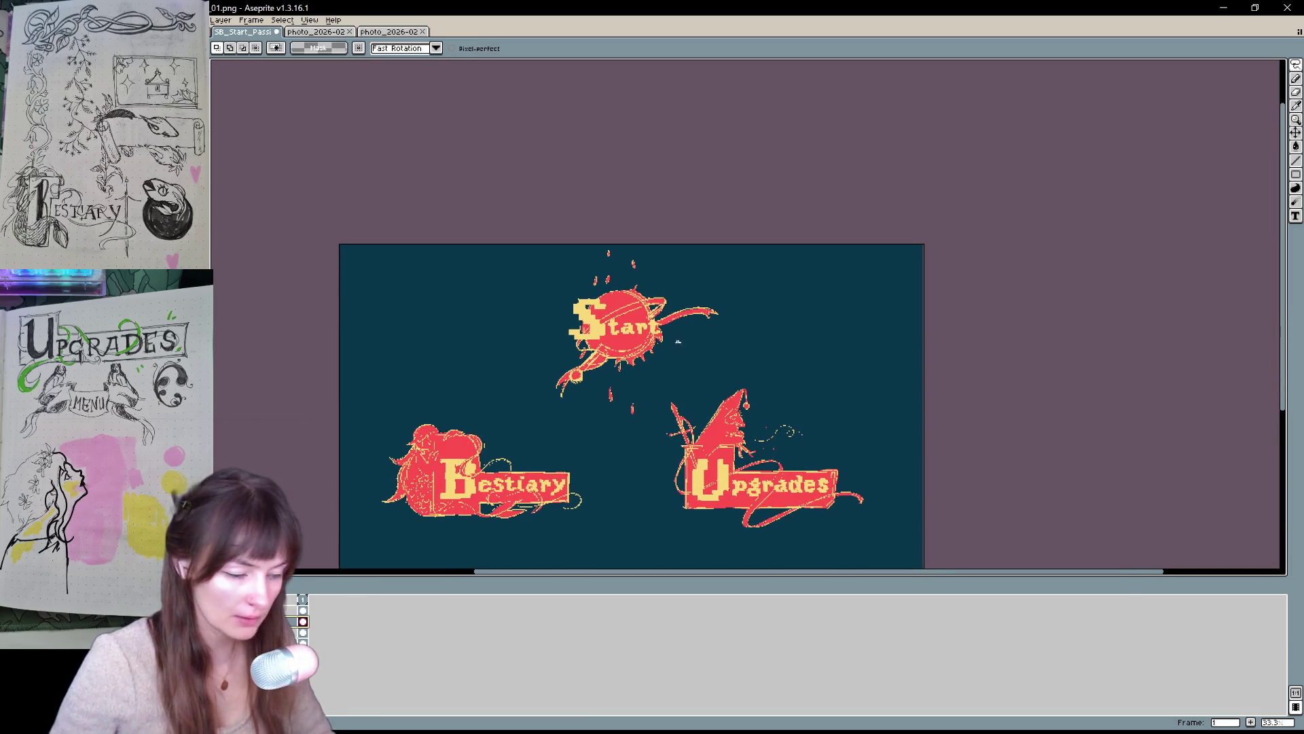
pyautogui.moveTo(695, 297); pyautogui.dragTo(703, 319)
pyautogui.press('Delete')
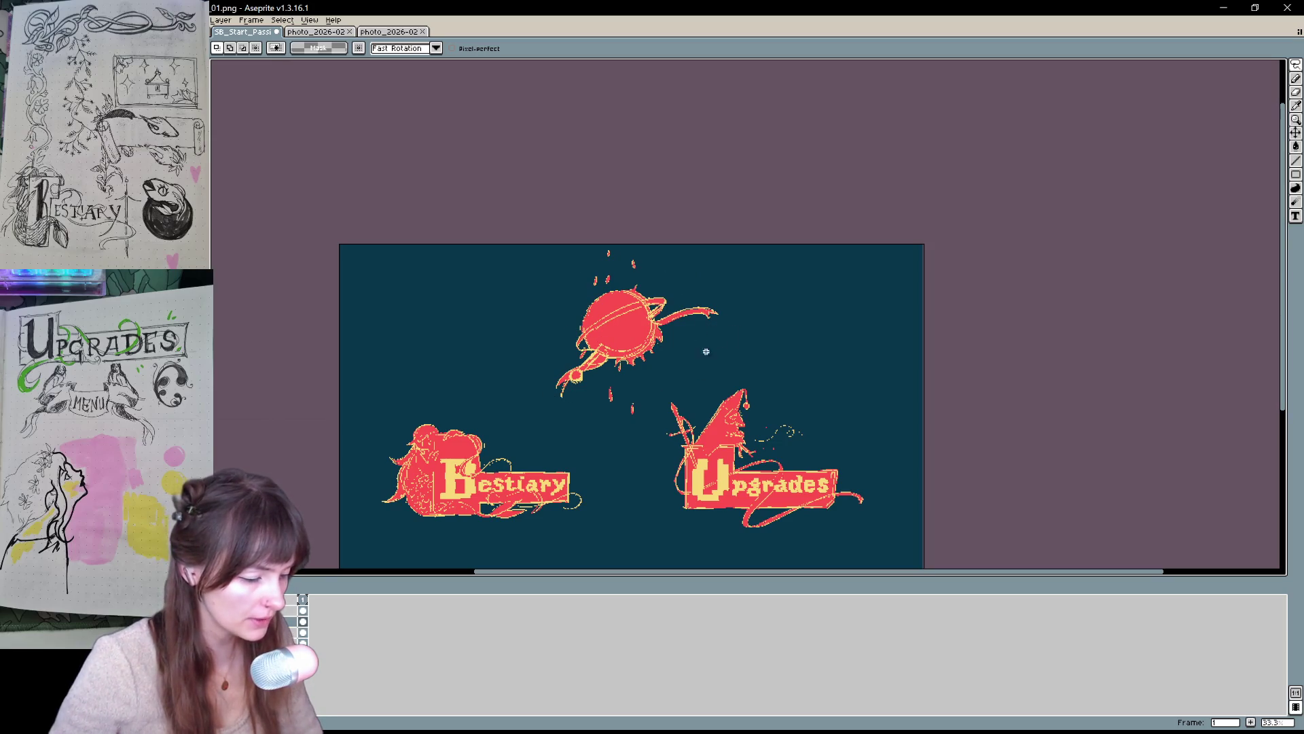
pyautogui.hotkey('ctrl', 'z')
pyautogui.hotkey('ctrl', 'y')
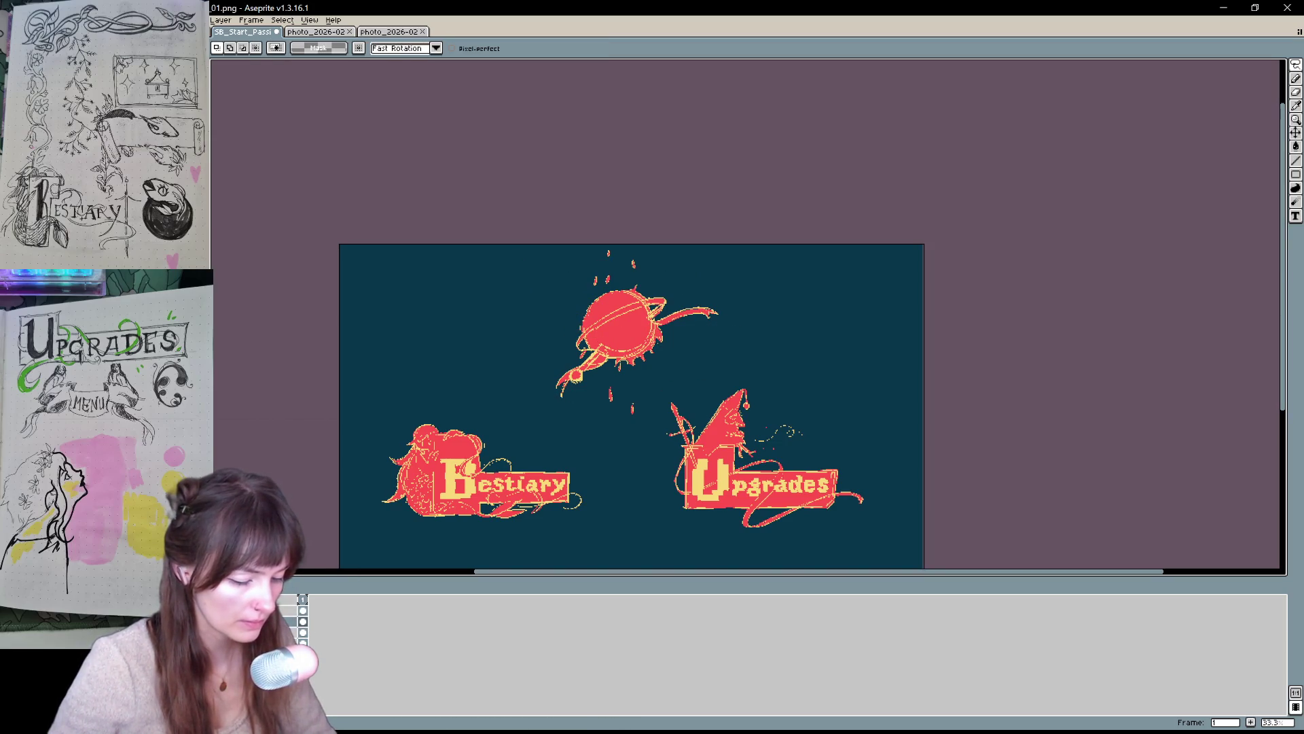
pyautogui.rightClick(285, 611)
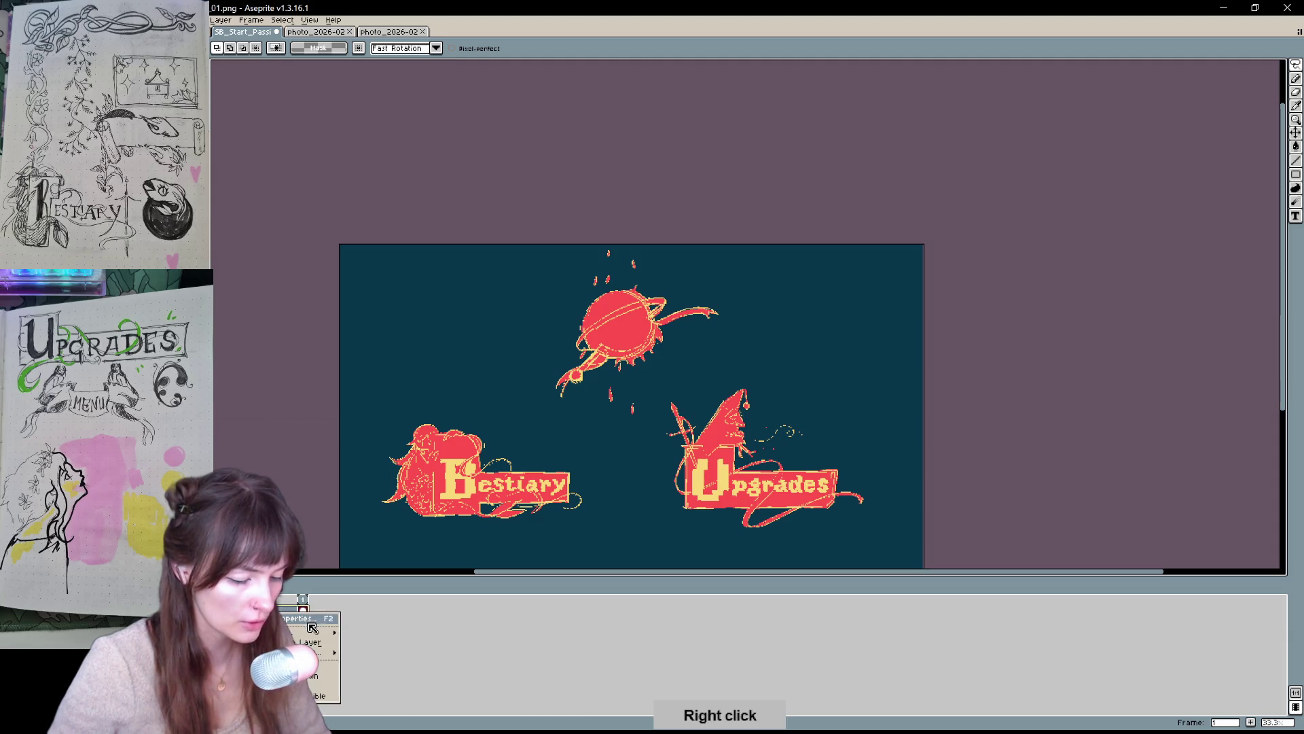
pyautogui.moveTo(320, 631)
pyautogui.click(404, 642)
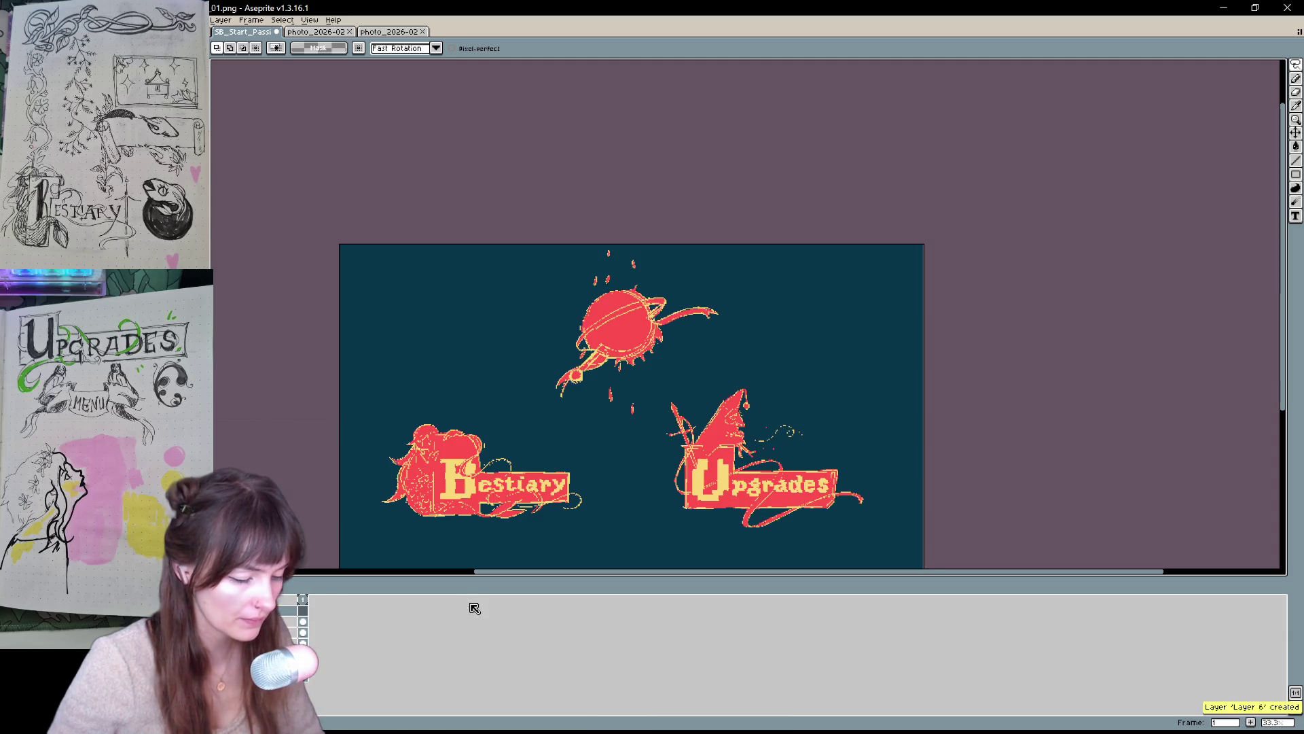
pyautogui.hotkey('ctrl', 'v')
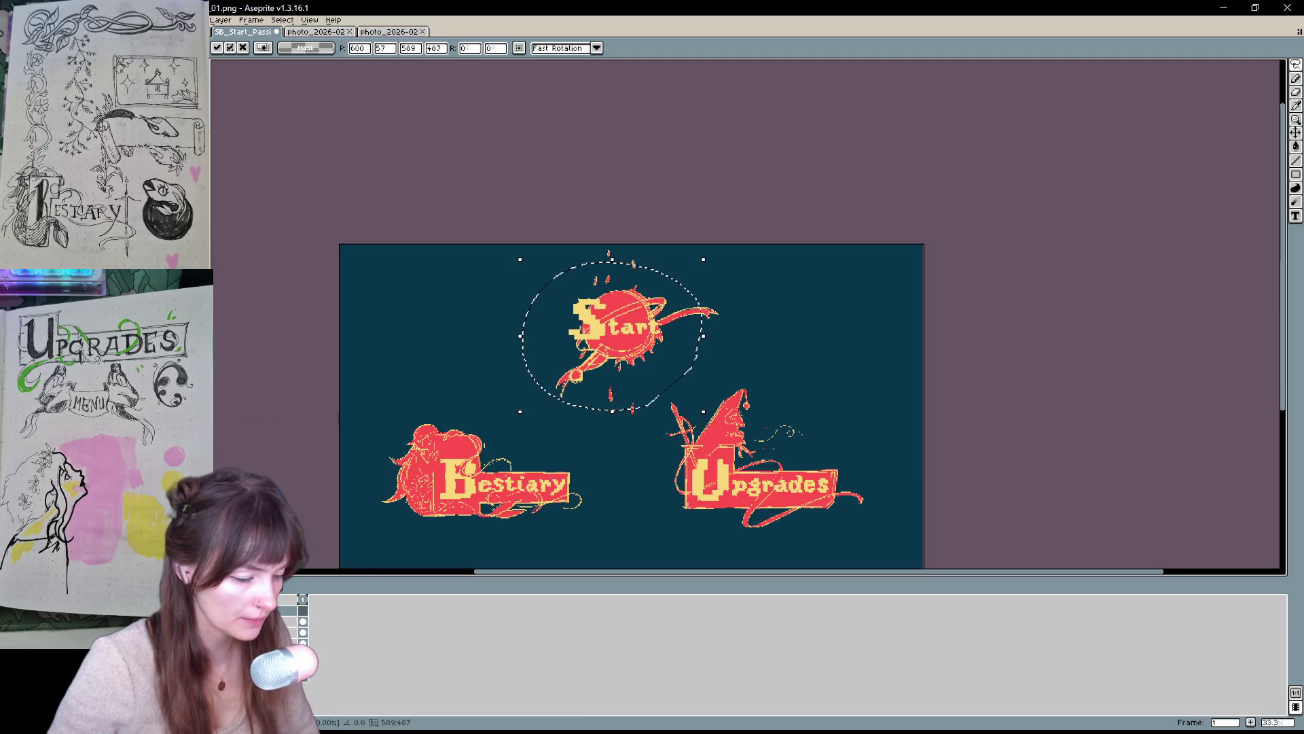
pyautogui.press('Return')
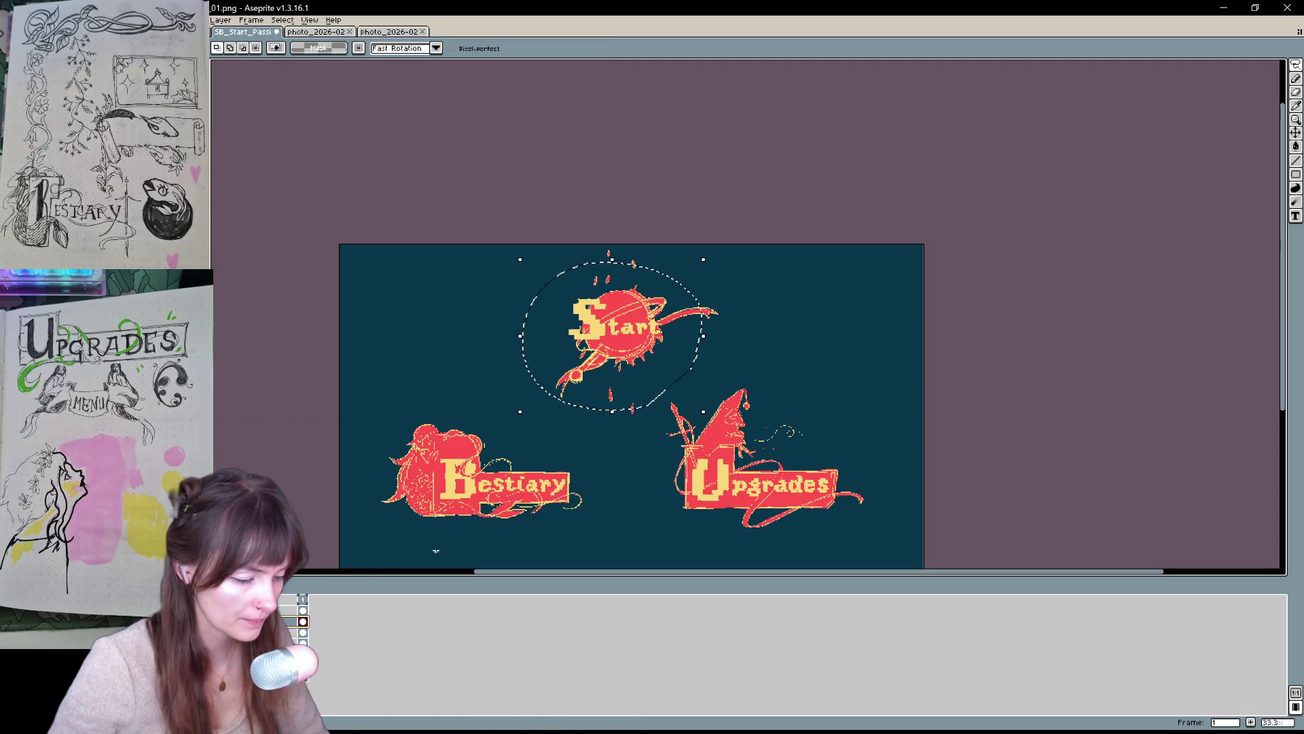
# - Move the line art around Start onto a second new layer
pyautogui.moveTo(723, 349); pyautogui.dragTo(724, 351)
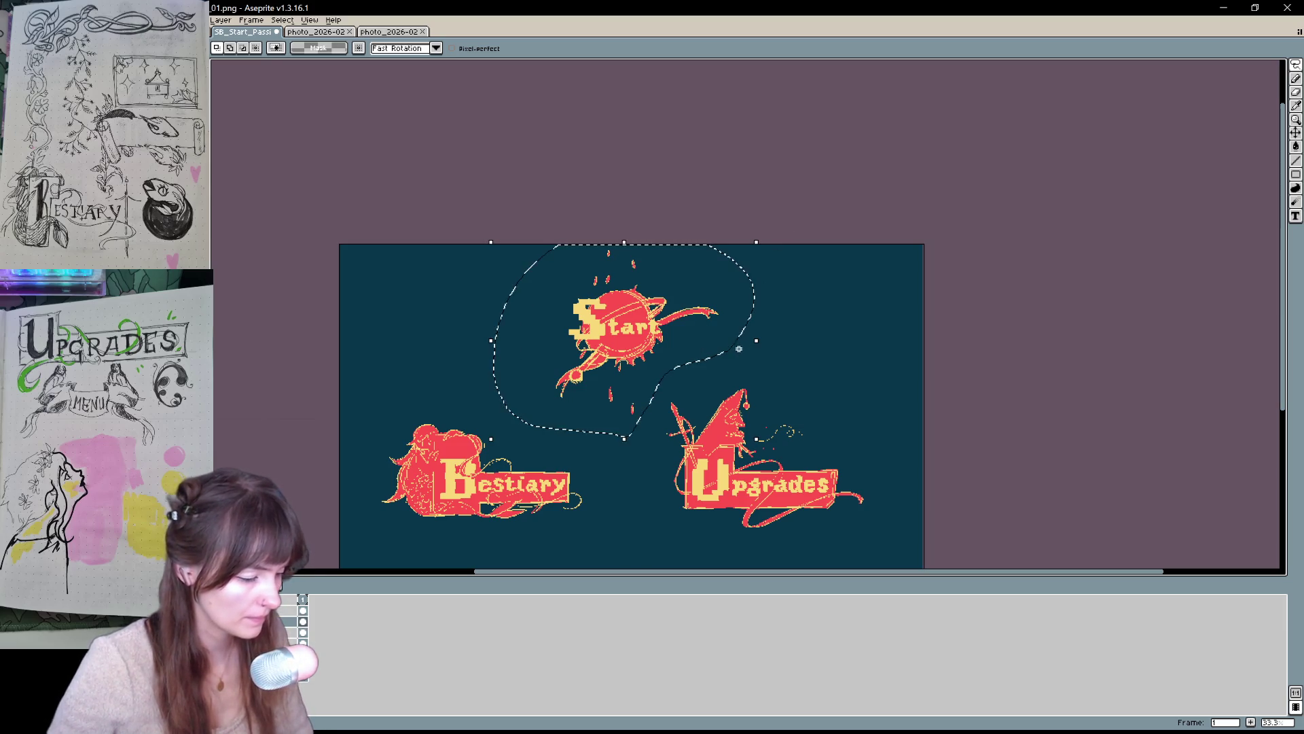
pyautogui.press('Delete')
pyautogui.click(280, 611)
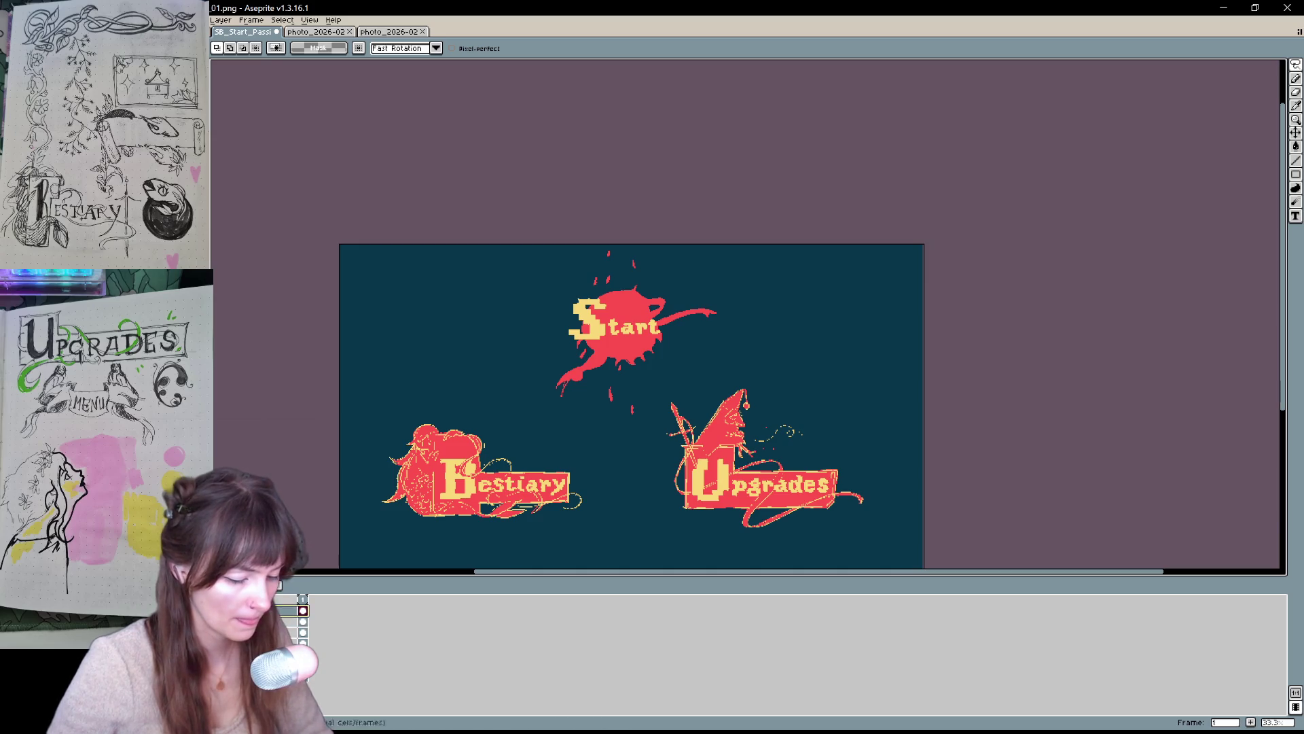
pyautogui.rightClick(279, 613)
pyautogui.moveTo(320, 632)
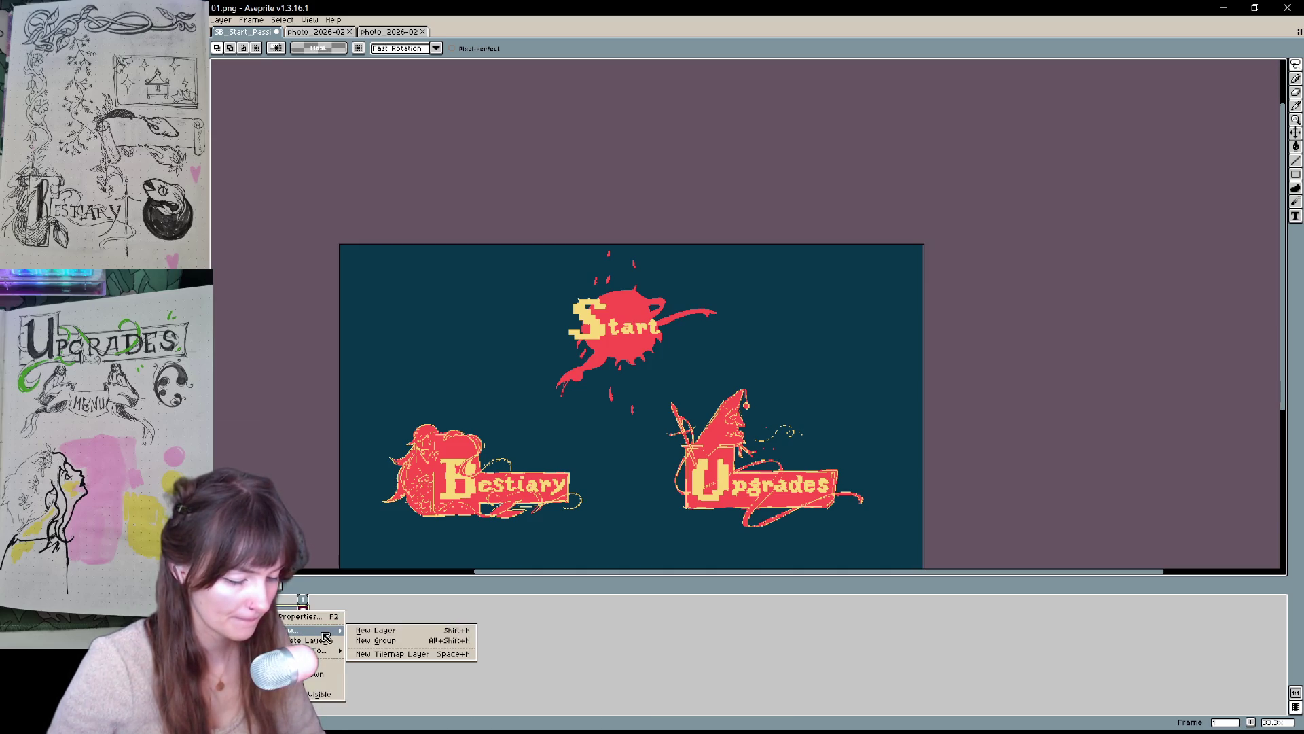
pyautogui.click(394, 631)
pyautogui.hotkey('ctrl', 'v')
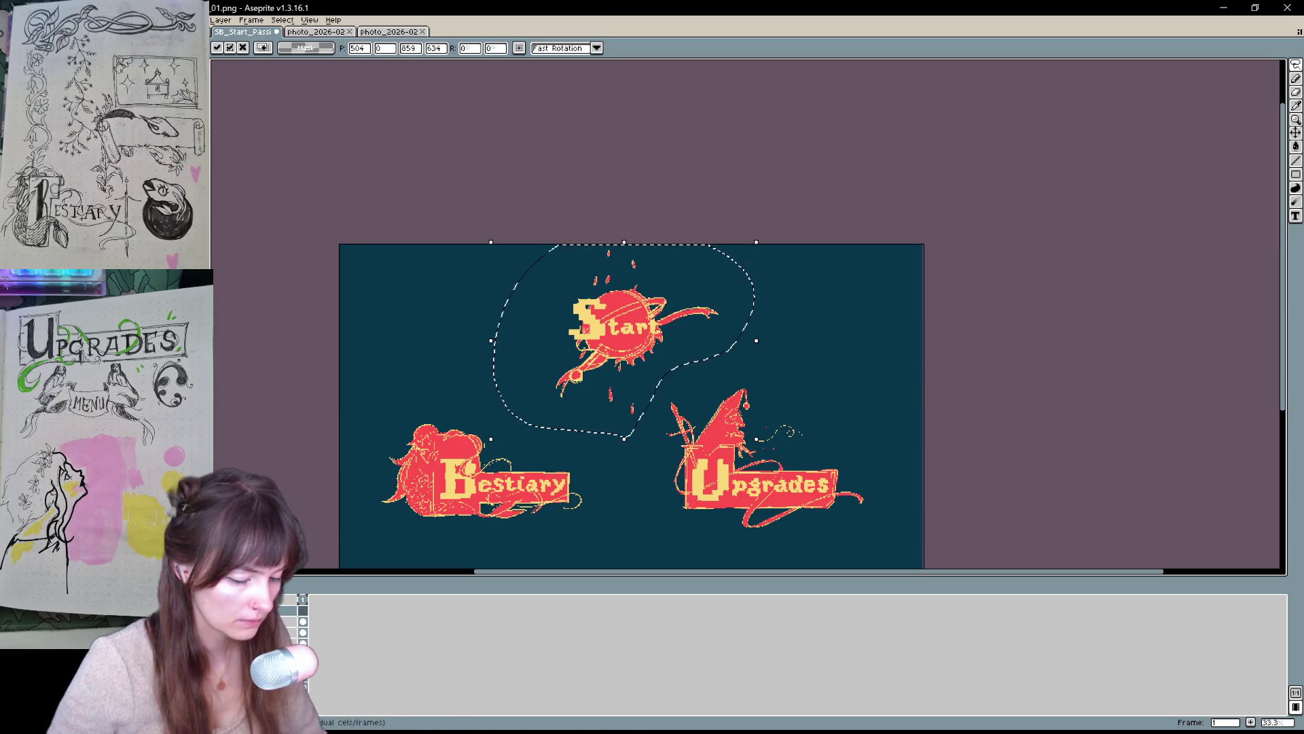
pyautogui.click(297, 635)
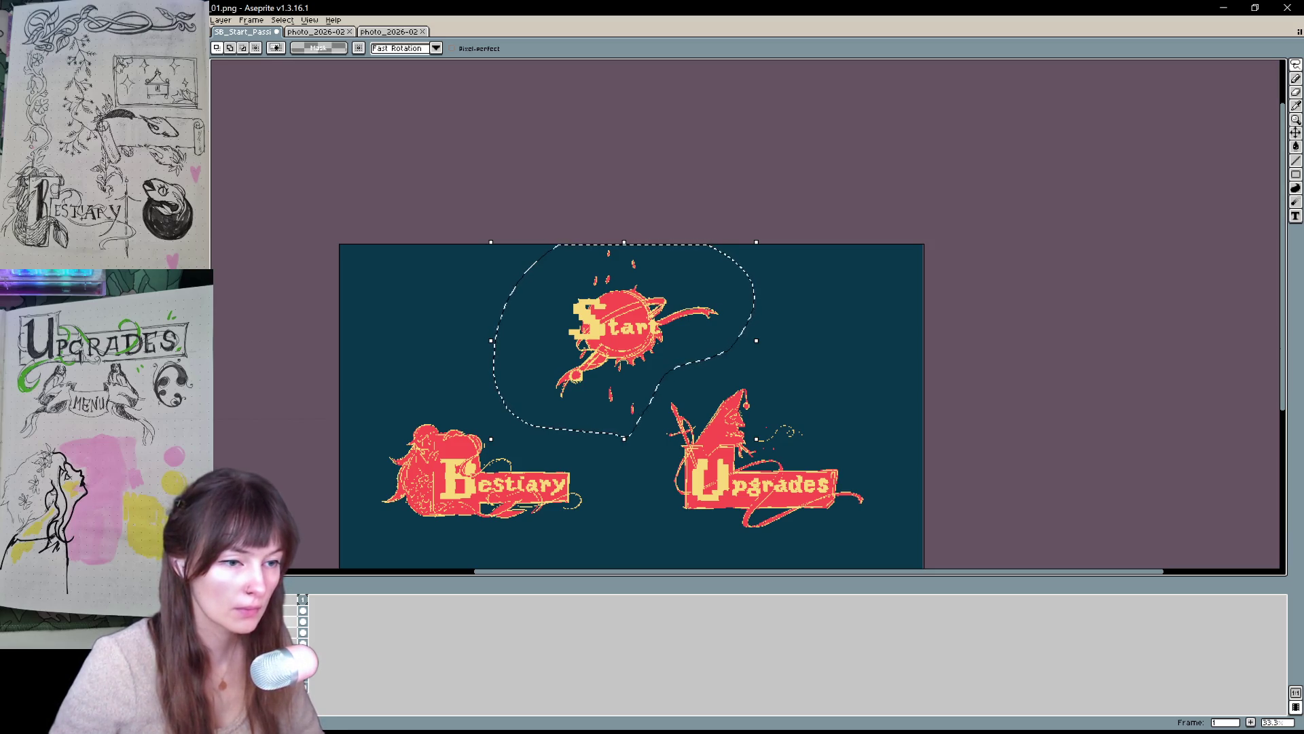
# - Cut the red planet fill behind Start and paste it onto a third new layer, then cancel the paste
pyautogui.press('Delete')
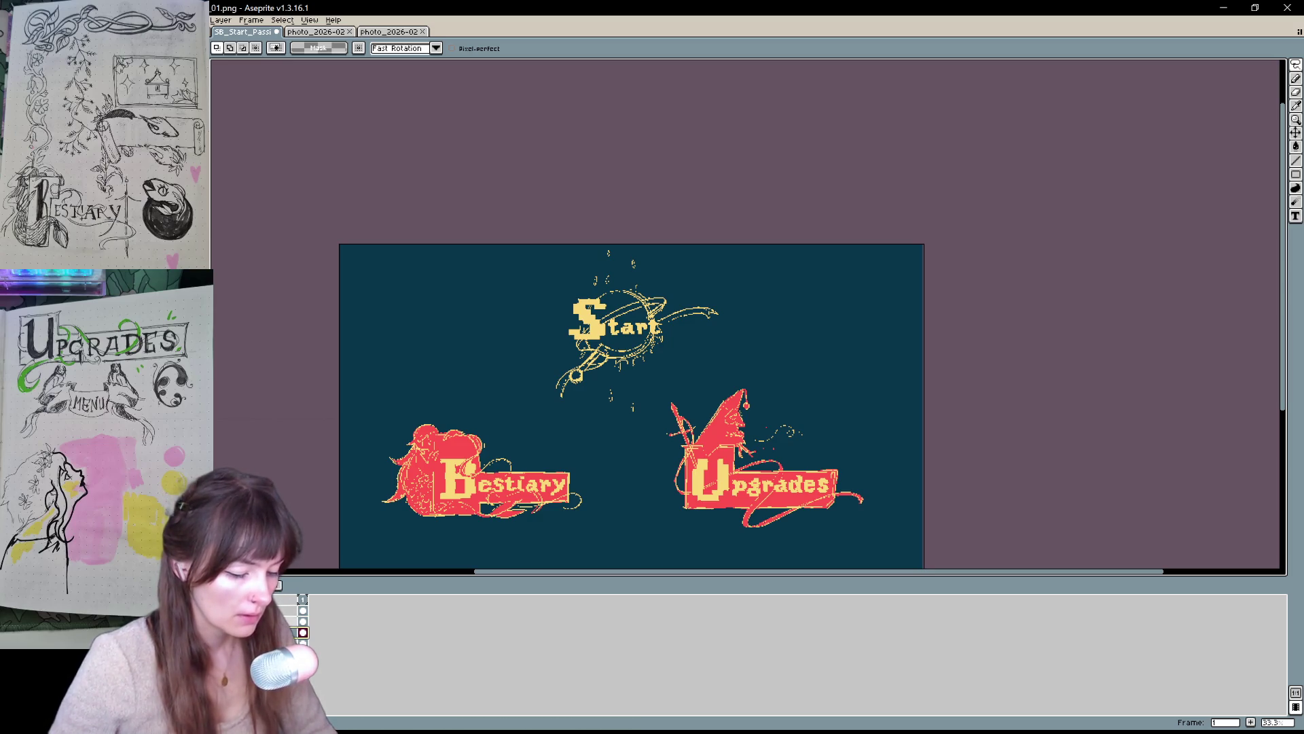
pyautogui.rightClick(298, 633)
pyautogui.moveTo(326, 656)
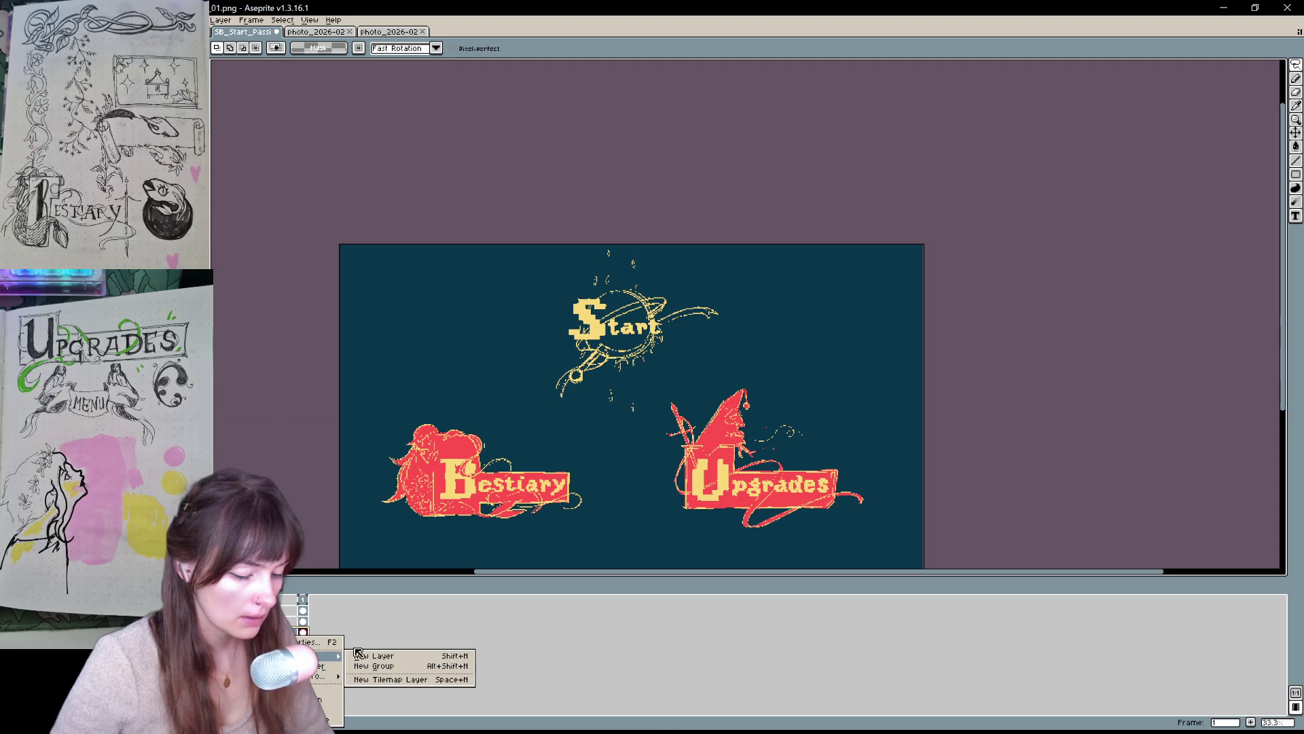
pyautogui.click(380, 651)
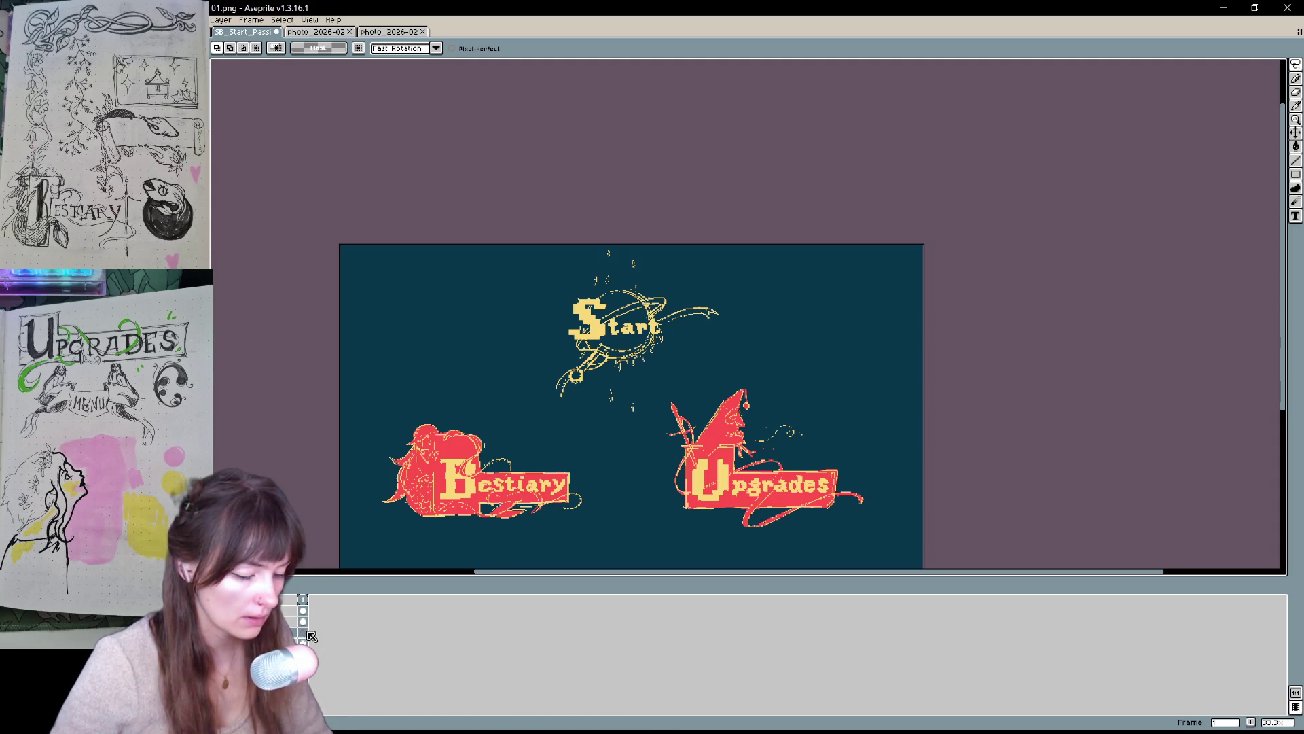
pyautogui.hotkey('ctrl', 'v')
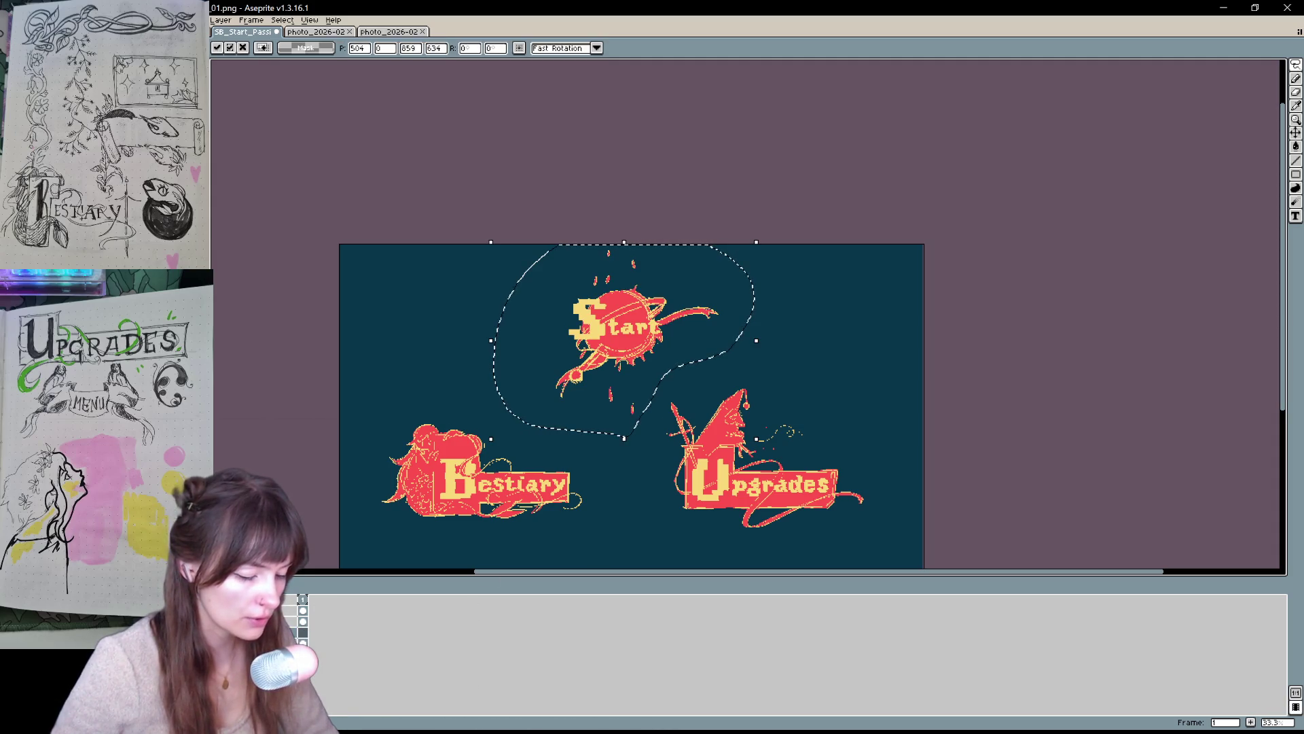
pyautogui.press('Escape')
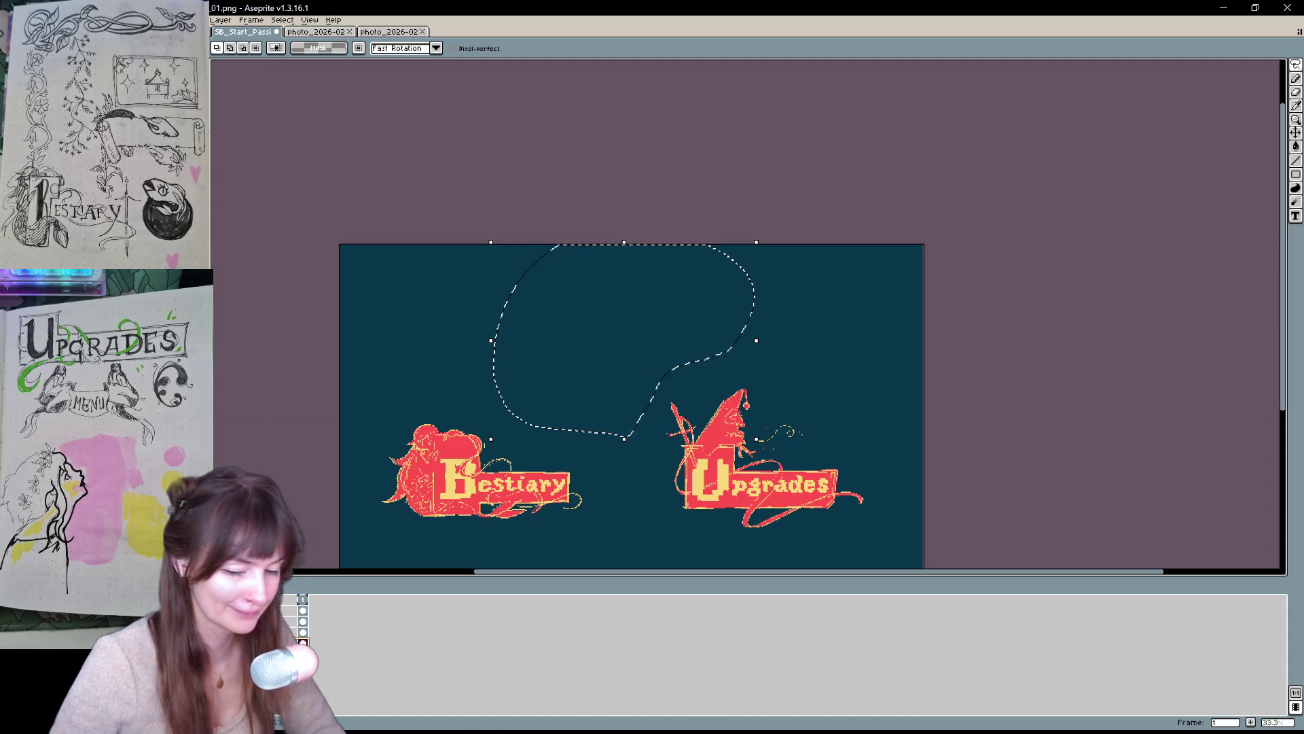
pyautogui.scroll(1, 341, 521)
# - Paste the yellow Start lettering into the selection instead of the red splat, then select the lower layers
pyautogui.moveTo(804, 337); pyautogui.dragTo(679, 384)
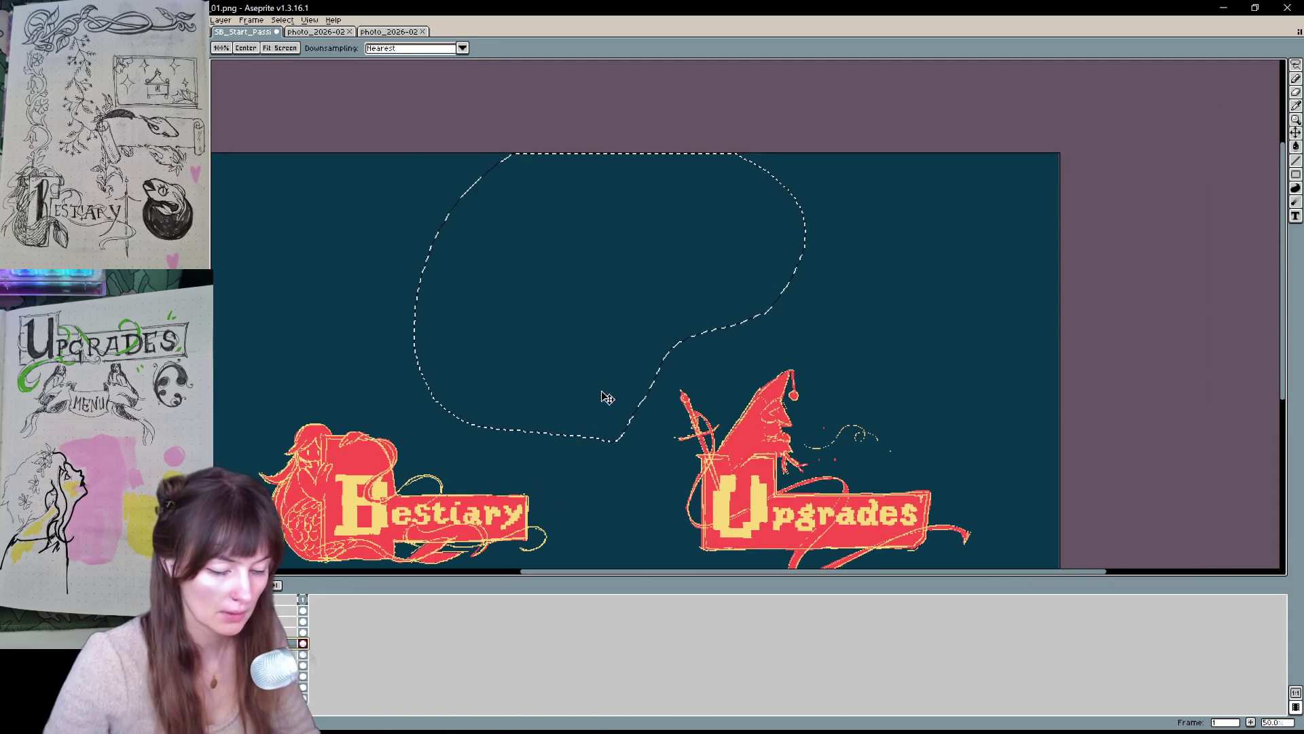
pyautogui.hotkey('ctrl', 'v')
pyautogui.hotkey('ctrl', 'z')
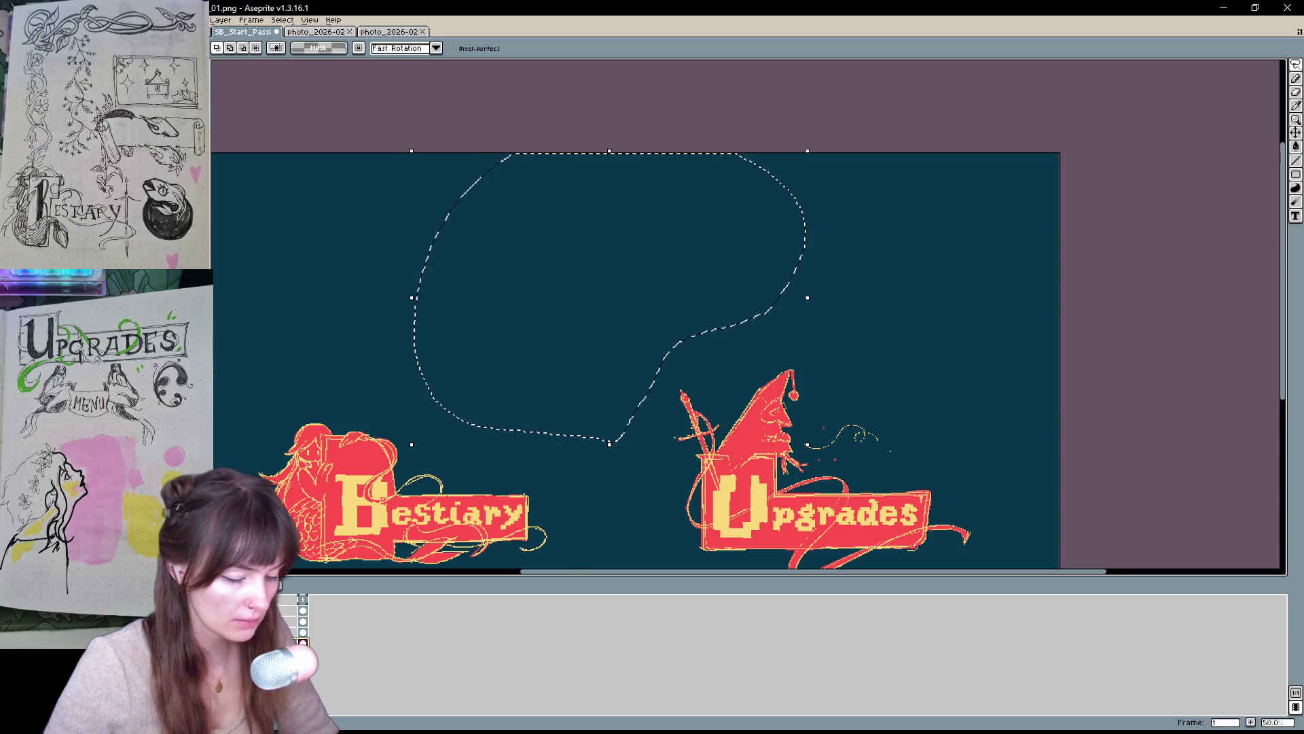
pyautogui.hotkey('ctrl', 'v')
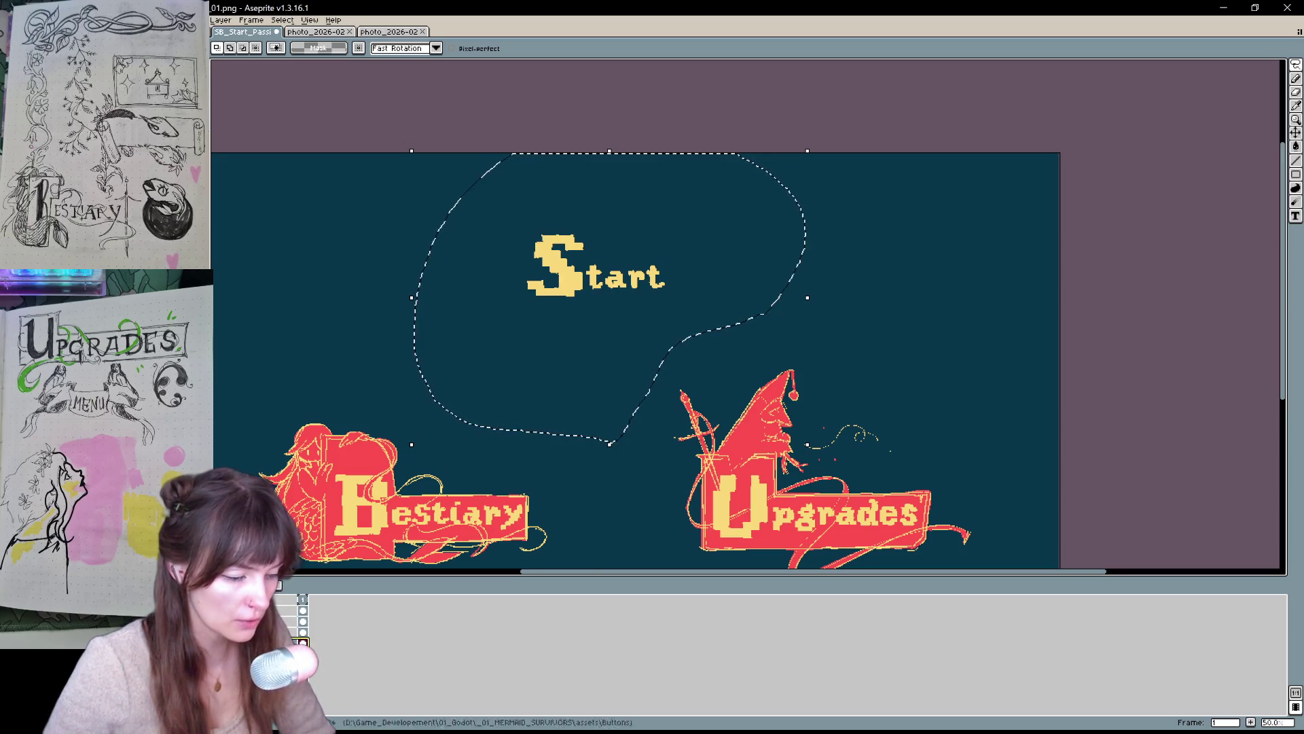
pyautogui.click(292, 621)
pyautogui.keyDown('shift'); pyautogui.click(292, 642); pyautogui.keyUp('shift')
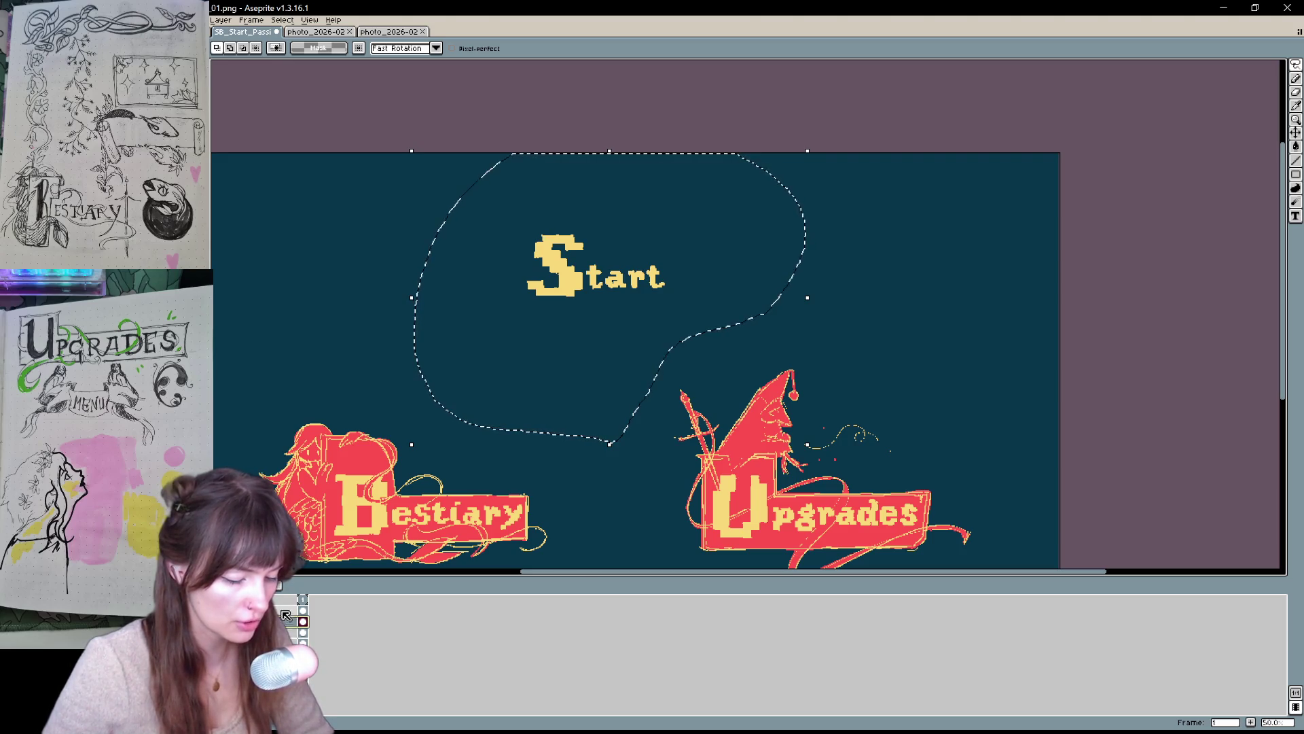
pyautogui.middleClick(303, 620)
pyautogui.rightClick(303, 642)
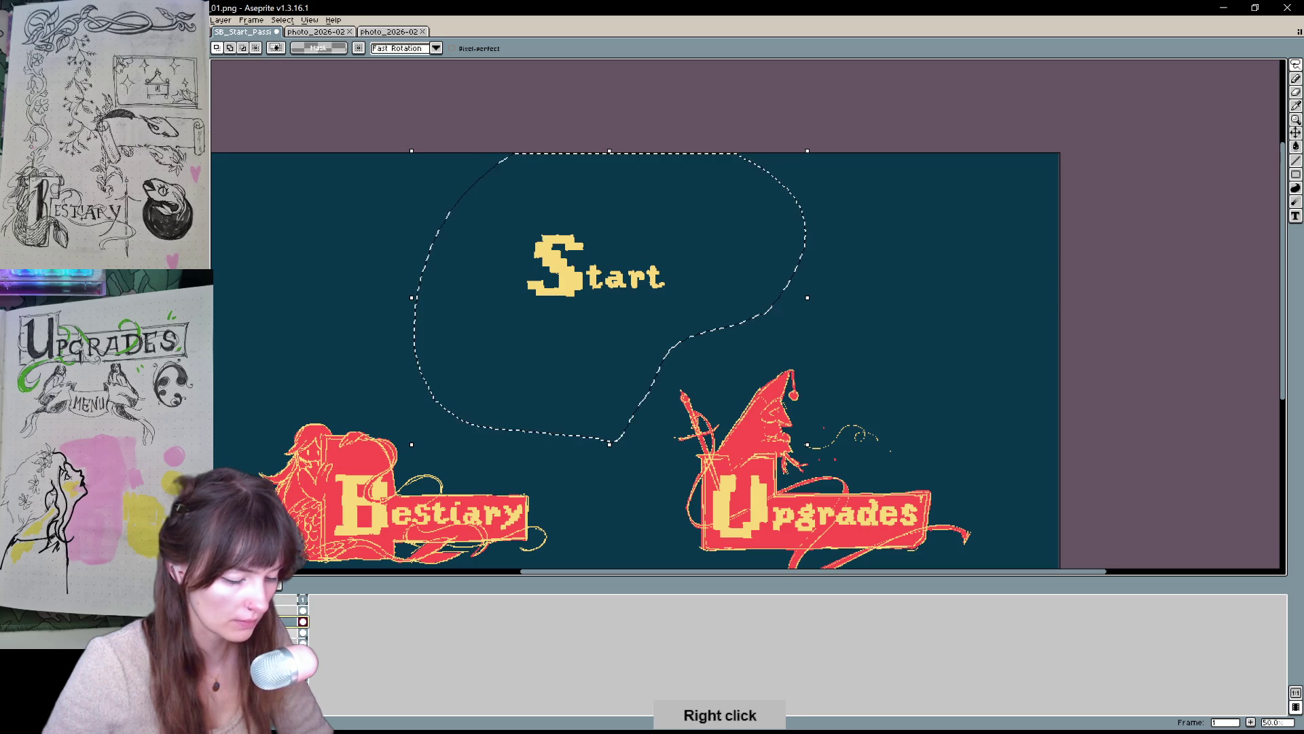
# - Try the Move and Pencil tools, select the whole canvas, and undo the arc above Start
pyautogui.moveTo(568, 467); pyautogui.dragTo(595, 434)
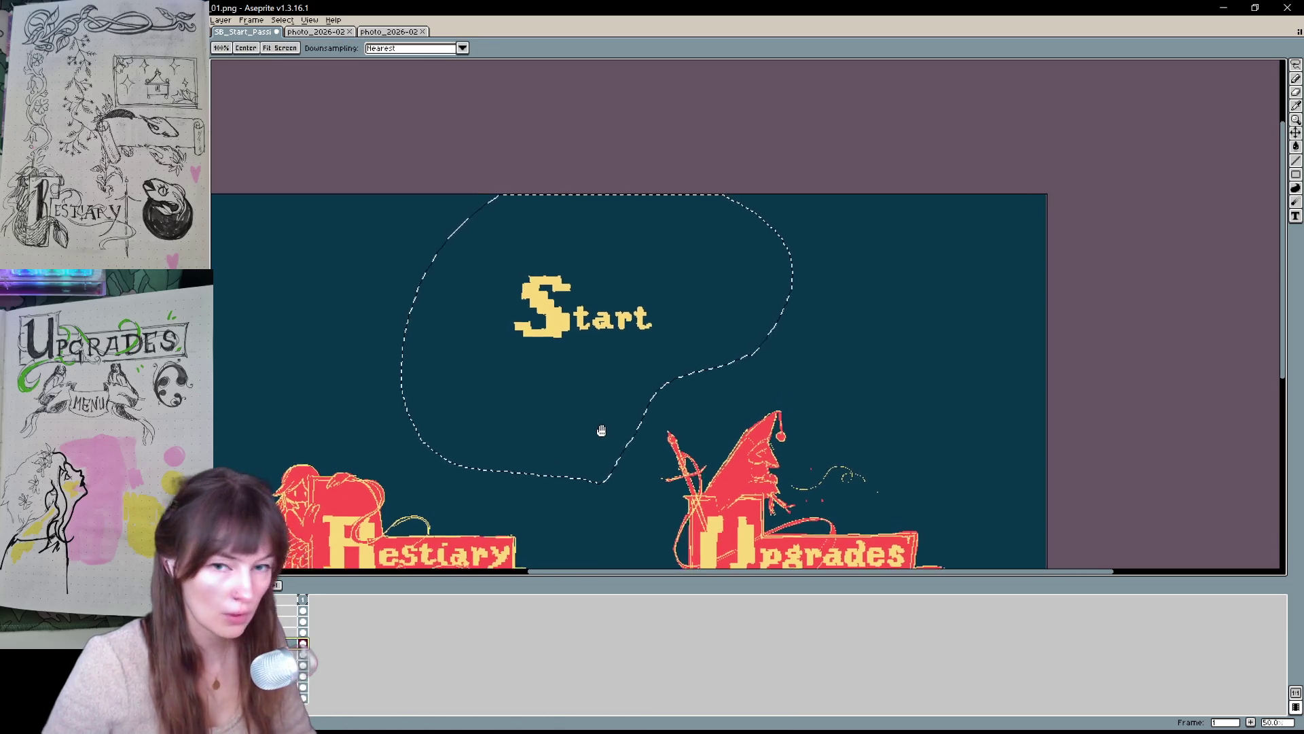
pyautogui.press('v')
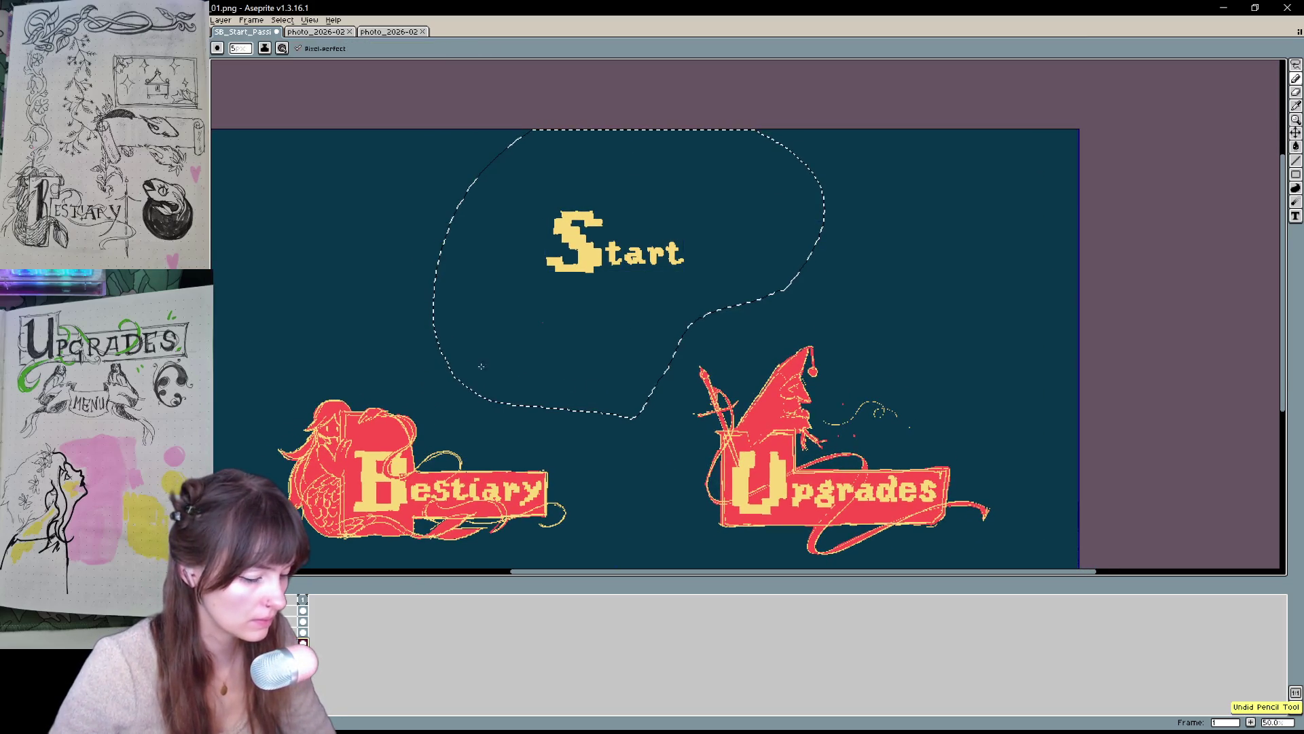
pyautogui.press('alt')
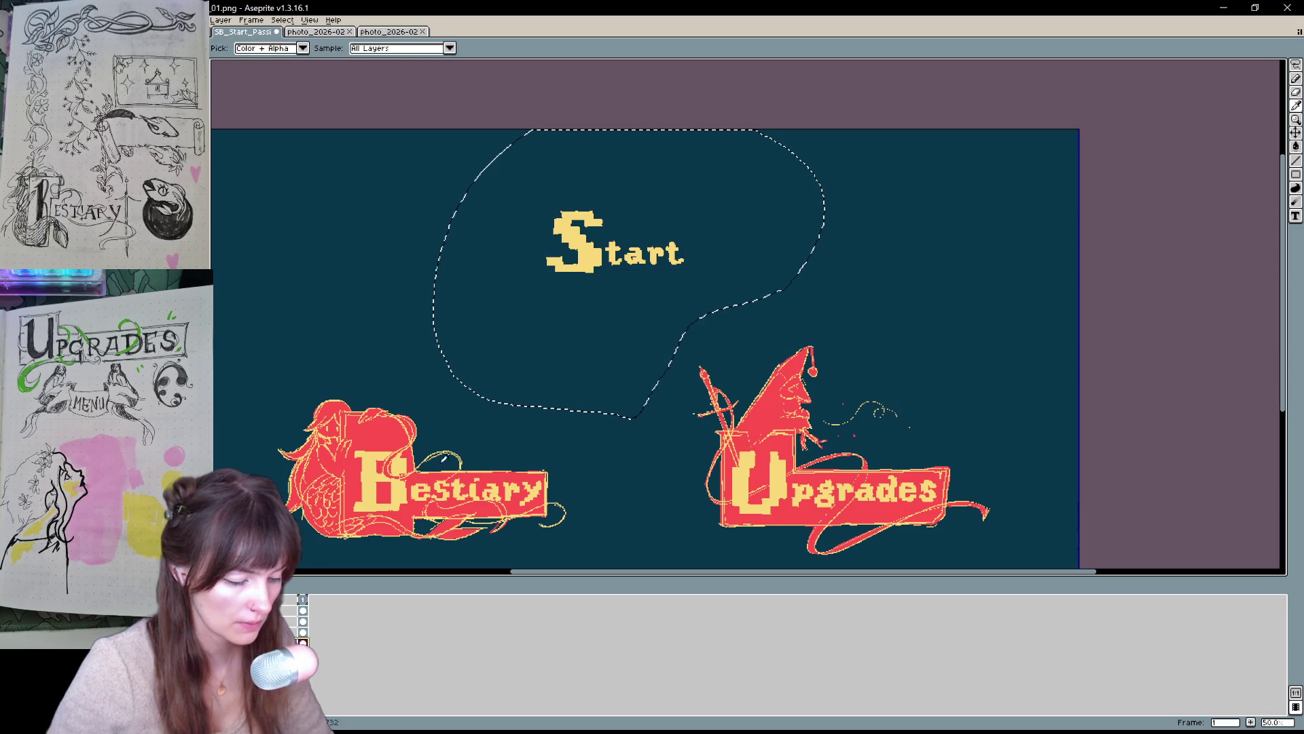
pyautogui.press('b')
pyautogui.moveTo(693, 272)
pyautogui.mouseDown()
pyautogui.moveTo(647, 333)
pyautogui.moveTo(658, 318)
pyautogui.mouseUp()
pyautogui.hotkey('ctrl', 'a')
pyautogui.hotkey('ctrl', 'z')
pyautogui.scroll(1, 684, 221)
# - Draw and undo trial circles and arcs around Start, restoring the freehand selection and Pencil
pyautogui.moveTo(677, 267)
pyautogui.mouseDown()
pyautogui.moveTo(539, 378)
pyautogui.moveTo(669, 289)
pyautogui.mouseUp()
pyautogui.hotkey('ctrl', 'z')
pyautogui.moveTo(659, 233)
pyautogui.mouseDown()
pyautogui.moveTo(534, 357)
pyautogui.moveTo(605, 204)
pyautogui.mouseUp()
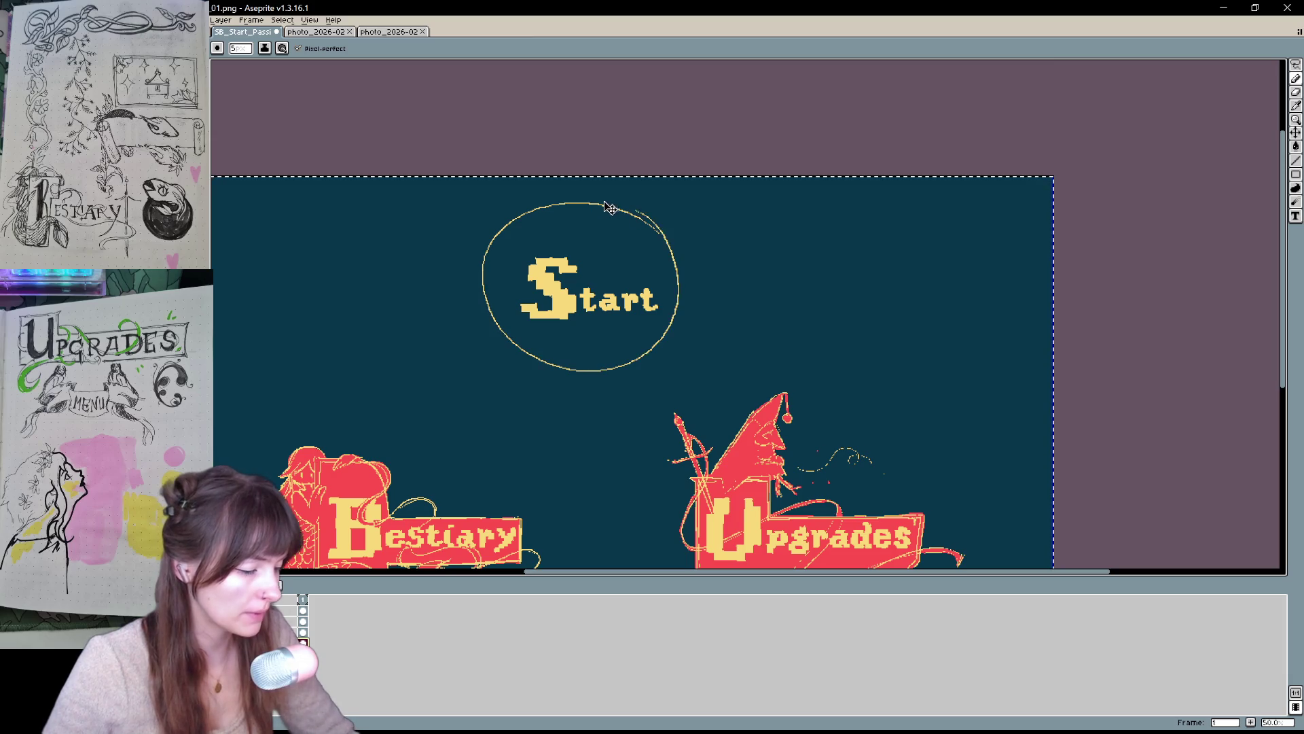
pyautogui.hotkey('ctrl', 'z')
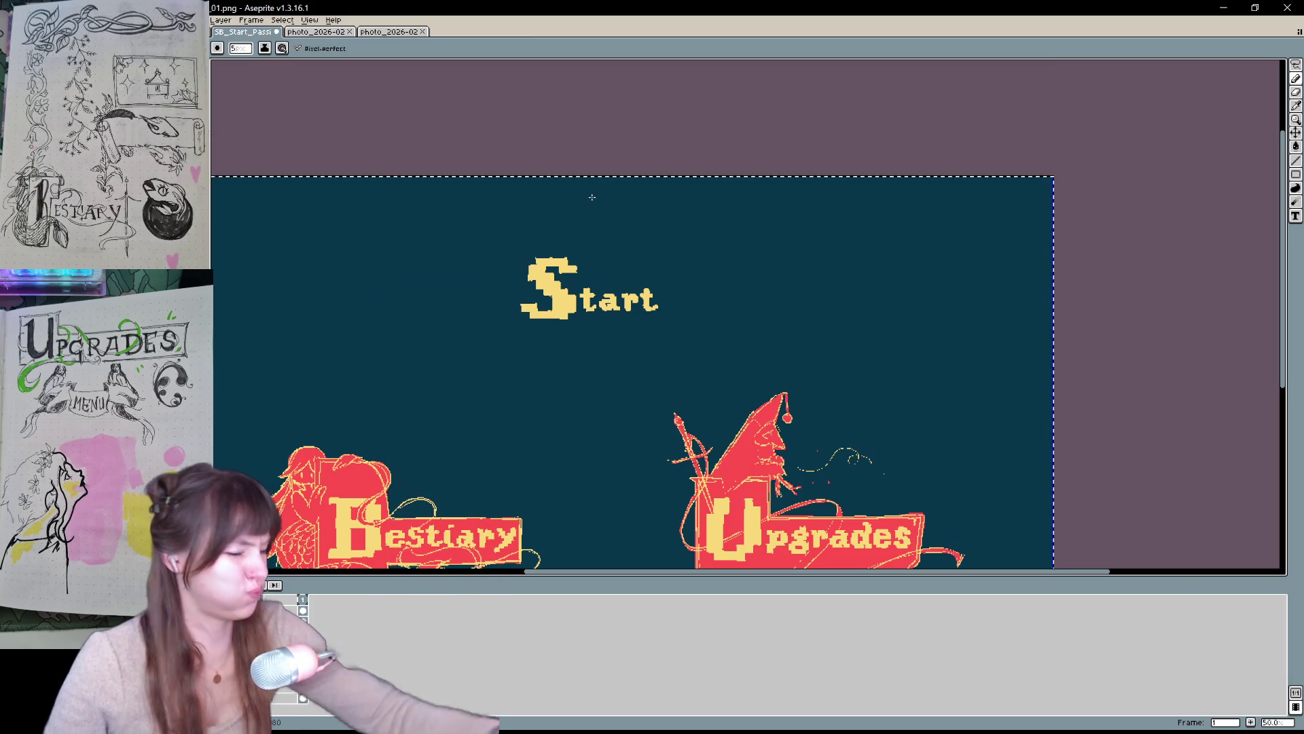
pyautogui.press('v')
pyautogui.hotkey('ctrl', 'z')
pyautogui.press('b')
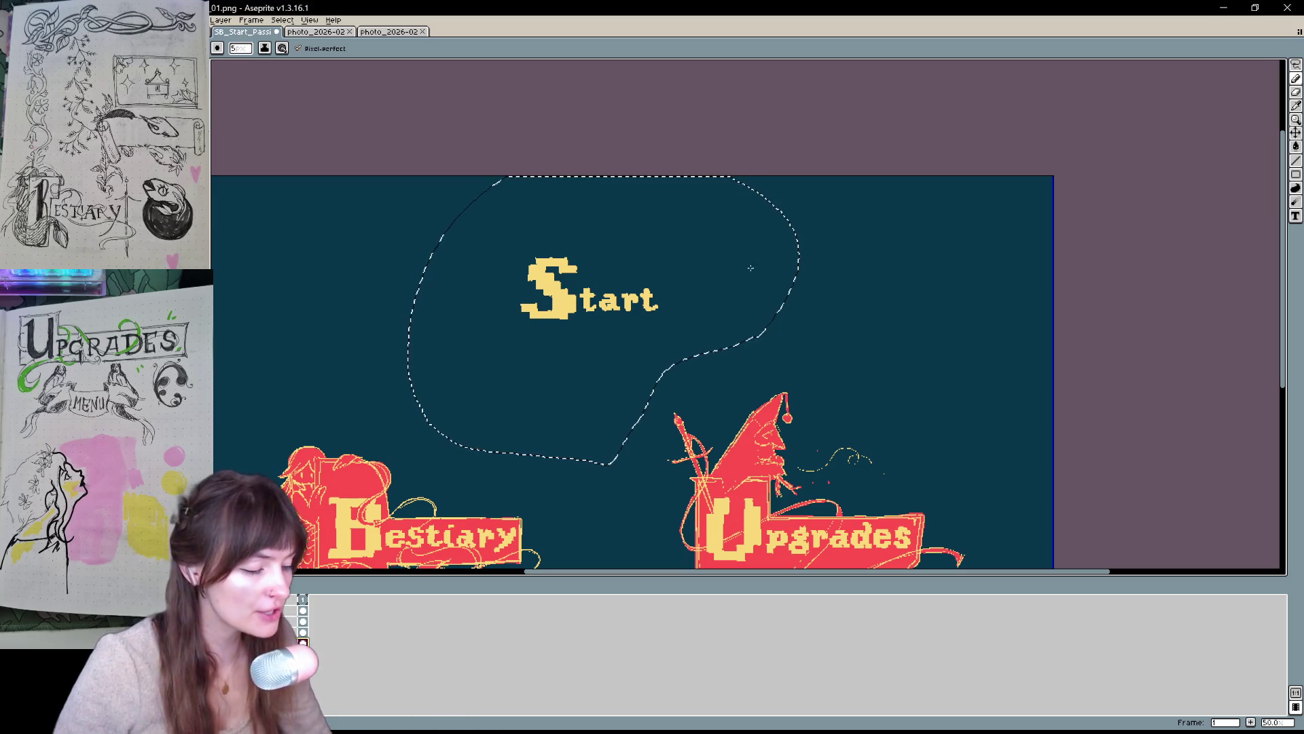
# - Deselect the lasso around the Start lettering with Ctrl+D
pyautogui.hotkey('ctrl', 'd')
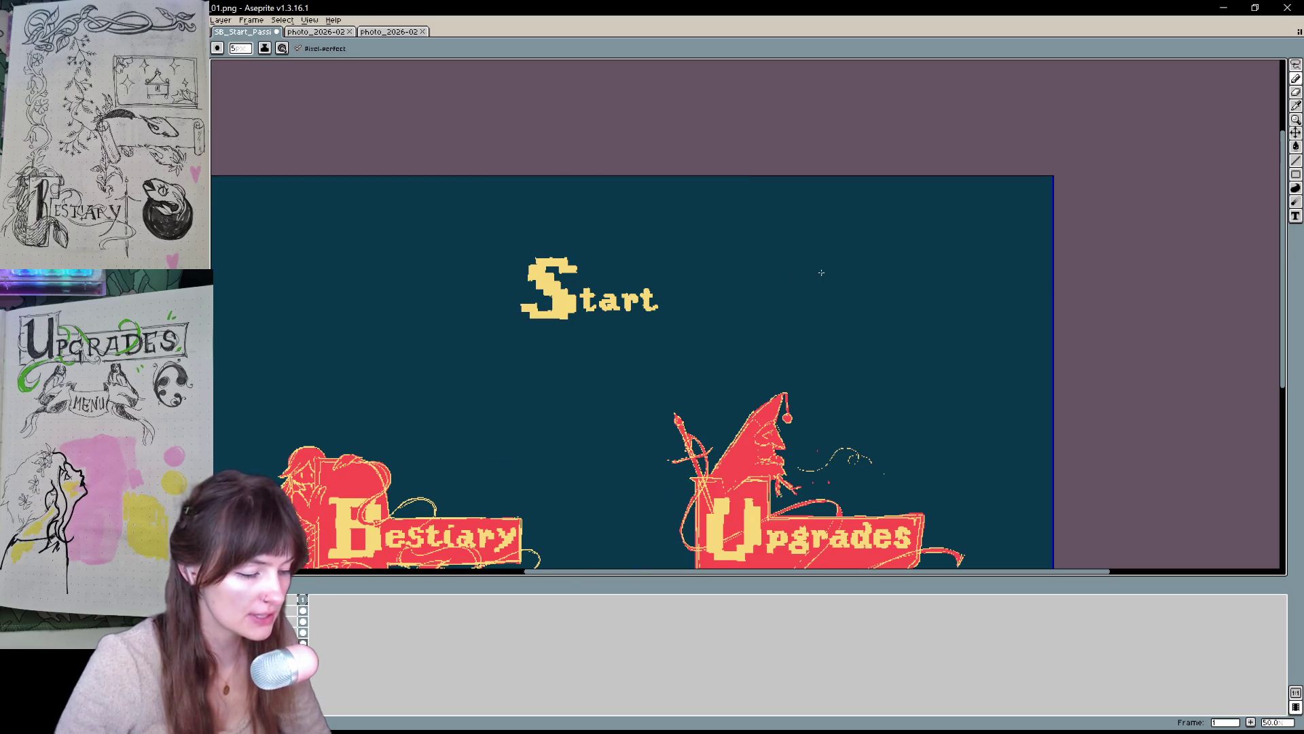
# - Sketch a yellow controller-shaped outline around Start with the Pencil, removing a stray circle stroke
pyautogui.moveTo(540, 233); pyautogui.dragTo(649, 325)
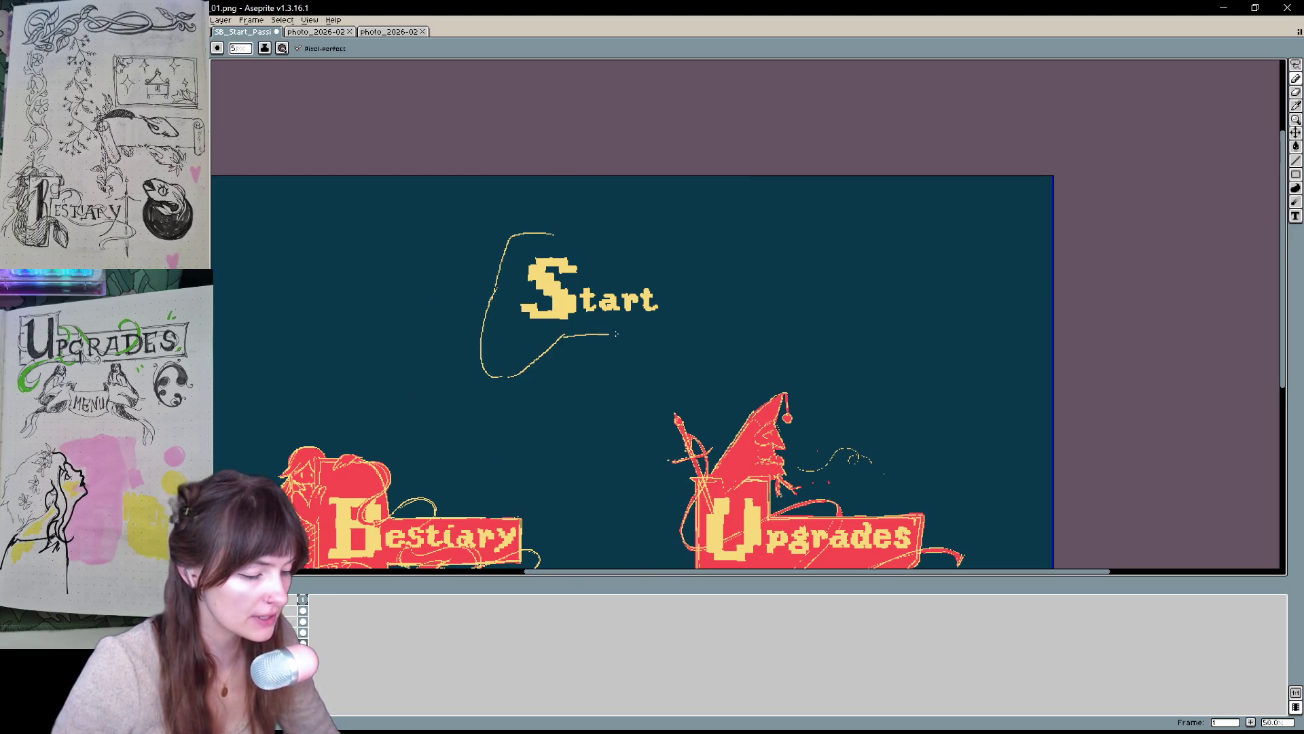
pyautogui.moveTo(587, 234)
pyautogui.mouseDown()
pyautogui.moveTo(681, 263)
pyautogui.moveTo(720, 336)
pyautogui.moveTo(717, 377)
pyautogui.mouseUp()
pyautogui.moveTo(708, 291)
pyautogui.mouseDown()
pyautogui.moveTo(722, 359)
pyautogui.moveTo(540, 234)
pyautogui.mouseUp()
pyautogui.moveTo(637, 512)
pyautogui.mouseDown()
pyautogui.moveTo(648, 455)
pyautogui.moveTo(739, 303)
pyautogui.moveTo(707, 410)
pyautogui.moveTo(684, 349)
pyautogui.moveTo(659, 401)
pyautogui.moveTo(669, 350)
pyautogui.mouseUp()
pyautogui.press('b')
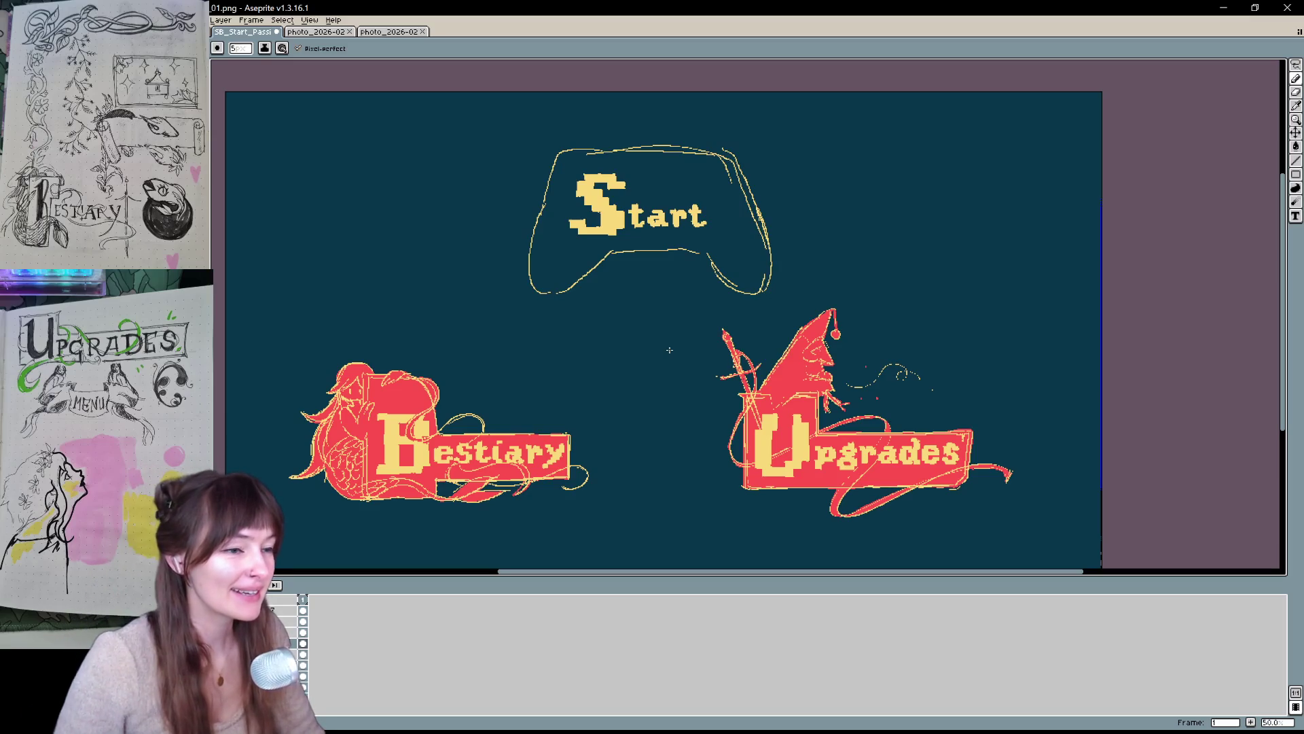
pyautogui.moveTo(690, 385)
pyautogui.mouseDown()
pyautogui.moveTo(666, 479)
pyautogui.moveTo(751, 408)
pyautogui.moveTo(679, 393)
pyautogui.mouseUp()
pyautogui.hotkey('ctrl', 'z')
pyautogui.press('v')
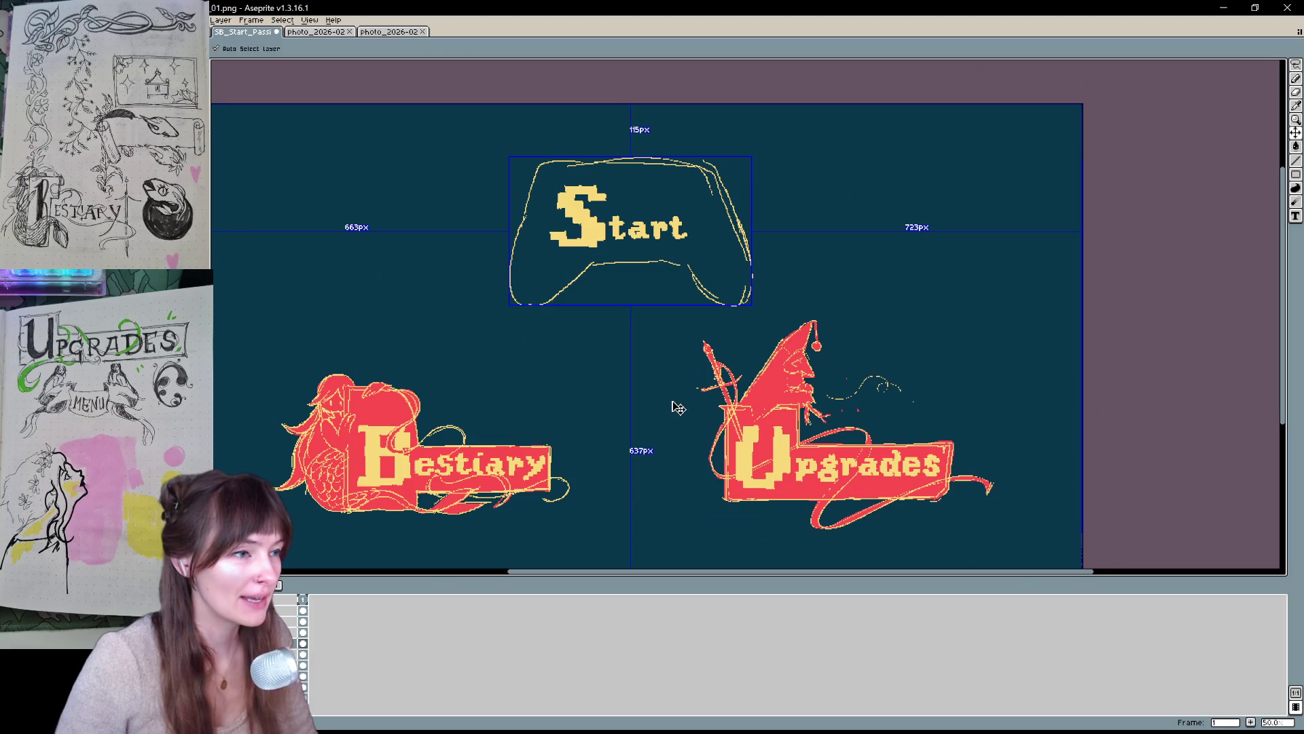
pyautogui.hotkey('ctrl', 'z')
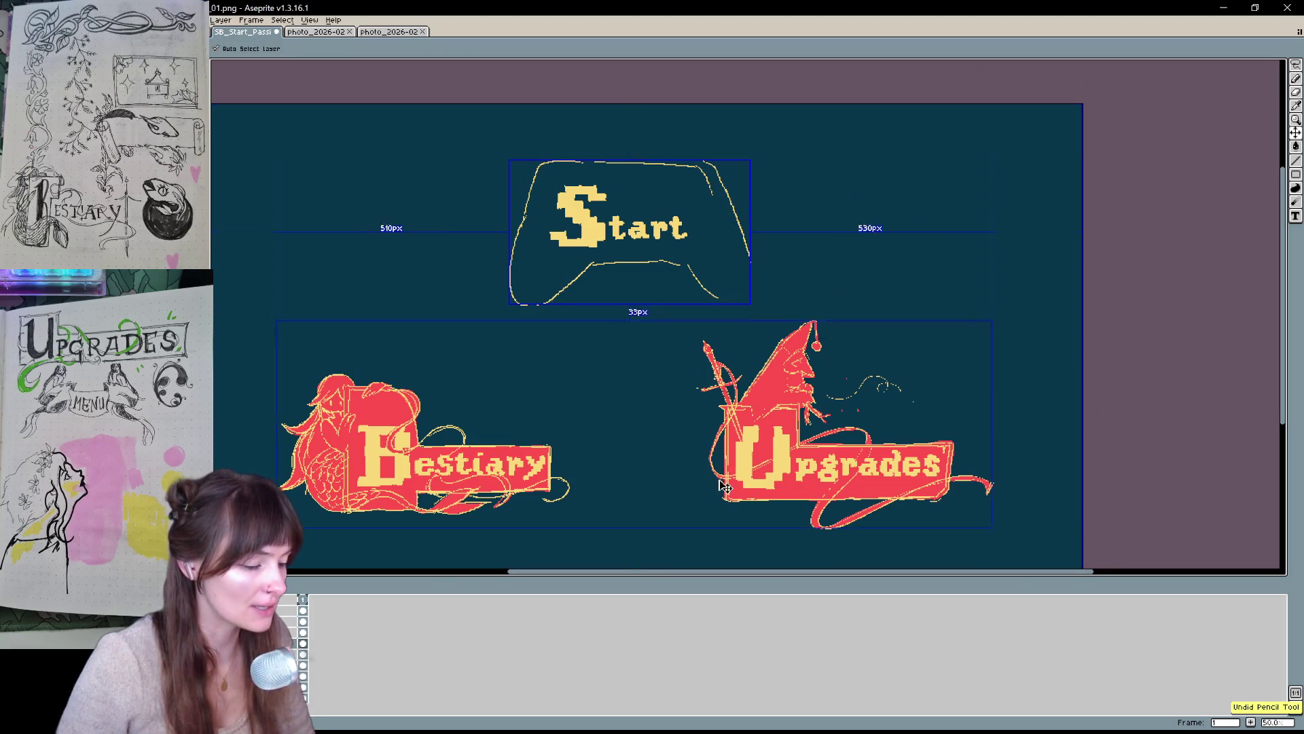
# - Undo the controller outline and a trial arc, then bring the game-menu screenshot into view
pyautogui.hotkey('ctrl', 'z')
pyautogui.hotkey('ctrl', 'z')
pyautogui.hotkey('ctrl', 'z')
pyautogui.hotkey('ctrl', 'z')
pyautogui.hotkey('ctrl', 'z')
pyautogui.hotkey('ctrl', 'z')
pyautogui.hotkey('ctrl', 'z')
pyautogui.press('b')
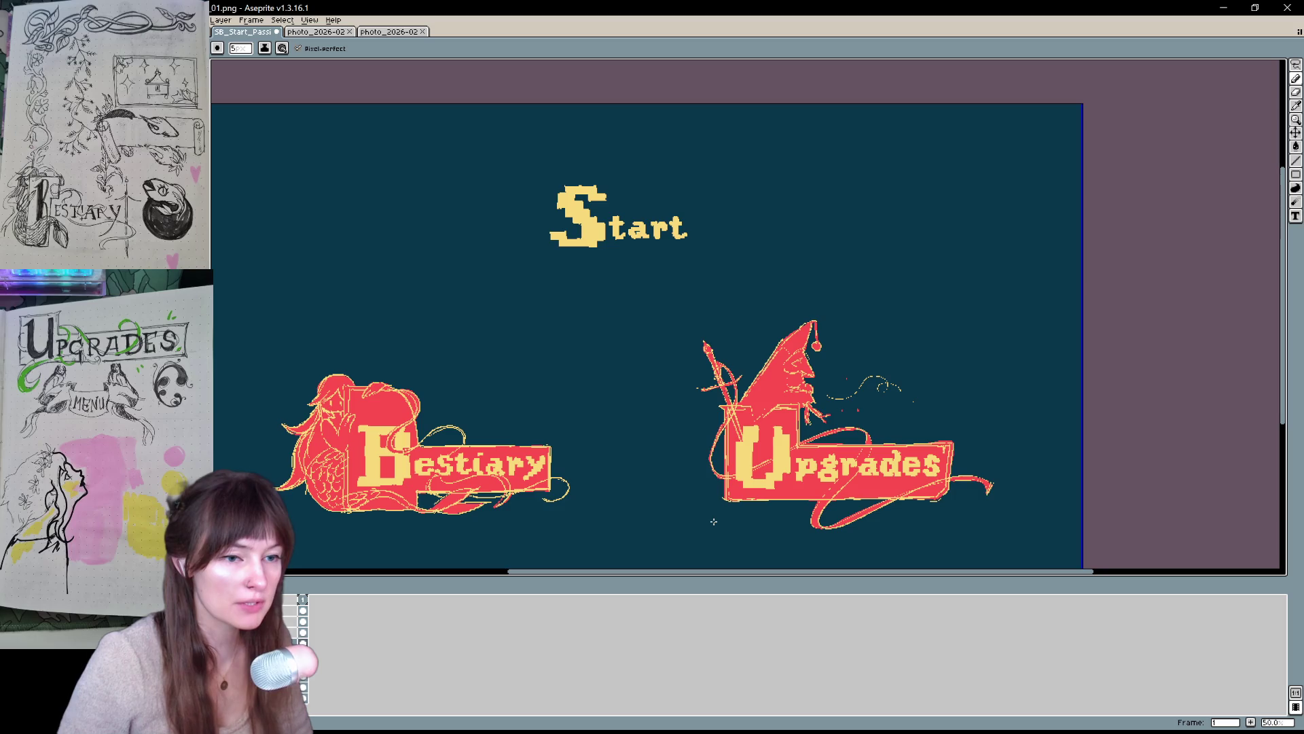
pyautogui.moveTo(712, 224); pyautogui.dragTo(498, 279)
pyautogui.hotkey('ctrl', 'z')
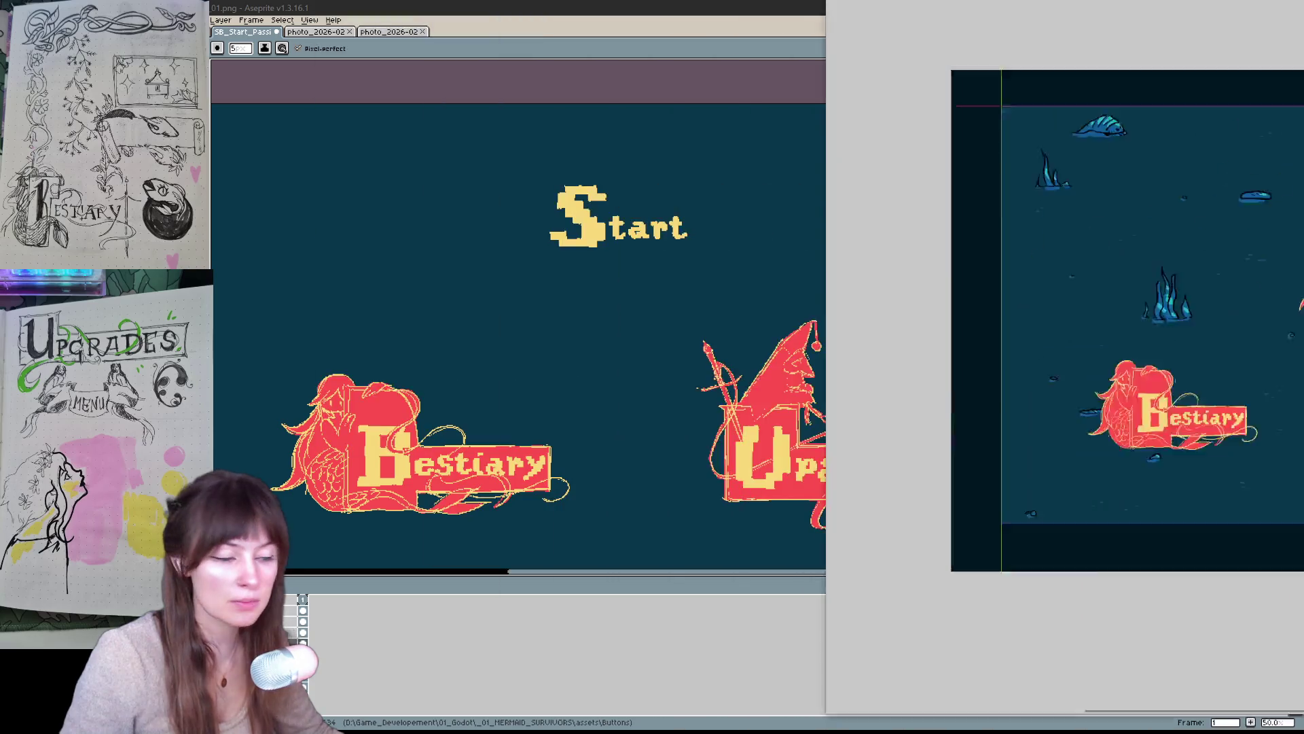
pyautogui.moveTo(1303, 48); pyautogui.dragTo(722, 48)
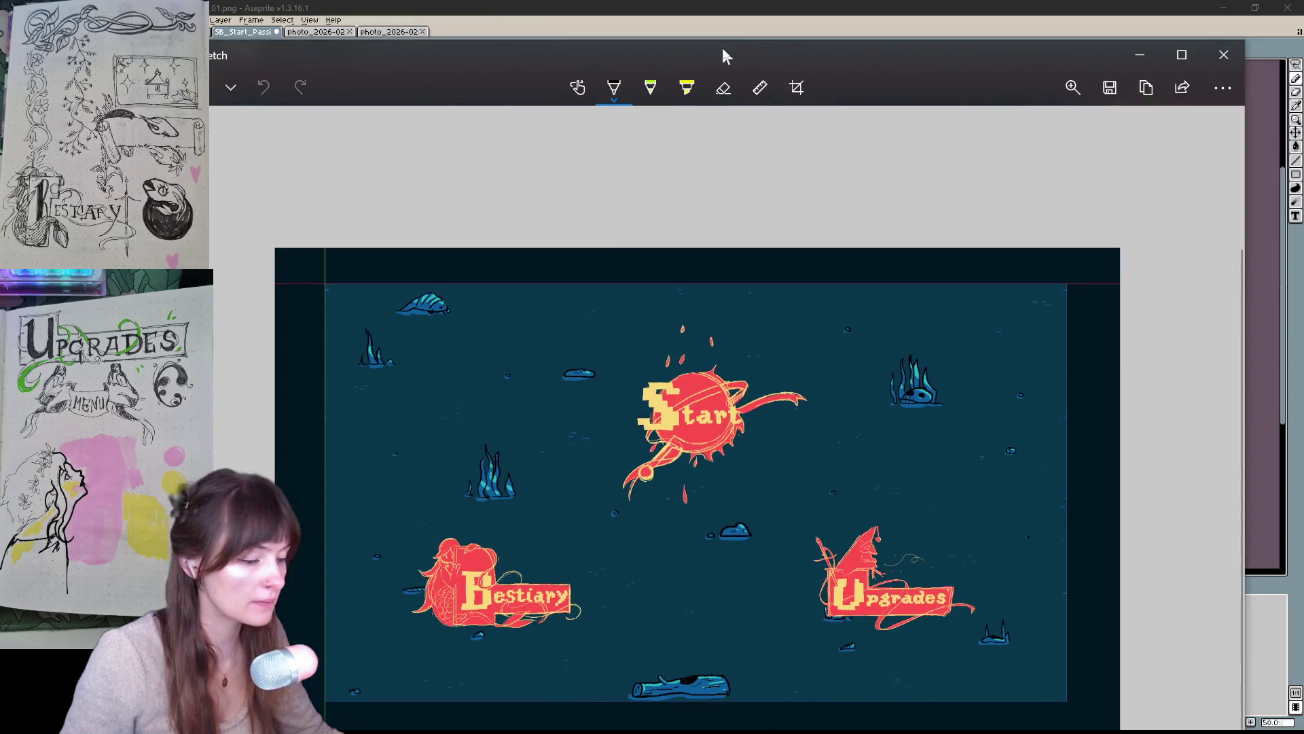
pyautogui.doubleClick(767, 58)
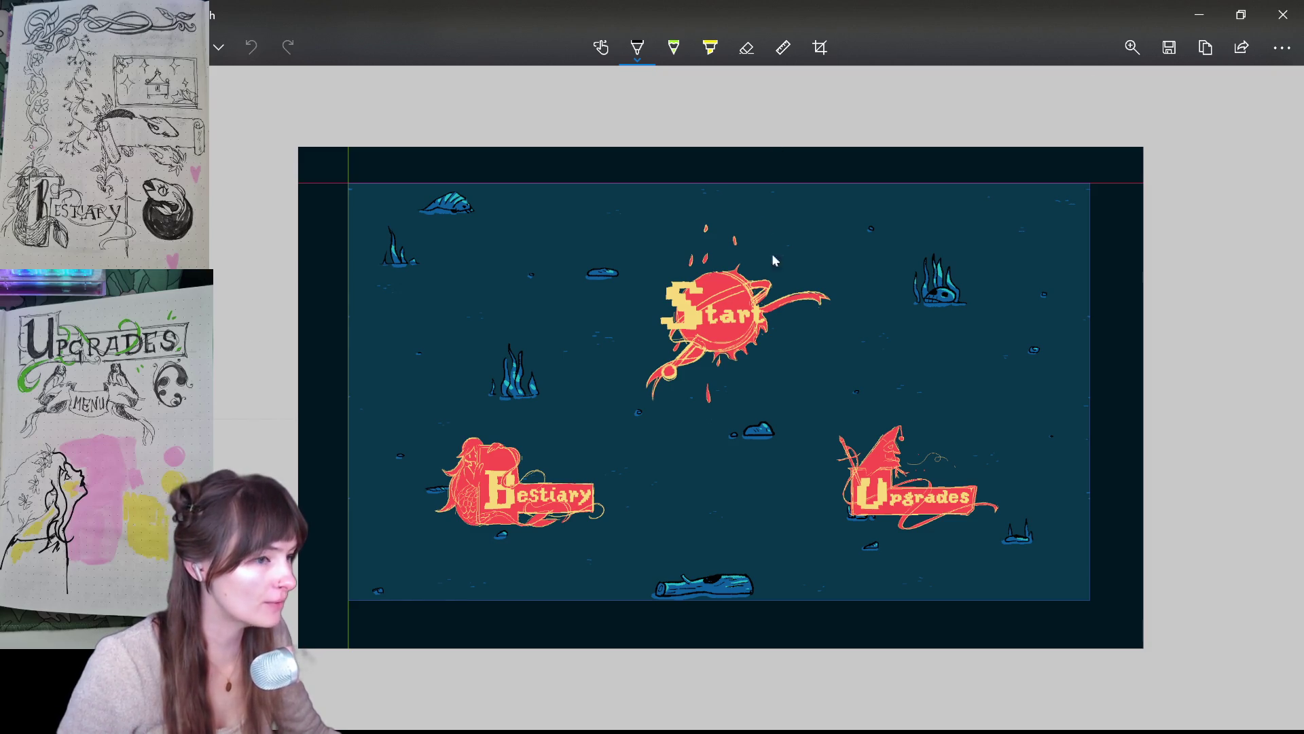
pyautogui.moveTo(893, 48); pyautogui.dragTo(167, 10)
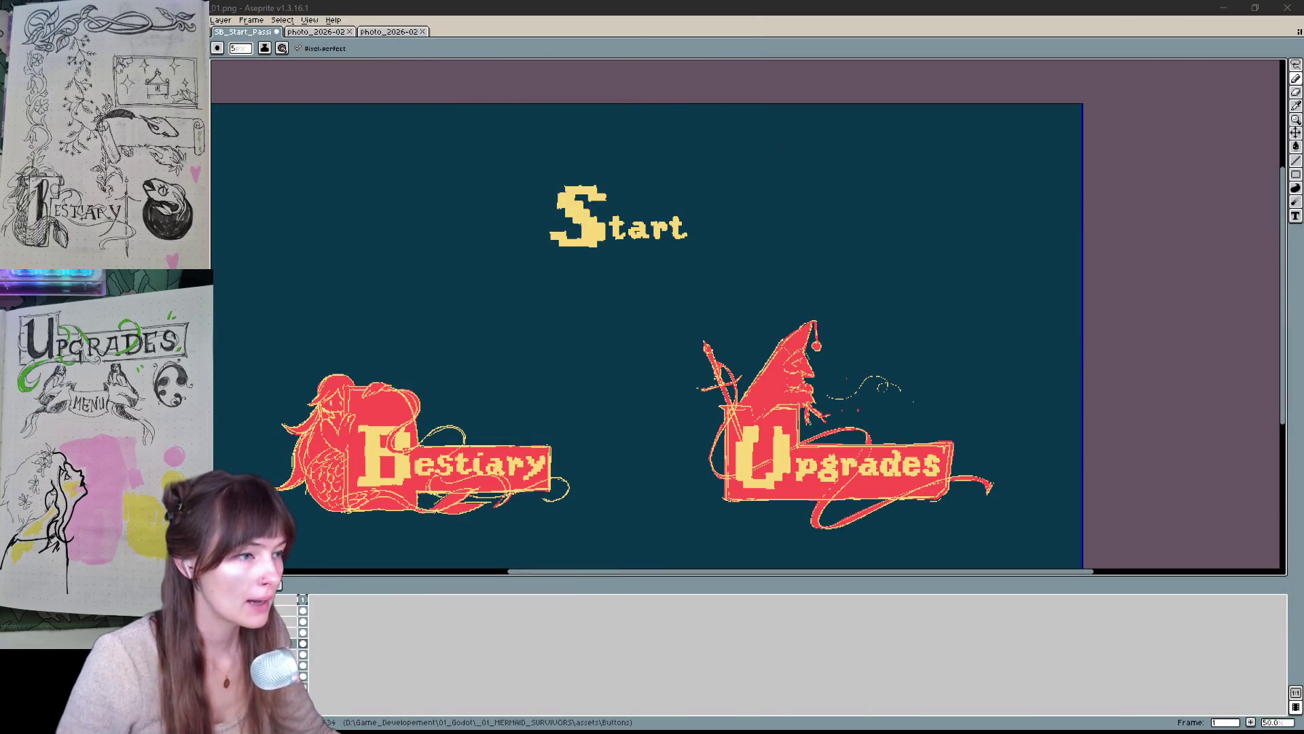
pyautogui.moveTo(750, 400)
pyautogui.mouseDown()
pyautogui.moveTo(792, 383)
pyautogui.moveTo(821, 328)
pyautogui.mouseUp()
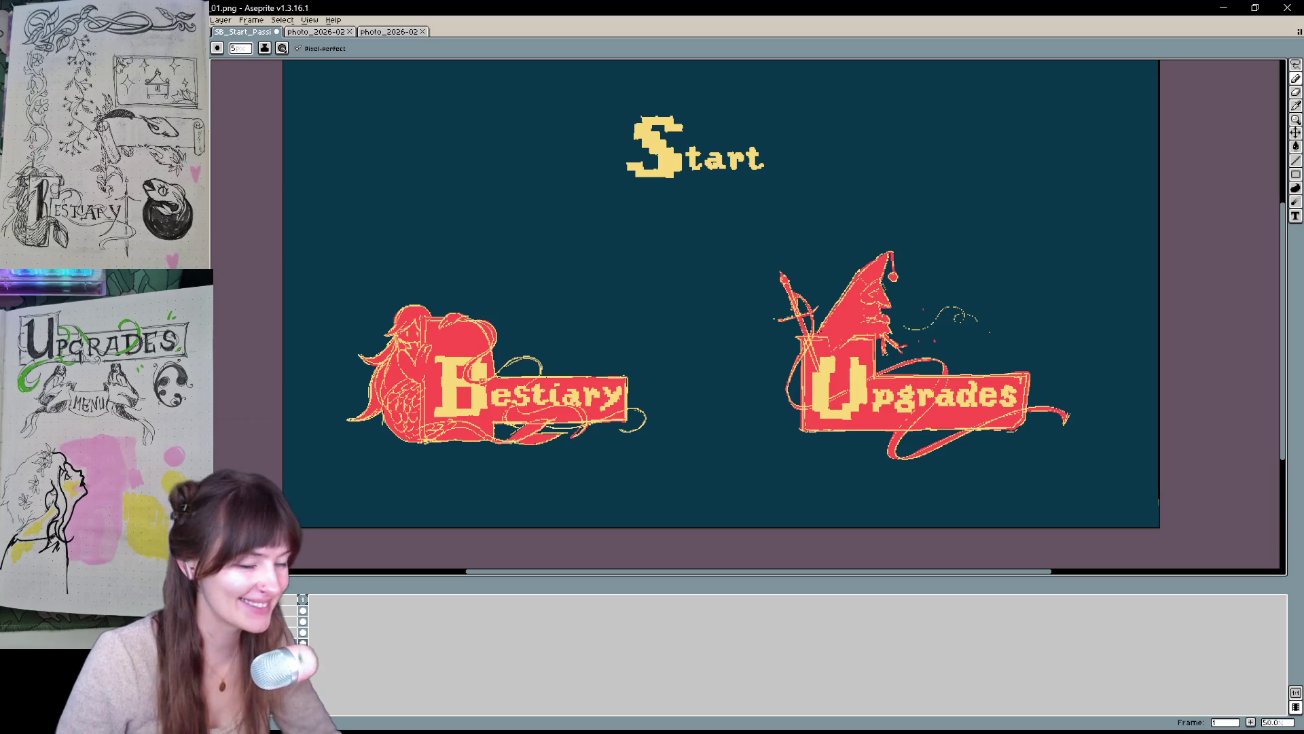
pyautogui.moveTo(910, 237); pyautogui.dragTo(846, 316)
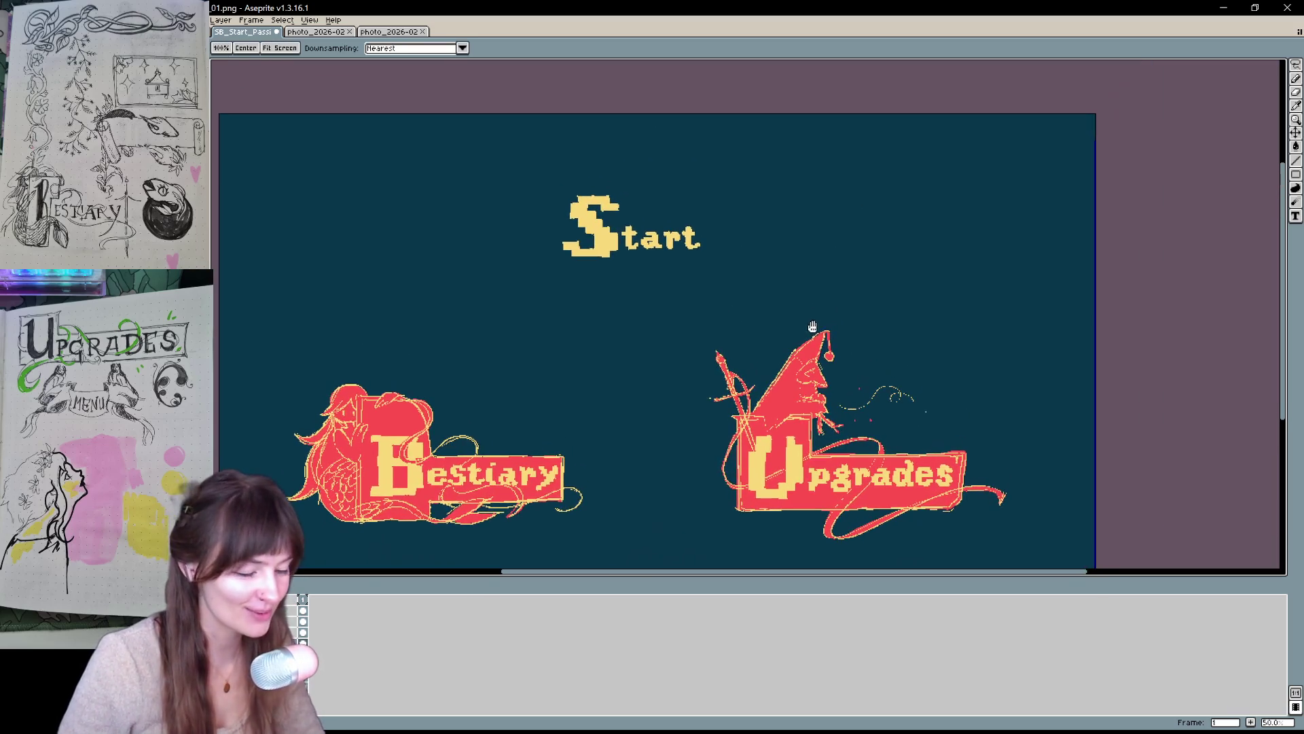
pyautogui.press('b')
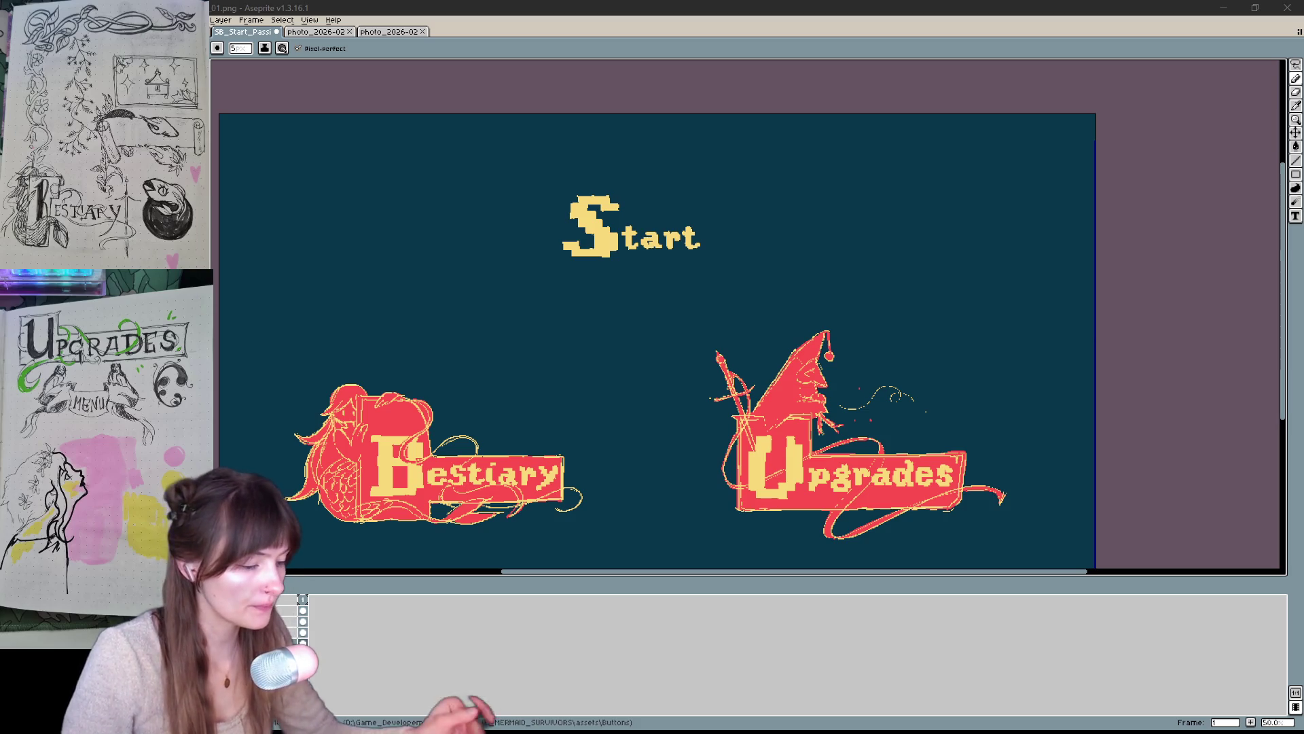
# - Draw a rounded yellow loop around Start with a right edge and a single bottom arc
pyautogui.click(675, 210)
pyautogui.hotkey('ctrl', 'z')
pyautogui.moveTo(631, 195)
pyautogui.mouseDown()
pyautogui.moveTo(637, 265)
pyautogui.moveTo(700, 266)
pyautogui.mouseUp()
pyautogui.hotkey('ctrl', 'z')
pyautogui.hotkey('ctrl', 'z')
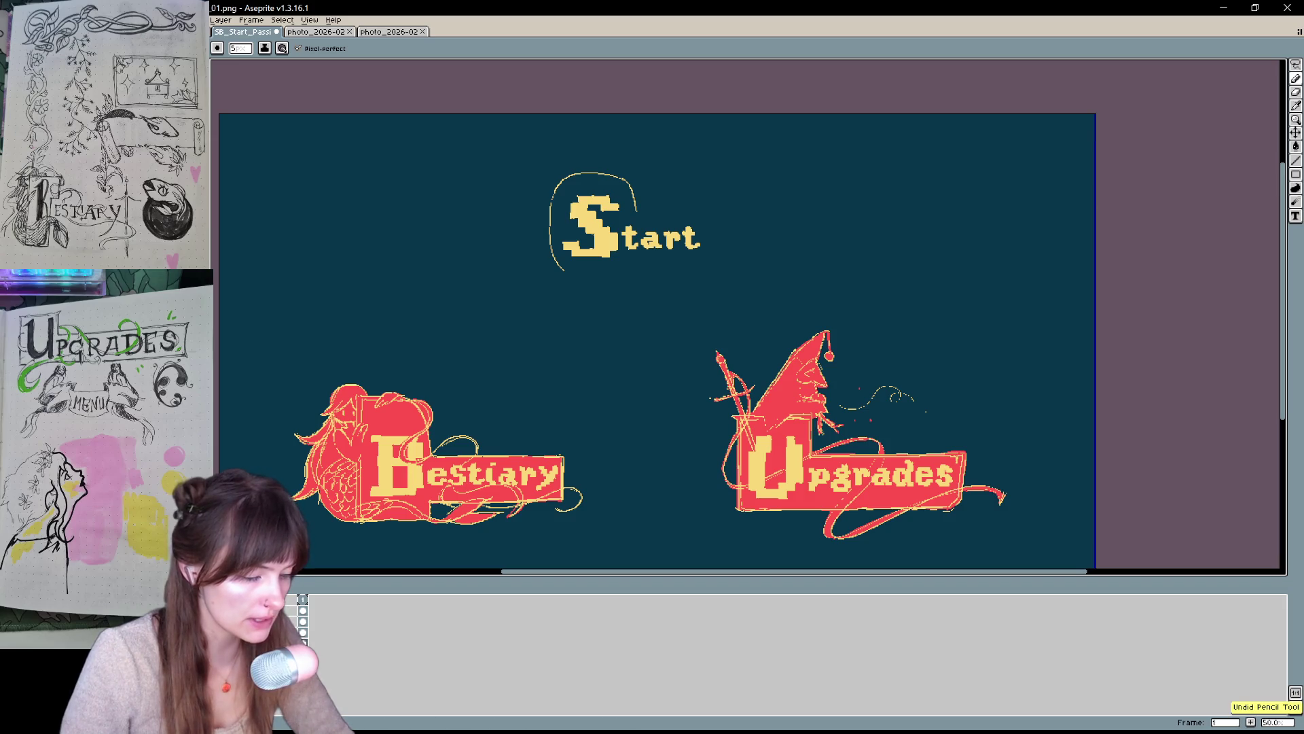
pyautogui.hotkey('ctrl', 'z')
pyautogui.hotkey('ctrl', 'z')
pyautogui.hotkey('ctrl', 'z')
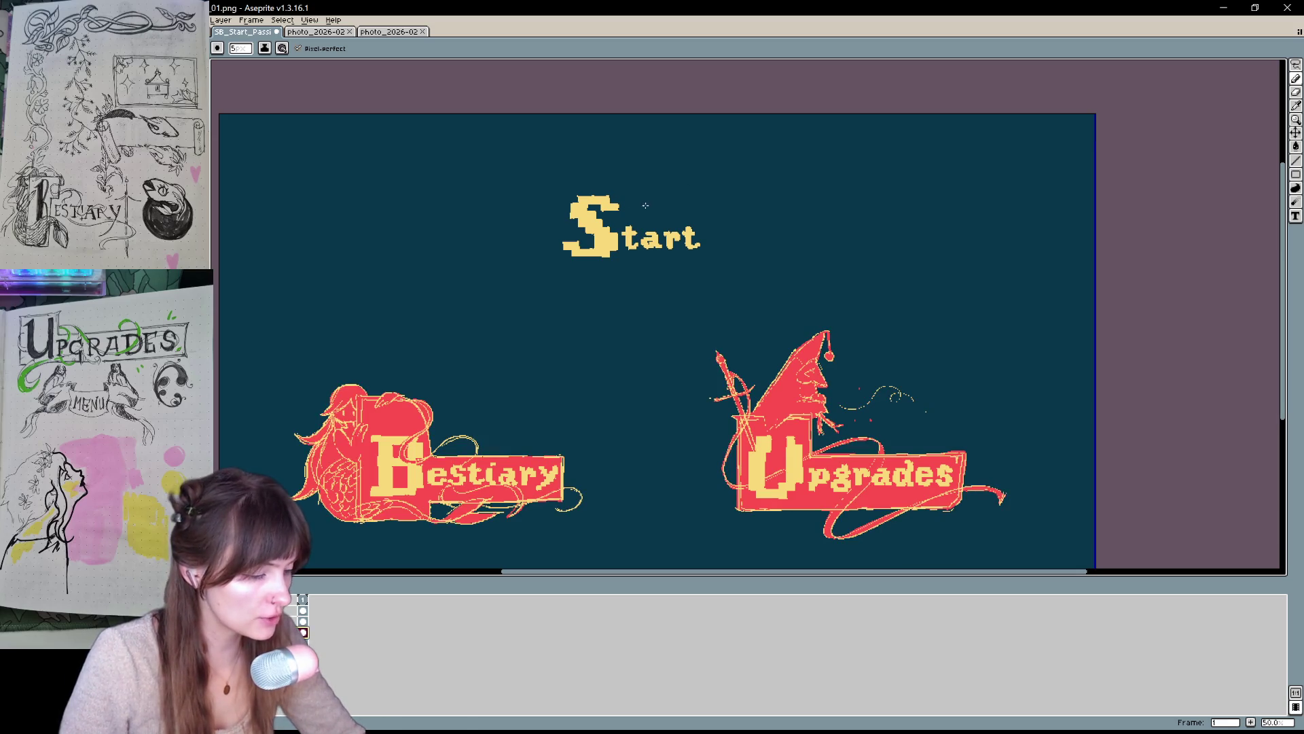
pyautogui.moveTo(643, 204)
pyautogui.mouseDown()
pyautogui.moveTo(630, 275)
pyautogui.moveTo(709, 214)
pyautogui.moveTo(710, 253)
pyautogui.mouseUp()
pyautogui.moveTo(632, 275); pyautogui.dragTo(710, 253)
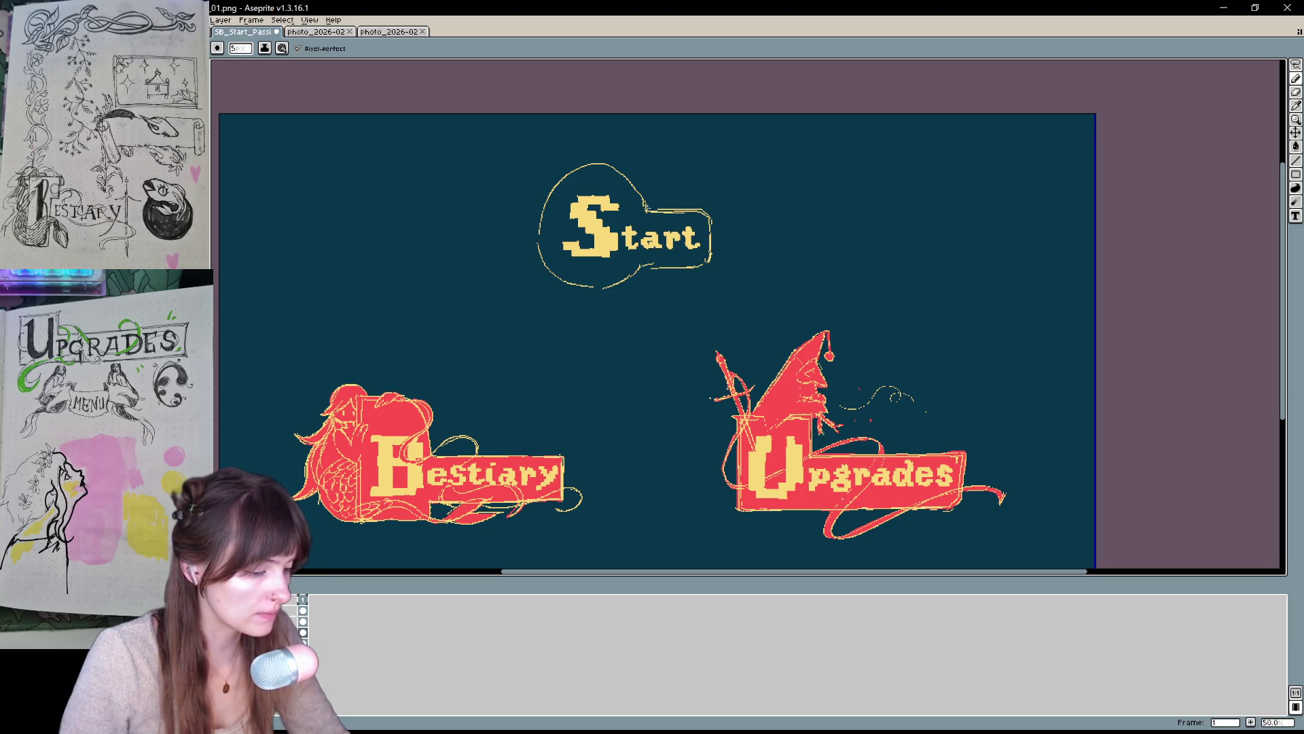
pyautogui.moveTo(596, 163); pyautogui.dragTo(597, 286)
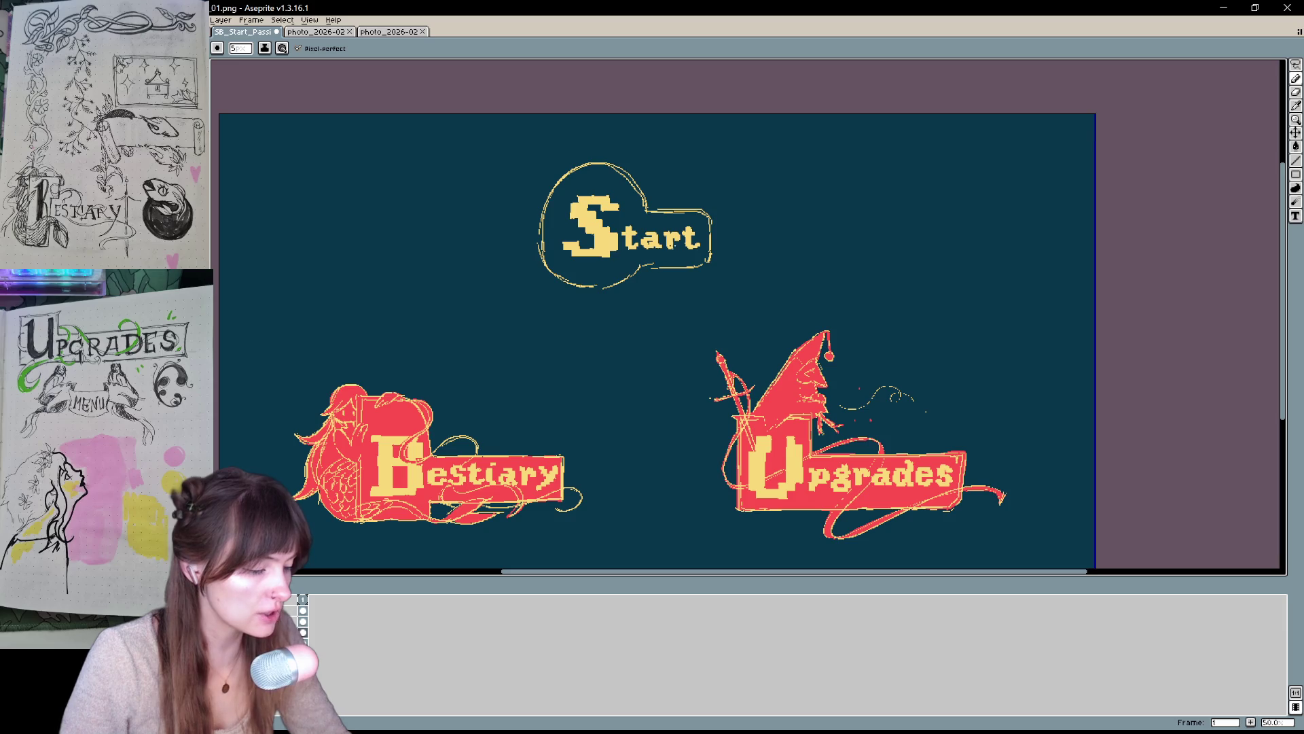
pyautogui.moveTo(548, 195); pyautogui.dragTo(539, 270)
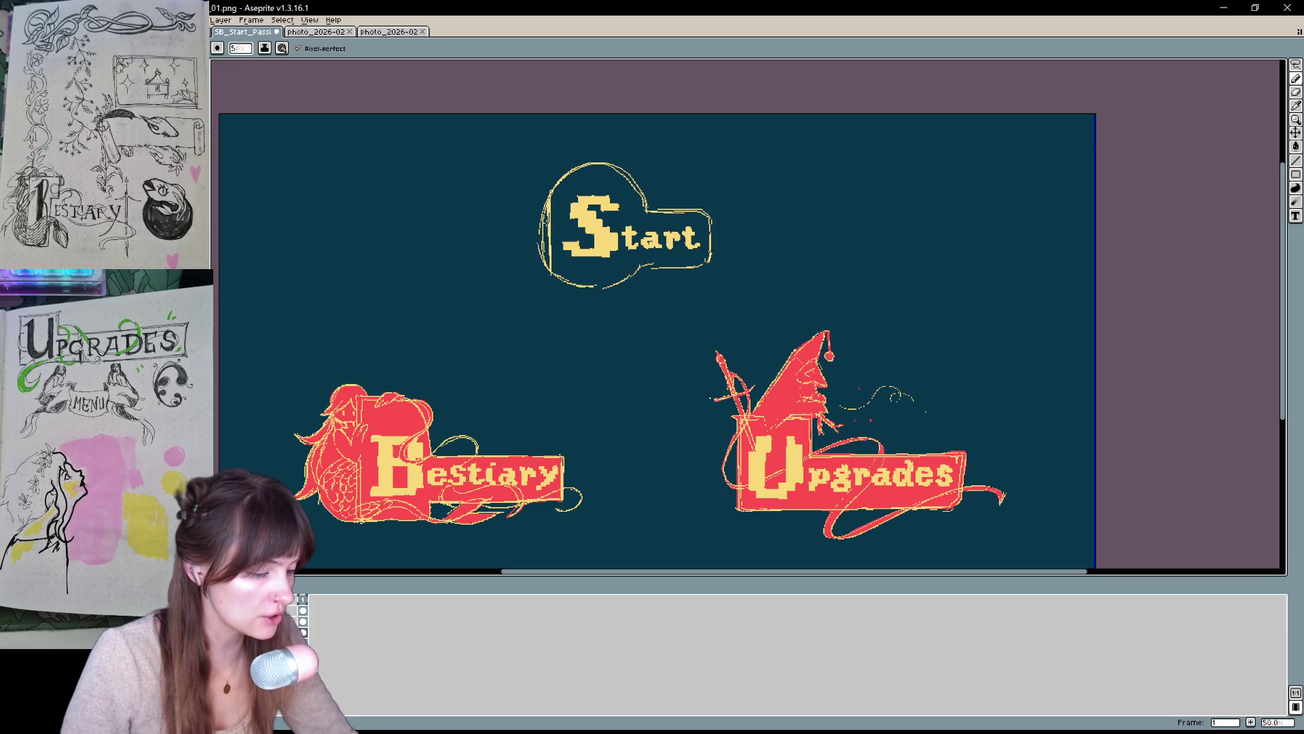
pyautogui.hotkey('ctrl', 'z')
pyautogui.hotkey('ctrl', 'z')
pyautogui.hotkey('ctrl', 'z')
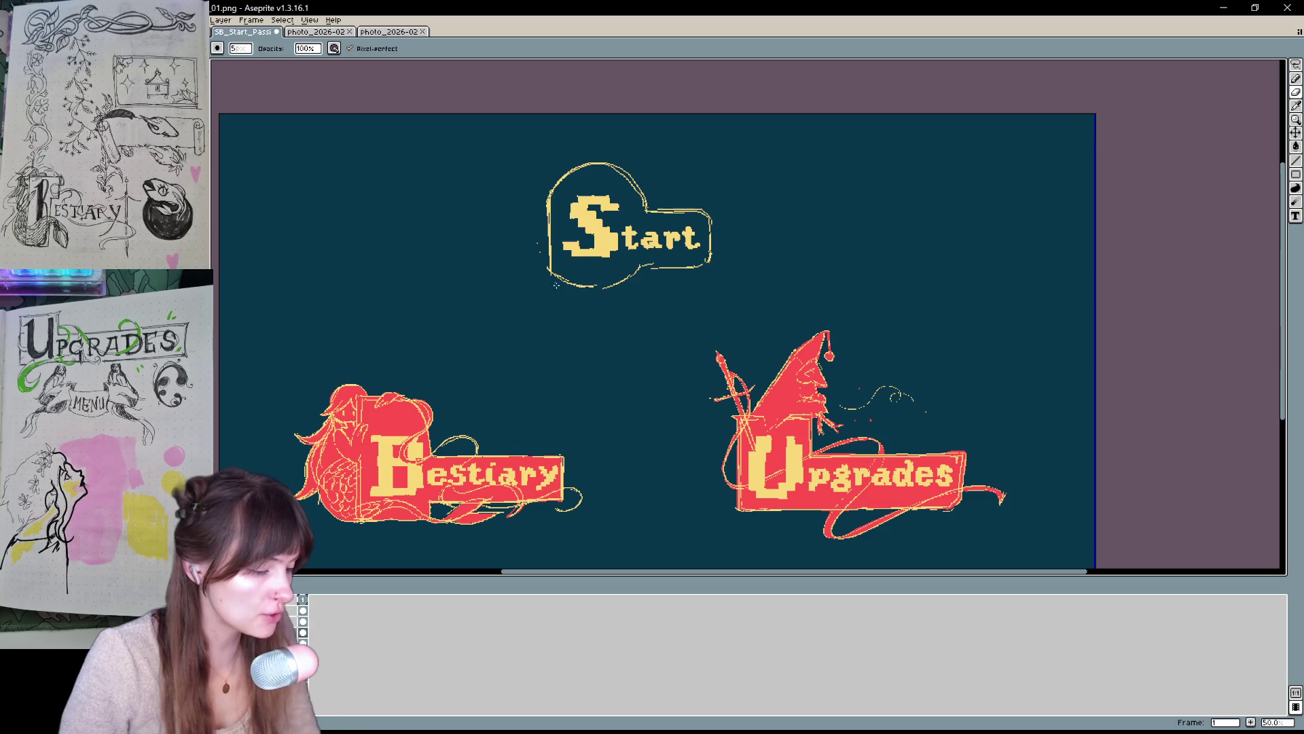
pyautogui.moveTo(561, 279)
pyautogui.mouseDown()
pyautogui.moveTo(663, 267)
pyautogui.moveTo(625, 273)
pyautogui.moveTo(634, 281)
pyautogui.mouseUp()
# - Erase stray outline pixels along the frame's bottom, upper-right edge and the dash below
pyautogui.press('e')
pyautogui.scroll(-1, 605, 256)
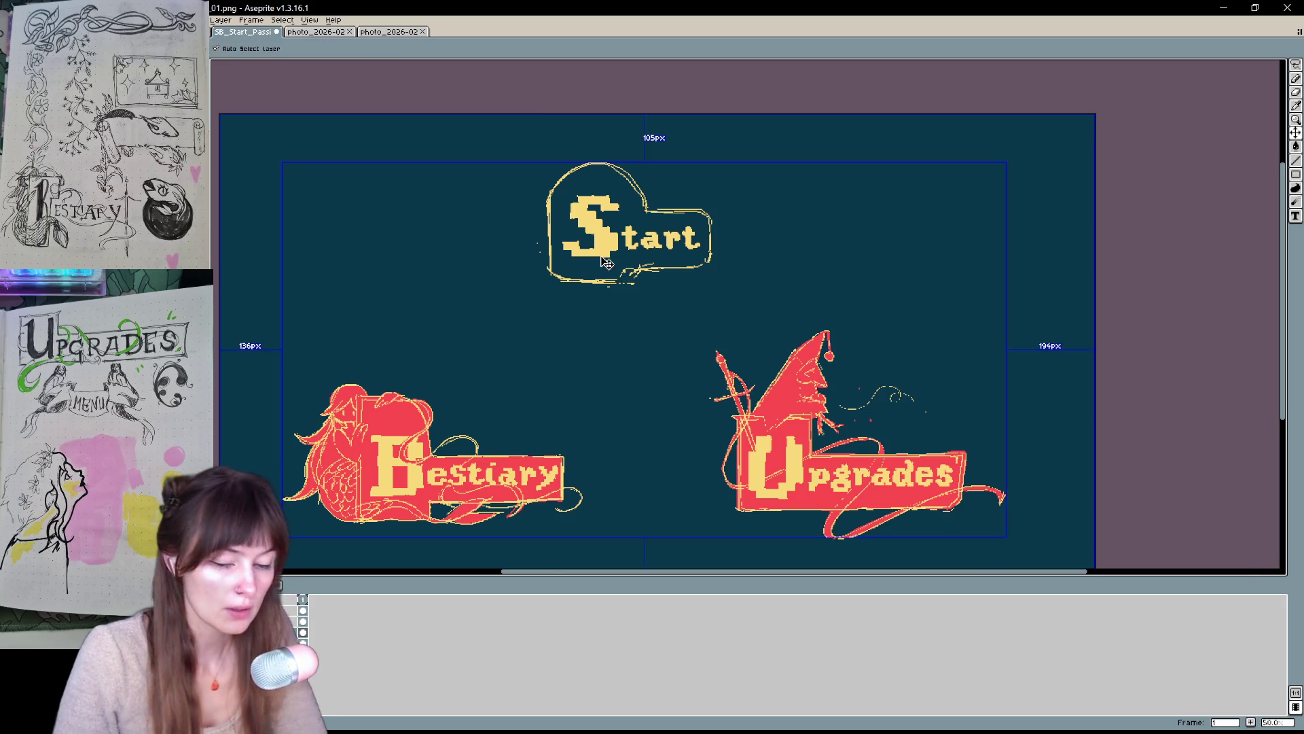
pyautogui.scroll(2, 605, 256)
pyautogui.moveTo(659, 304); pyautogui.dragTo(553, 307)
pyautogui.moveTo(690, 152)
pyautogui.mouseDown()
pyautogui.moveTo(659, 249)
pyautogui.moveTo(578, 169)
pyautogui.mouseUp()
pyautogui.moveTo(639, 222); pyautogui.dragTo(584, 172)
pyautogui.moveTo(610, 409); pyautogui.dragTo(623, 407)
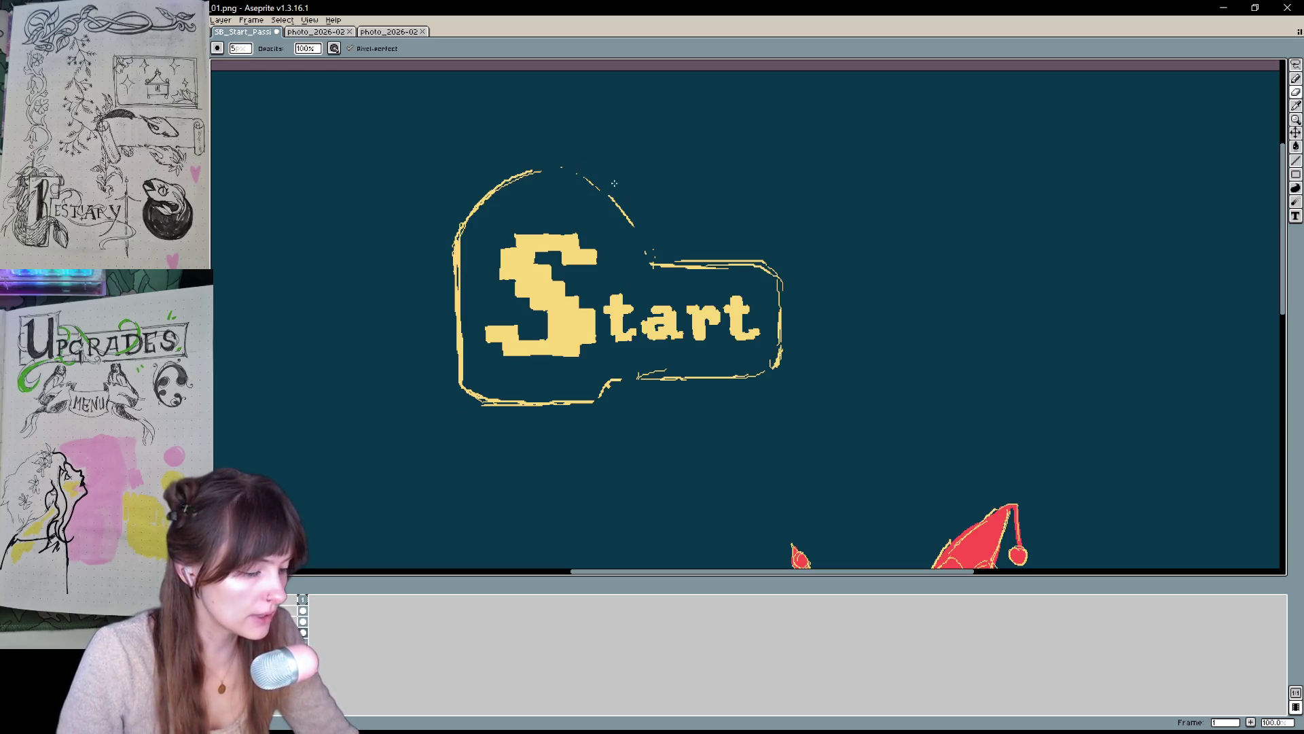
# - Sketch the frame's top edge, upper-left corner and inner notch strokes, trimming the excess
pyautogui.press('b')
pyautogui.moveTo(585, 176); pyautogui.dragTo(625, 231)
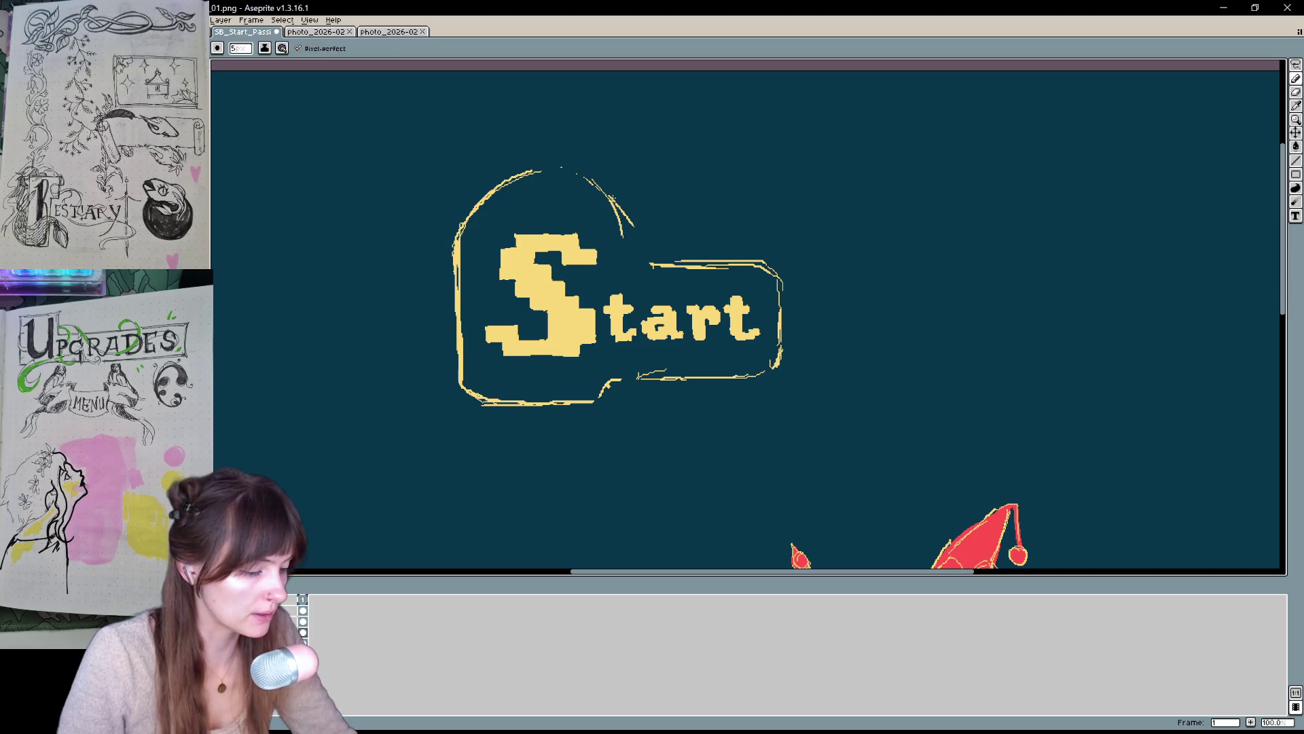
pyautogui.moveTo(457, 237)
pyautogui.mouseDown()
pyautogui.moveTo(523, 179)
pyautogui.moveTo(601, 191)
pyautogui.mouseUp()
pyautogui.moveTo(506, 190)
pyautogui.mouseDown()
pyautogui.moveTo(605, 187)
pyautogui.moveTo(615, 246)
pyautogui.mouseUp()
pyautogui.moveTo(615, 187); pyautogui.dragTo(623, 261)
pyautogui.press('e')
pyautogui.moveTo(629, 212); pyautogui.dragTo(622, 263)
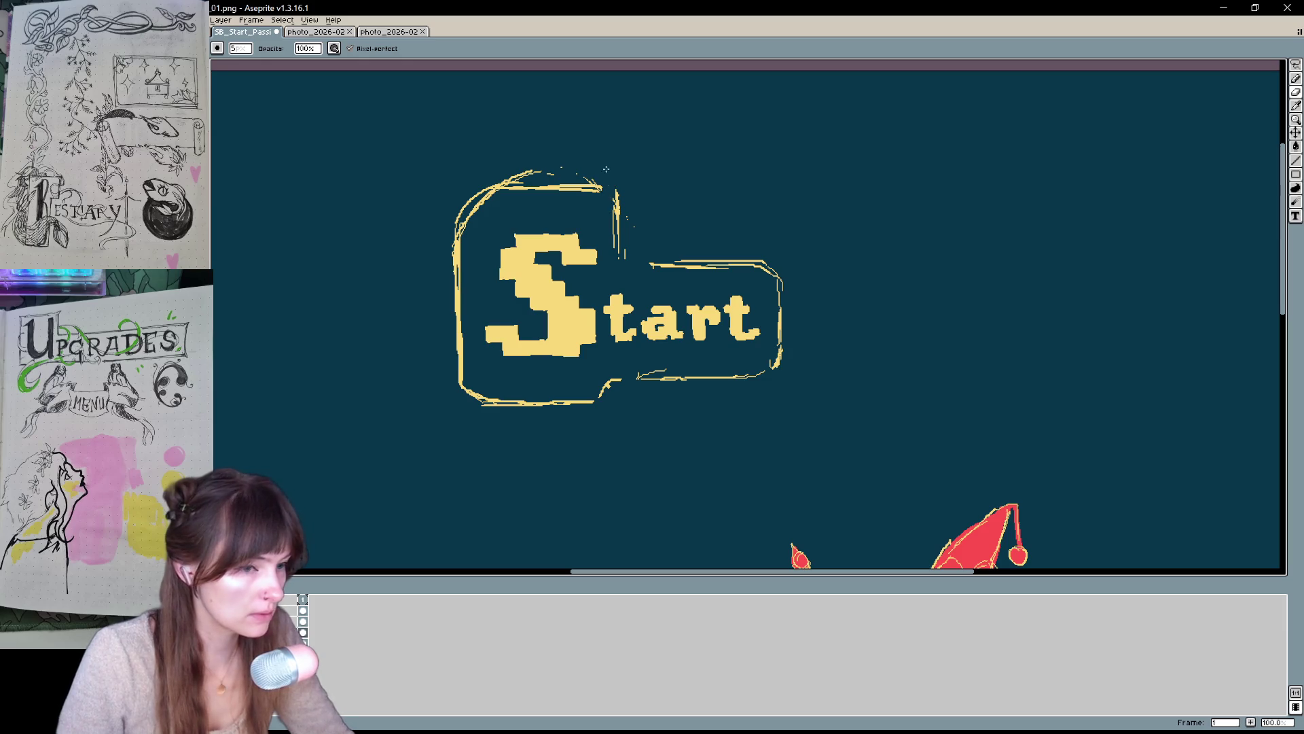
# - Bridge the gap in the frame outline and erase stray marks at the top and top-left corner
pyautogui.moveTo(634, 173); pyautogui.dragTo(646, 200)
pyautogui.press('b')
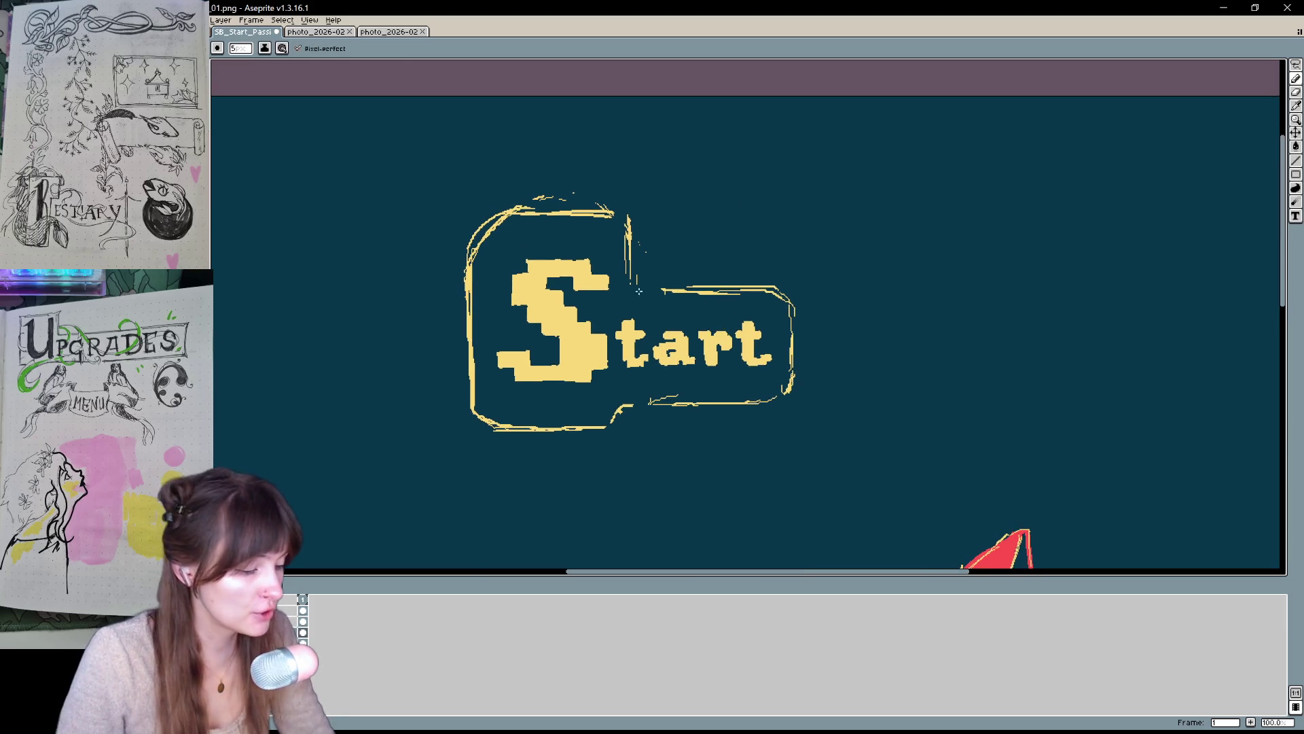
pyautogui.moveTo(620, 410); pyautogui.dragTo(653, 400)
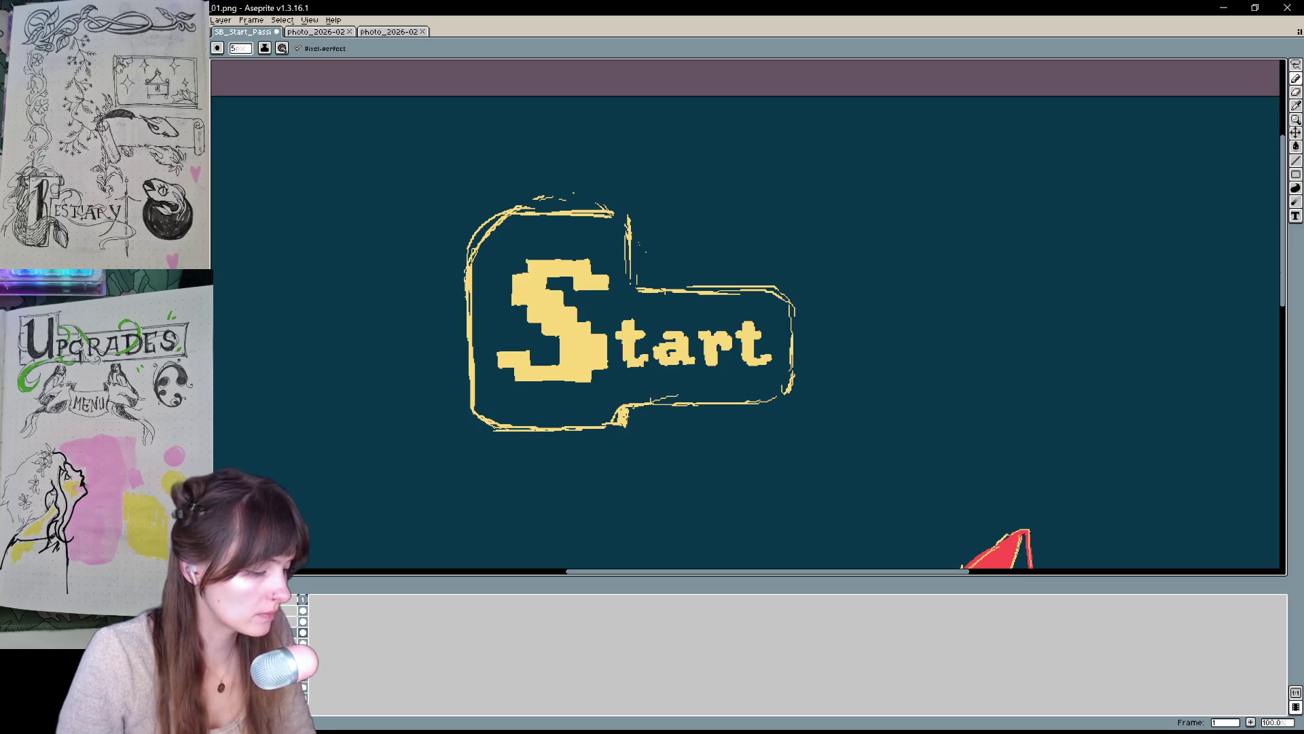
pyautogui.press('e')
pyautogui.moveTo(611, 407); pyautogui.dragTo(620, 423)
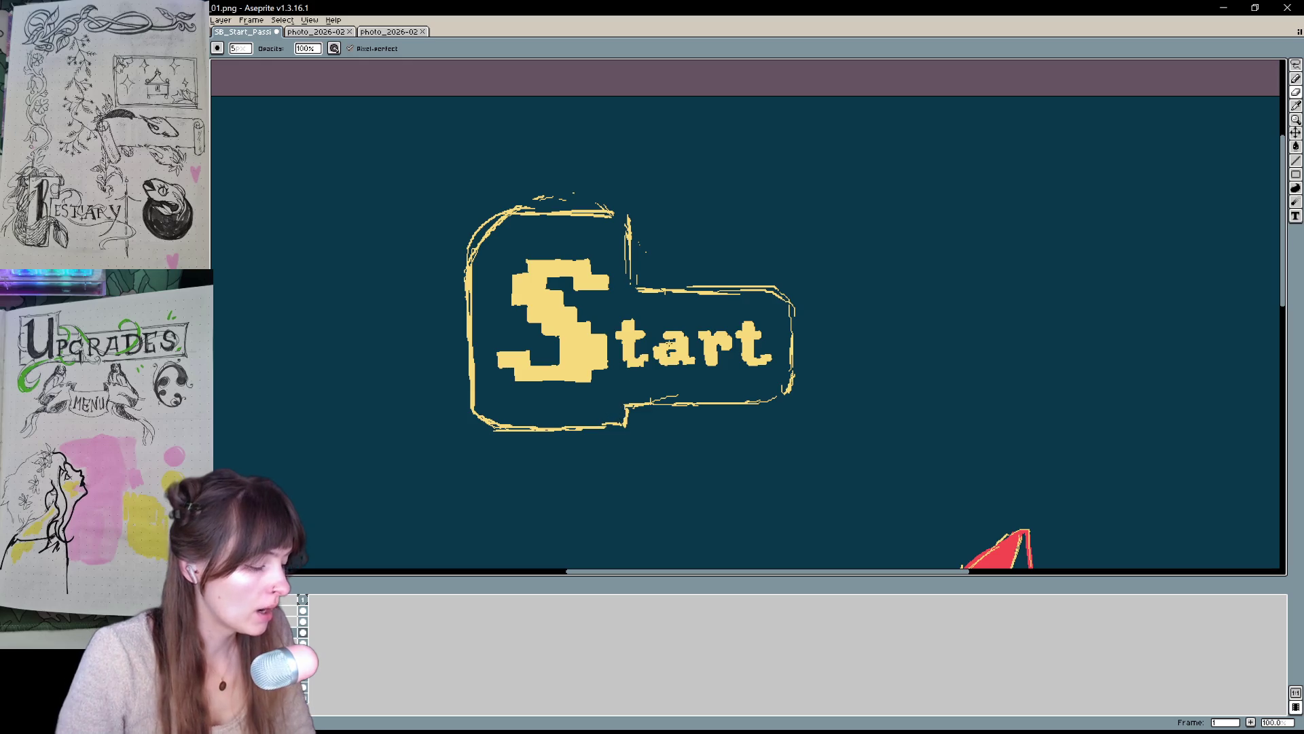
pyautogui.moveTo(553, 199); pyautogui.dragTo(533, 199)
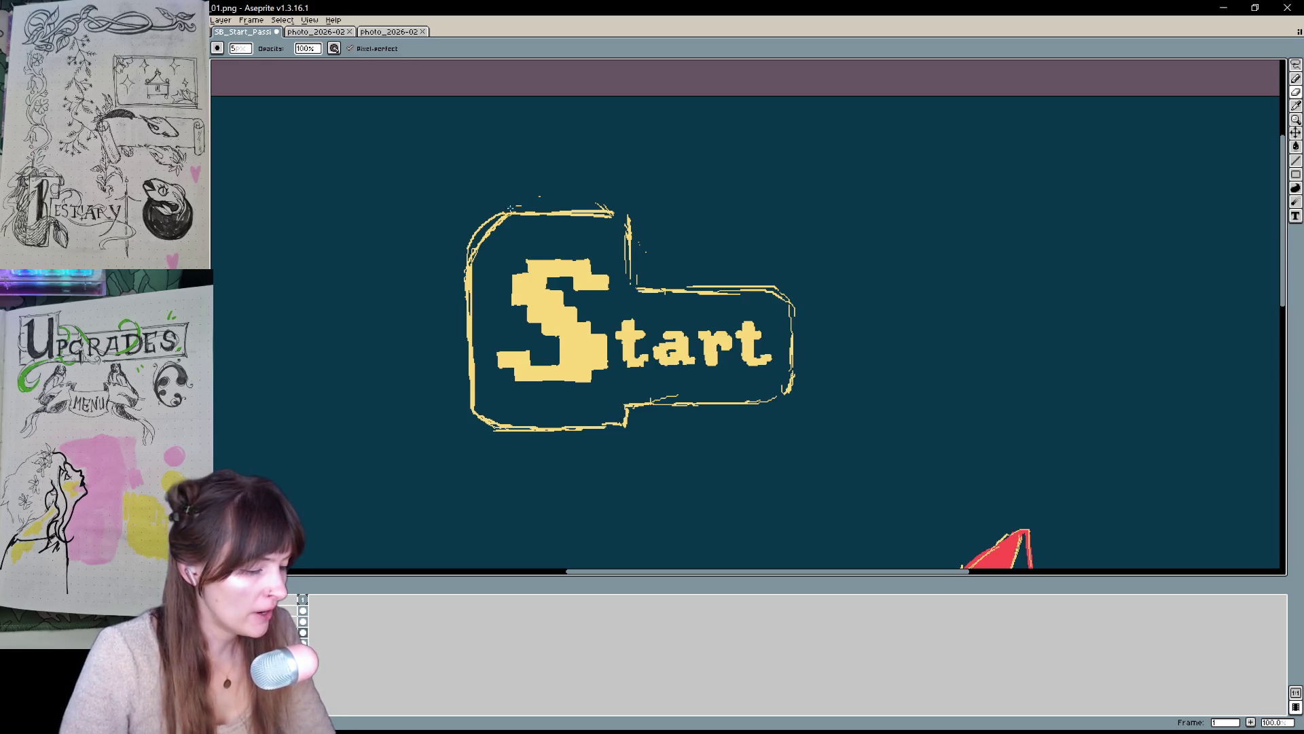
pyautogui.moveTo(496, 239); pyautogui.dragTo(478, 250)
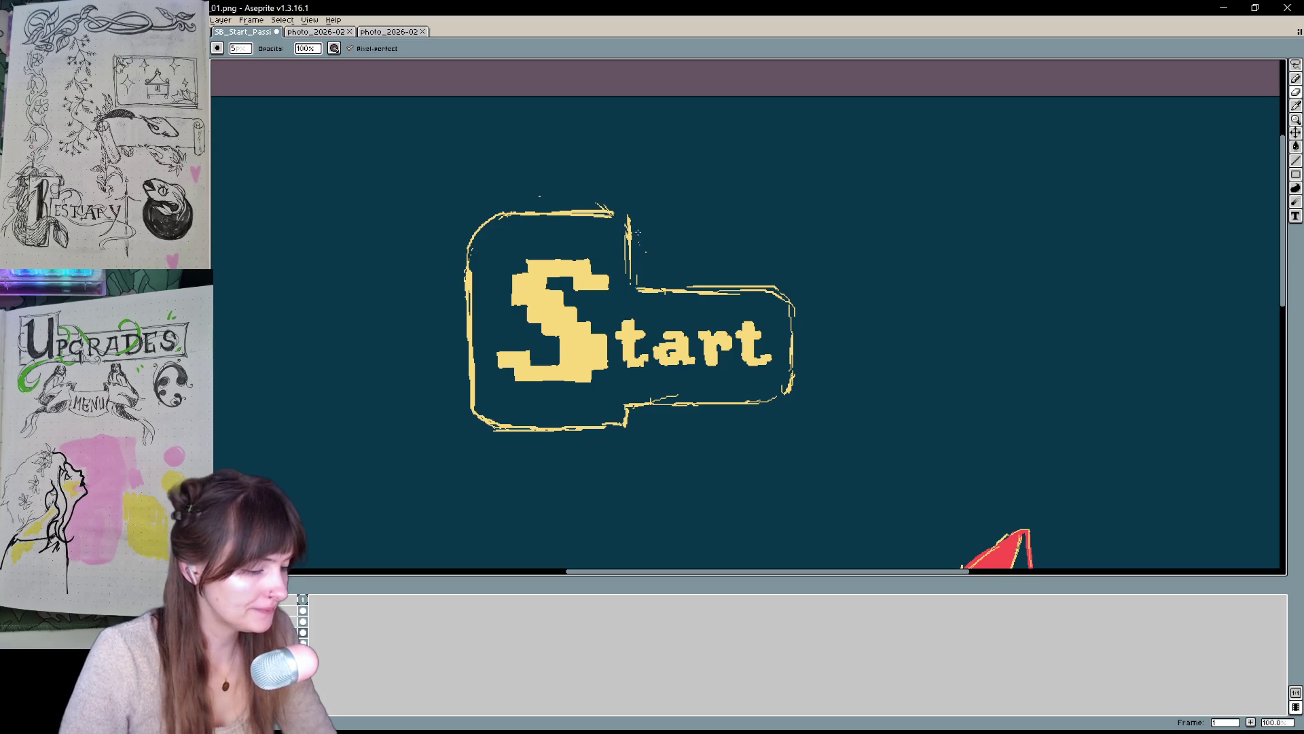
pyautogui.moveTo(631, 238); pyautogui.dragTo(628, 218)
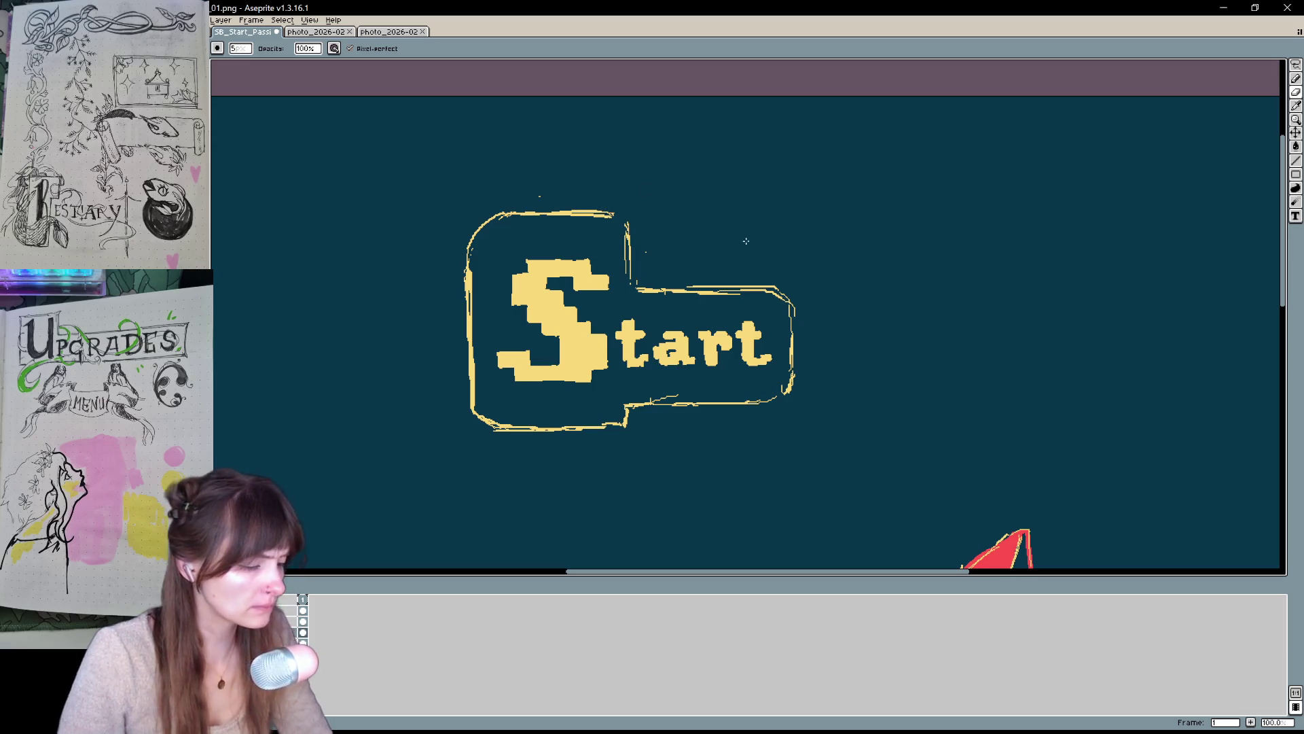
pyautogui.moveTo(746, 241); pyautogui.dragTo(800, 367)
# - Redraw the button's bottom outline, right side, tab's left edge and rounded top-left corner
pyautogui.moveTo(626, 447); pyautogui.dragTo(783, 437)
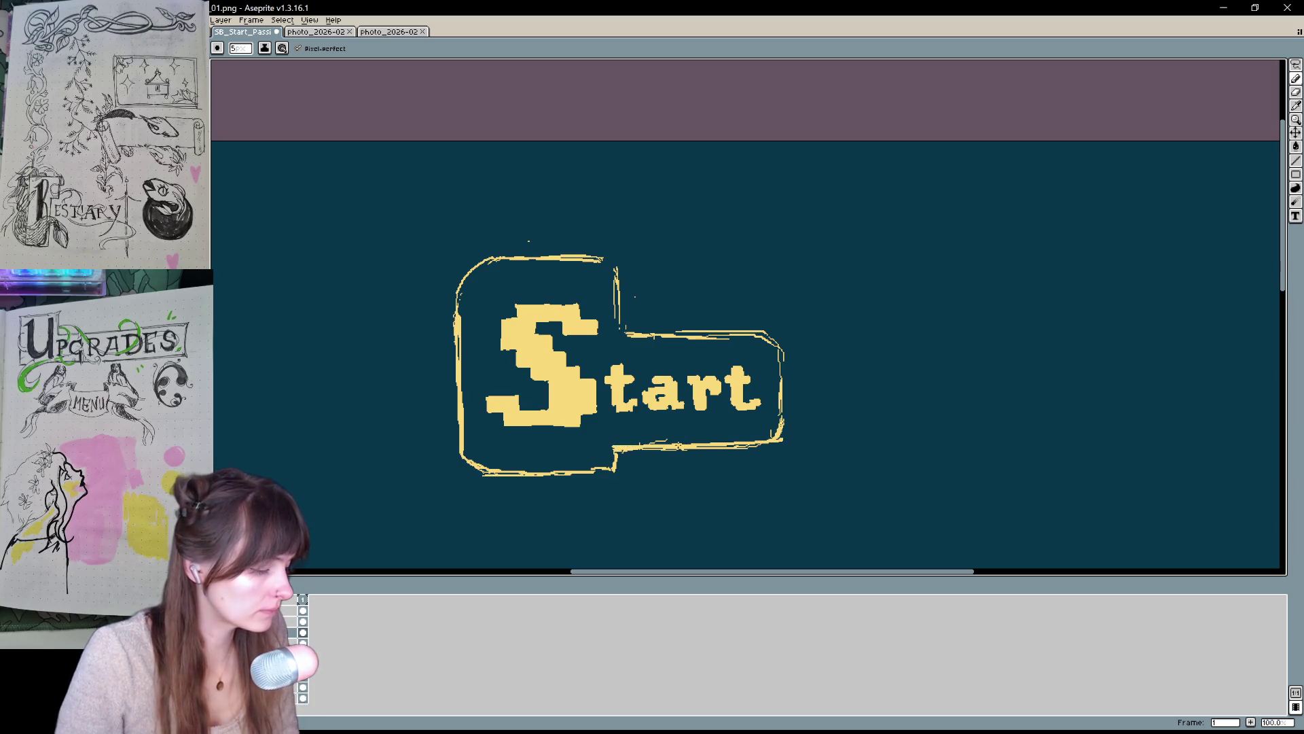
pyautogui.press('e')
pyautogui.moveTo(622, 449); pyautogui.dragTo(770, 443)
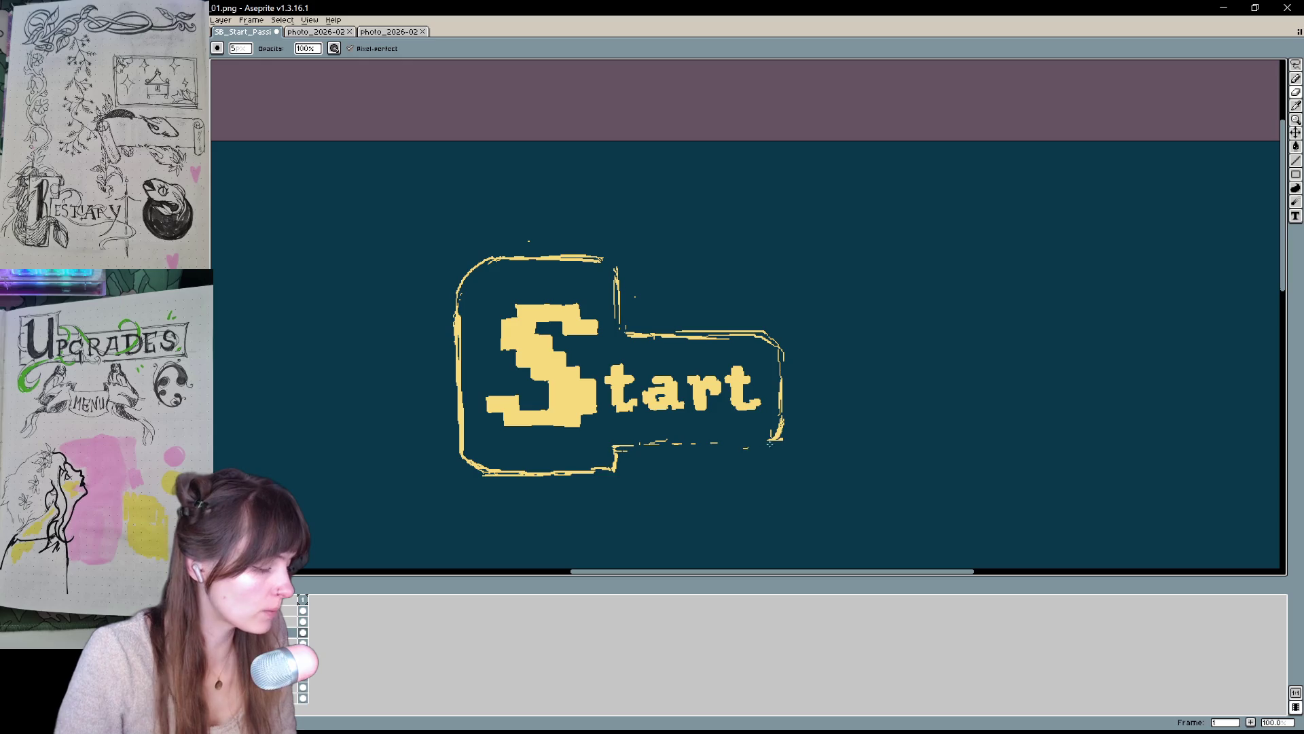
pyautogui.press('b')
pyautogui.moveTo(624, 447); pyautogui.dragTo(771, 441)
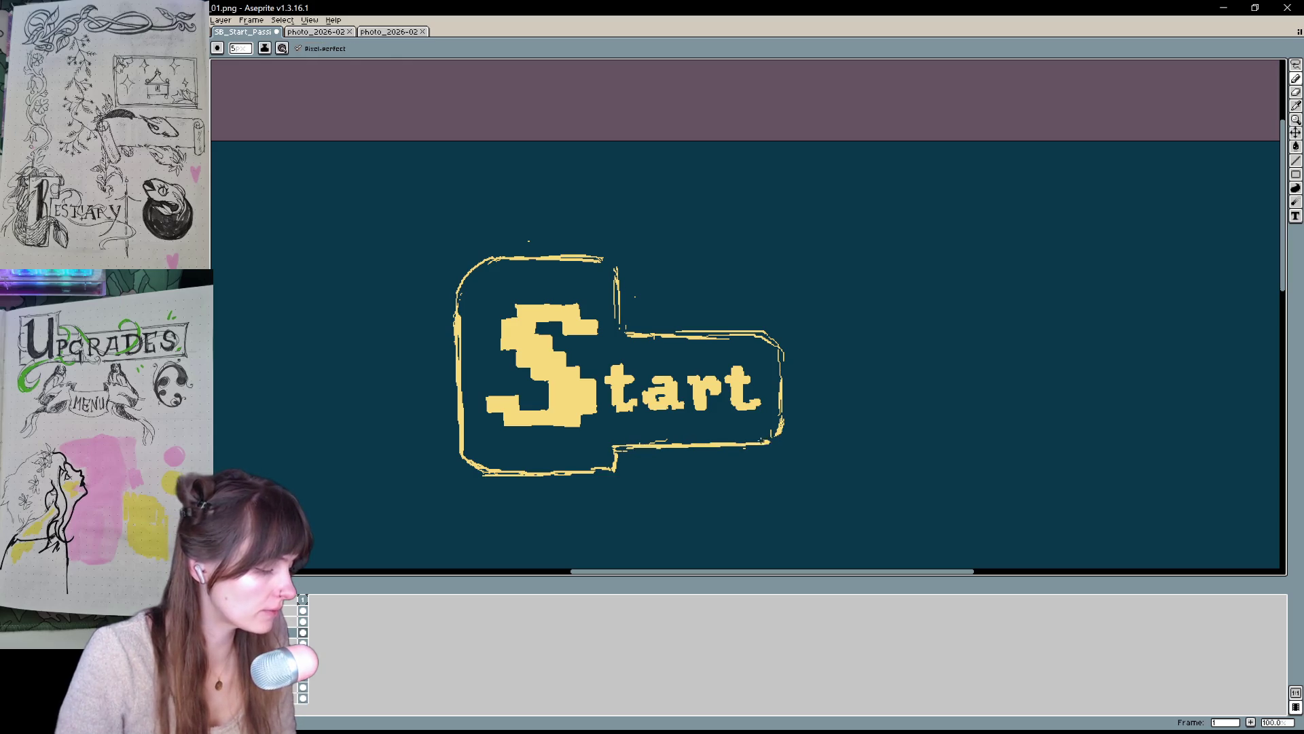
pyautogui.moveTo(779, 337); pyautogui.dragTo(783, 406)
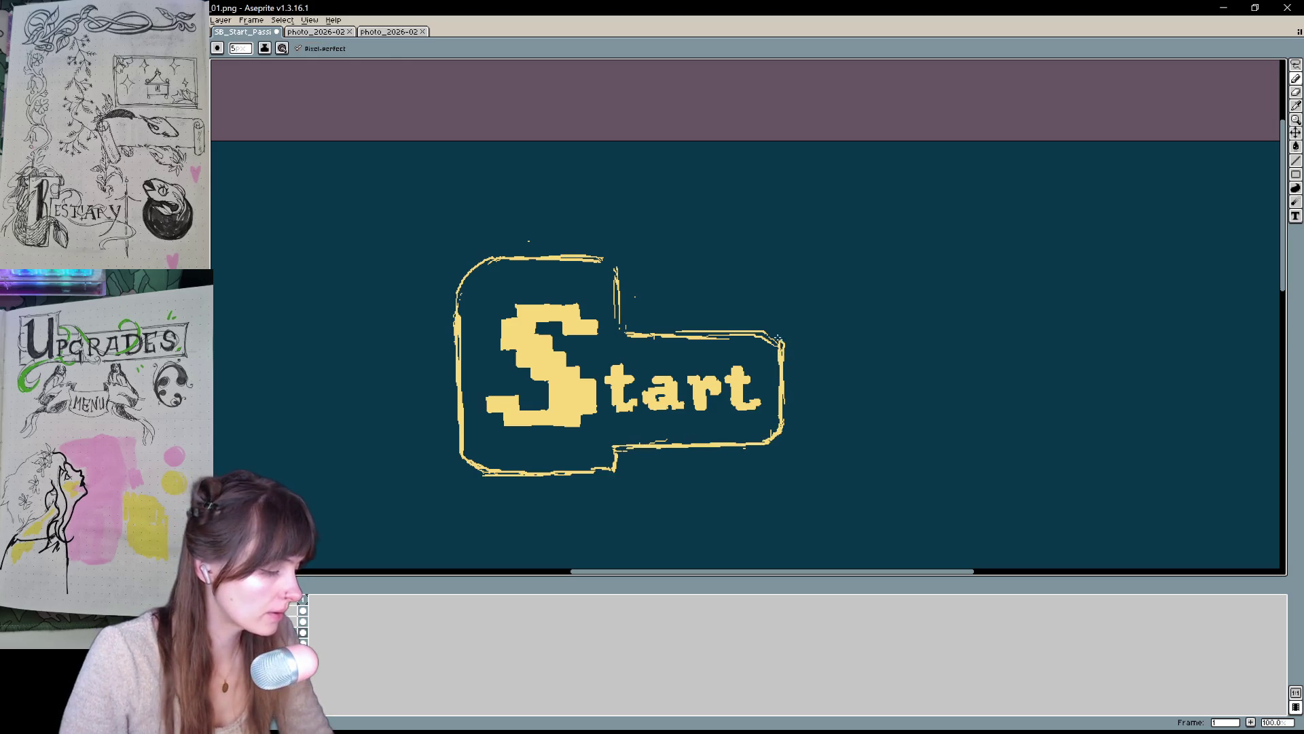
pyautogui.moveTo(614, 273); pyautogui.dragTo(622, 336)
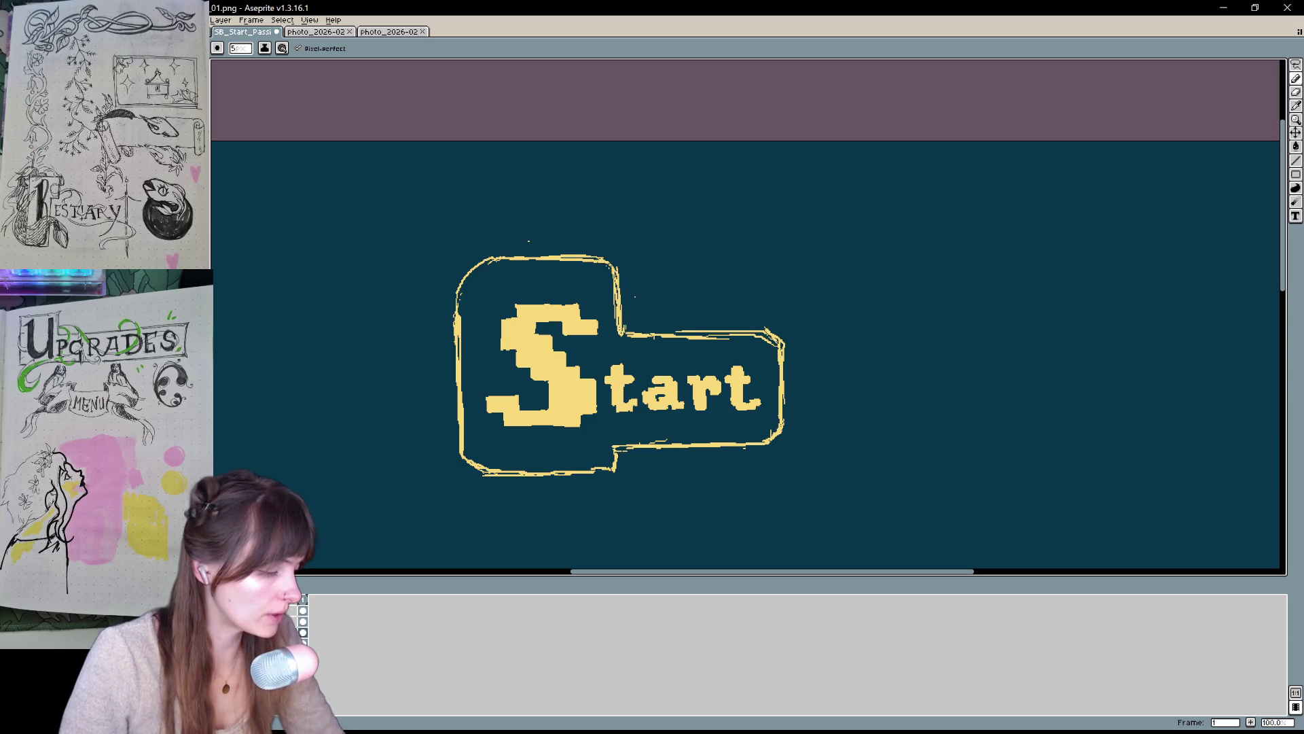
pyautogui.moveTo(491, 260); pyautogui.dragTo(455, 304)
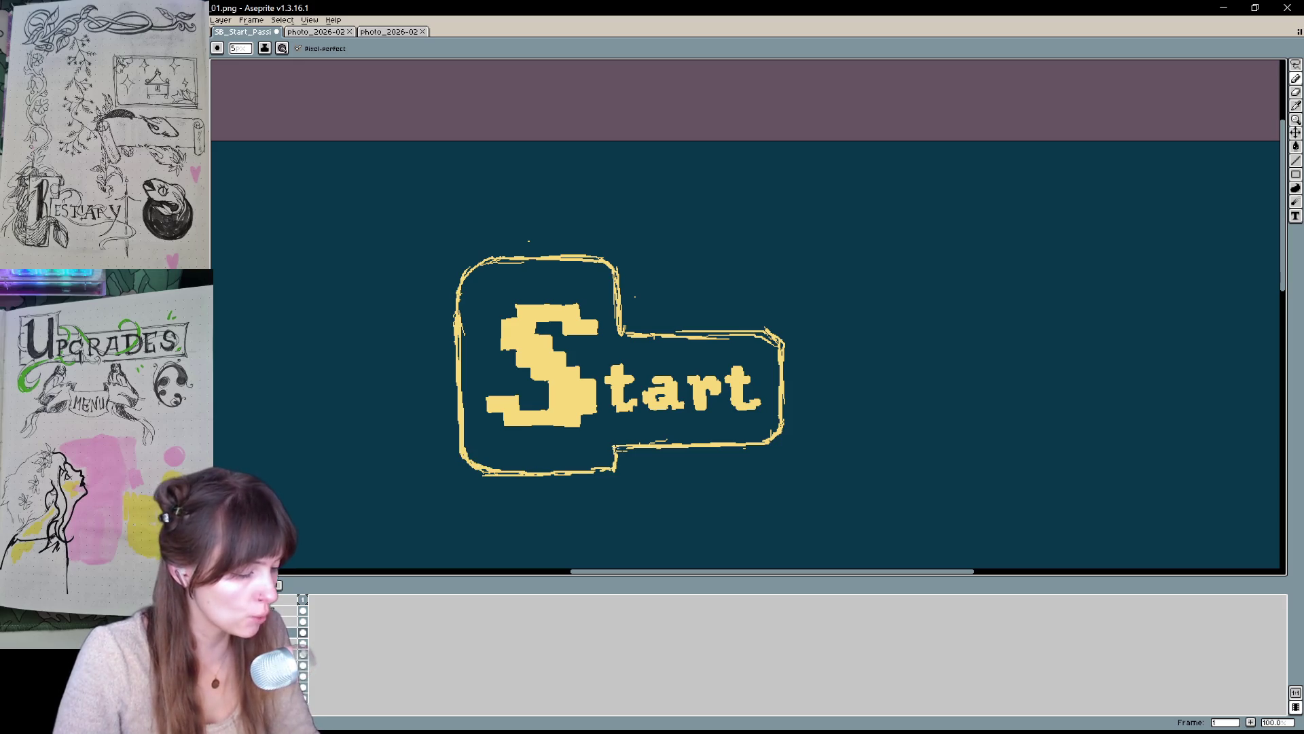
pyautogui.moveTo(749, 387); pyautogui.dragTo(778, 384)
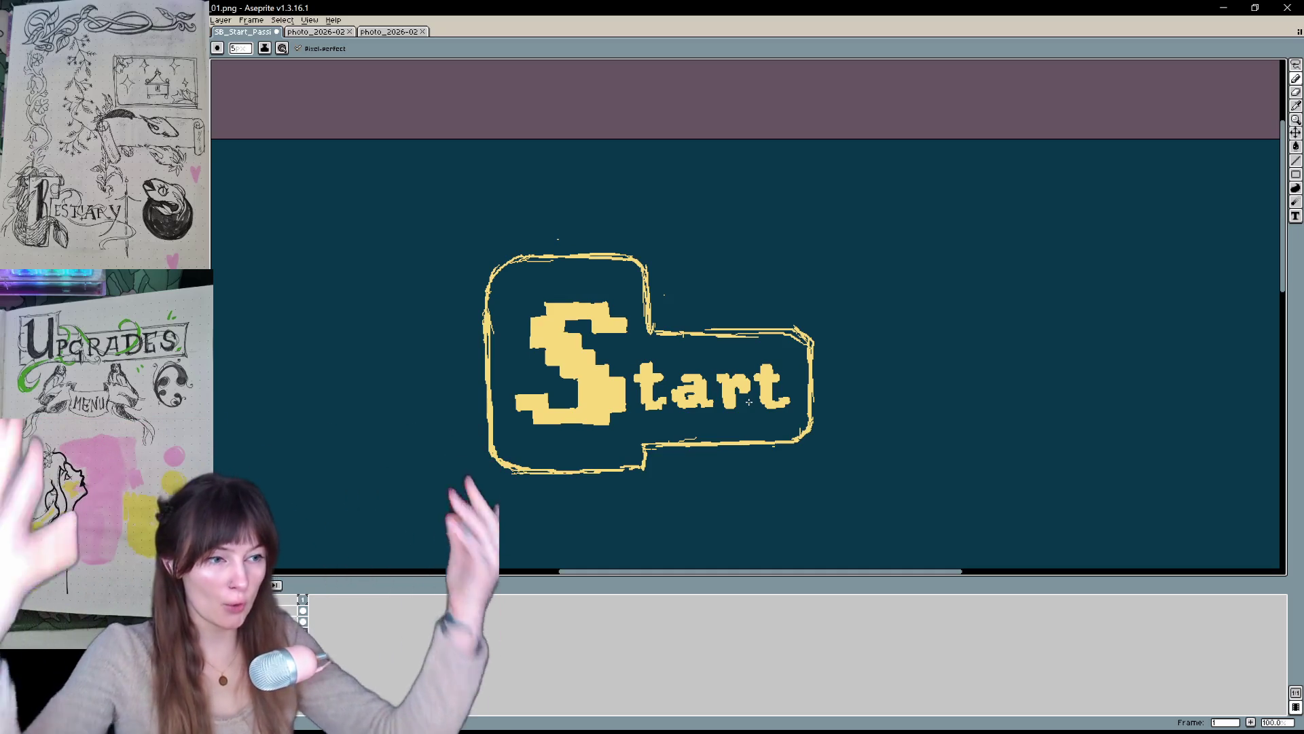
# - Remove a stray dash and sketch looping strokes above the Start button
pyautogui.moveTo(666, 195)
pyautogui.mouseDown()
pyautogui.moveTo(604, 149)
pyautogui.moveTo(661, 197)
pyautogui.mouseUp()
pyautogui.hotkey('ctrl', 'z')
pyautogui.moveTo(542, 171); pyautogui.dragTo(527, 204)
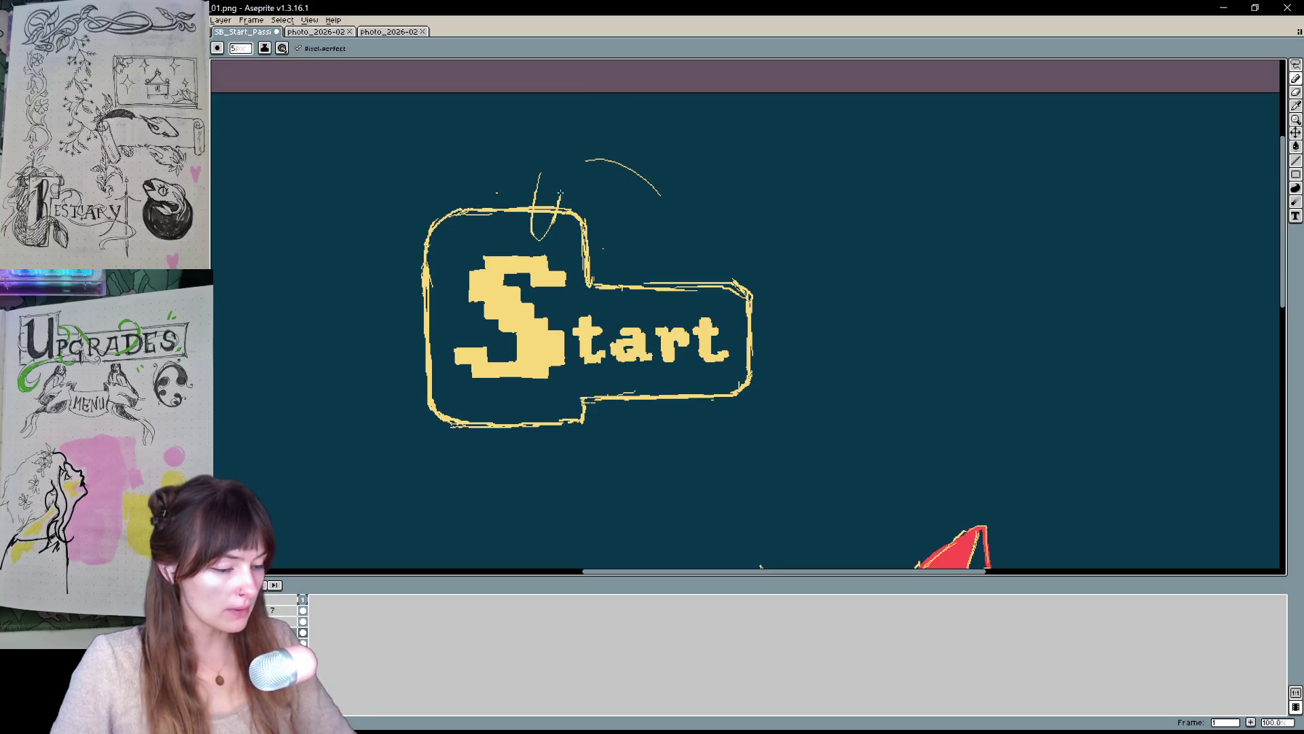
pyautogui.hotkey('ctrl', 'z')
pyautogui.moveTo(538, 168)
pyautogui.mouseDown()
pyautogui.moveTo(561, 195)
pyautogui.moveTo(537, 176)
pyautogui.moveTo(480, 196)
pyautogui.moveTo(488, 205)
pyautogui.mouseUp()
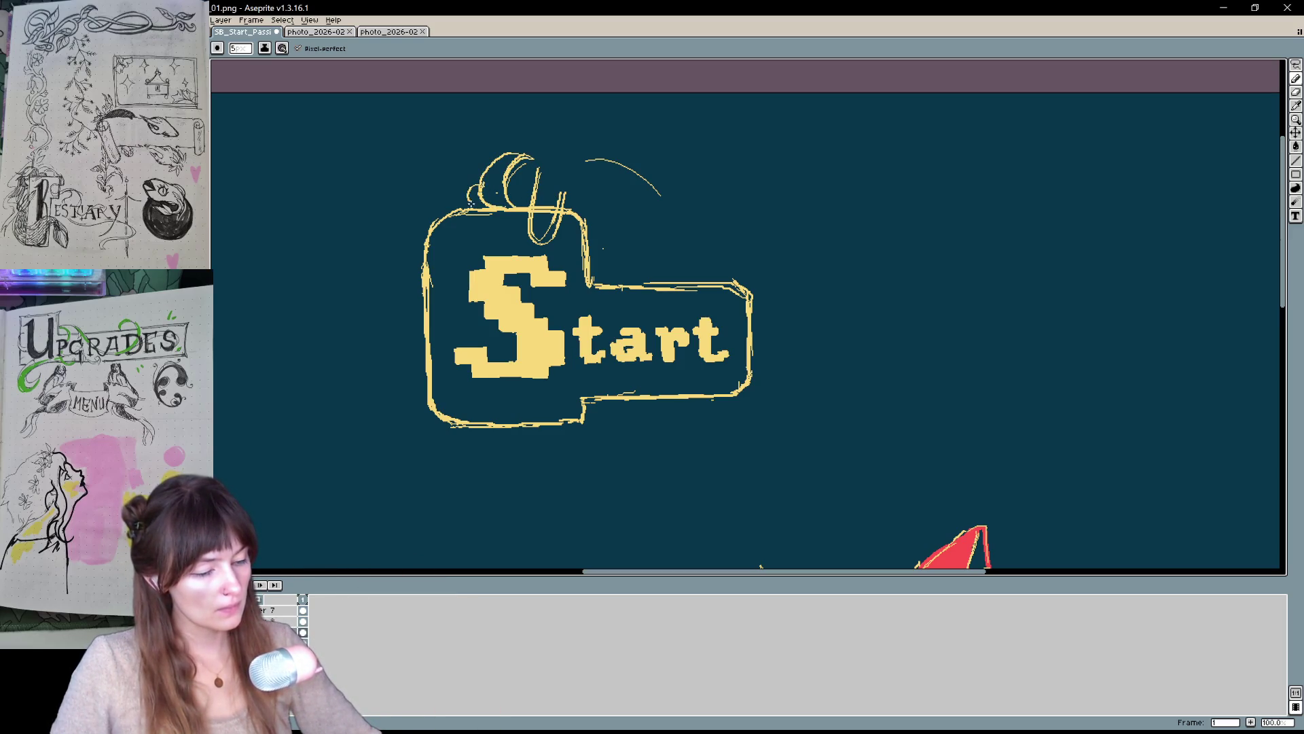
# - Add the character's head curves, leafy sprouts, arcs beneath the leaves and a dense oval eye
pyautogui.moveTo(547, 156)
pyautogui.mouseDown()
pyautogui.moveTo(587, 215)
pyautogui.moveTo(644, 185)
pyautogui.moveTo(671, 209)
pyautogui.mouseUp()
pyautogui.moveTo(633, 160)
pyautogui.mouseDown()
pyautogui.moveTo(664, 178)
pyautogui.moveTo(697, 252)
pyautogui.mouseUp()
pyautogui.moveTo(622, 161)
pyautogui.mouseDown()
pyautogui.moveTo(591, 139)
pyautogui.moveTo(639, 143)
pyautogui.mouseUp()
pyautogui.moveTo(686, 191)
pyautogui.mouseDown()
pyautogui.moveTo(708, 206)
pyautogui.moveTo(696, 227)
pyautogui.moveTo(711, 235)
pyautogui.mouseUp()
pyautogui.moveTo(601, 228)
pyautogui.mouseDown()
pyautogui.moveTo(662, 208)
pyautogui.moveTo(591, 182)
pyautogui.mouseUp()
pyautogui.moveTo(652, 216); pyautogui.dragTo(672, 248)
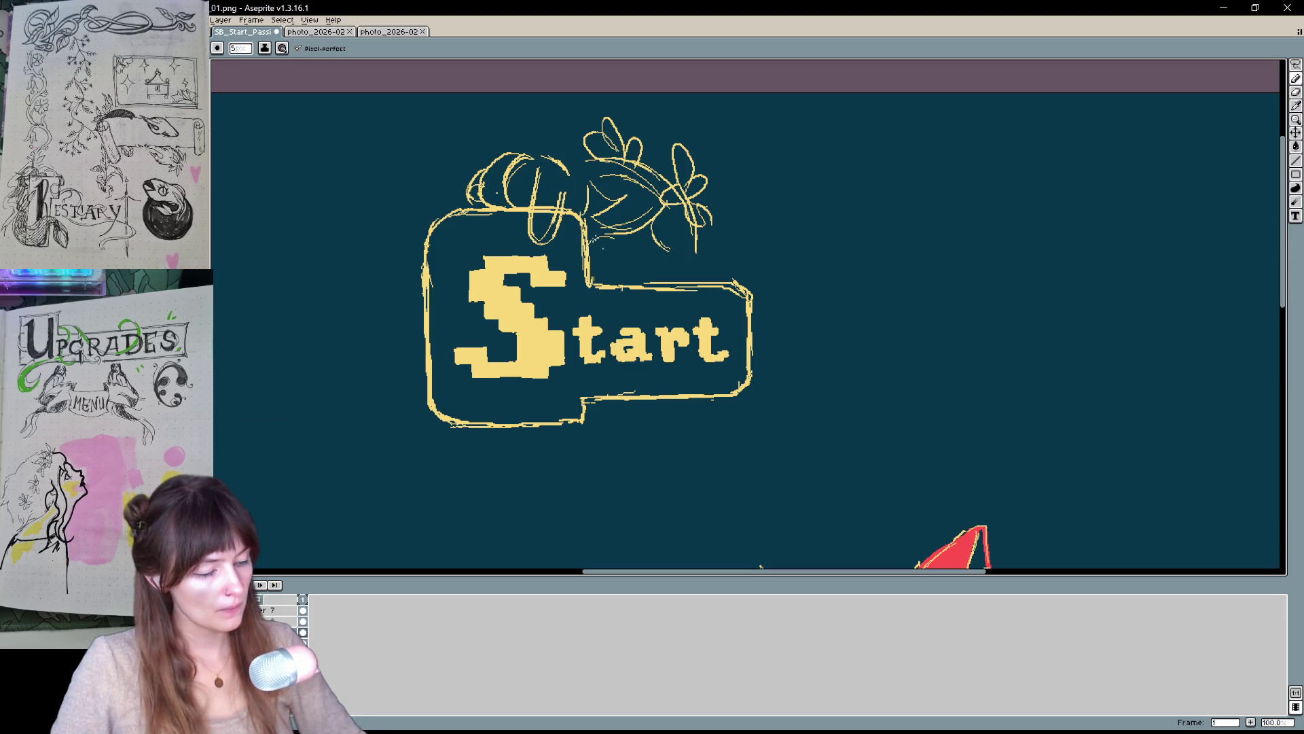
pyautogui.hotkey('ctrl', 'z')
pyautogui.moveTo(630, 247)
pyautogui.mouseDown()
pyautogui.moveTo(657, 244)
pyautogui.moveTo(635, 280)
pyautogui.mouseUp()
pyautogui.moveTo(698, 248); pyautogui.dragTo(700, 271)
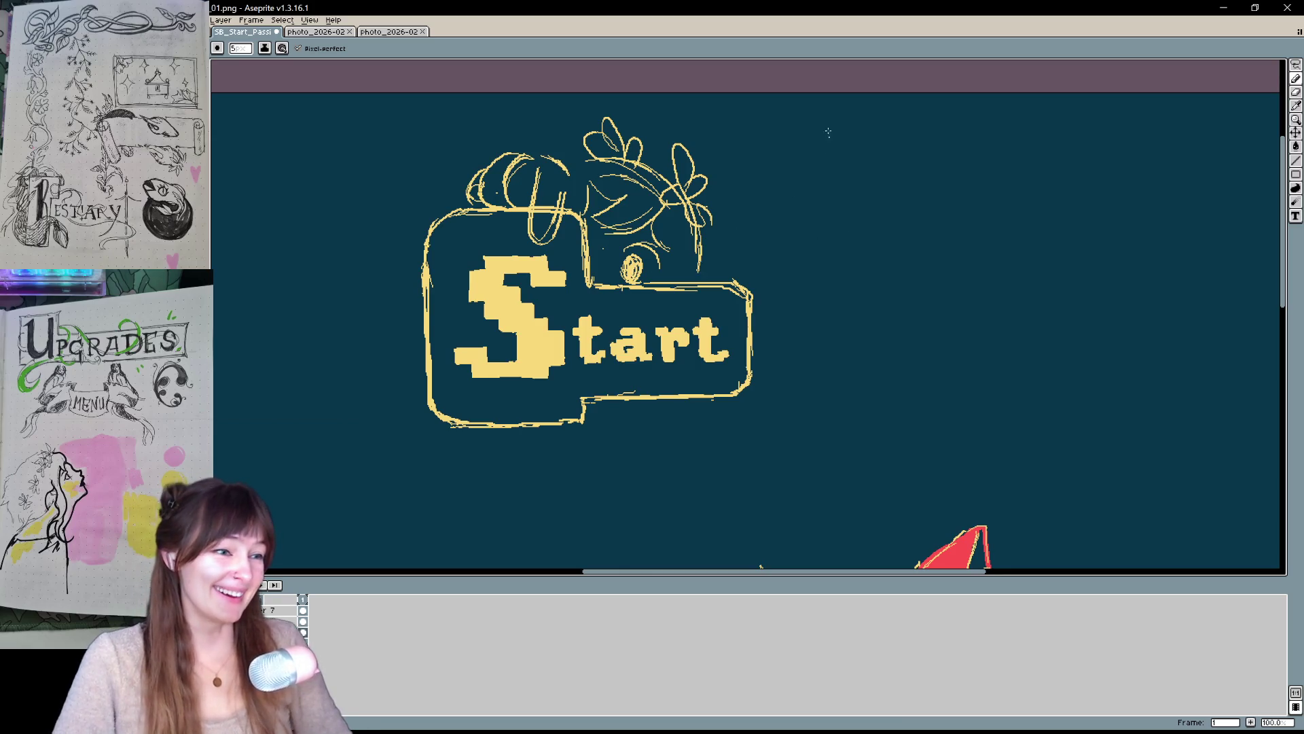
# - Draw the character's right side and erase stray sketch lines on the gripping hand
pyautogui.moveTo(734, 244); pyautogui.dragTo(753, 281)
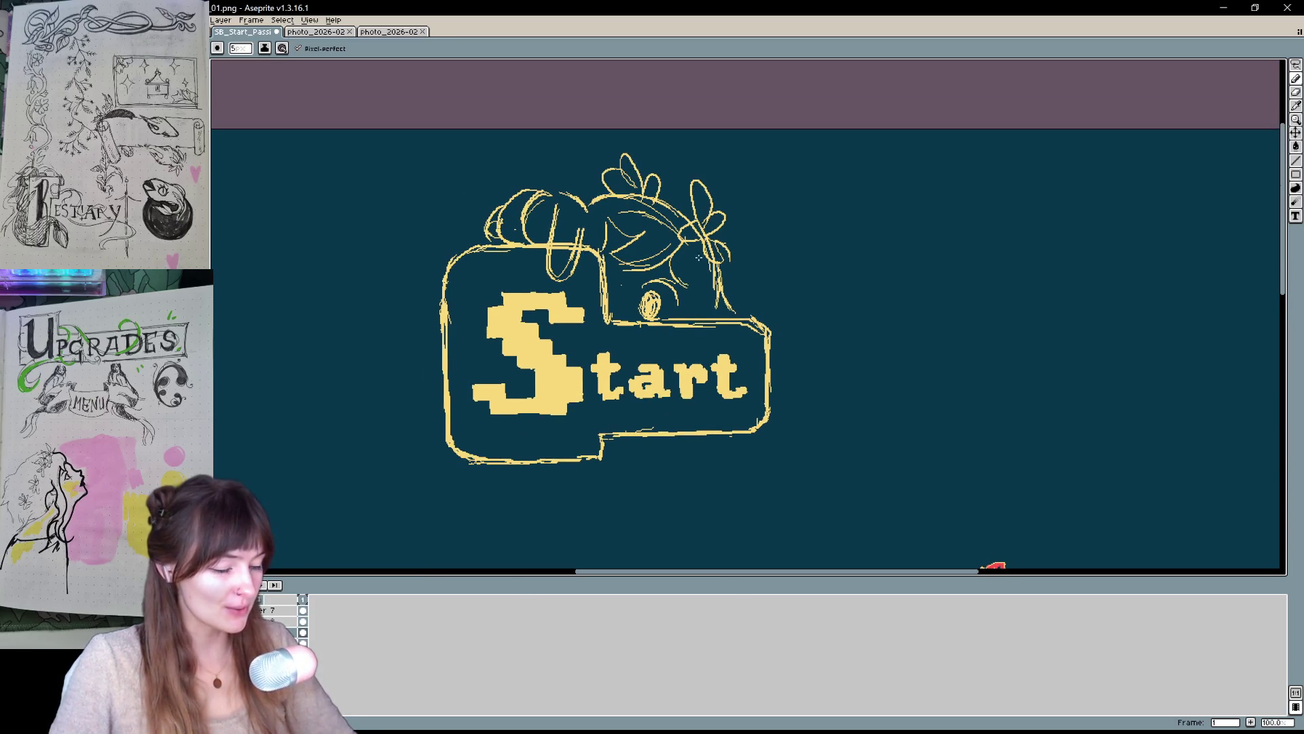
pyautogui.moveTo(691, 280); pyautogui.dragTo(701, 338)
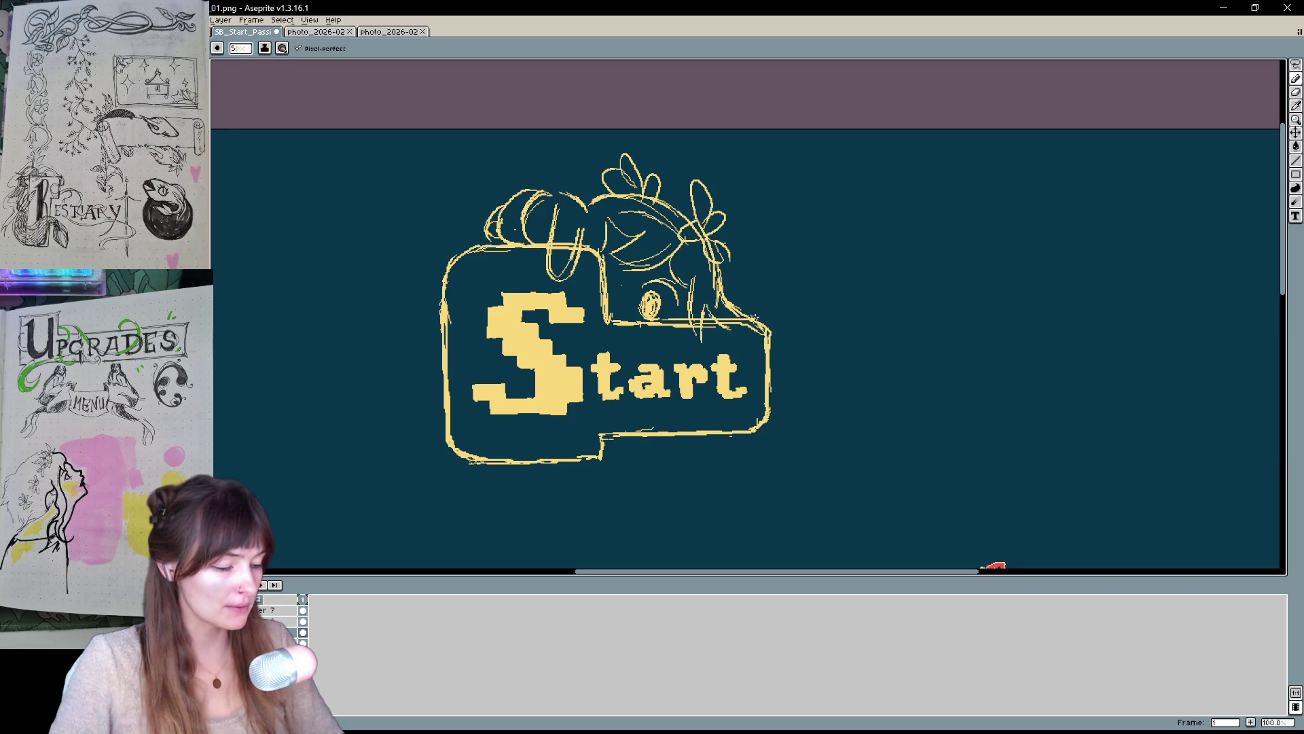
pyautogui.scroll(-2, 801, 394)
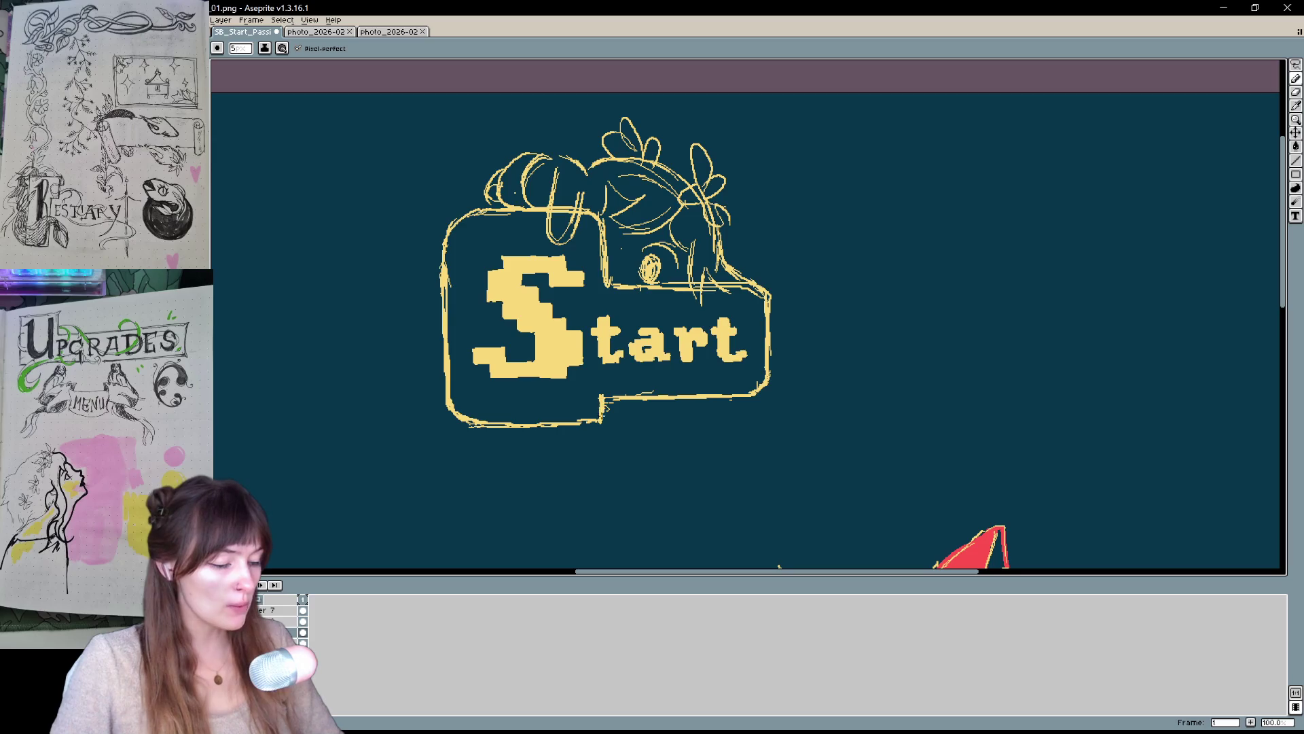
pyautogui.moveTo(611, 415); pyautogui.dragTo(585, 452)
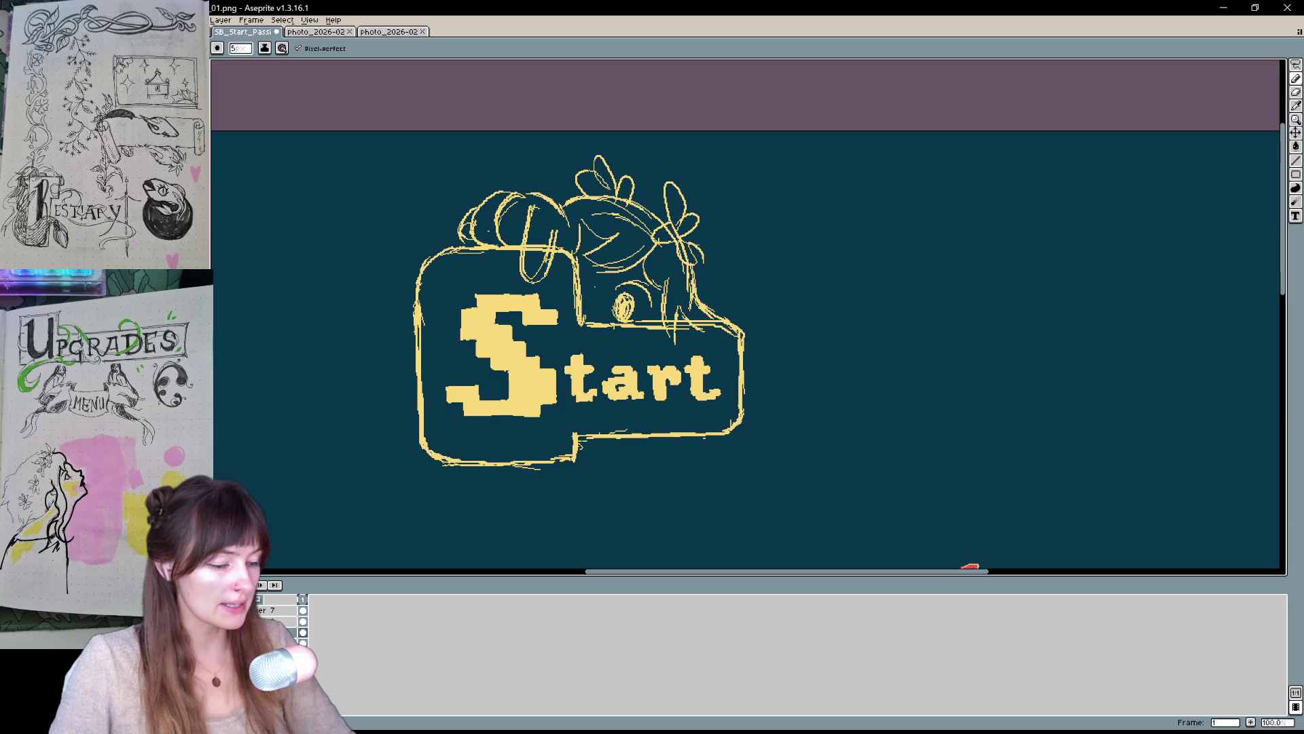
pyautogui.press('e')
pyautogui.moveTo(530, 248); pyautogui.dragTo(550, 235)
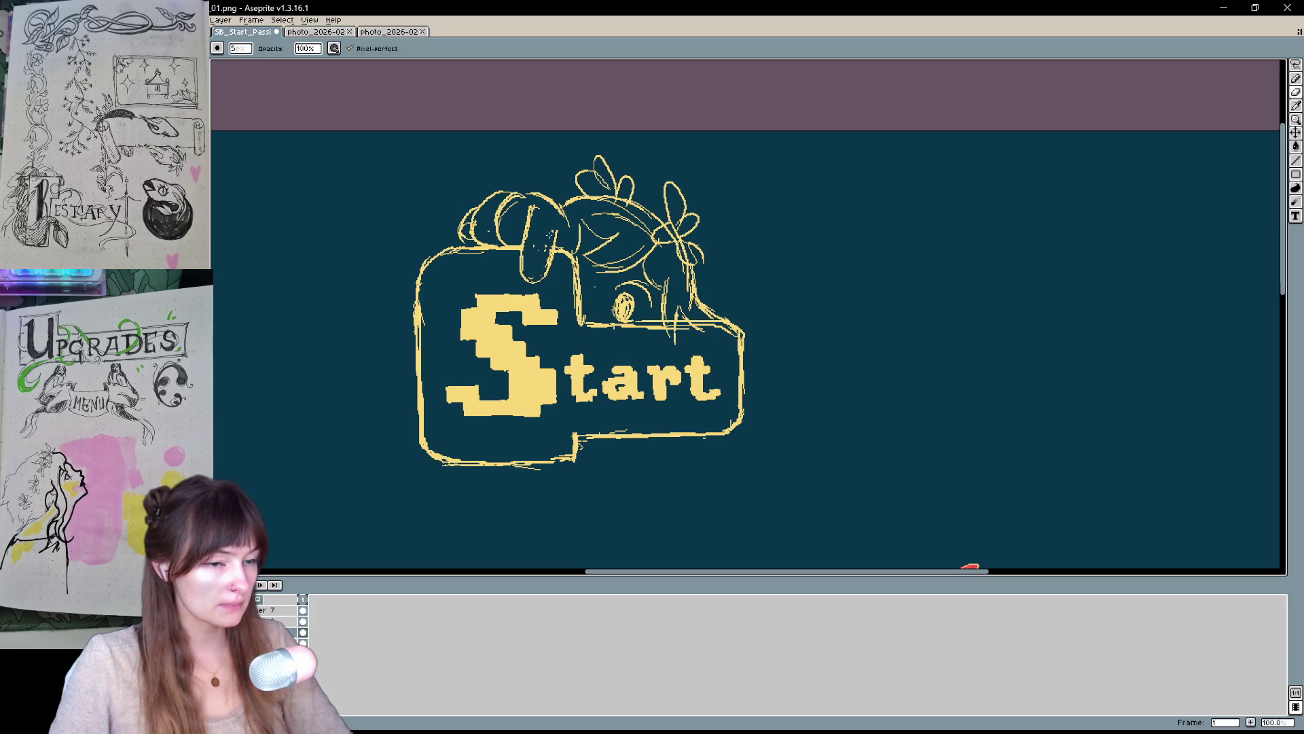
# - Pan the view to recentre the sketch and undo an accidental vertical stroke
pyautogui.moveTo(559, 299); pyautogui.dragTo(563, 335)
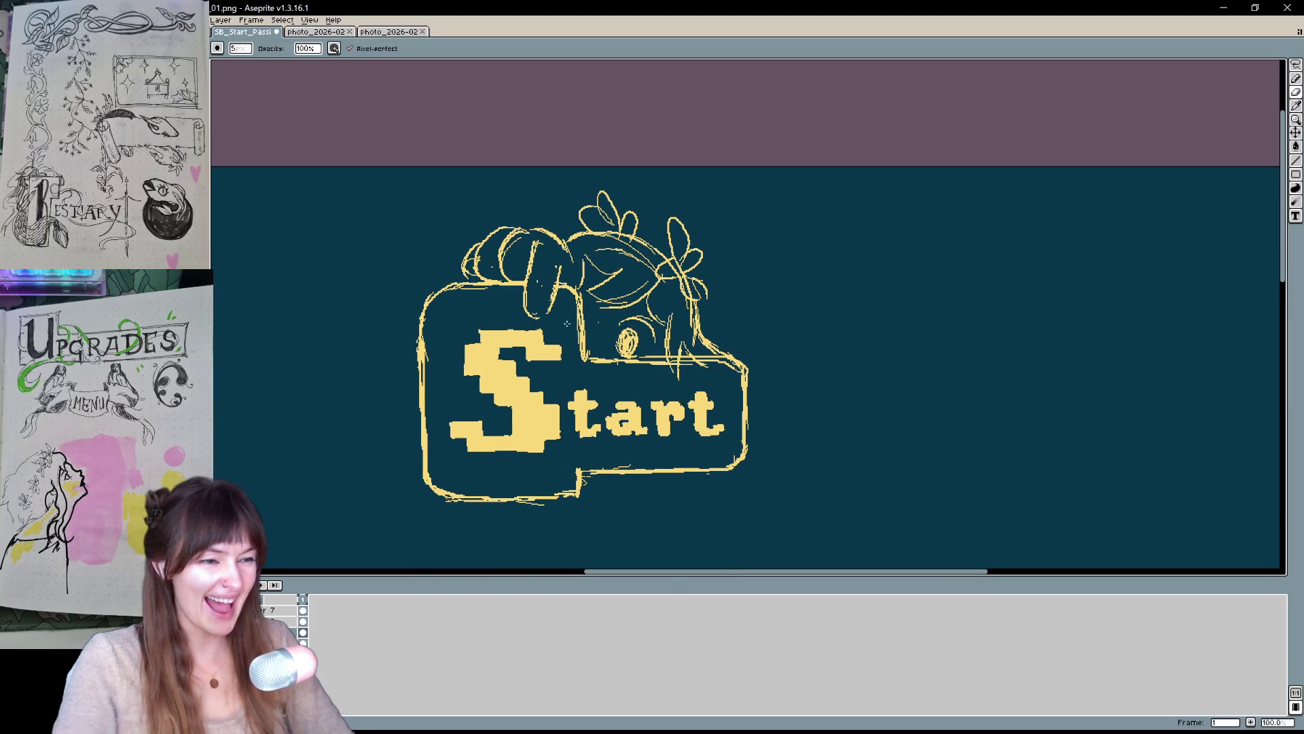
pyautogui.press('h')
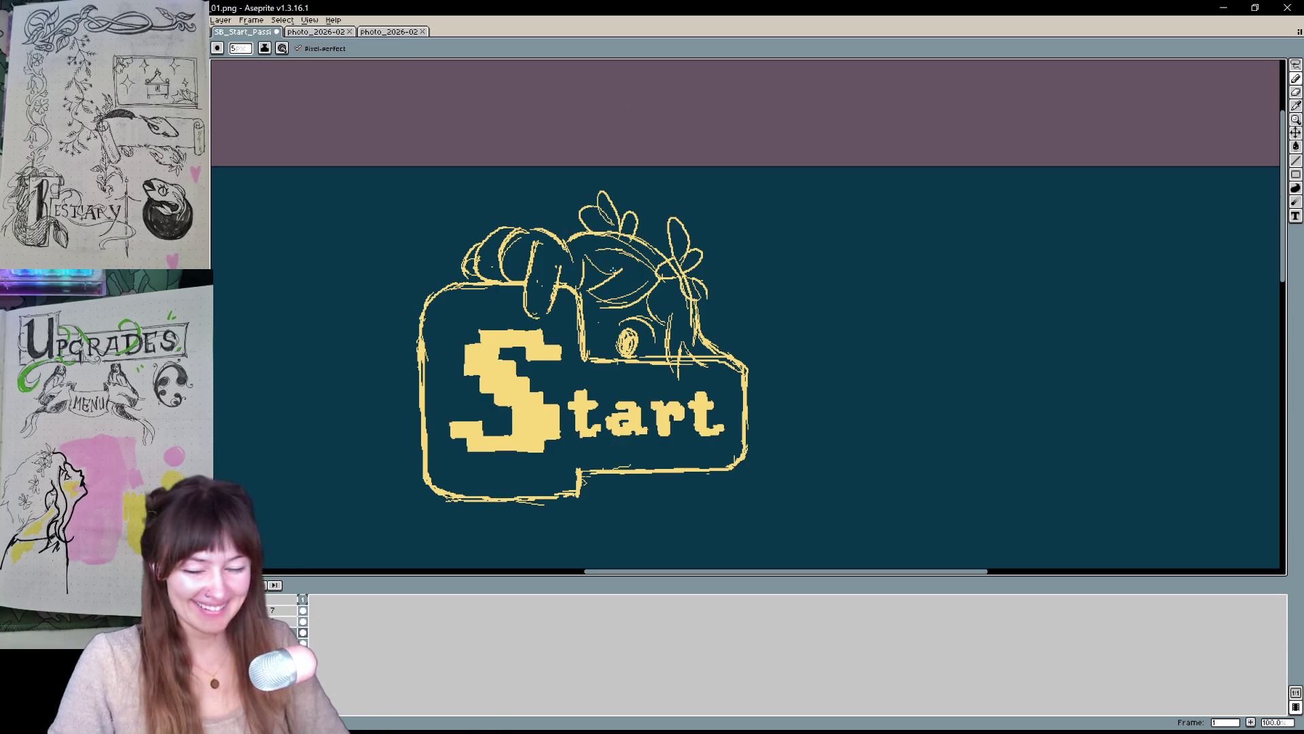
pyautogui.moveTo(776, 288); pyautogui.dragTo(561, 234)
pyautogui.press('b')
pyautogui.moveTo(718, 238); pyautogui.dragTo(713, 341)
pyautogui.press('v')
pyautogui.hotkey('ctrl', 'z')
pyautogui.press('b')
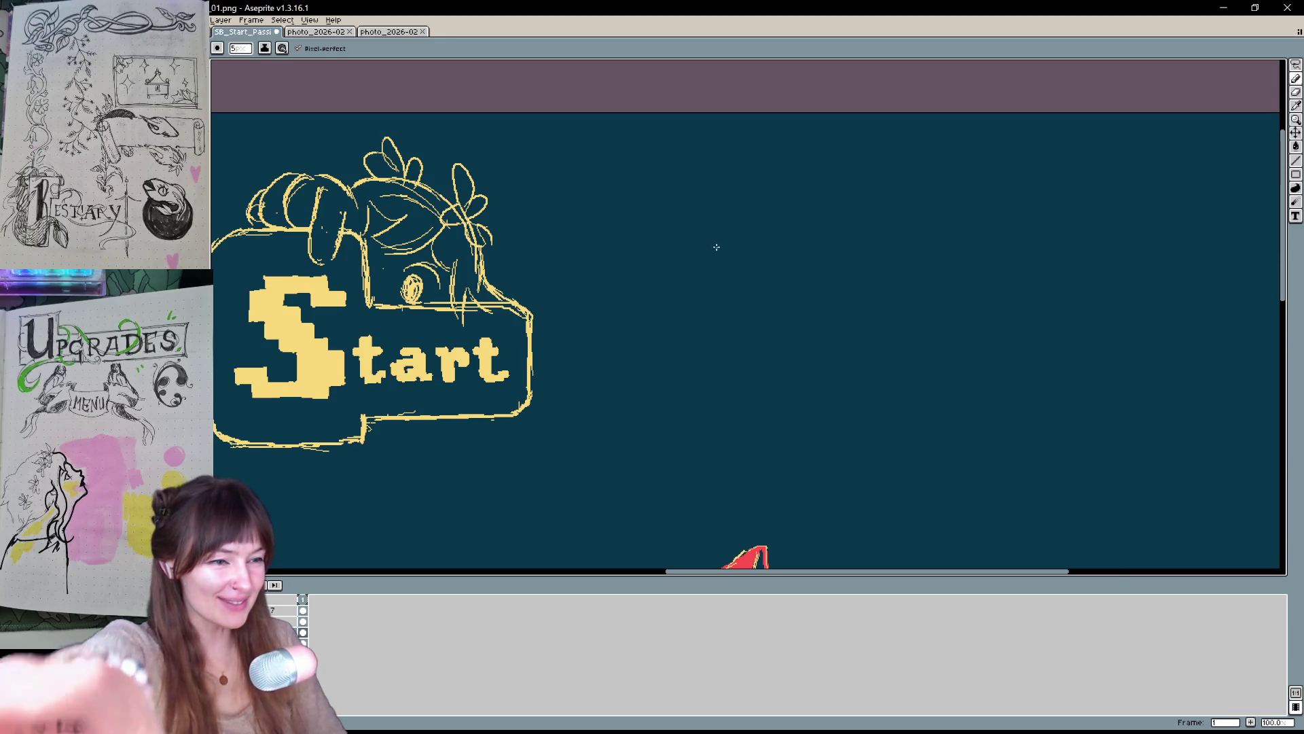
pyautogui.moveTo(713, 210)
pyautogui.mouseDown()
pyautogui.moveTo(740, 213)
pyautogui.moveTo(792, 275)
pyautogui.moveTo(780, 203)
pyautogui.mouseUp()
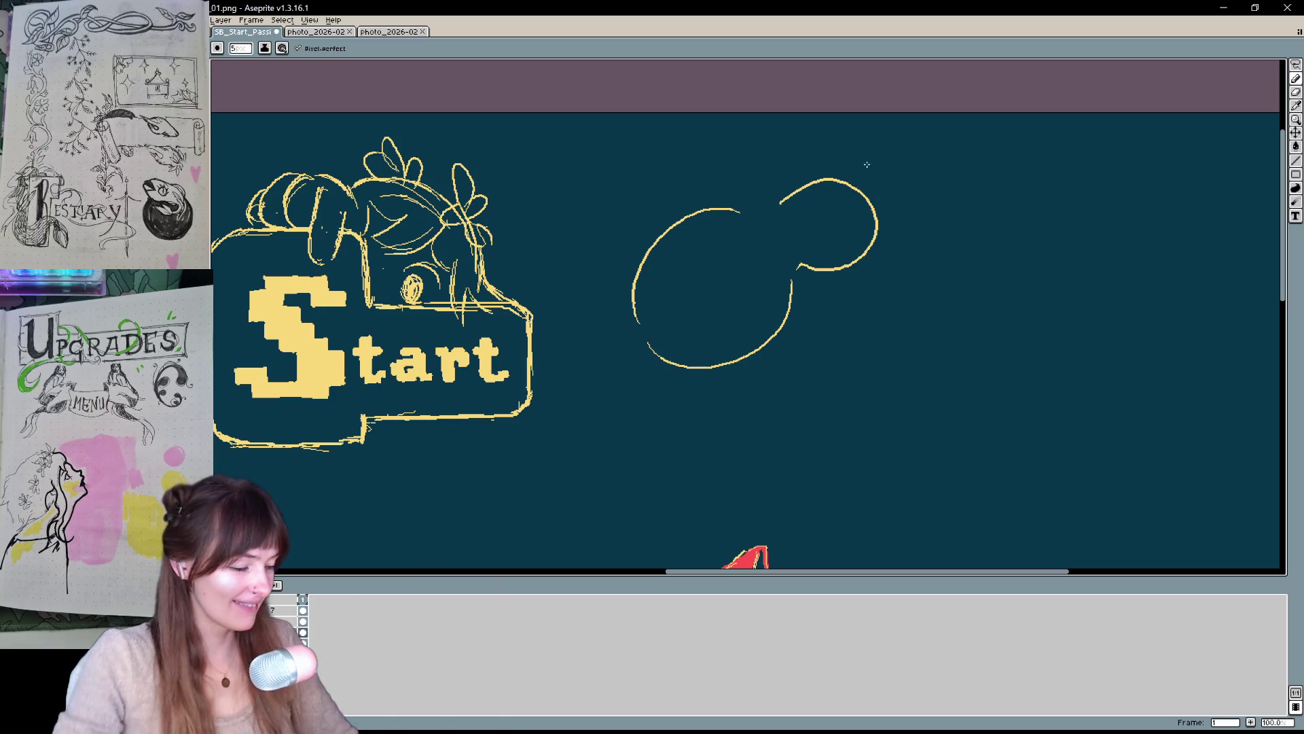
pyautogui.moveTo(942, 181)
pyautogui.mouseDown()
pyautogui.moveTo(794, 187)
pyautogui.moveTo(931, 281)
pyautogui.mouseUp()
pyautogui.moveTo(776, 299); pyautogui.dragTo(952, 307)
pyautogui.moveTo(813, 188); pyautogui.dragTo(786, 225)
pyautogui.moveTo(914, 229); pyautogui.dragTo(921, 265)
pyautogui.moveTo(798, 253)
pyautogui.mouseDown()
pyautogui.moveTo(890, 272)
pyautogui.moveTo(872, 269)
pyautogui.moveTo(861, 318)
pyautogui.mouseUp()
pyautogui.moveTo(781, 198)
pyautogui.mouseDown()
pyautogui.moveTo(875, 157)
pyautogui.moveTo(914, 227)
pyautogui.mouseUp()
pyautogui.moveTo(904, 183); pyautogui.dragTo(953, 246)
pyautogui.moveTo(905, 351); pyautogui.dragTo(979, 366)
pyautogui.press('v')
pyautogui.hotkey('ctrl', 'z')
pyautogui.hotkey('ctrl', 'z')
pyautogui.hotkey('ctrl', 'z')
pyautogui.hotkey('ctrl', 'z')
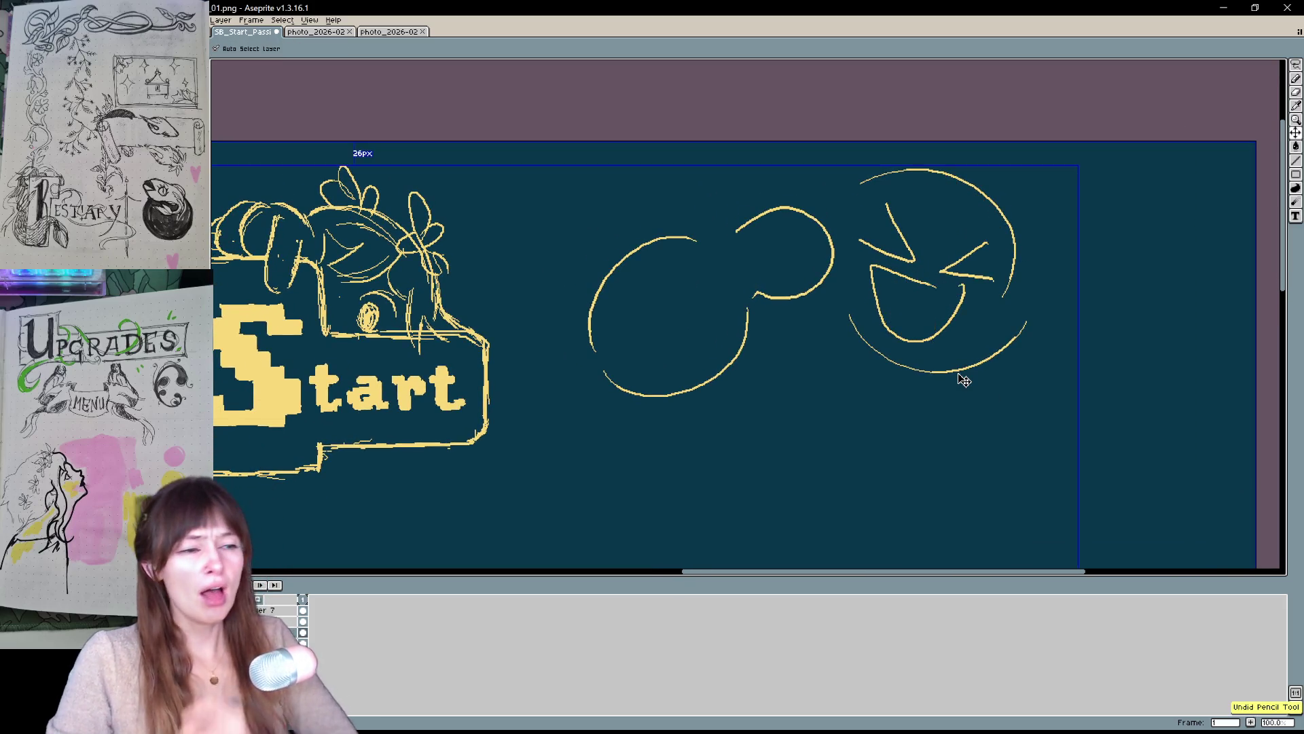
pyautogui.hotkey('ctrl', 'z')
pyautogui.hotkey('ctrl', 'z')
pyautogui.hotkey('ctrl', 'z')
pyautogui.hotkey('ctrl', 'z')
pyautogui.hotkey('ctrl', 'z')
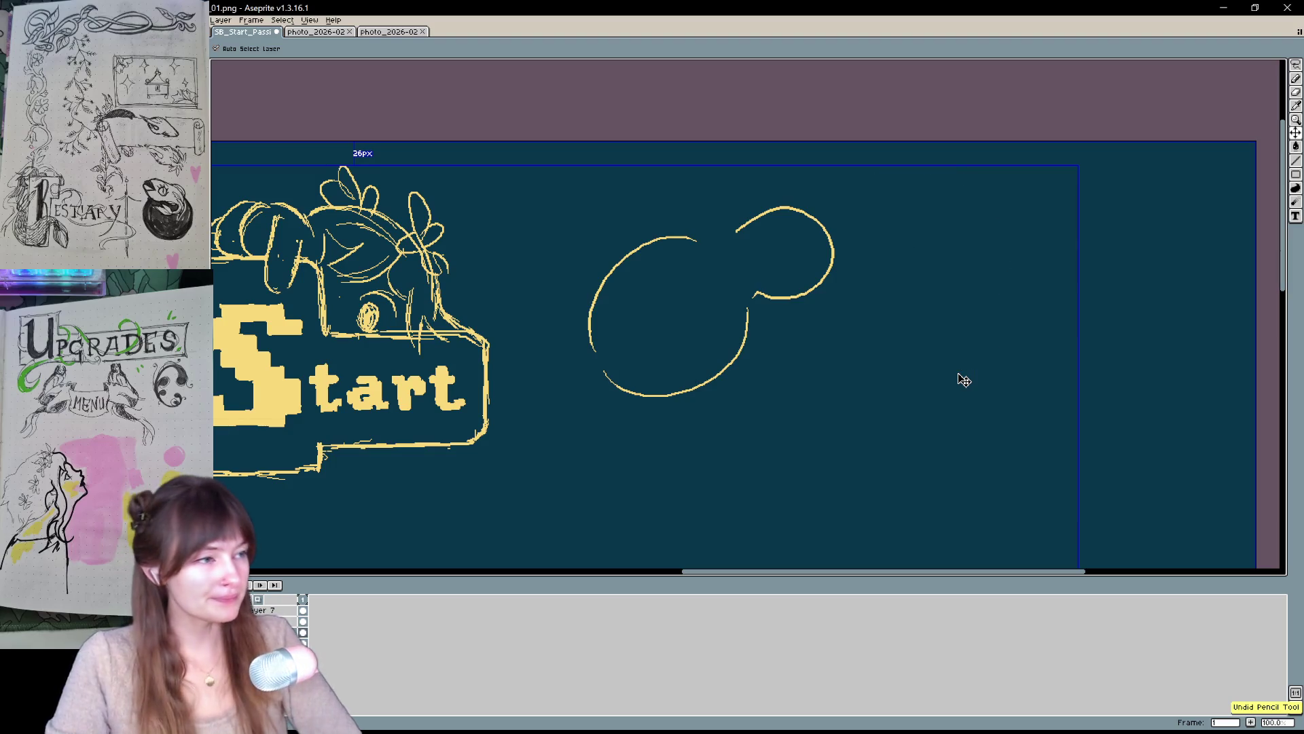
pyautogui.hotkey('ctrl', 'z')
pyautogui.hotkey('ctrl', 'z')
pyautogui.hotkey('ctrl', 'z')
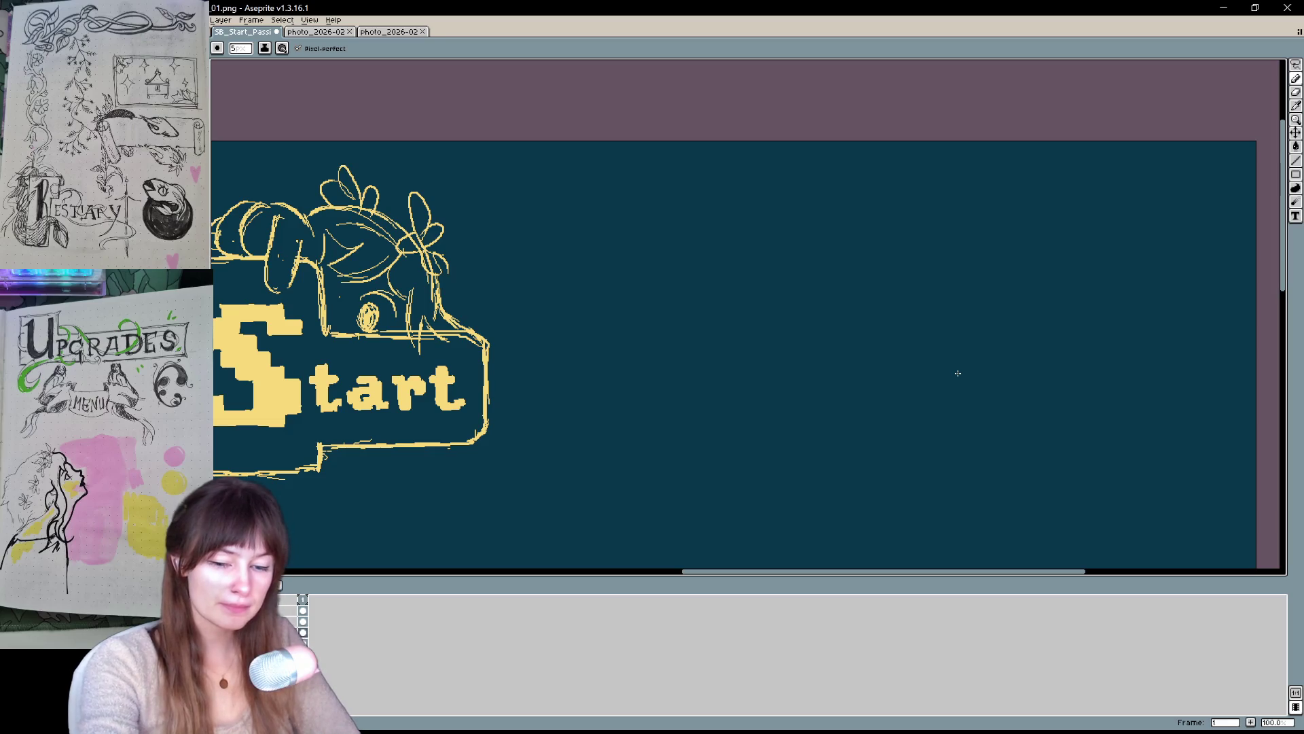
# - Erase rough strokes on the Start button's left edge and redraw its left and right edges
pyautogui.moveTo(631, 340); pyautogui.dragTo(978, 317)
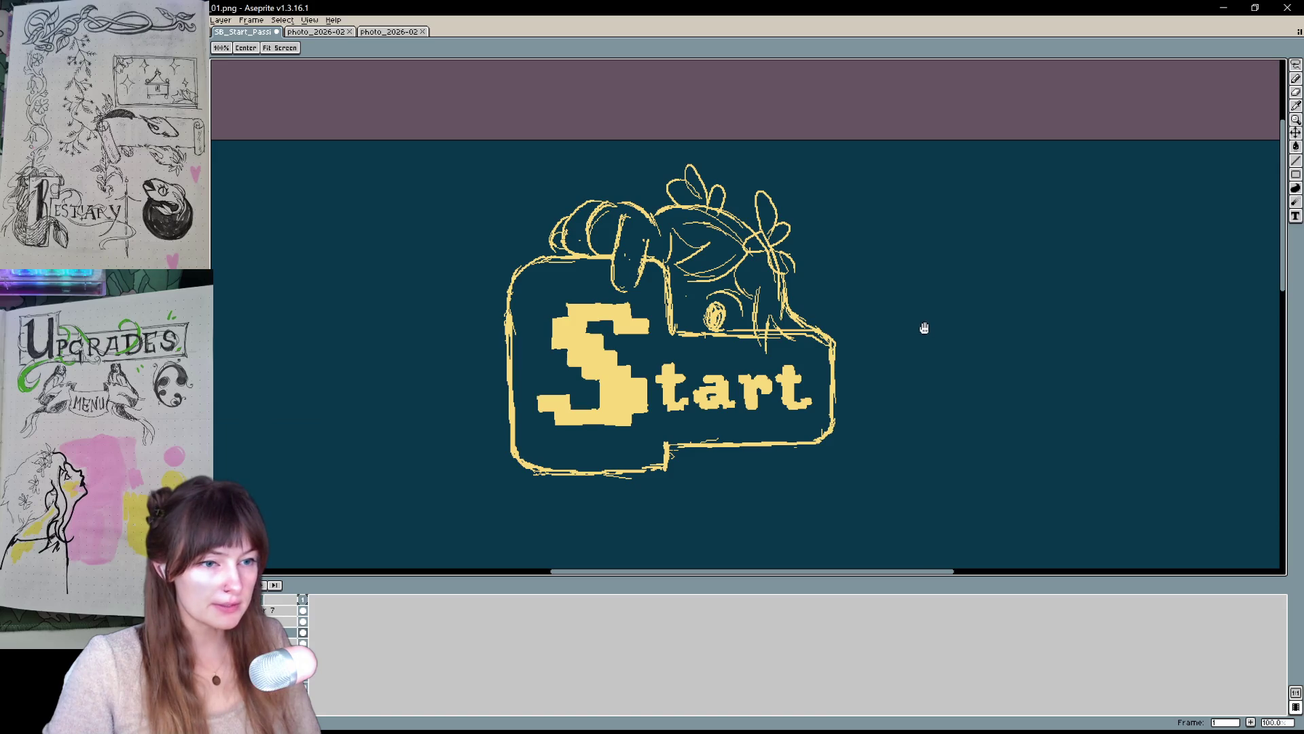
pyautogui.press('b')
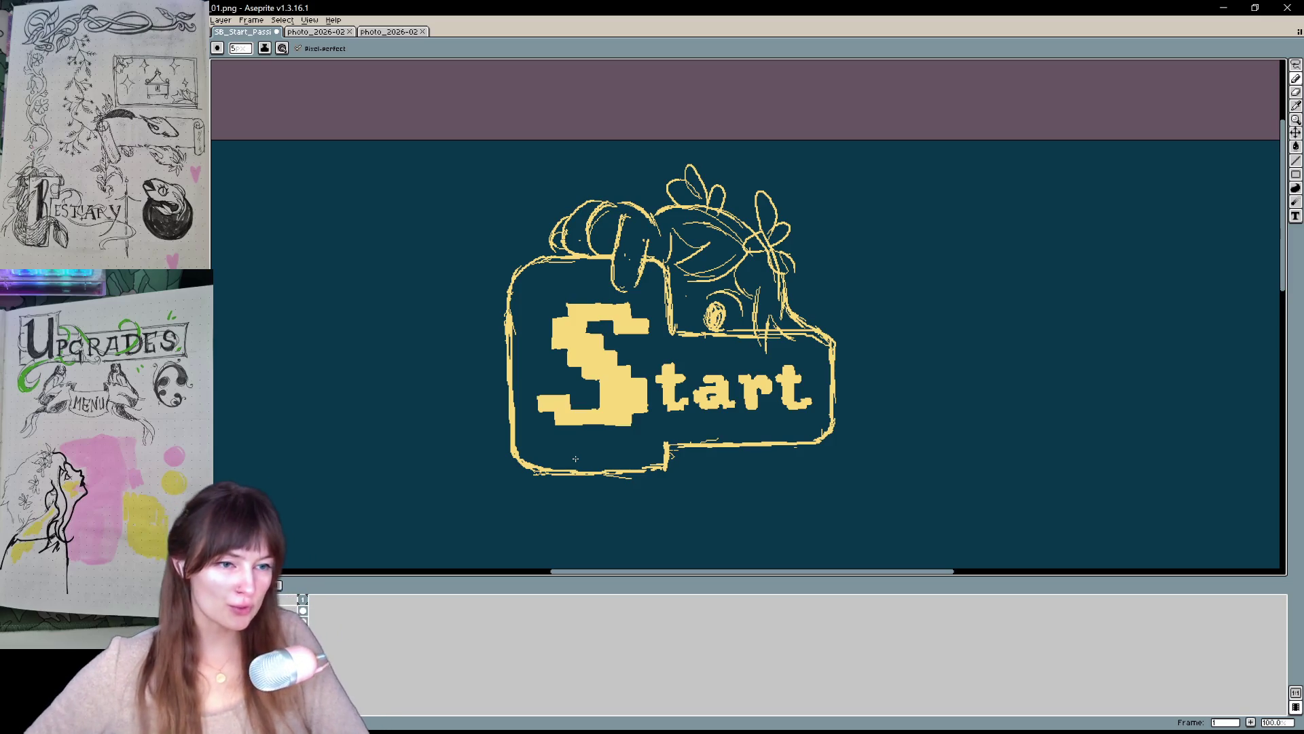
pyautogui.moveTo(520, 398)
pyautogui.mouseDown()
pyautogui.moveTo(518, 265)
pyautogui.moveTo(506, 381)
pyautogui.mouseUp()
pyautogui.press('b')
pyautogui.moveTo(515, 286); pyautogui.dragTo(516, 450)
pyautogui.moveTo(828, 353); pyautogui.dragTo(827, 411)
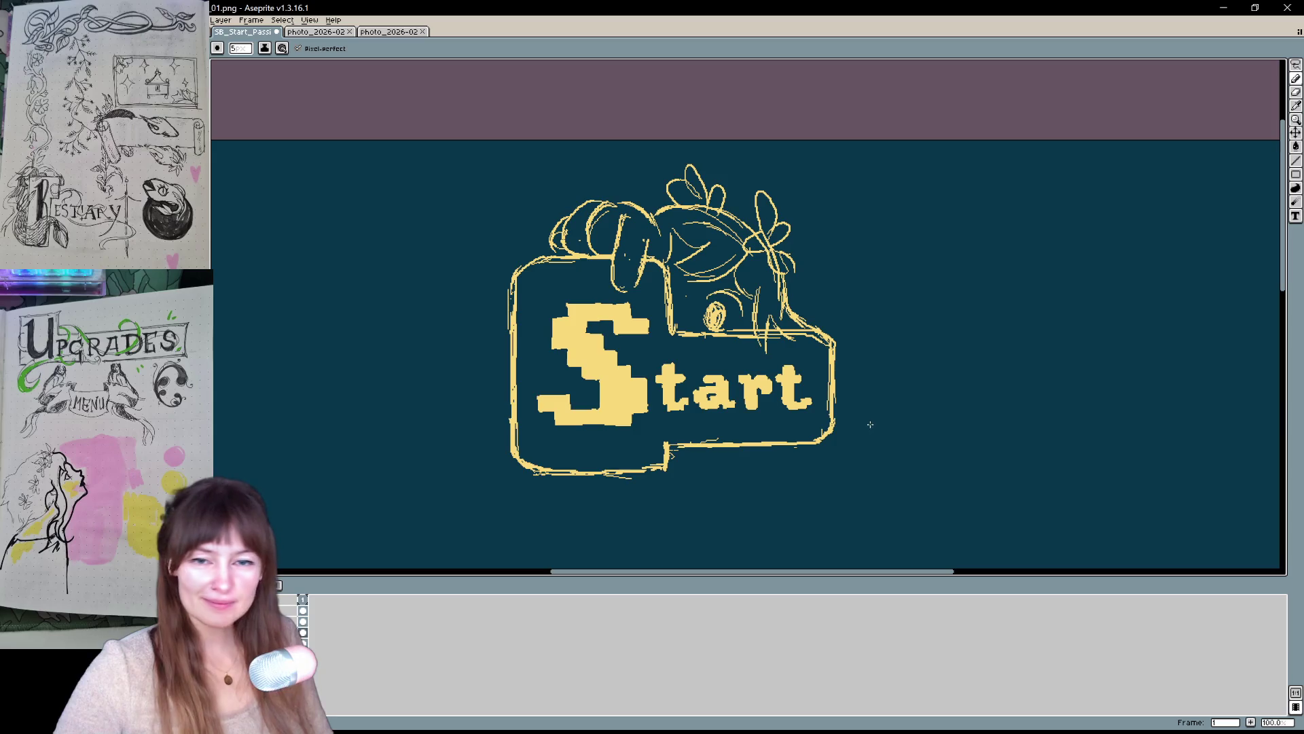
# - Zoom out to 50% to frame the menu, then lasso the character sketch above Start
pyautogui.press('h')
pyautogui.moveTo(856, 266); pyautogui.dragTo(799, 215)
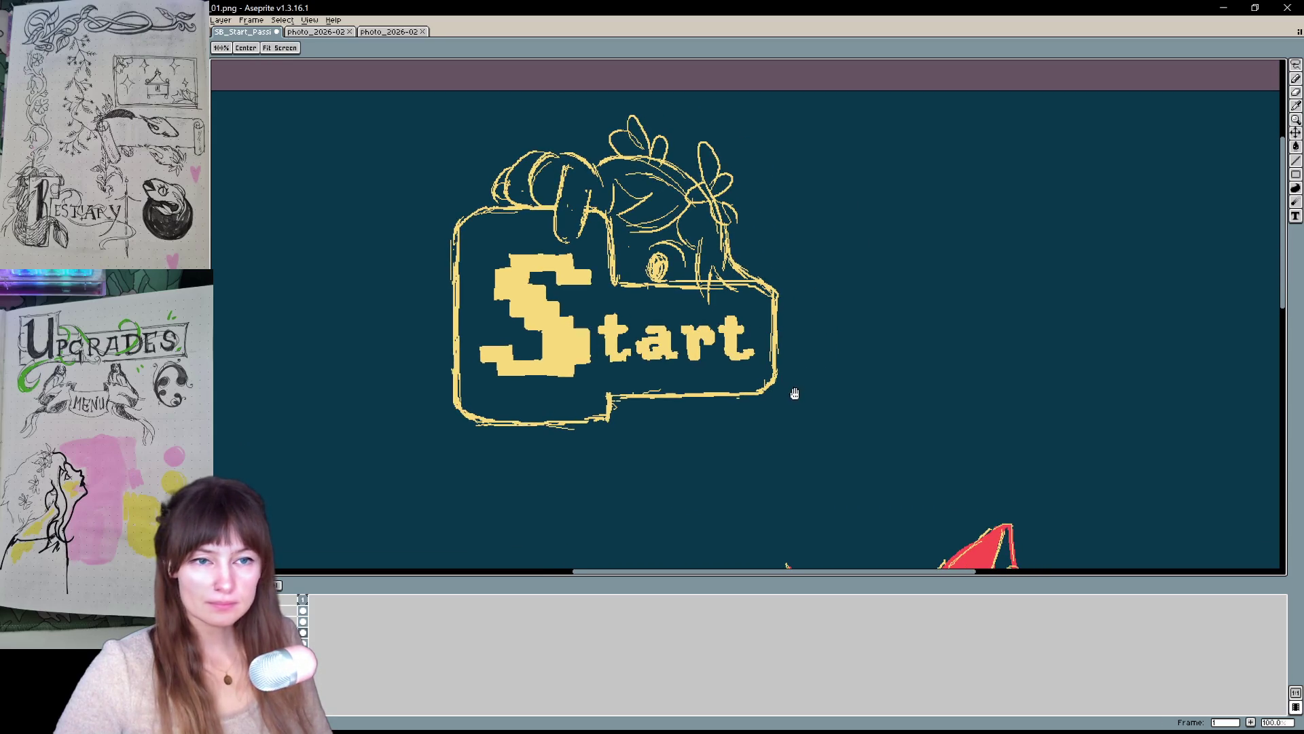
pyautogui.scroll(-5, 817, 463)
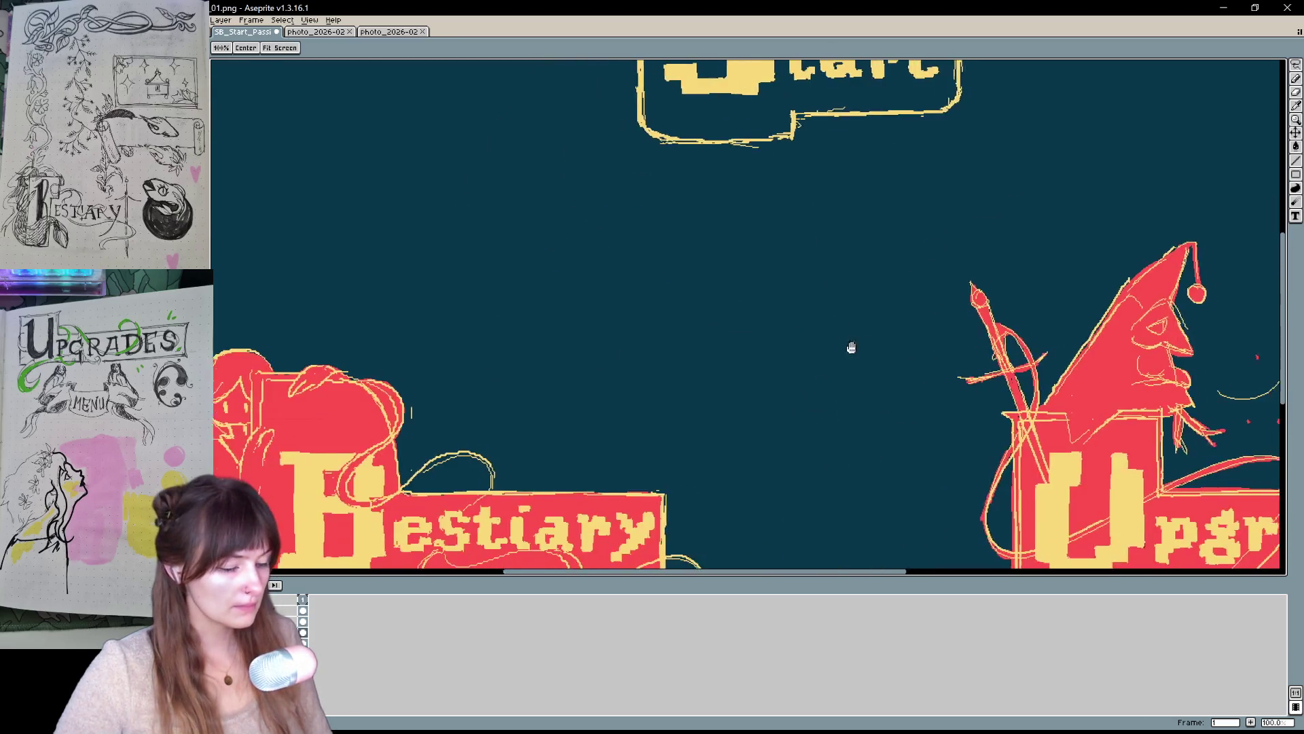
pyautogui.press('v')
pyautogui.scroll(-1, 705, 419)
pyautogui.press('h')
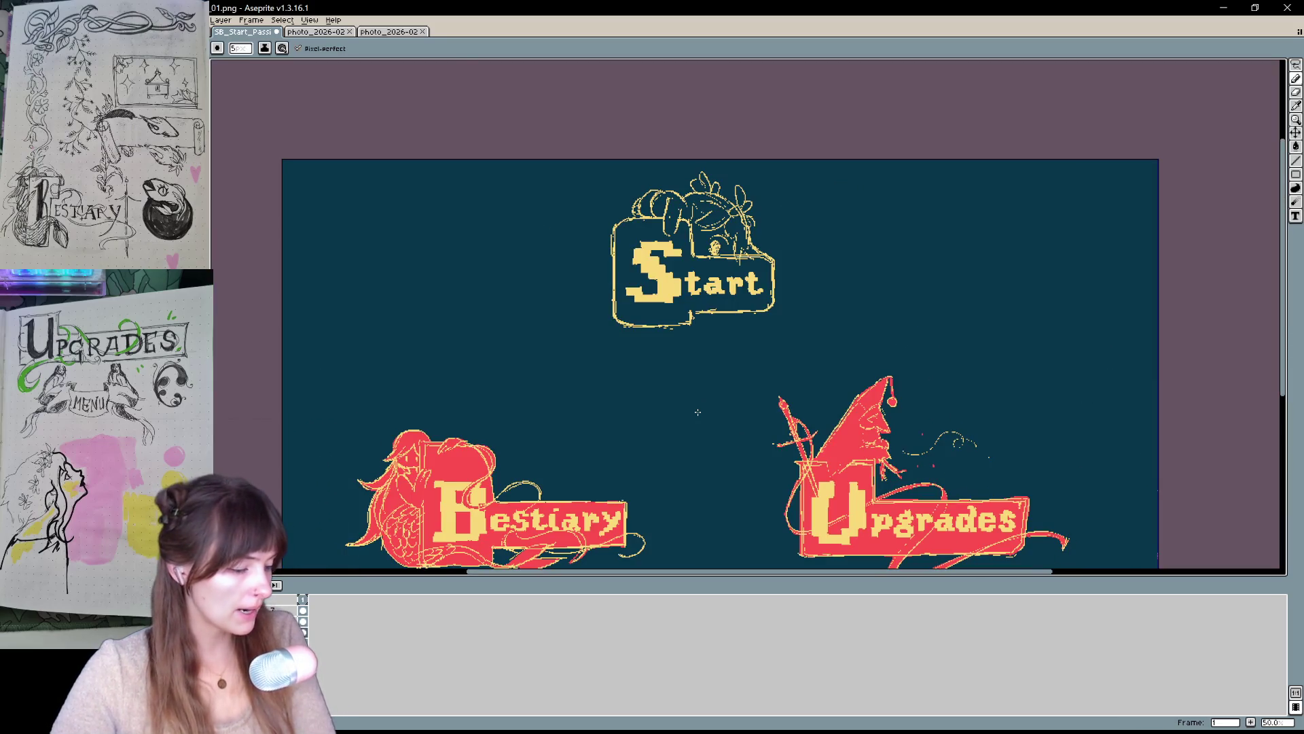
pyautogui.moveTo(1051, 453)
pyautogui.mouseDown()
pyautogui.moveTo(1021, 360)
pyautogui.moveTo(1042, 421)
pyautogui.mouseUp()
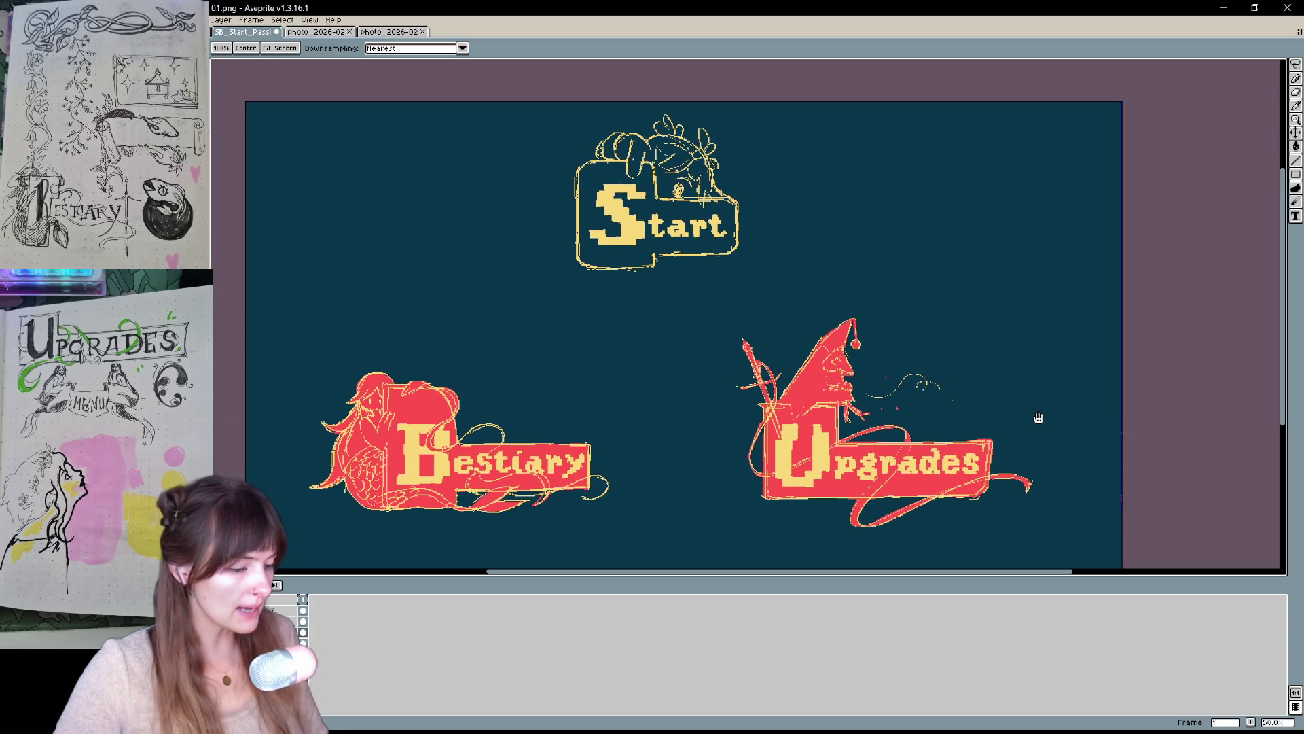
pyautogui.press('m')
pyautogui.moveTo(697, 116)
pyautogui.mouseDown()
pyautogui.moveTo(705, 198)
pyautogui.moveTo(747, 129)
pyautogui.mouseUp()
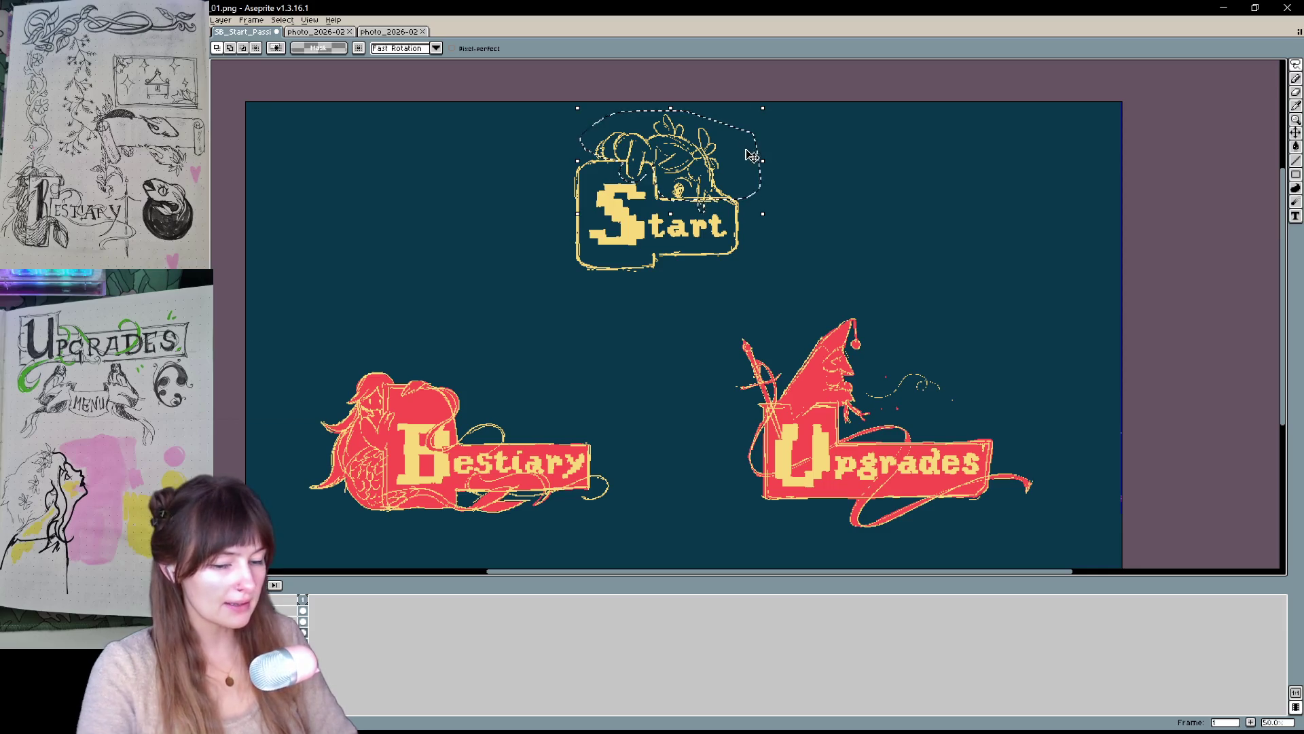
# - Delete the selected creature sketch and zoom to 100% on the Start sign
pyautogui.press('Delete')
pyautogui.press('b')
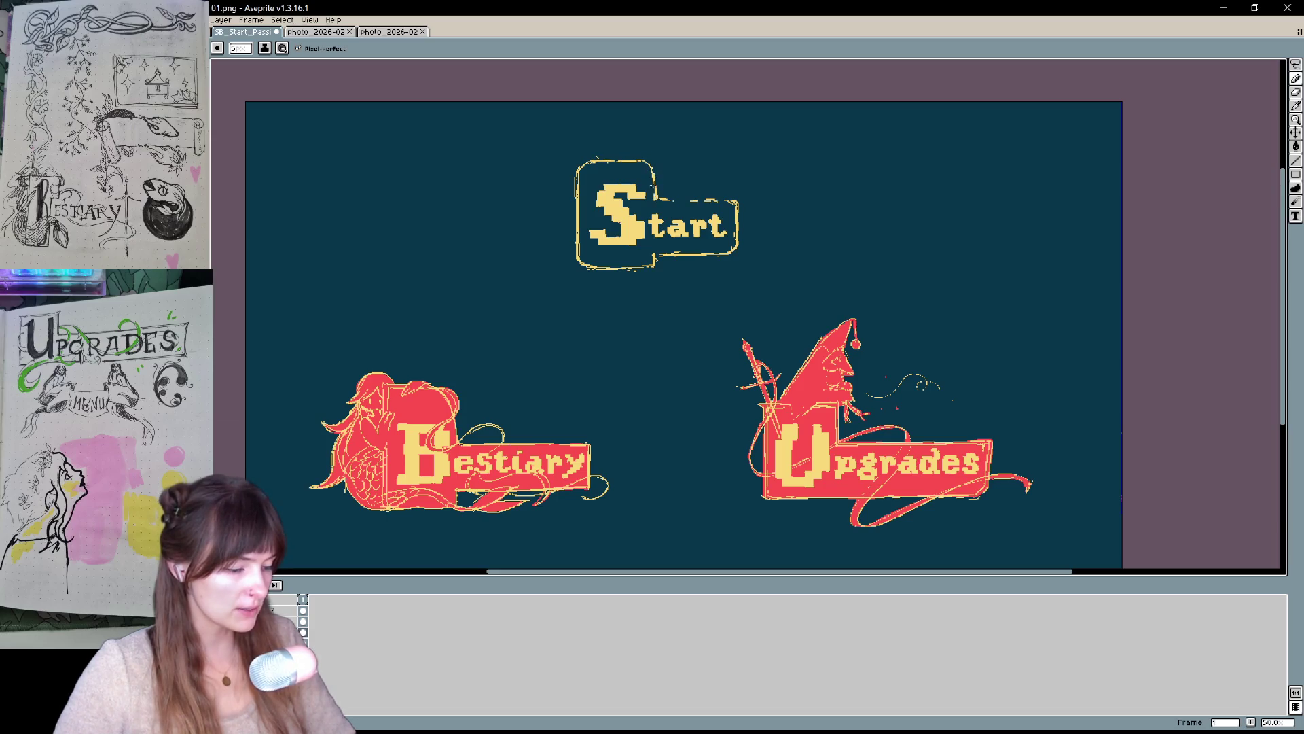
pyautogui.scroll(-1, 685, 196)
pyautogui.scroll(2, 686, 196)
pyautogui.moveTo(677, 311); pyautogui.dragTo(682, 395)
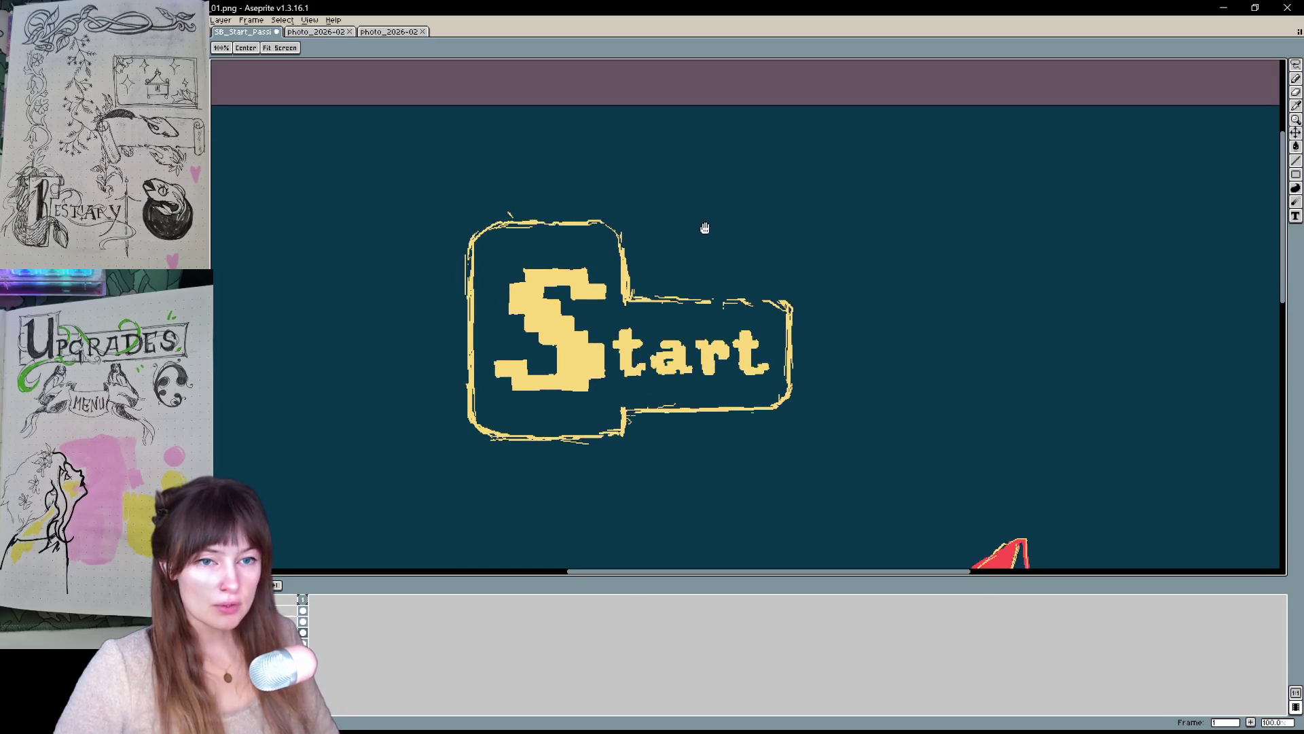
# - Draw and undo a test stroke, then sketch a small arc above the Start box
pyautogui.moveTo(554, 219); pyautogui.dragTo(663, 338)
pyautogui.hotkey('ctrl', 'z')
pyautogui.scroll(-1, 699, 392)
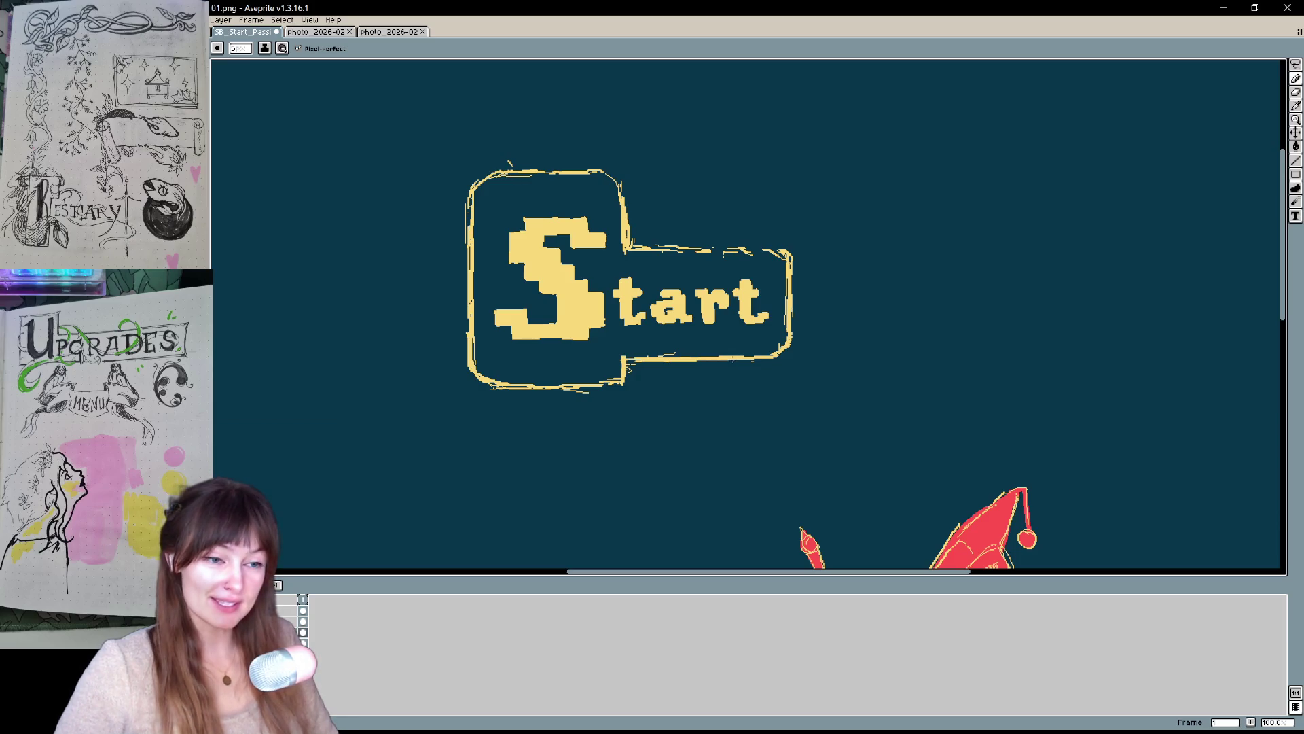
pyautogui.scroll(2, 661, 242)
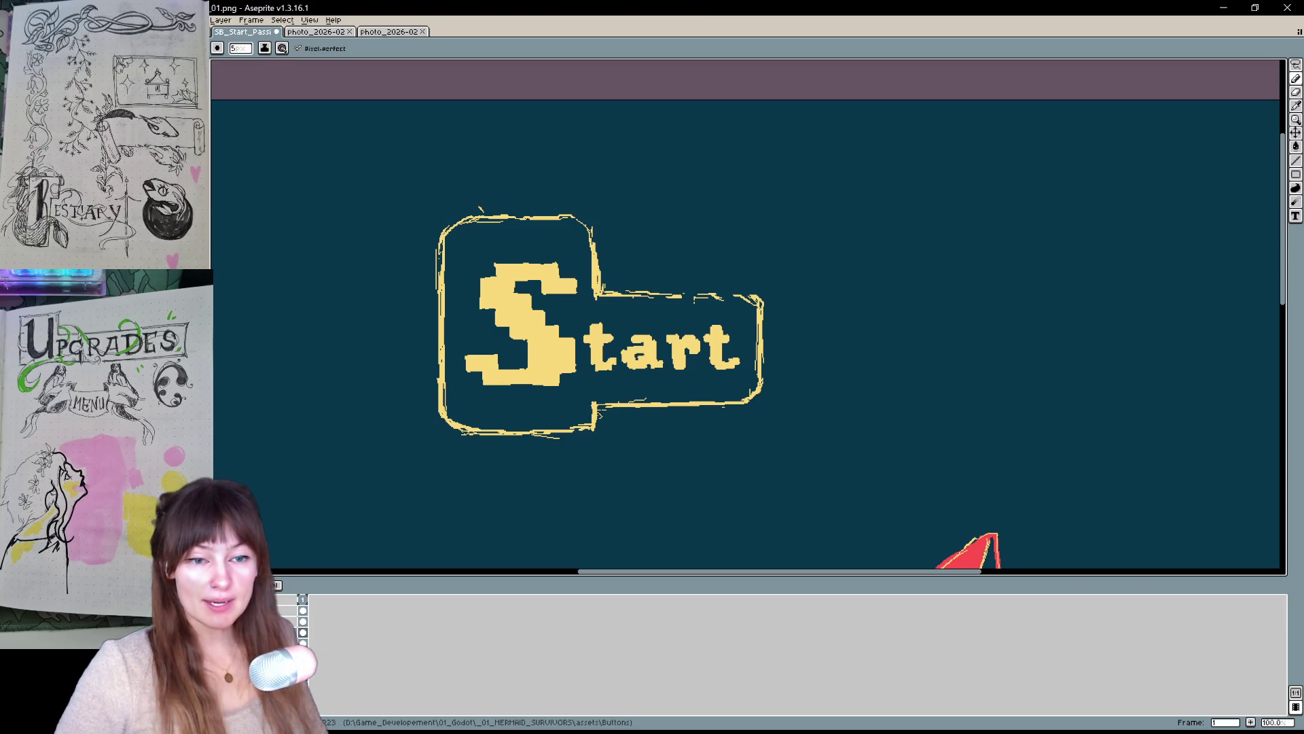
pyautogui.moveTo(457, 180)
pyautogui.mouseDown()
pyautogui.moveTo(495, 170)
pyautogui.moveTo(508, 186)
pyautogui.moveTo(466, 224)
pyautogui.moveTo(501, 177)
pyautogui.moveTo(452, 197)
pyautogui.moveTo(439, 216)
pyautogui.moveTo(477, 252)
pyautogui.moveTo(452, 262)
pyautogui.mouseUp()
# - Sketch a curve across the box's top and a small loop at its top-left
pyautogui.hotkey('ctrl', 'z')
pyautogui.hotkey('ctrl', 'z')
pyautogui.press('ctrl')
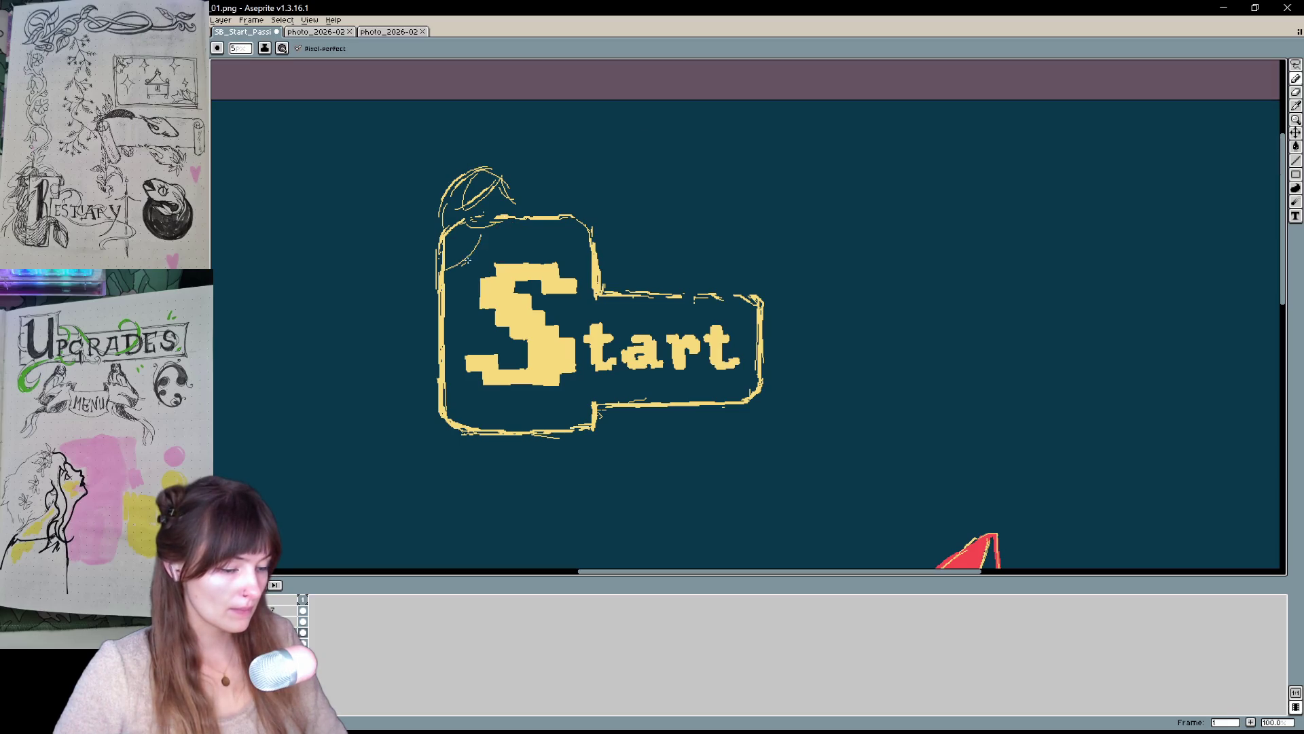
pyautogui.moveTo(558, 214)
pyautogui.mouseDown()
pyautogui.moveTo(484, 241)
pyautogui.moveTo(591, 219)
pyautogui.moveTo(623, 192)
pyautogui.mouseUp()
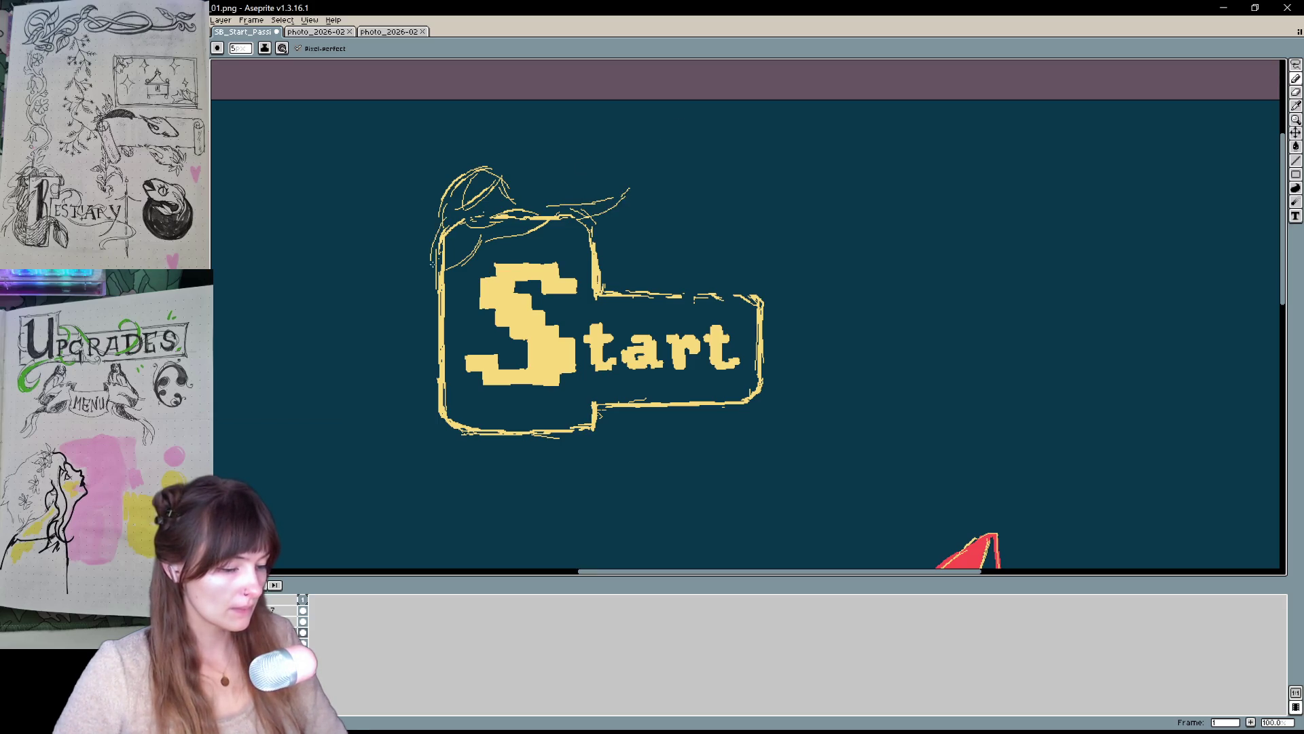
pyautogui.moveTo(438, 228)
pyautogui.mouseDown()
pyautogui.moveTo(430, 251)
pyautogui.moveTo(467, 336)
pyautogui.mouseUp()
# - Sketch lines down the box's left side and curls along its bottom and bottom-right notch
pyautogui.moveTo(425, 271); pyautogui.dragTo(411, 371)
pyautogui.moveTo(417, 308); pyautogui.dragTo(445, 430)
pyautogui.moveTo(461, 322)
pyautogui.mouseDown()
pyautogui.moveTo(482, 408)
pyautogui.moveTo(554, 411)
pyautogui.mouseUp()
pyautogui.moveTo(438, 440)
pyautogui.mouseDown()
pyautogui.moveTo(536, 447)
pyautogui.moveTo(644, 394)
pyautogui.moveTo(622, 427)
pyautogui.mouseUp()
pyautogui.hotkey('ctrl', 'z')
pyautogui.hotkey('ctrl', 'z')
pyautogui.moveTo(544, 420)
pyautogui.mouseDown()
pyautogui.moveTo(646, 390)
pyautogui.moveTo(649, 429)
pyautogui.moveTo(608, 443)
pyautogui.mouseUp()
pyautogui.moveTo(656, 406); pyautogui.dragTo(611, 446)
pyautogui.moveTo(644, 380); pyautogui.dragTo(671, 422)
pyautogui.moveTo(864, 367)
pyautogui.mouseDown()
pyautogui.moveTo(871, 347)
pyautogui.moveTo(863, 375)
pyautogui.mouseUp()
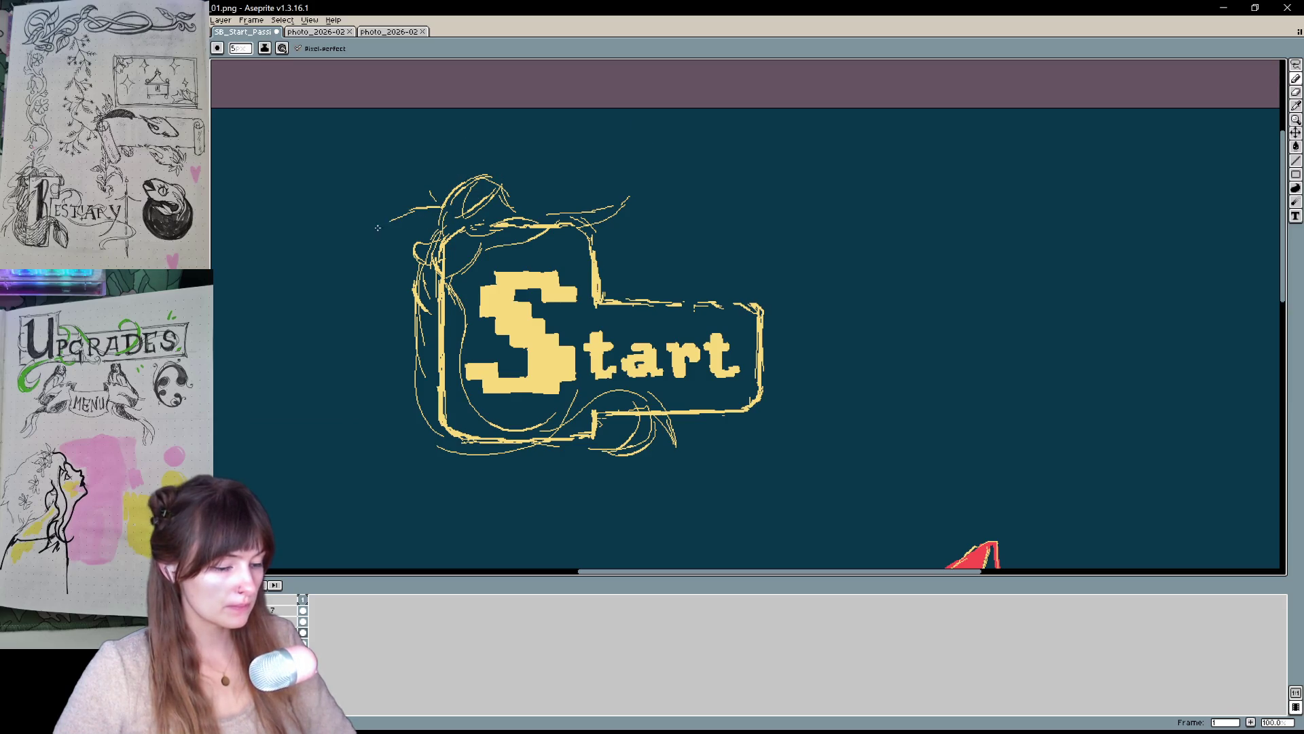
# - Sketch on the frame's upper-left and erase stray strokes near the figure's top and left edge
pyautogui.moveTo(442, 212)
pyautogui.mouseDown()
pyautogui.moveTo(401, 240)
pyautogui.moveTo(410, 279)
pyautogui.mouseUp()
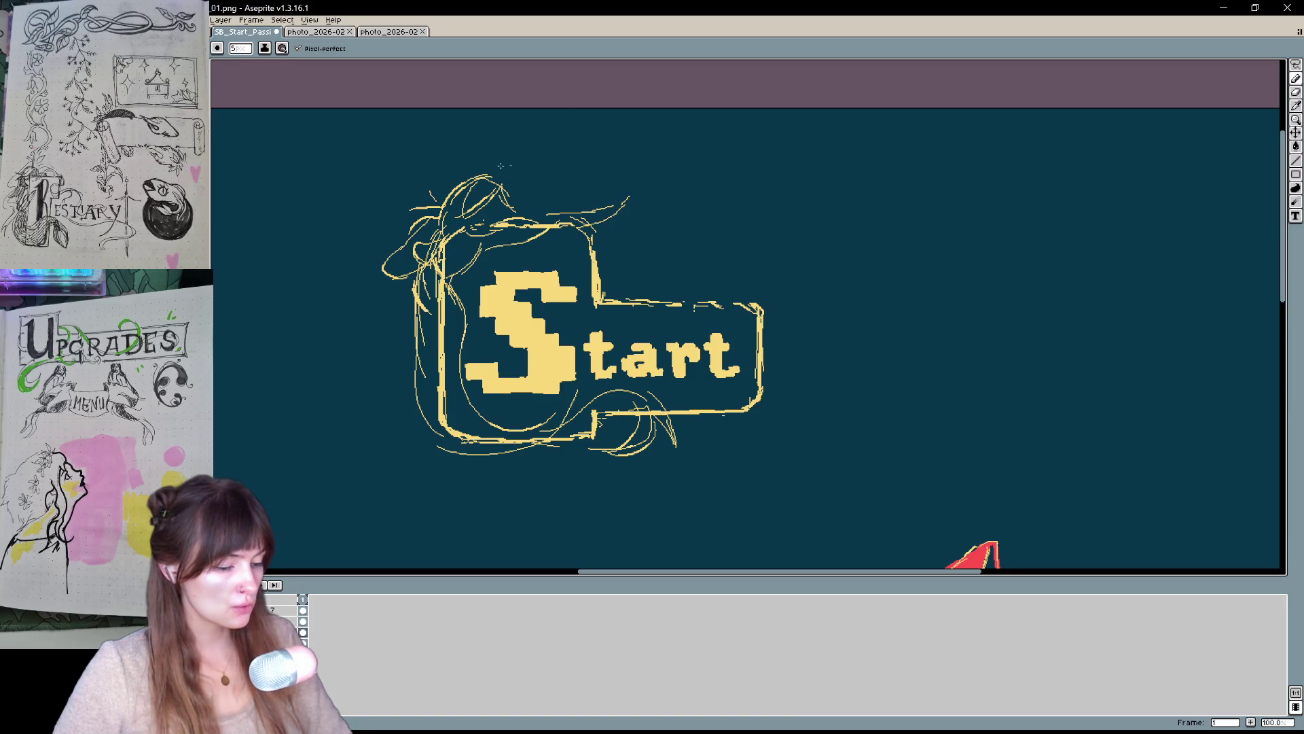
pyautogui.press('b')
pyautogui.moveTo(456, 222); pyautogui.dragTo(451, 244)
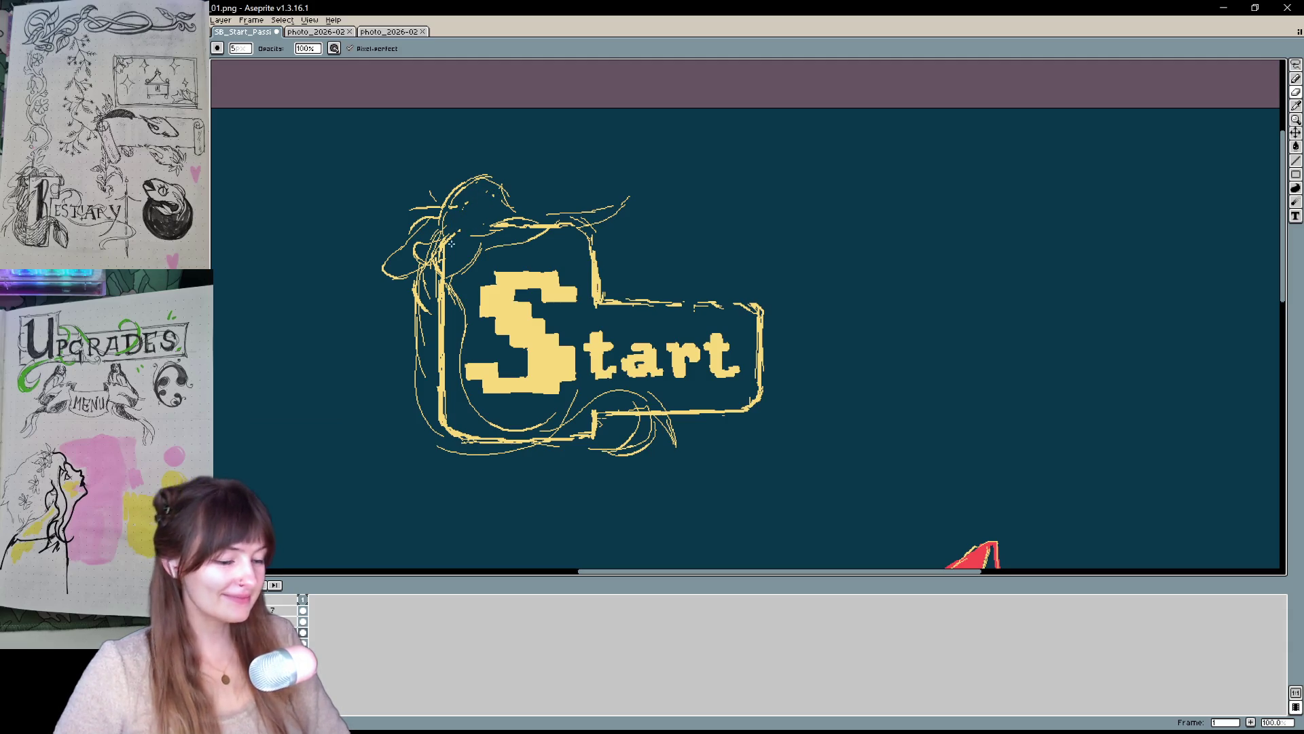
pyautogui.moveTo(433, 298); pyautogui.dragTo(434, 386)
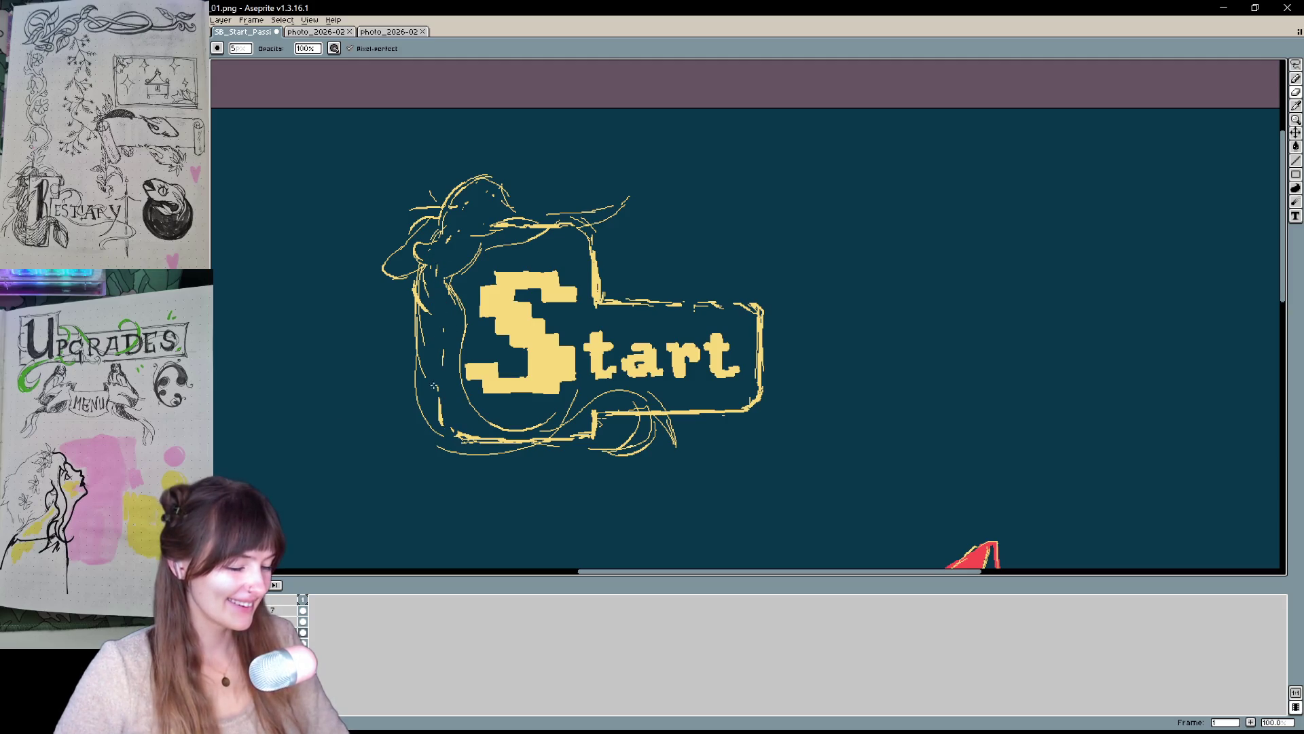
pyautogui.press('v')
pyautogui.press('b')
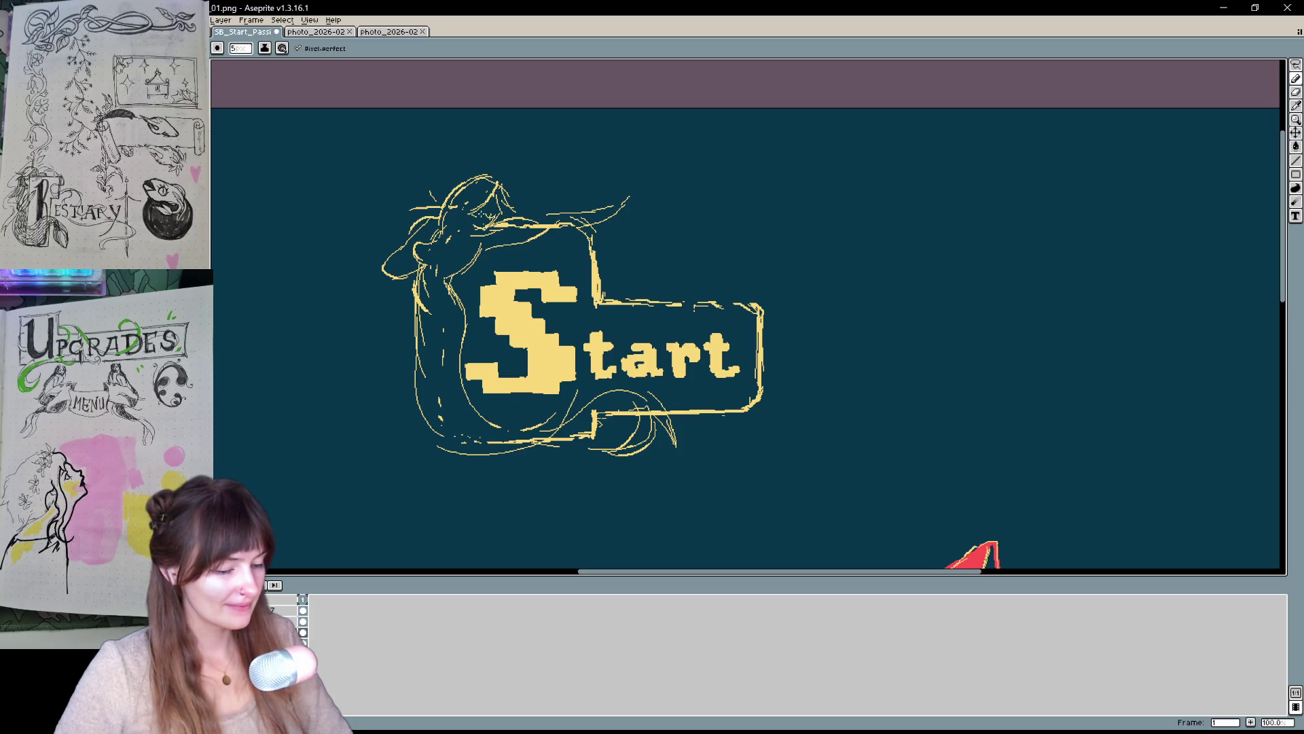
pyautogui.press('v')
pyautogui.press('b')
pyautogui.press('v')
pyautogui.press('b')
pyautogui.press('v')
pyautogui.press('b')
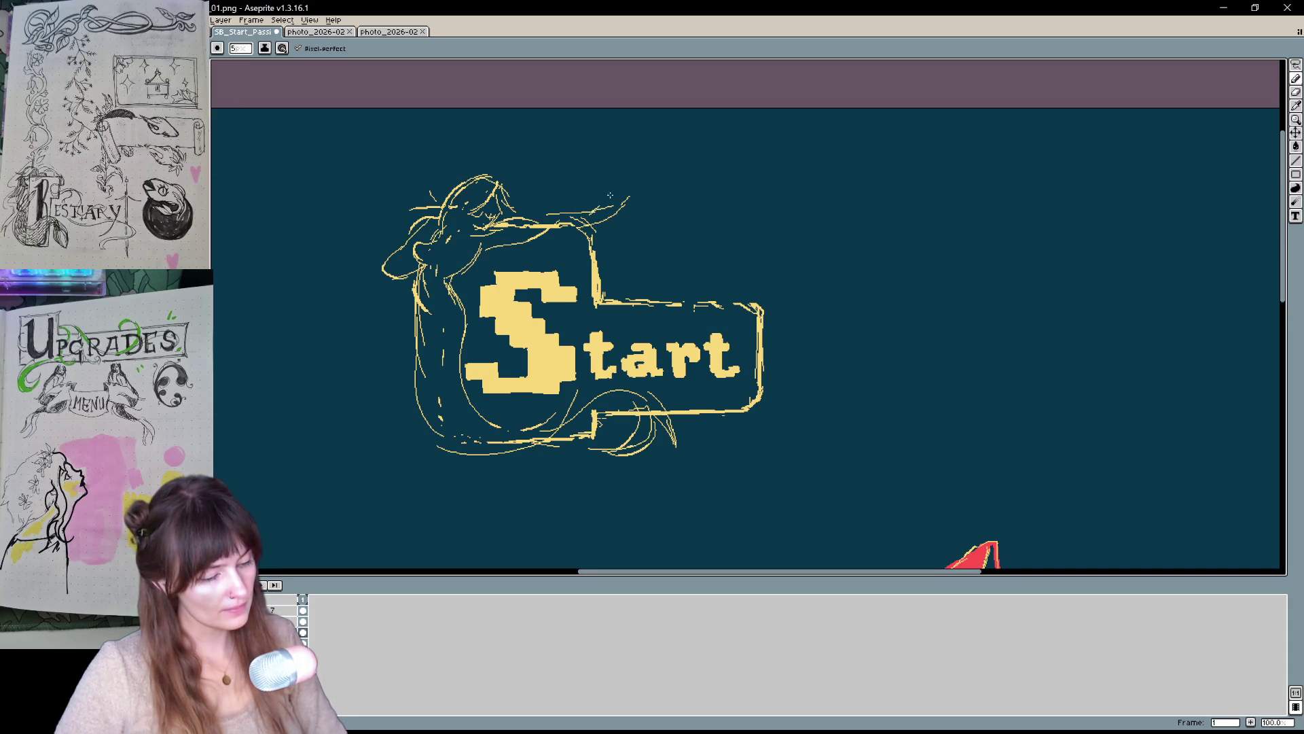
pyautogui.press('v')
pyautogui.press('b')
# - Add strokes near the raised arm and redraw a stroke on the mermaid's head
pyautogui.moveTo(602, 188); pyautogui.dragTo(593, 212)
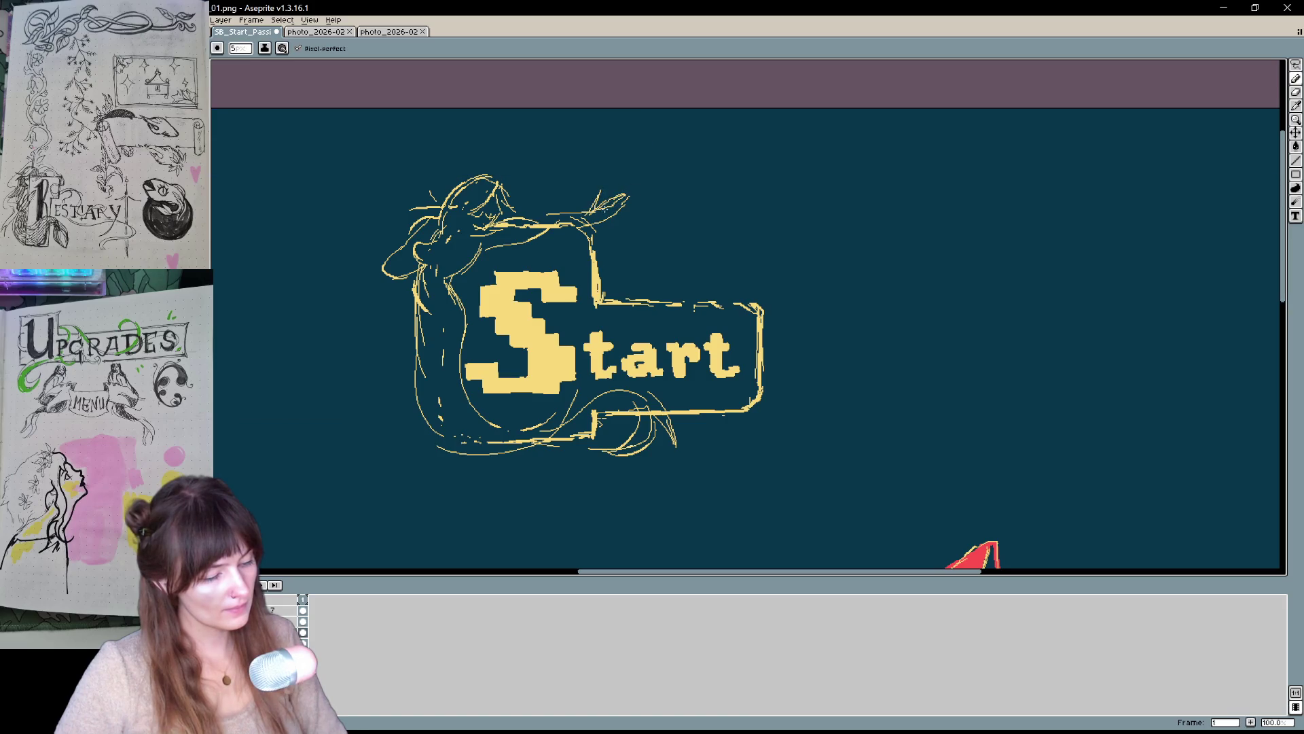
pyautogui.moveTo(725, 236); pyautogui.dragTo(715, 186)
pyautogui.moveTo(618, 226); pyautogui.dragTo(659, 247)
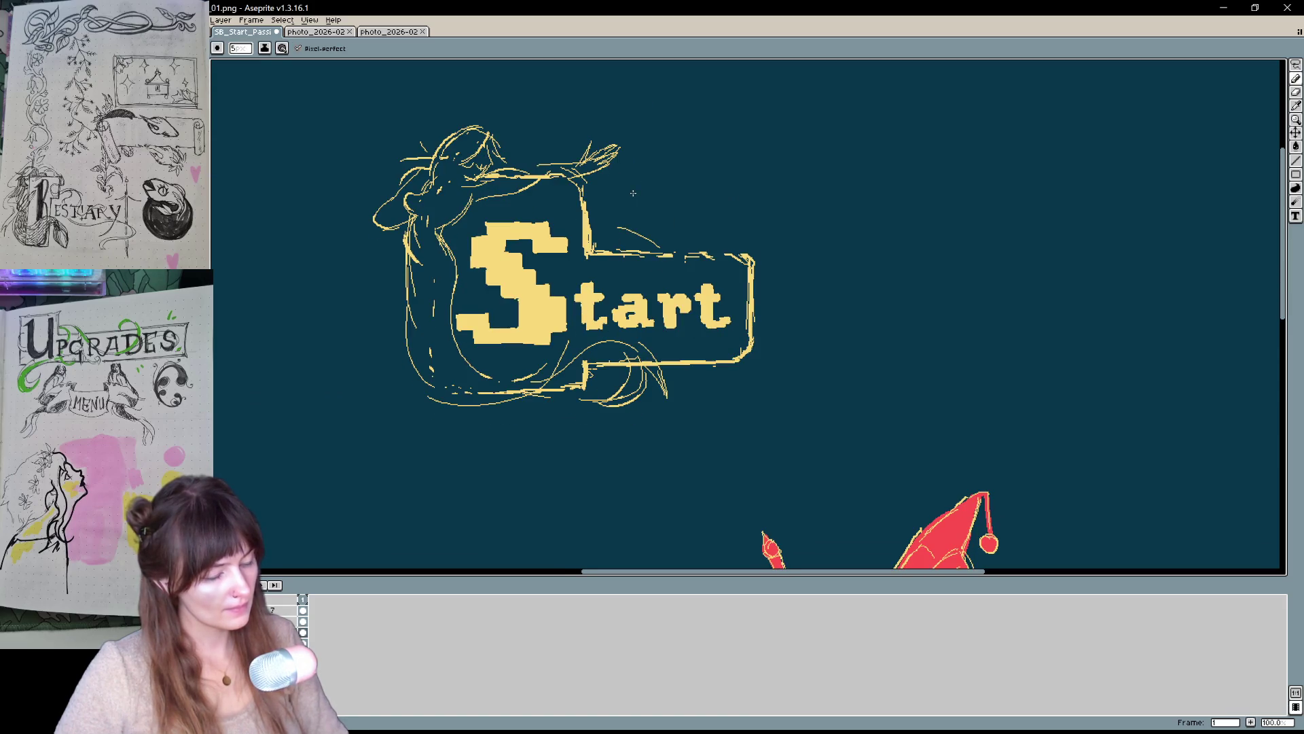
pyautogui.press('v')
pyautogui.press('b')
pyautogui.moveTo(494, 139)
pyautogui.mouseDown()
pyautogui.moveTo(505, 165)
pyautogui.moveTo(382, 233)
pyautogui.moveTo(379, 313)
pyautogui.mouseUp()
pyautogui.hotkey('ctrl', 'z')
pyautogui.hotkey('ctrl', 'z')
pyautogui.moveTo(499, 135); pyautogui.dragTo(516, 174)
pyautogui.scroll(2, 562, 286)
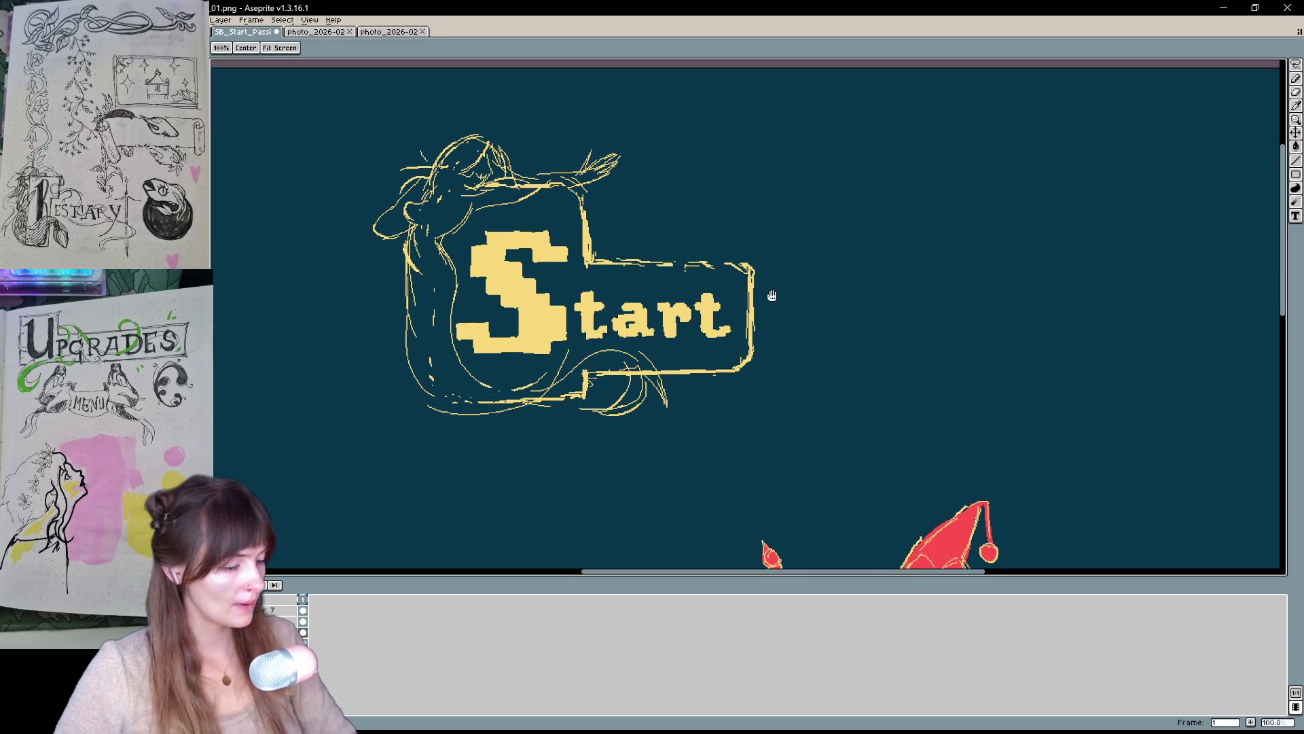
pyautogui.hotkey('ctrl', 'z')
# - Try several arcs from the mermaid's hand, settling on a long looping flourish right of the sign
pyautogui.moveTo(609, 192); pyautogui.dragTo(740, 185)
pyautogui.hotkey('ctrl', 'z')
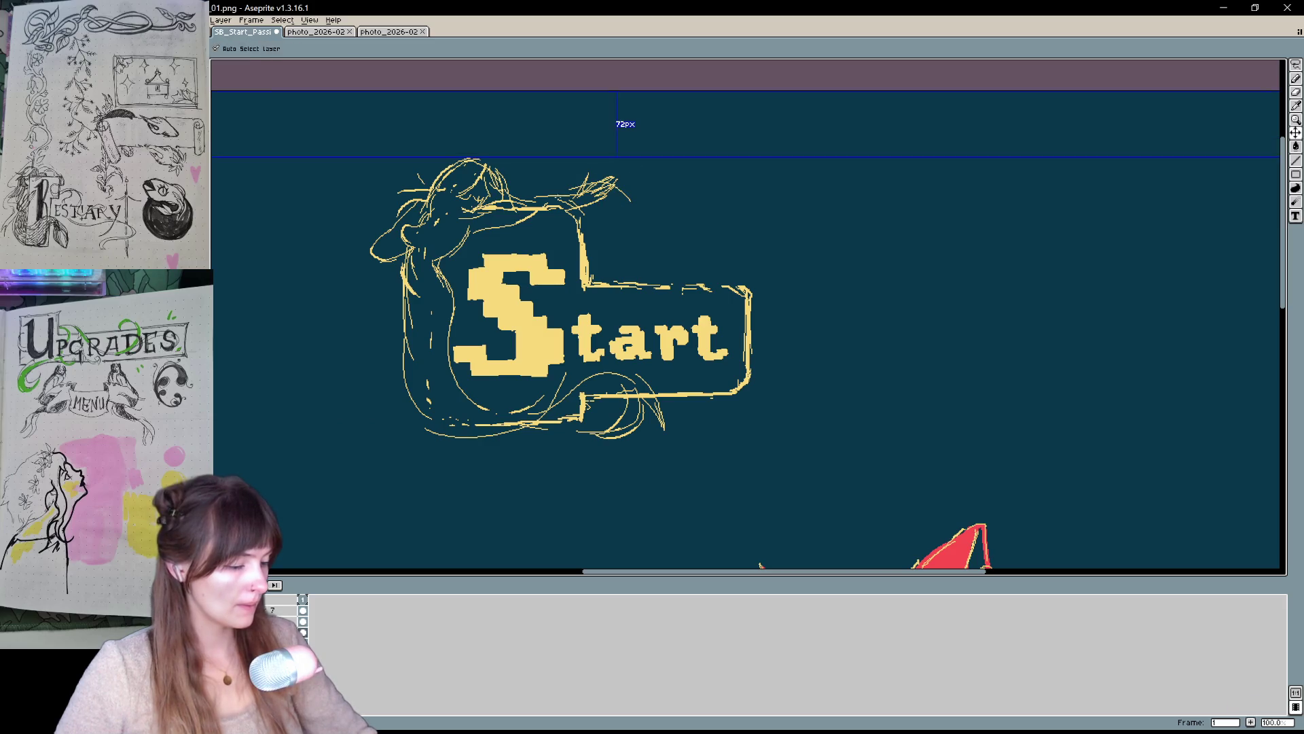
pyautogui.moveTo(601, 193); pyautogui.dragTo(753, 271)
pyautogui.hotkey('ctrl', 'z')
pyautogui.moveTo(554, 187); pyautogui.dragTo(734, 337)
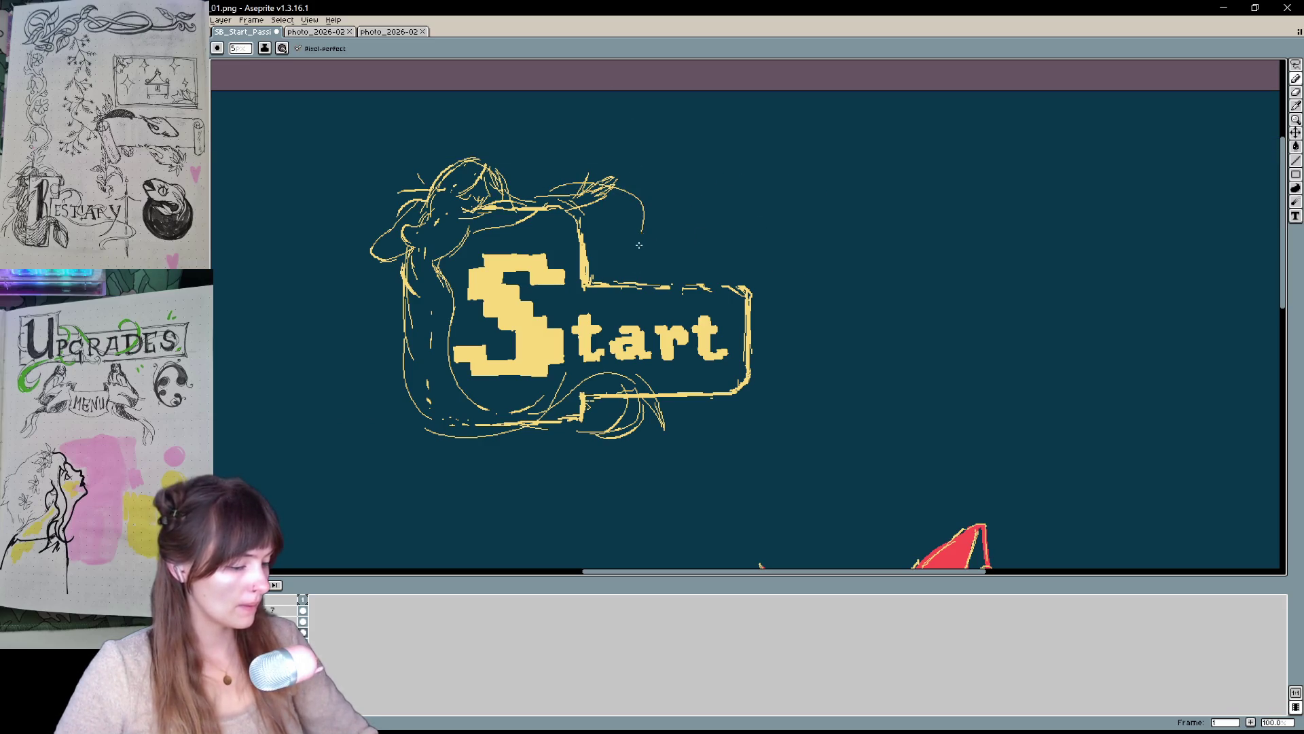
pyautogui.hotkey('ctrl', 'z')
pyautogui.moveTo(554, 190); pyautogui.dragTo(748, 275)
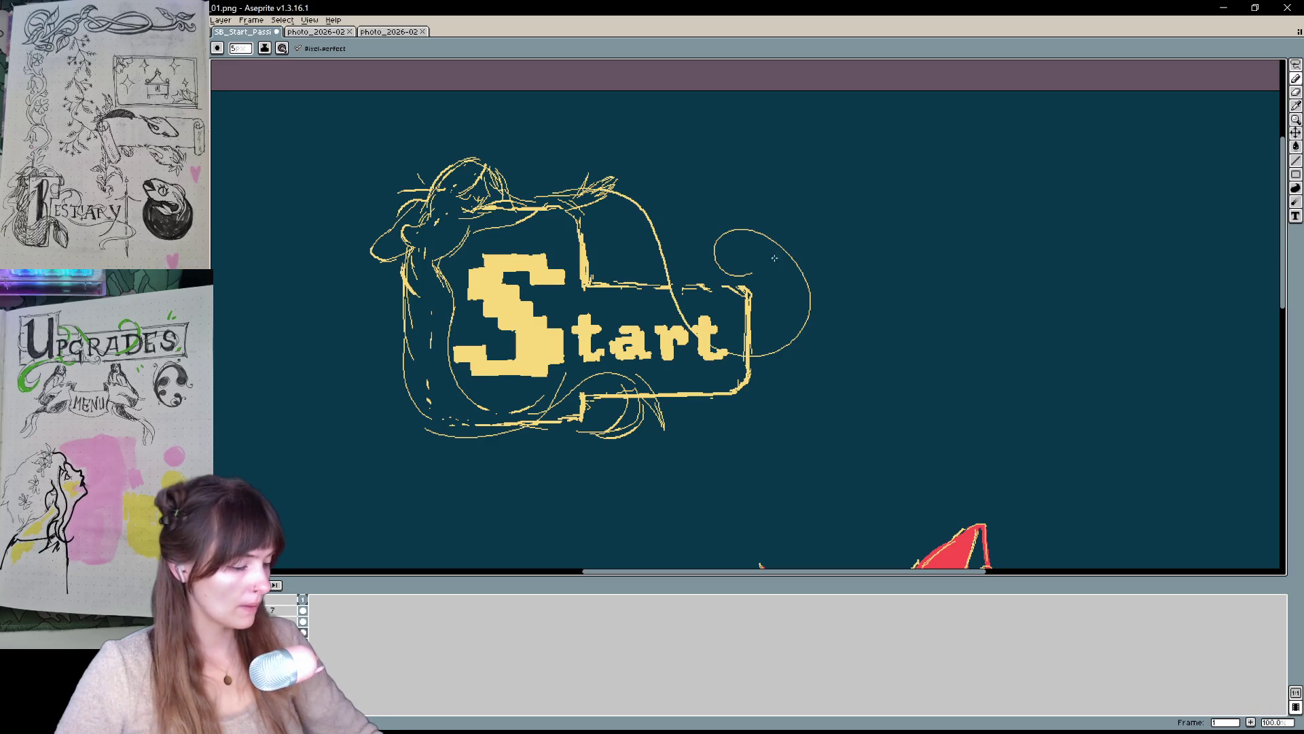
# - Try and discard curls at the sign's lower right, then pan the view up
pyautogui.moveTo(713, 408); pyautogui.dragTo(810, 346)
pyautogui.moveTo(810, 346); pyautogui.dragTo(840, 385)
pyautogui.hotkey('ctrl', 'z')
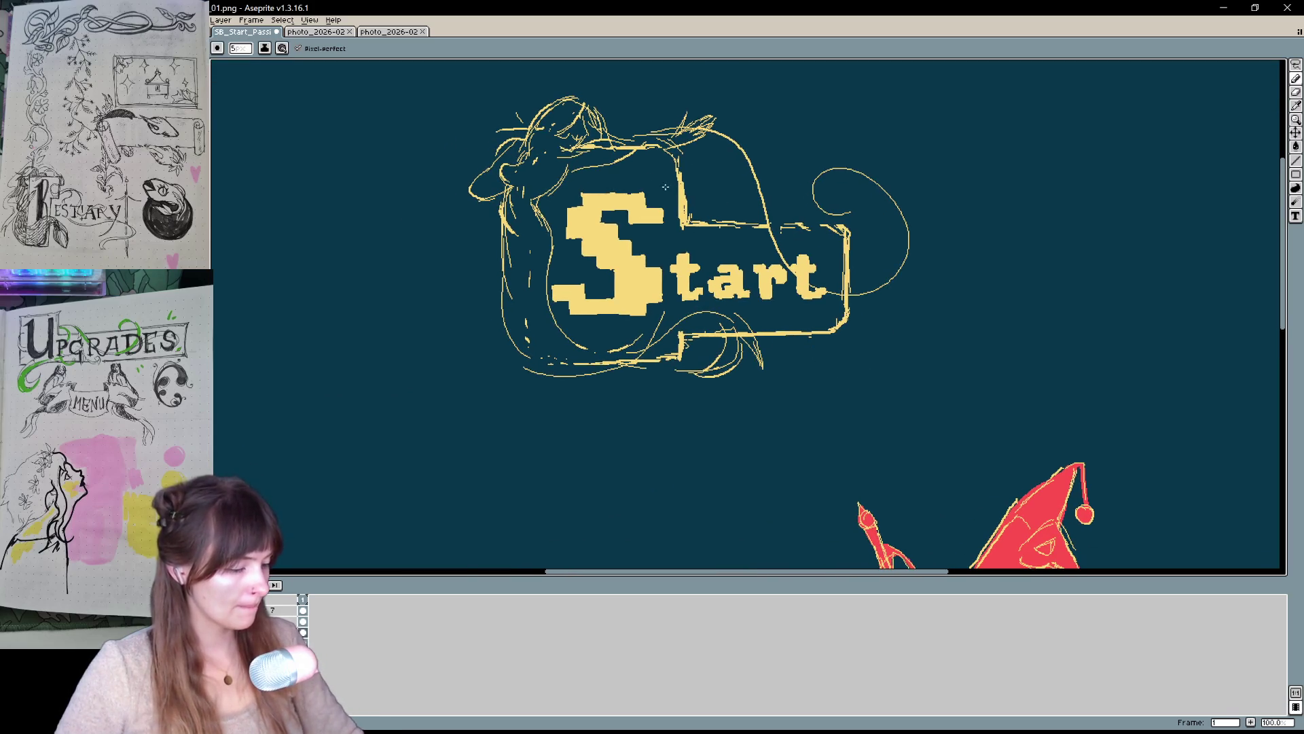
pyautogui.moveTo(509, 212)
pyautogui.mouseDown()
pyautogui.moveTo(818, 350)
pyautogui.moveTo(903, 339)
pyautogui.moveTo(872, 350)
pyautogui.moveTo(890, 390)
pyautogui.moveTo(867, 412)
pyautogui.mouseUp()
pyautogui.hotkey('ctrl', 'z')
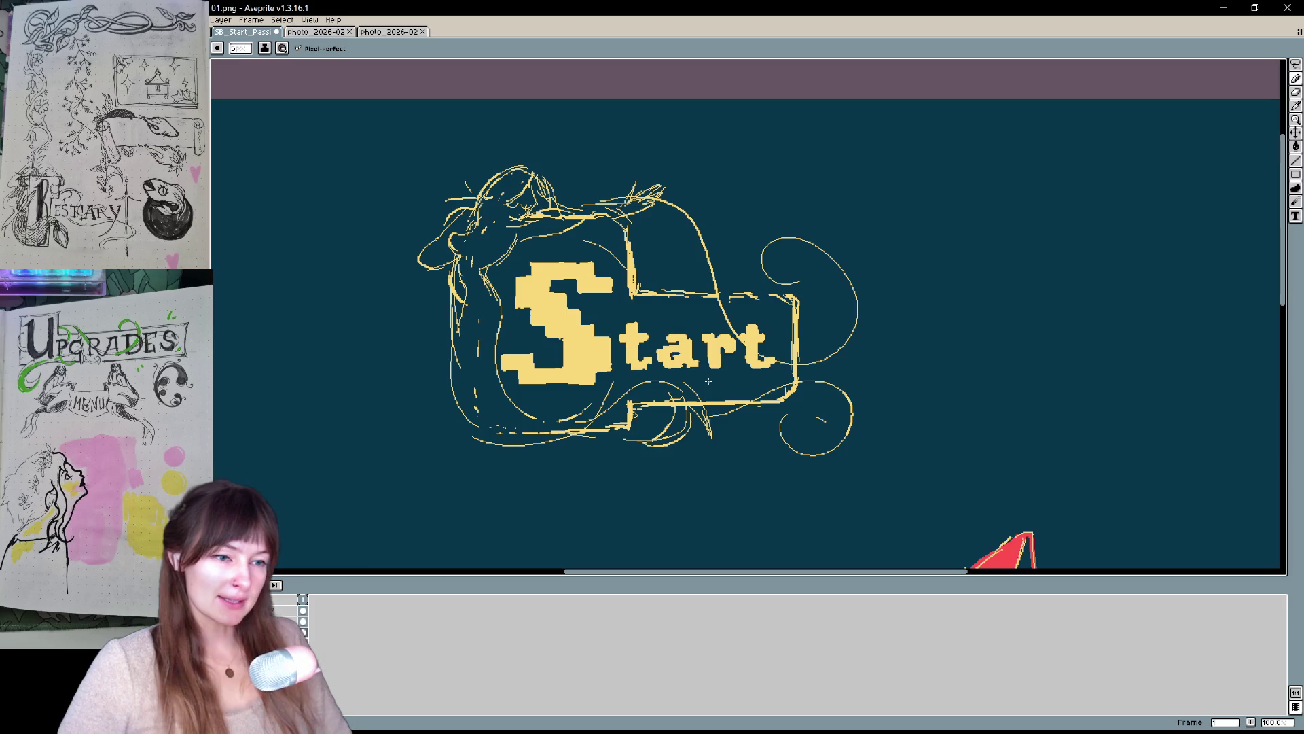
pyautogui.scroll(1, 707, 381)
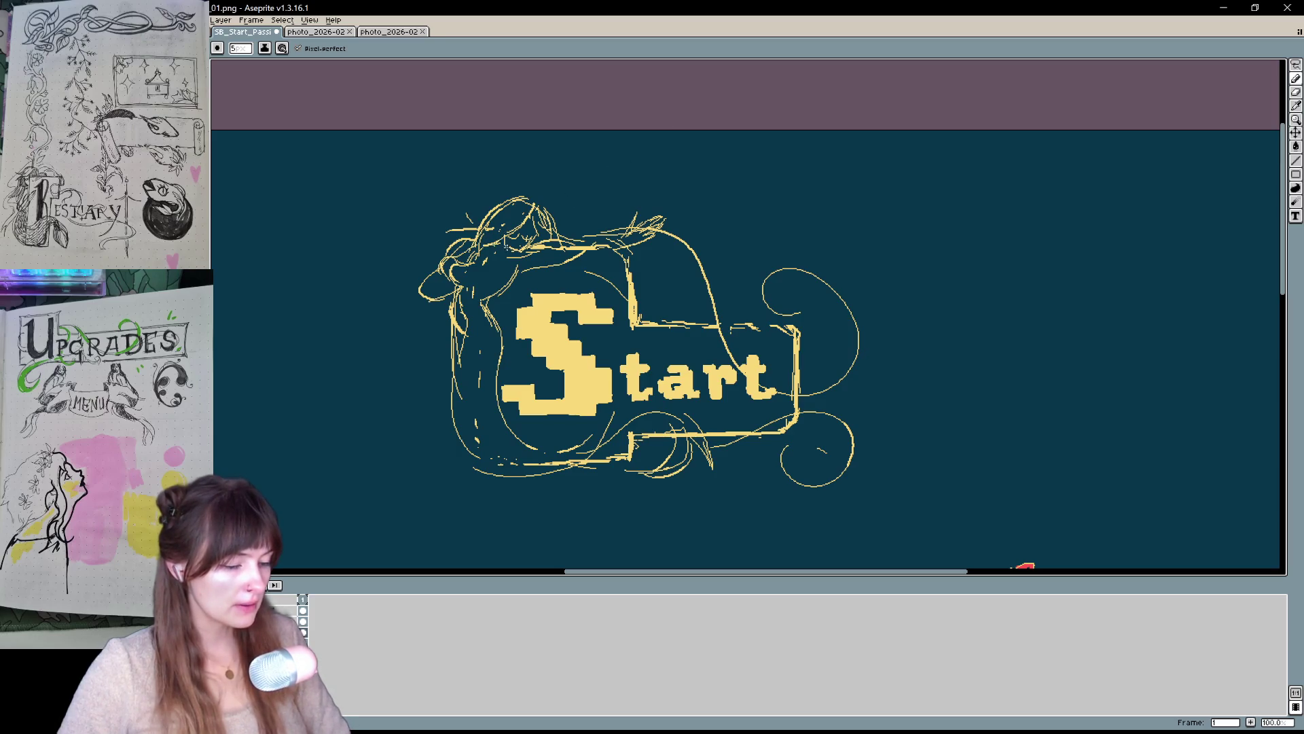
pyautogui.press('space')
pyautogui.moveTo(707, 241); pyautogui.dragTo(722, 198)
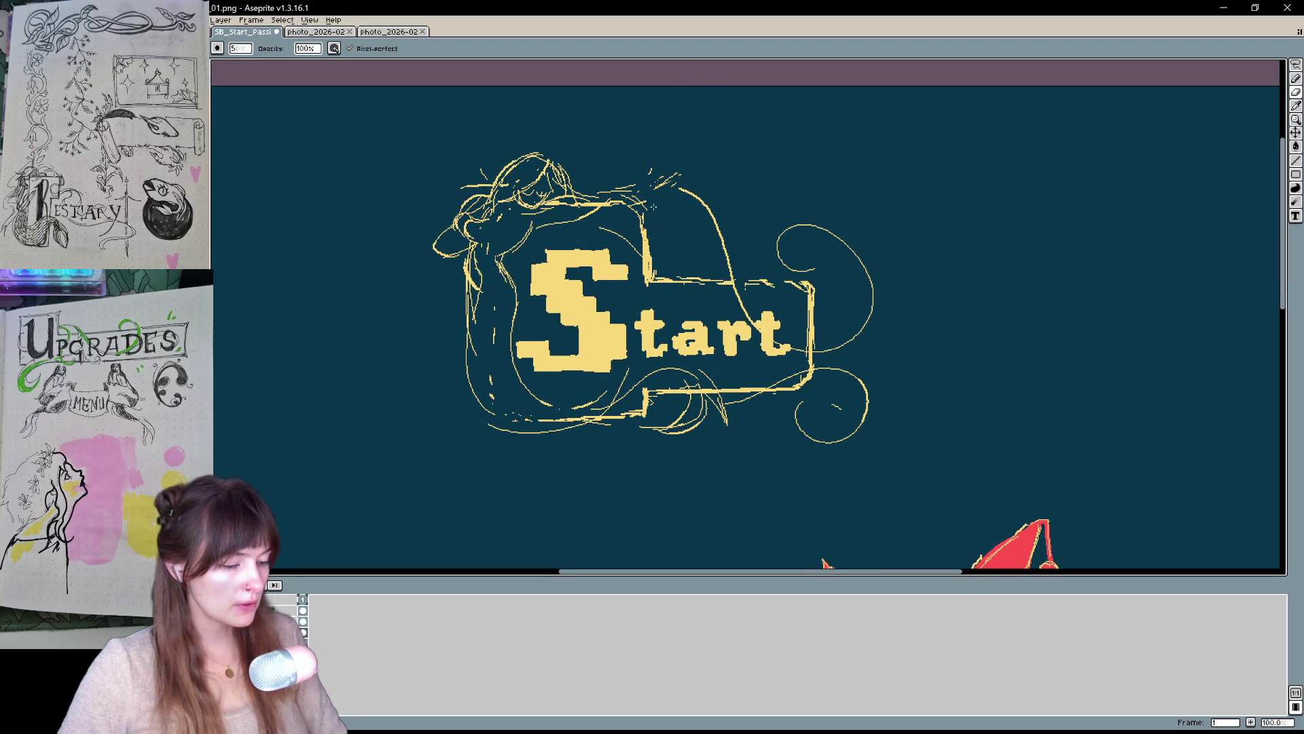
# - Add a short right-side stroke and draw feather-like scales left of the S
pyautogui.press('e')
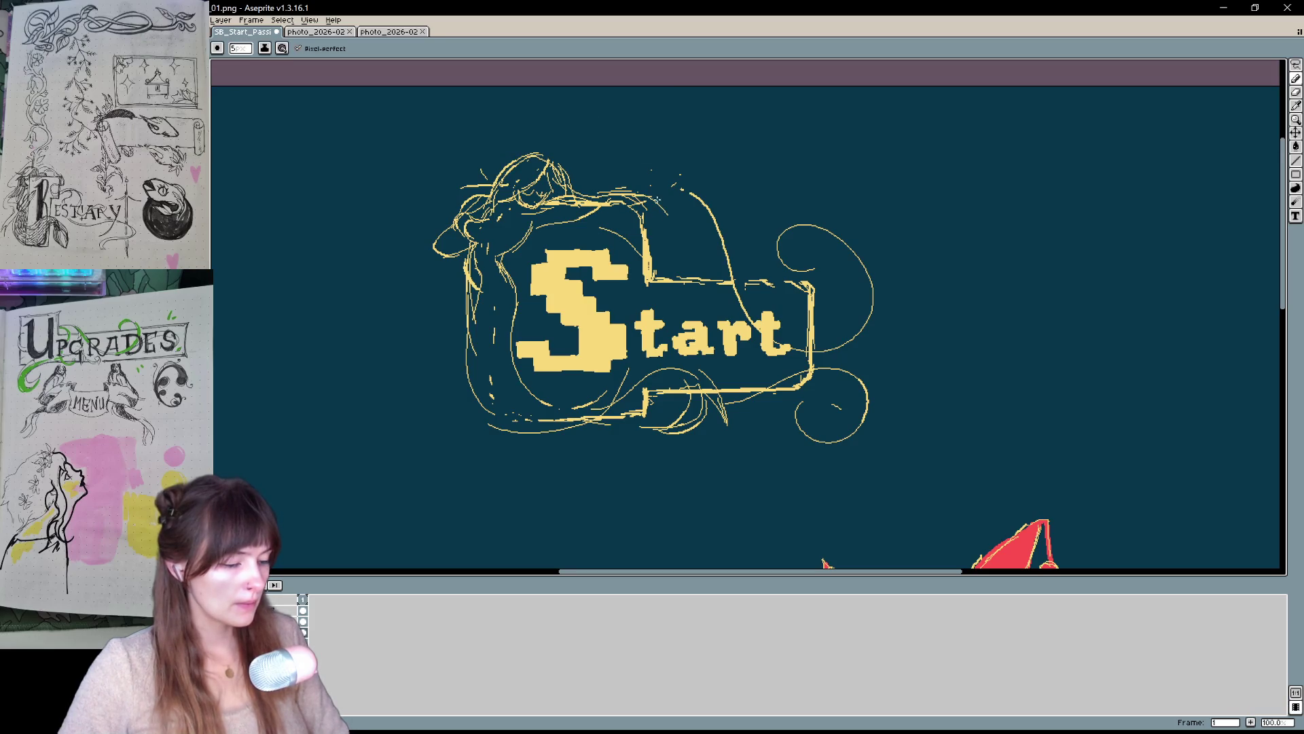
pyautogui.moveTo(666, 223); pyautogui.dragTo(695, 237)
pyautogui.moveTo(808, 195); pyautogui.dragTo(761, 150)
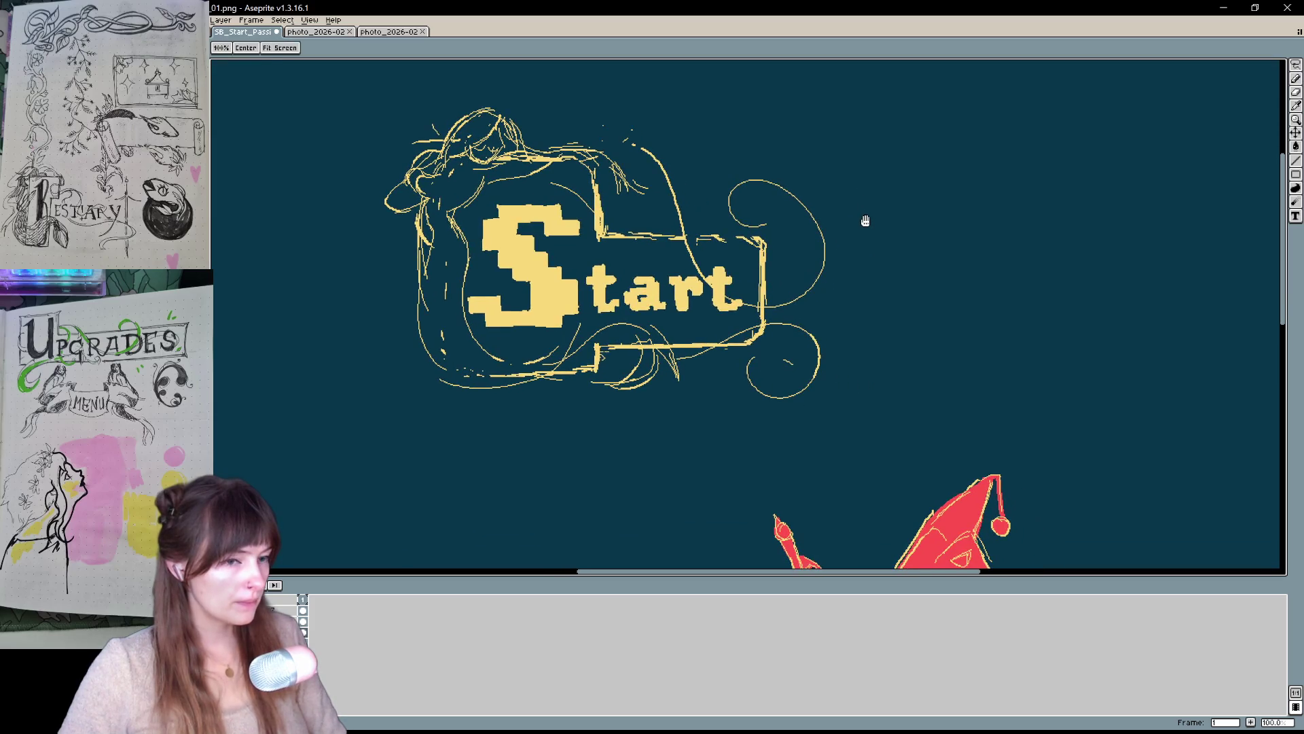
pyautogui.moveTo(867, 207)
pyautogui.mouseDown()
pyautogui.moveTo(935, 232)
pyautogui.moveTo(892, 291)
pyautogui.mouseUp()
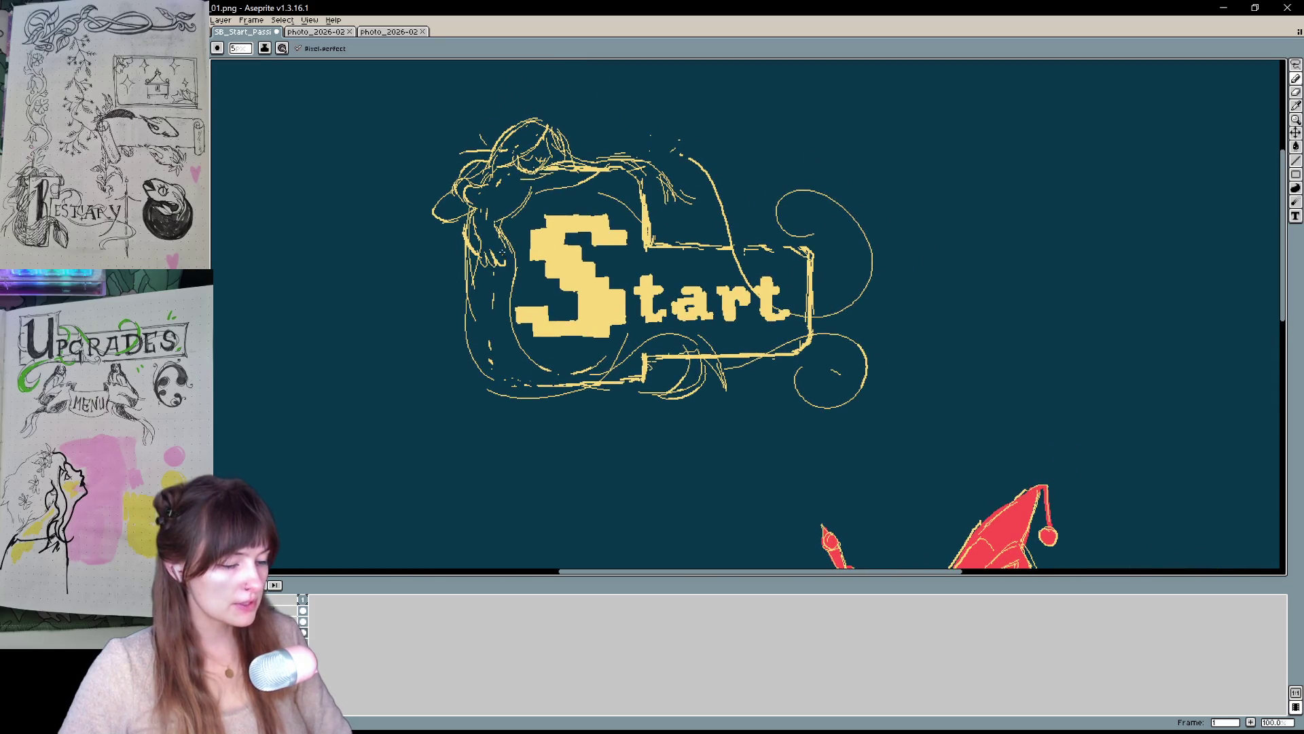
pyautogui.moveTo(503, 269); pyautogui.dragTo(475, 303)
pyautogui.moveTo(492, 287); pyautogui.dragTo(474, 333)
pyautogui.moveTo(496, 307)
pyautogui.mouseDown()
pyautogui.moveTo(483, 332)
pyautogui.moveTo(494, 372)
pyautogui.moveTo(599, 371)
pyautogui.mouseUp()
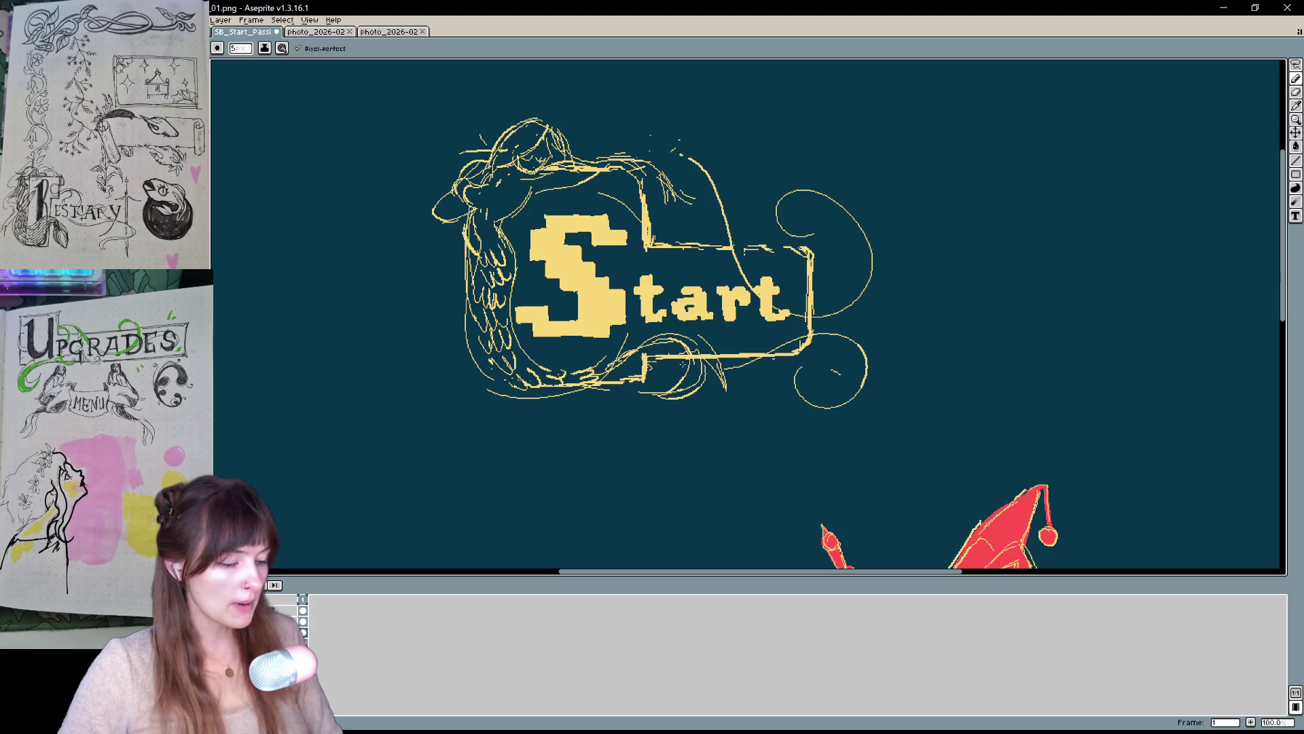
# - Erase stray lines along the sketch's bottom curve
pyautogui.press('e')
pyautogui.moveTo(576, 398)
pyautogui.mouseDown()
pyautogui.moveTo(543, 390)
pyautogui.moveTo(617, 387)
pyautogui.mouseUp()
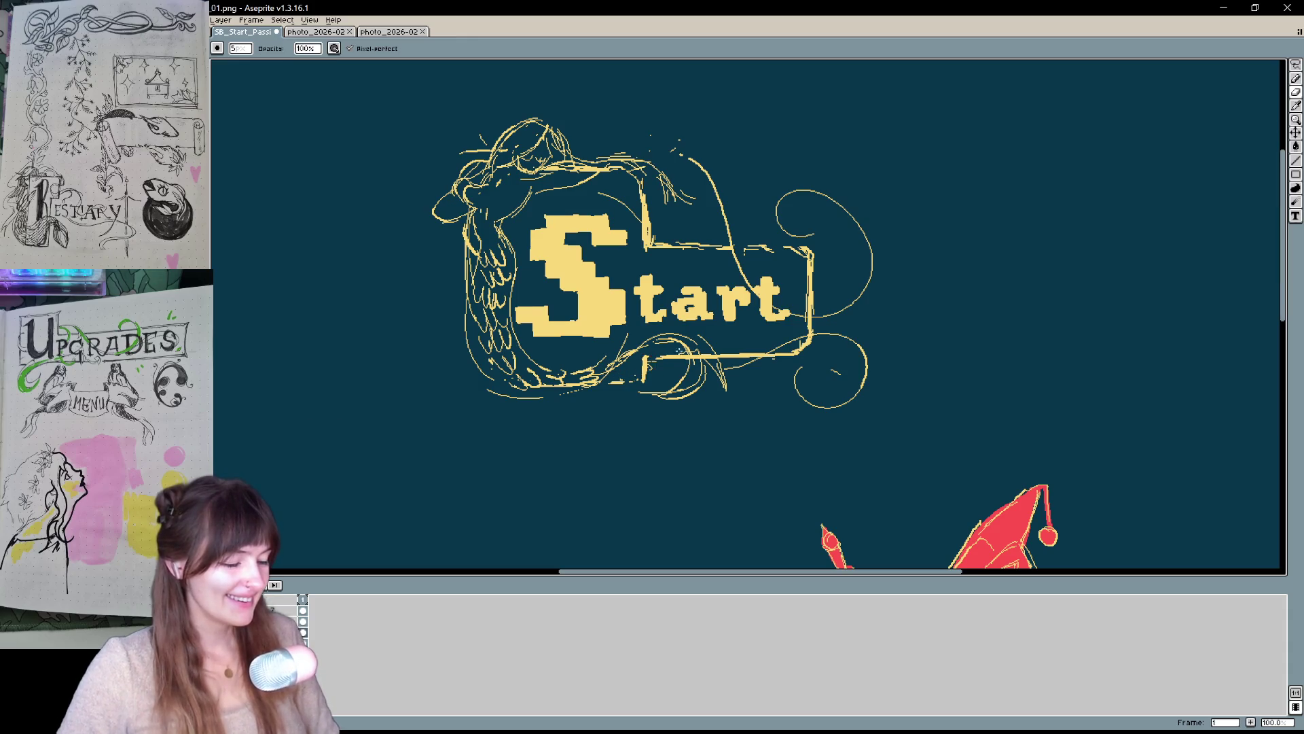
pyautogui.press('b')
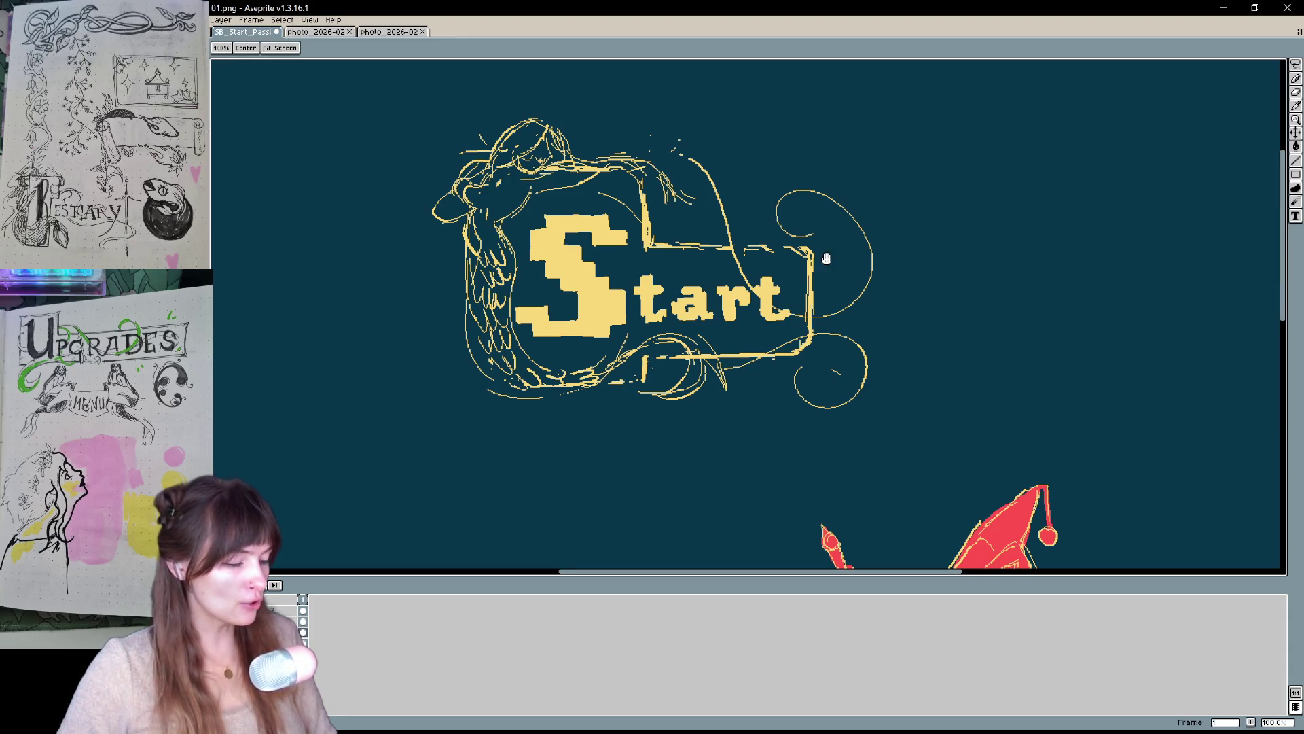
pyautogui.scroll(2, 717, 319)
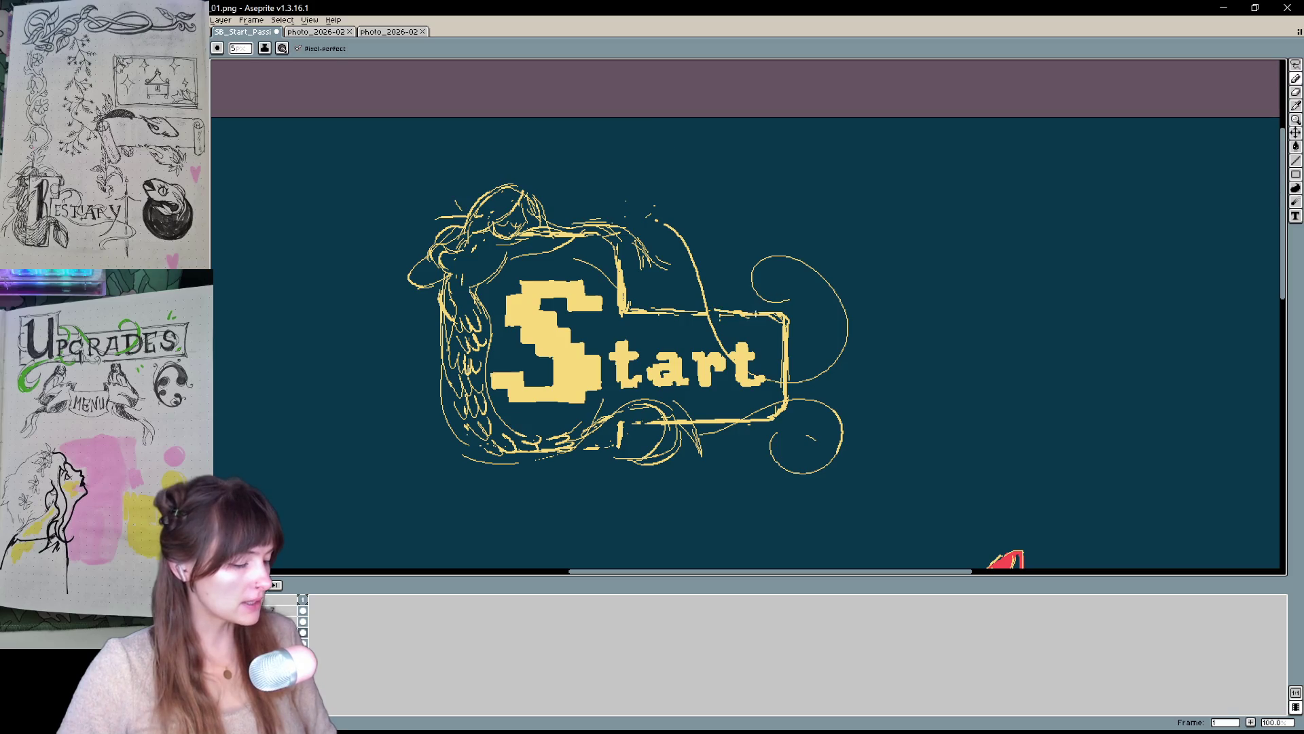
pyautogui.press('e')
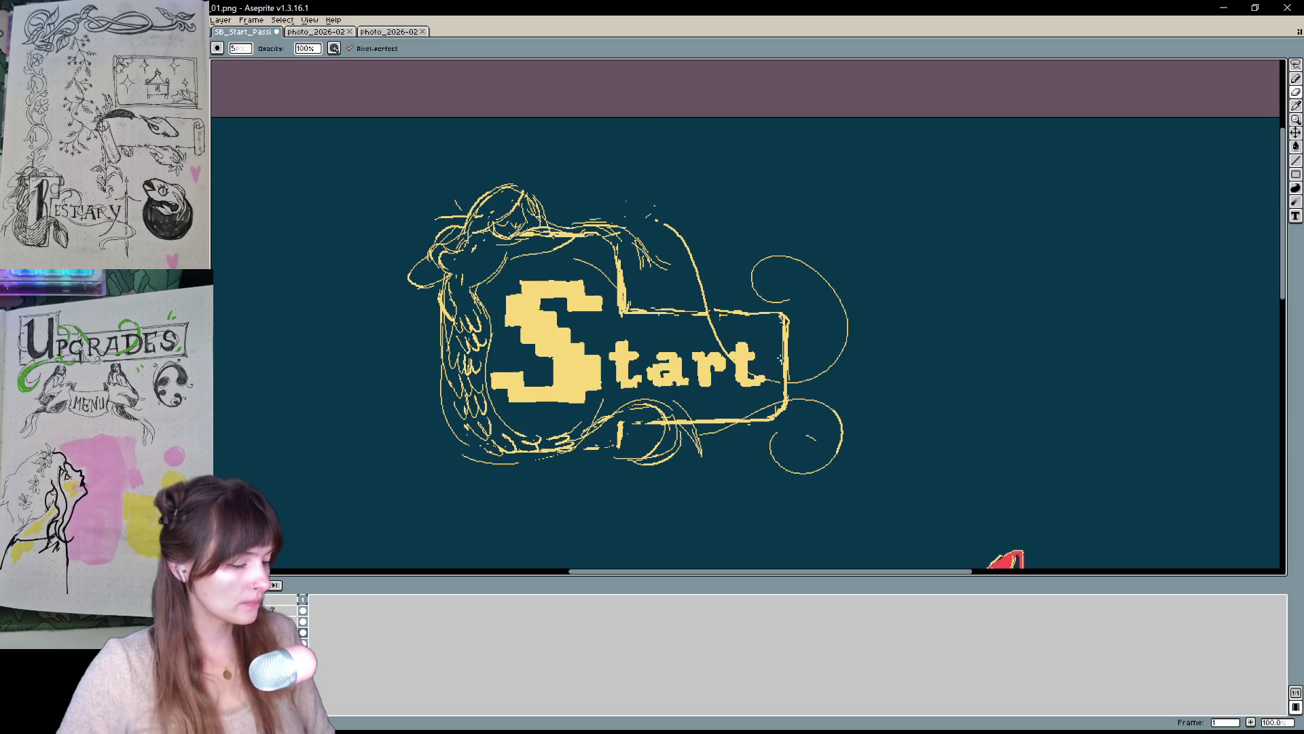
pyautogui.press('h')
pyautogui.scroll(1, 791, 327)
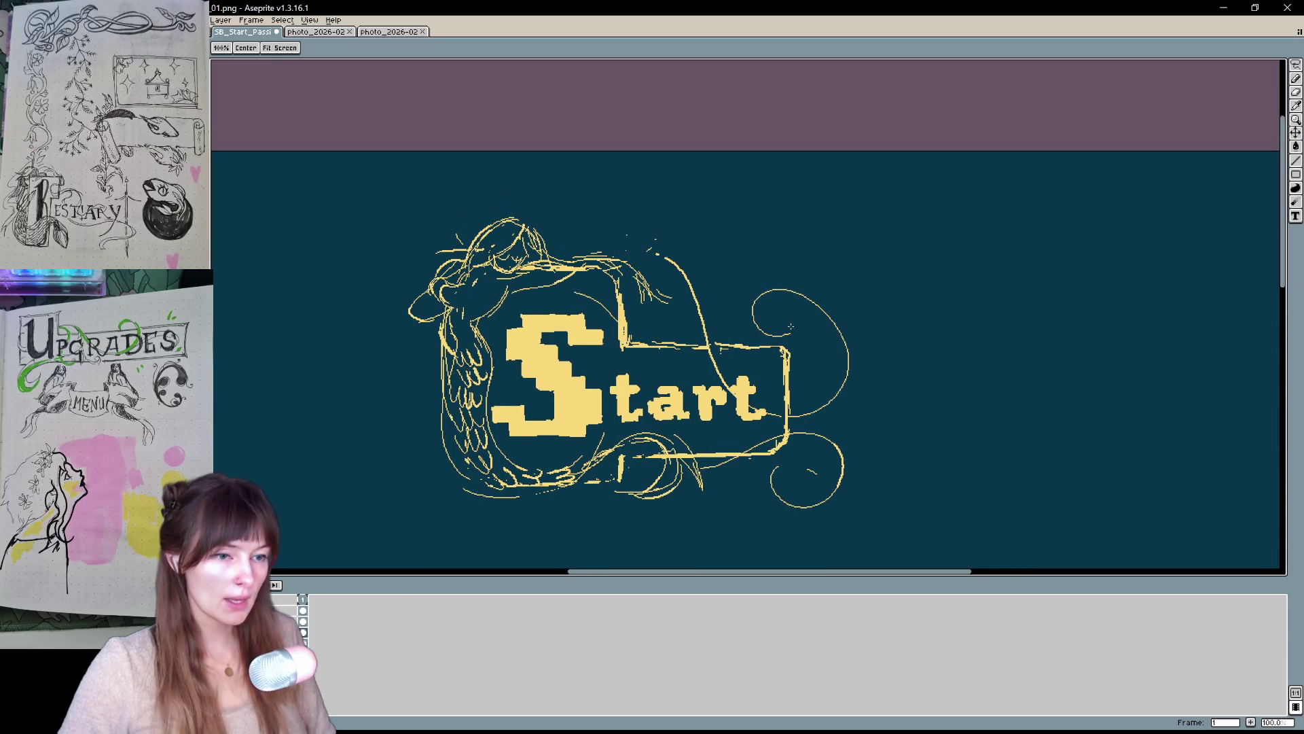
pyautogui.press('b')
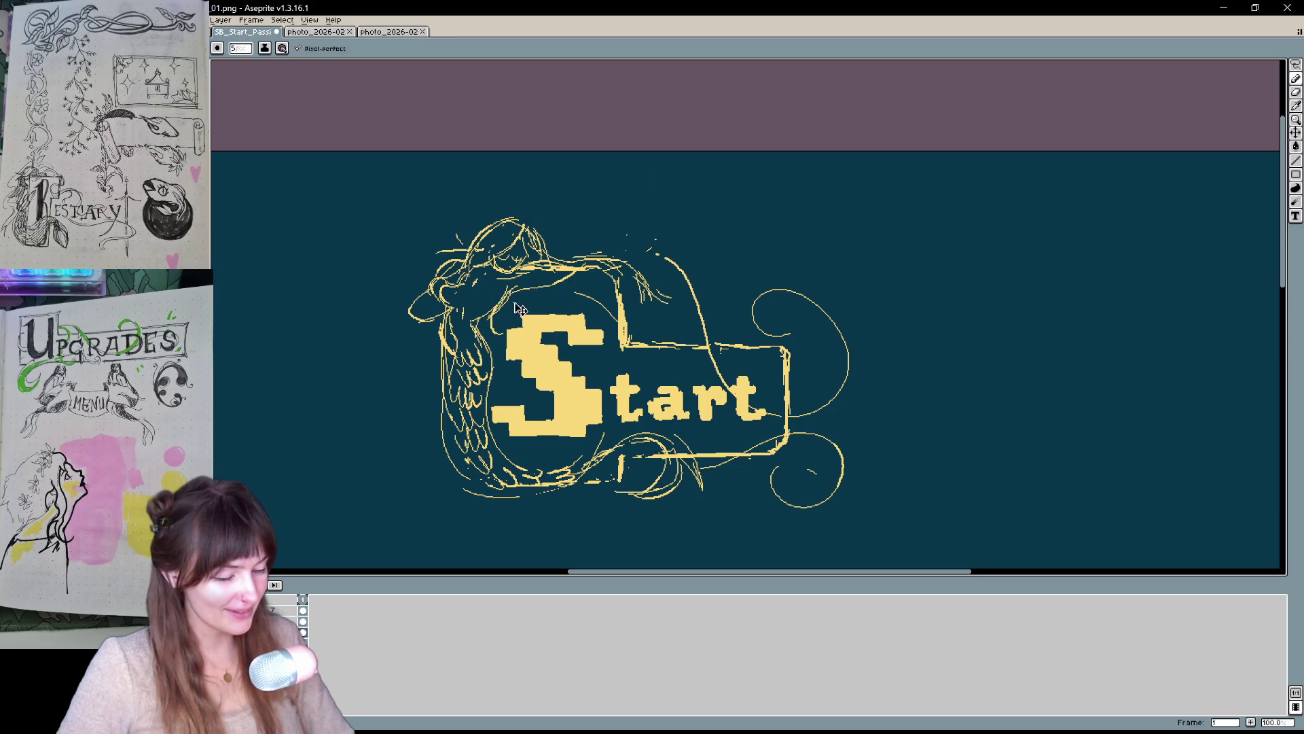
# - Sketch more wing lines and curling strokes at the top and down the mermaid's hair
pyautogui.moveTo(439, 309)
pyautogui.mouseDown()
pyautogui.moveTo(432, 367)
pyautogui.moveTo(417, 371)
pyautogui.moveTo(449, 381)
pyautogui.moveTo(411, 387)
pyautogui.mouseUp()
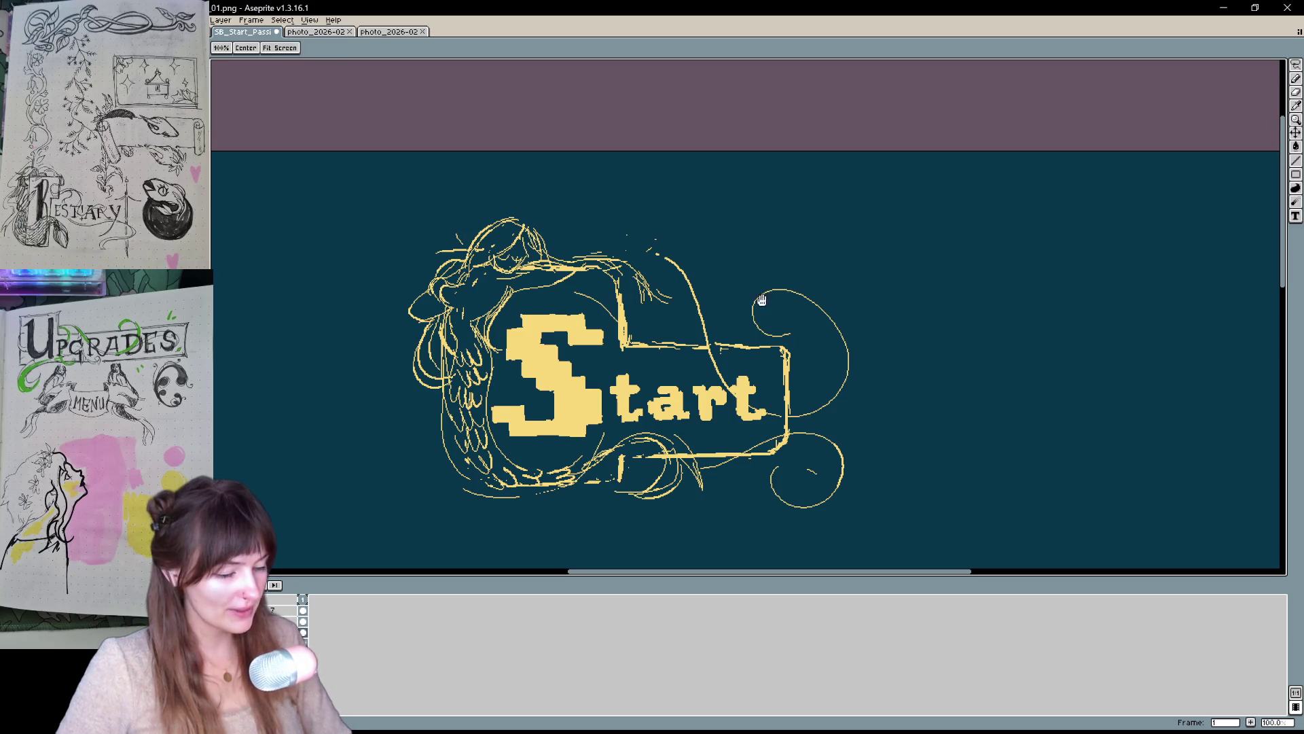
pyautogui.moveTo(499, 214); pyautogui.dragTo(479, 232)
pyautogui.moveTo(475, 234); pyautogui.dragTo(428, 239)
pyautogui.moveTo(489, 227); pyautogui.dragTo(397, 275)
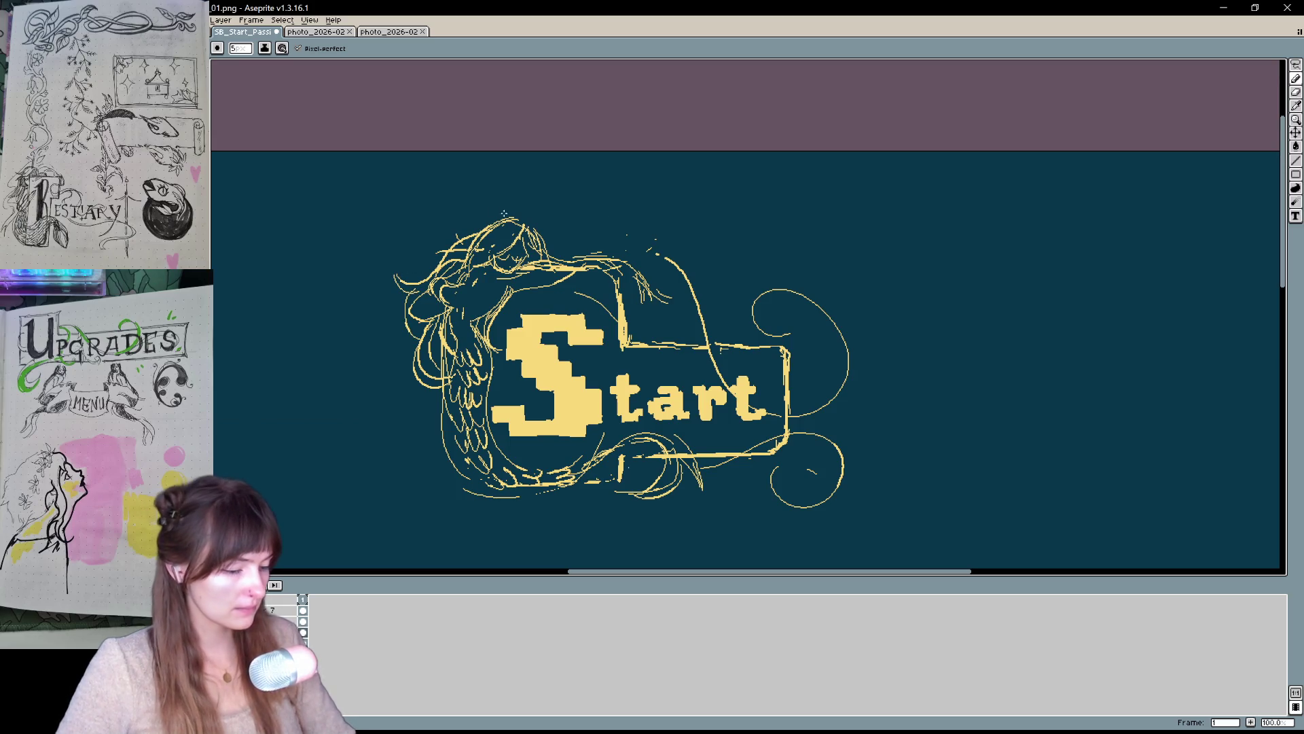
pyautogui.press('ctrl')
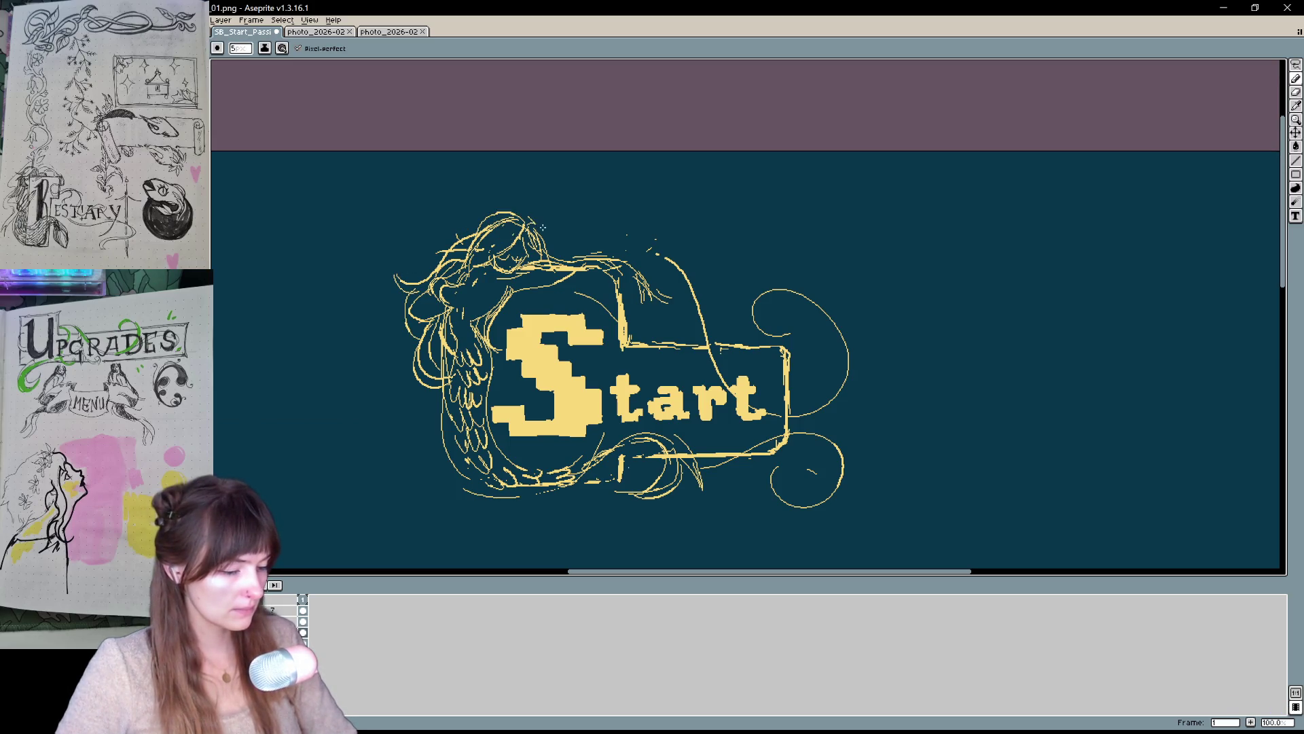
pyautogui.press('space')
pyautogui.moveTo(838, 431)
pyautogui.mouseDown()
pyautogui.moveTo(845, 357)
pyautogui.moveTo(886, 464)
pyautogui.mouseUp()
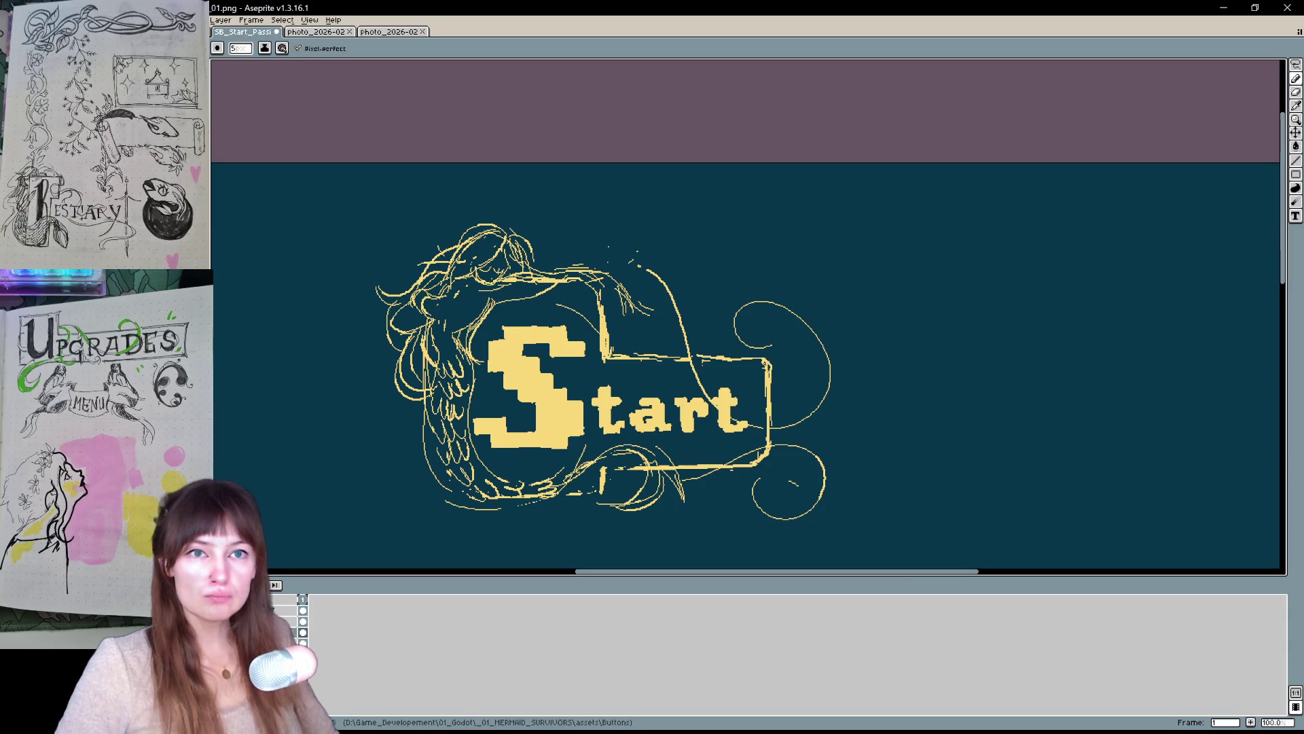
# - Undo misplaced strokes and draw a diagonal spear line arcing over the frame's top
pyautogui.hotkey('alt', 'Tab')
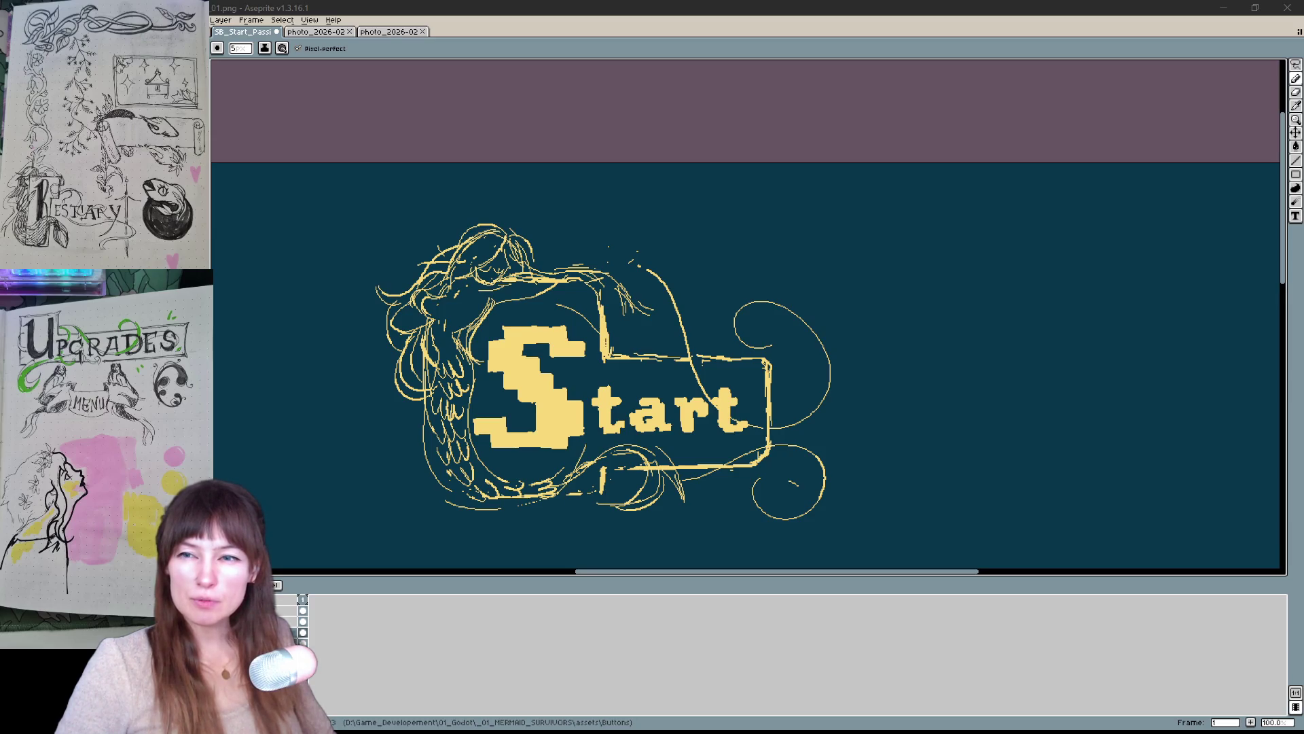
pyautogui.moveTo(774, 268); pyautogui.dragTo(873, 268)
pyautogui.hotkey('ctrl', 'z')
pyautogui.moveTo(823, 338); pyautogui.dragTo(782, 337)
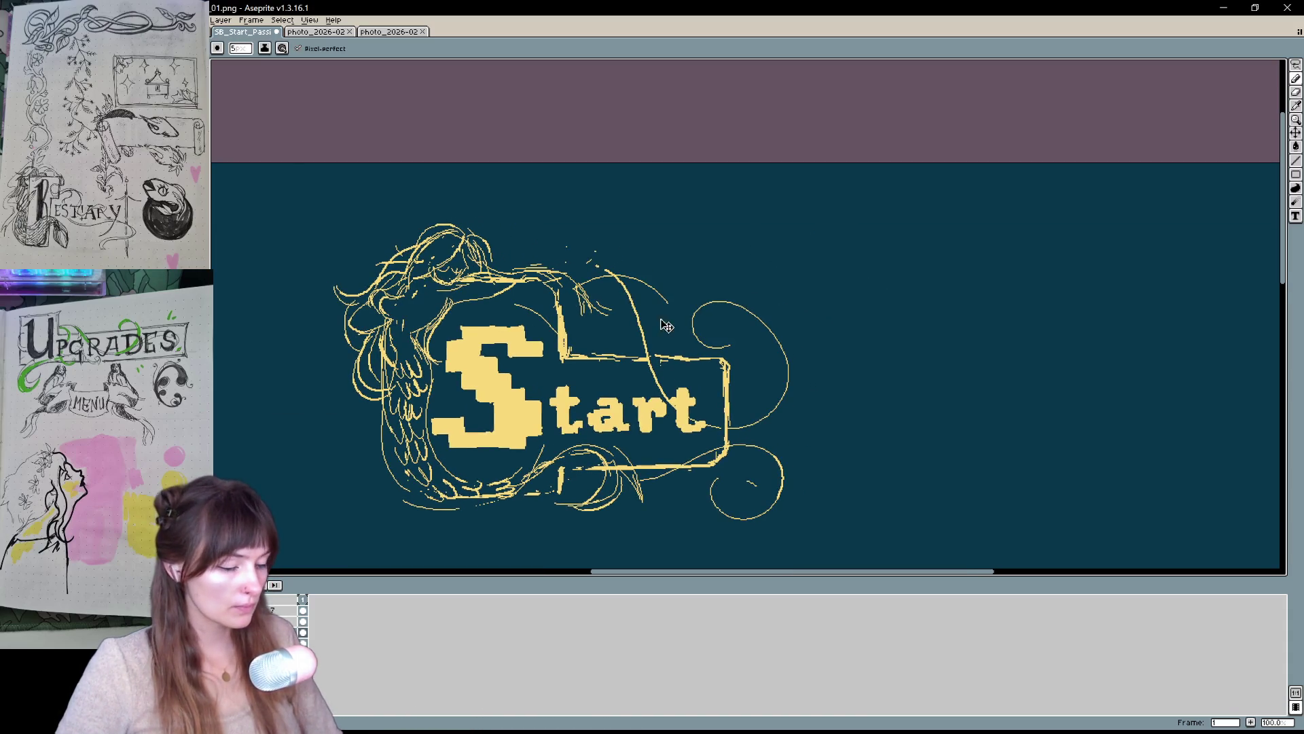
pyautogui.hotkey('ctrl', 'z')
pyautogui.moveTo(533, 325); pyautogui.dragTo(607, 277)
pyautogui.hotkey('ctrl', 'z')
pyautogui.moveTo(533, 325)
pyautogui.mouseDown()
pyautogui.moveTo(606, 276)
pyautogui.moveTo(654, 222)
pyautogui.moveTo(649, 255)
pyautogui.moveTo(687, 181)
pyautogui.mouseUp()
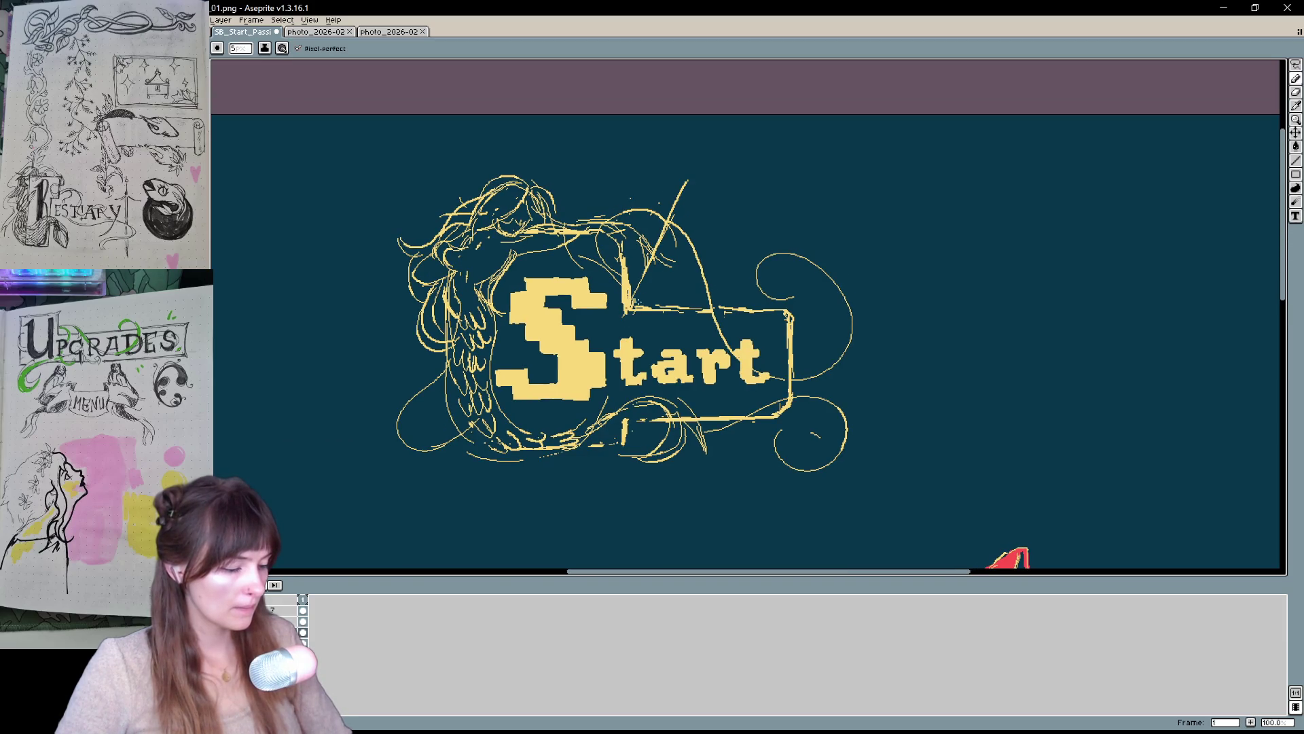
# - Sketch the spear line and add curling strokes to the lower yellow swirls
pyautogui.moveTo(628, 312); pyautogui.dragTo(693, 183)
pyautogui.hotkey('ctrl', 'z')
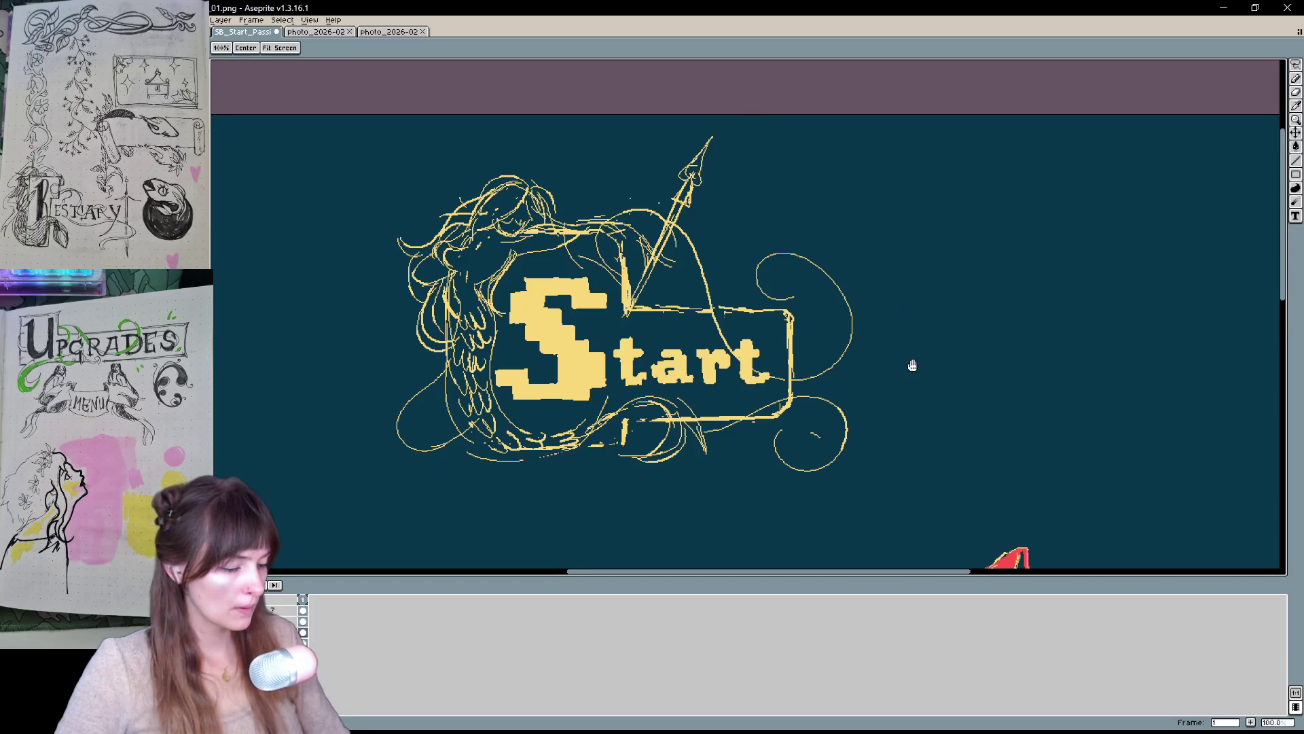
pyautogui.moveTo(911, 364); pyautogui.dragTo(891, 338)
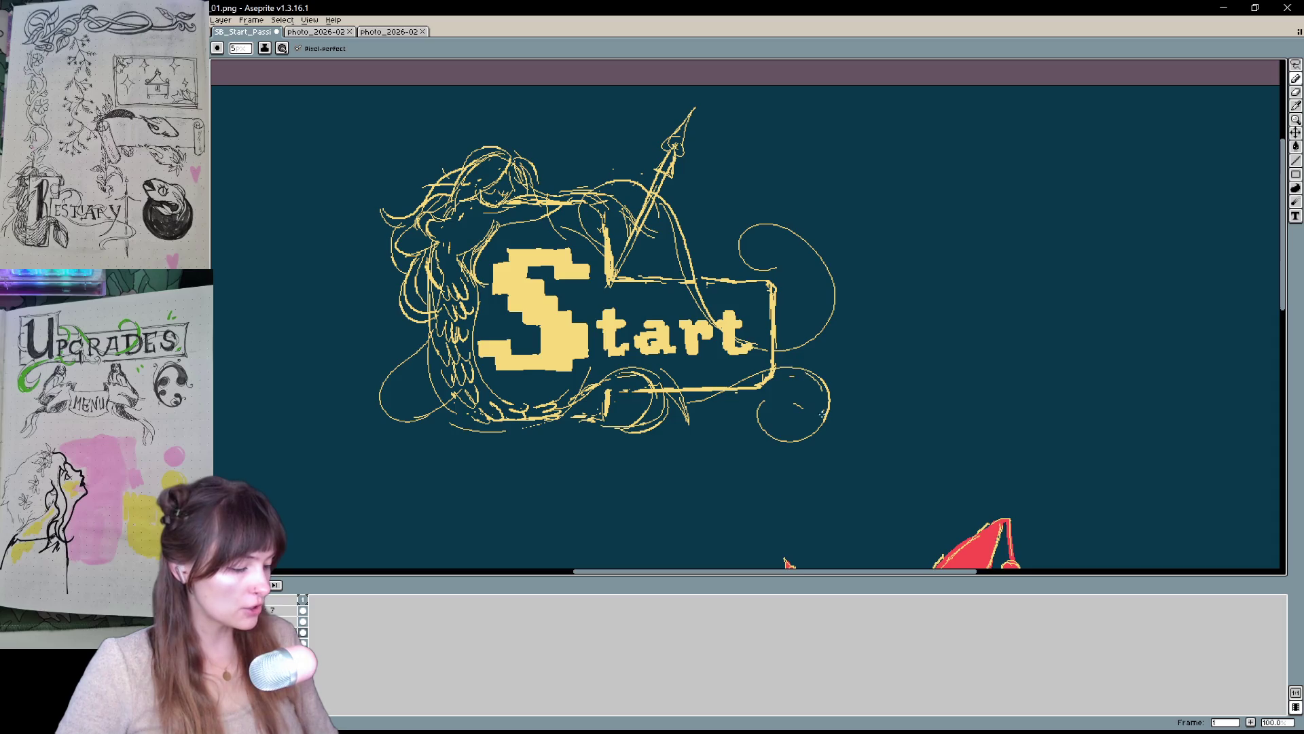
pyautogui.moveTo(690, 410); pyautogui.dragTo(788, 370)
pyautogui.moveTo(634, 408); pyautogui.dragTo(666, 392)
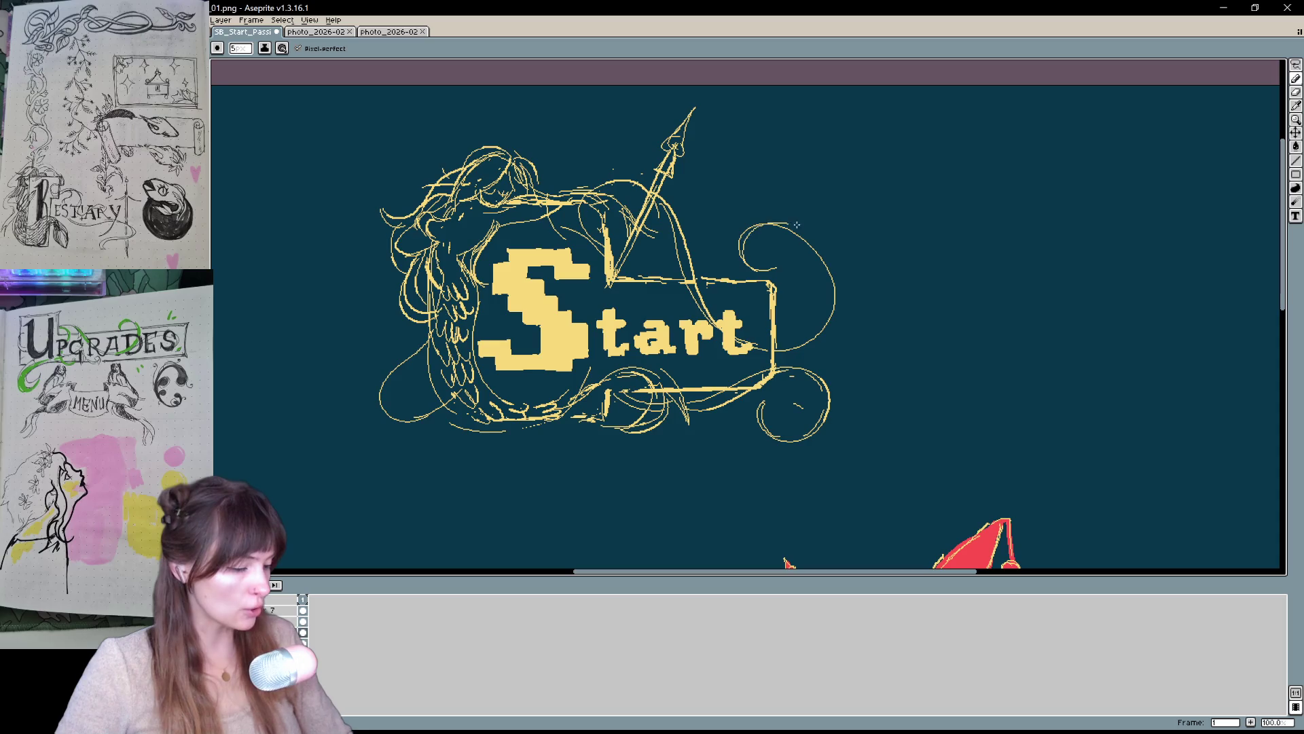
# - Clean up stray lines with the Eraser, then zoom out to compare the buttons
pyautogui.moveTo(784, 329); pyautogui.dragTo(933, 328)
pyautogui.press('b')
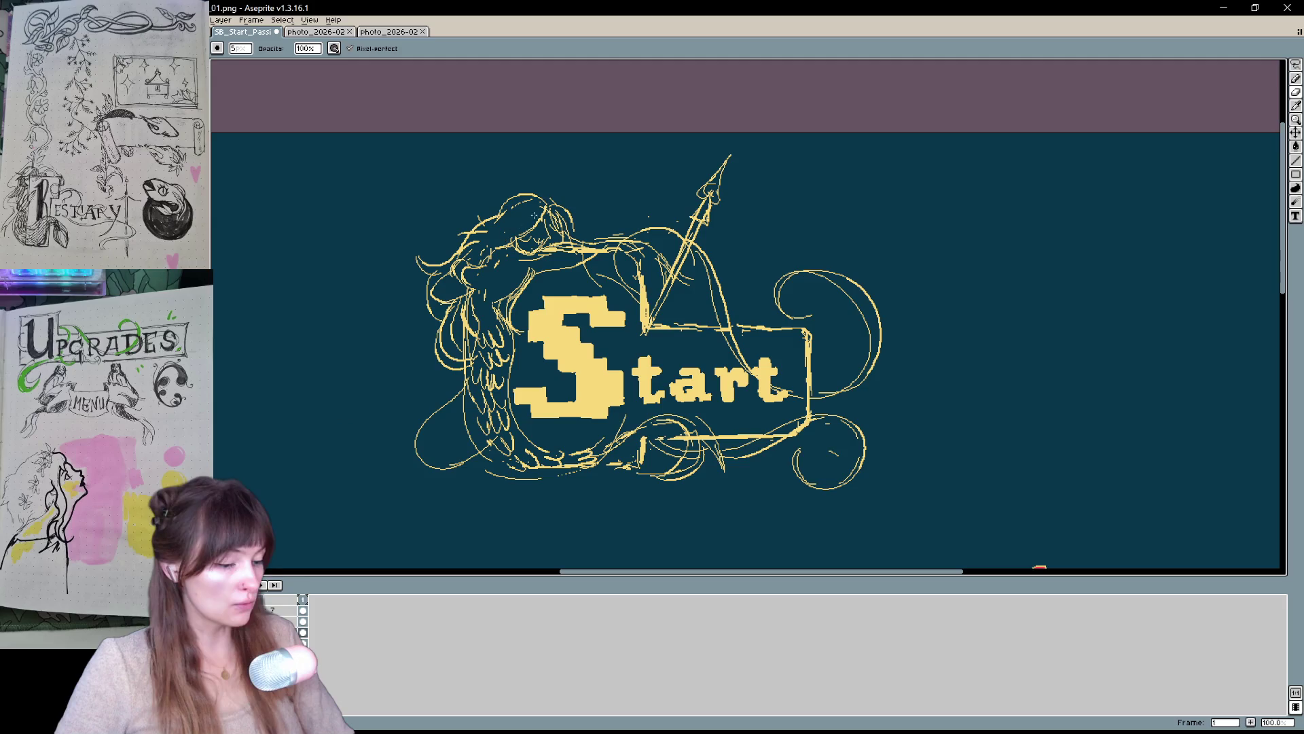
pyautogui.press('e')
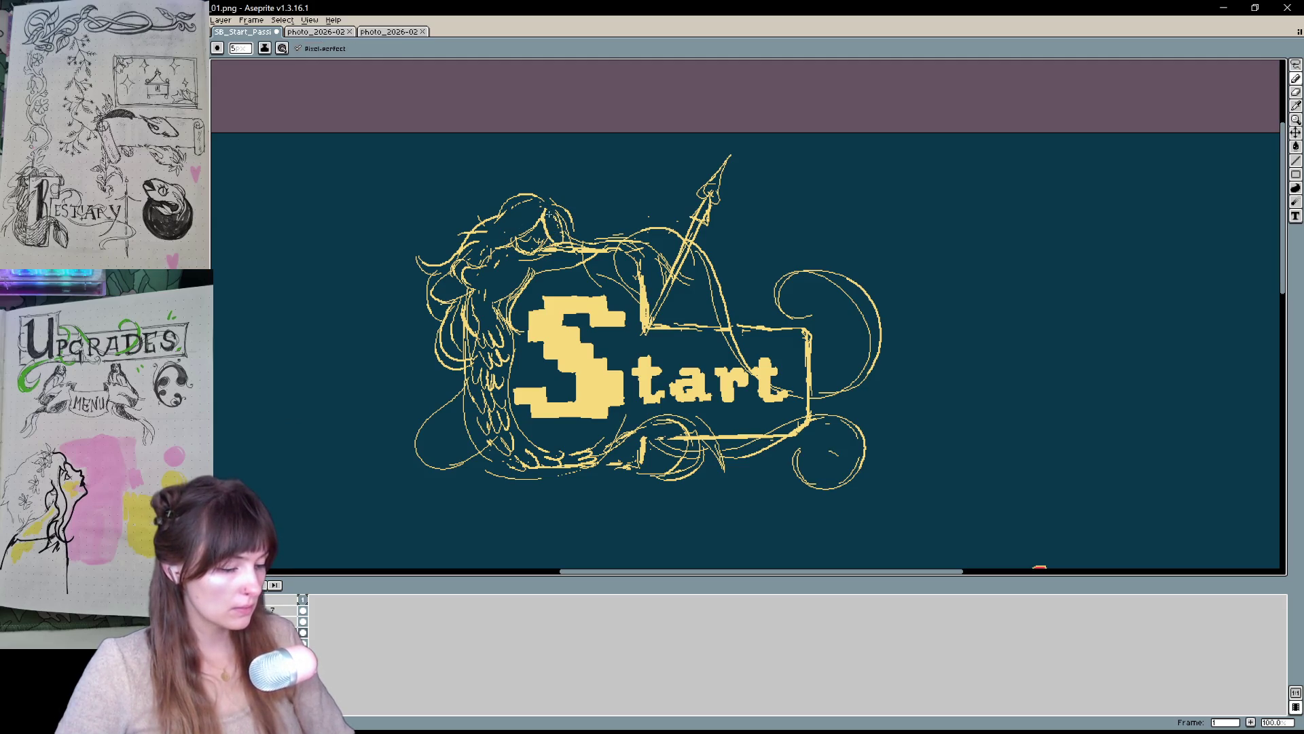
pyautogui.press('b')
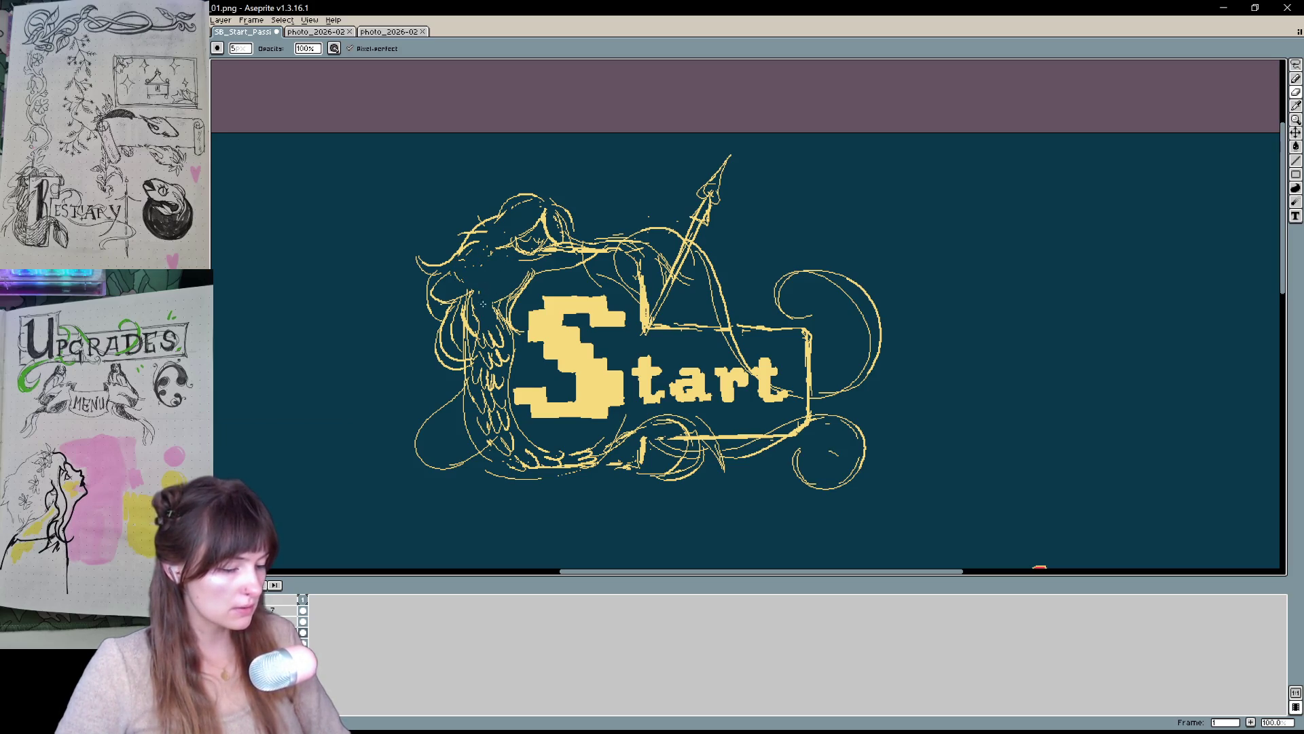
pyautogui.press('e')
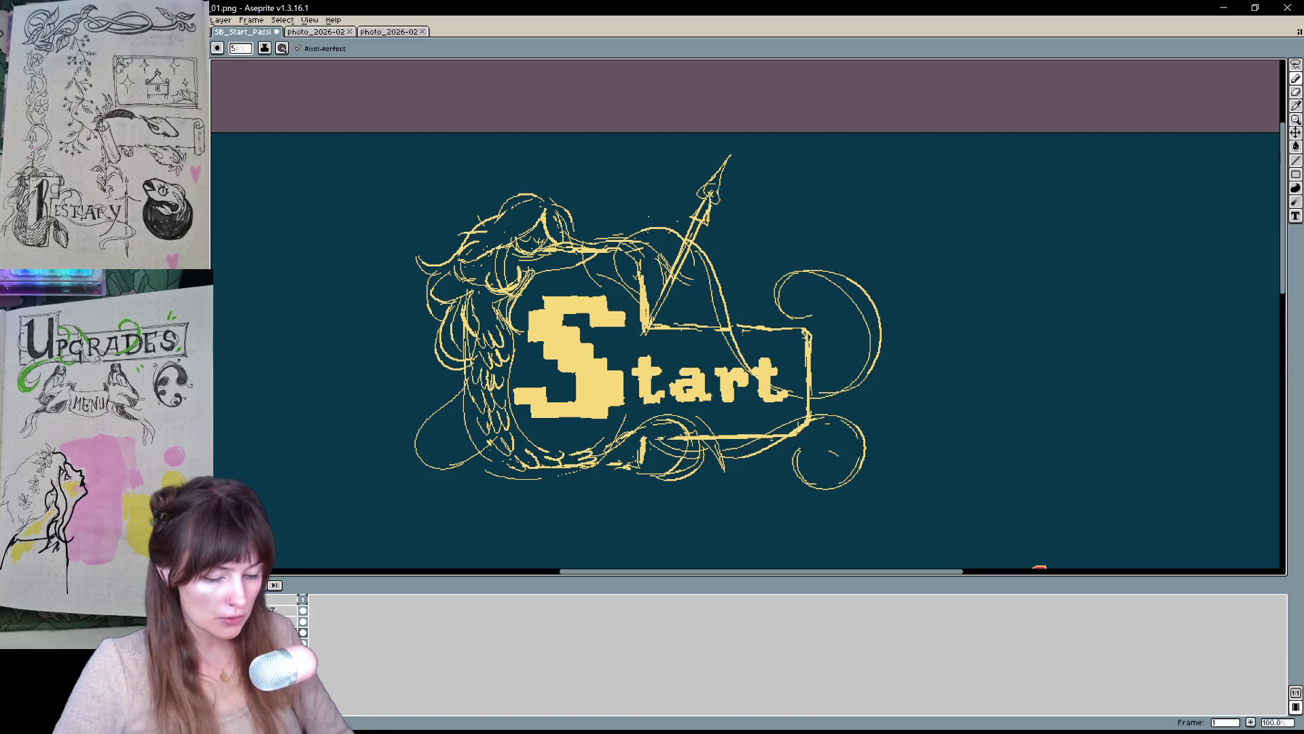
pyautogui.scroll(-1, 536, 167)
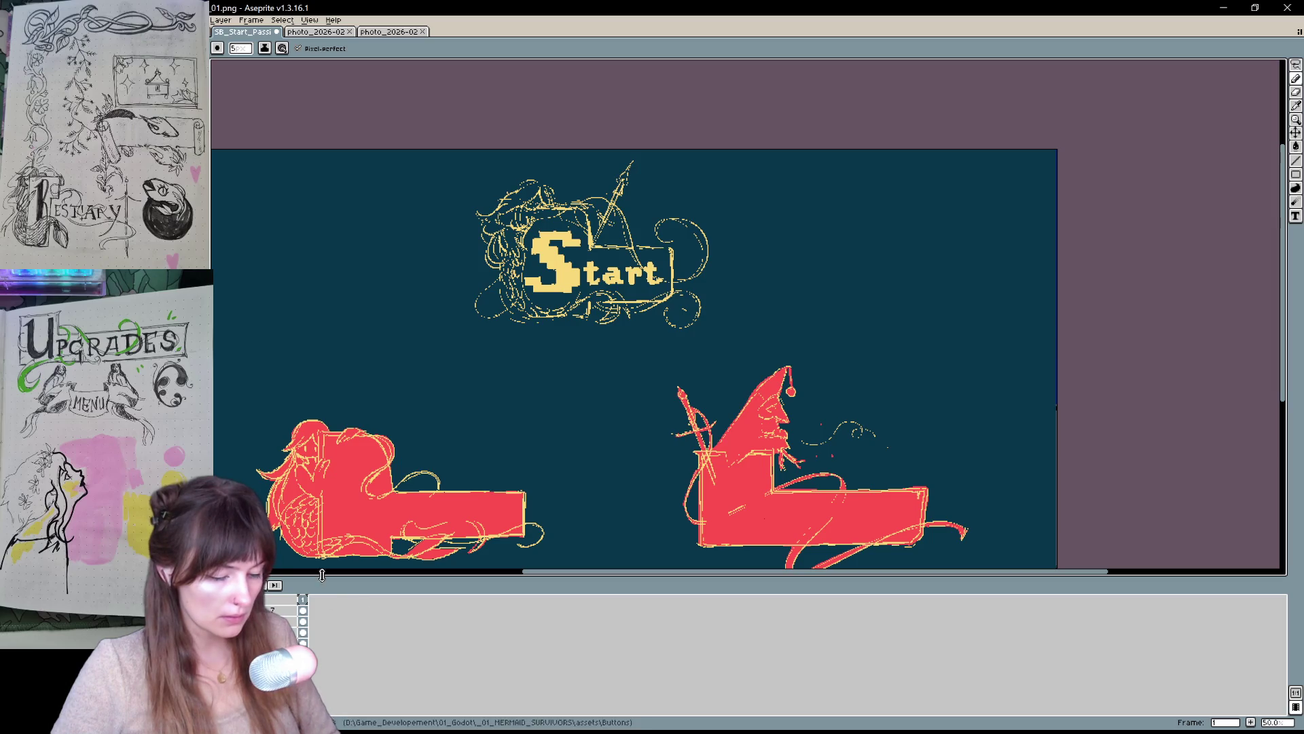
# - Pick up the red from the Bestiary and Upgrades button art with the Eyedropper
pyautogui.press('i')
pyautogui.scroll(1, 378, 512)
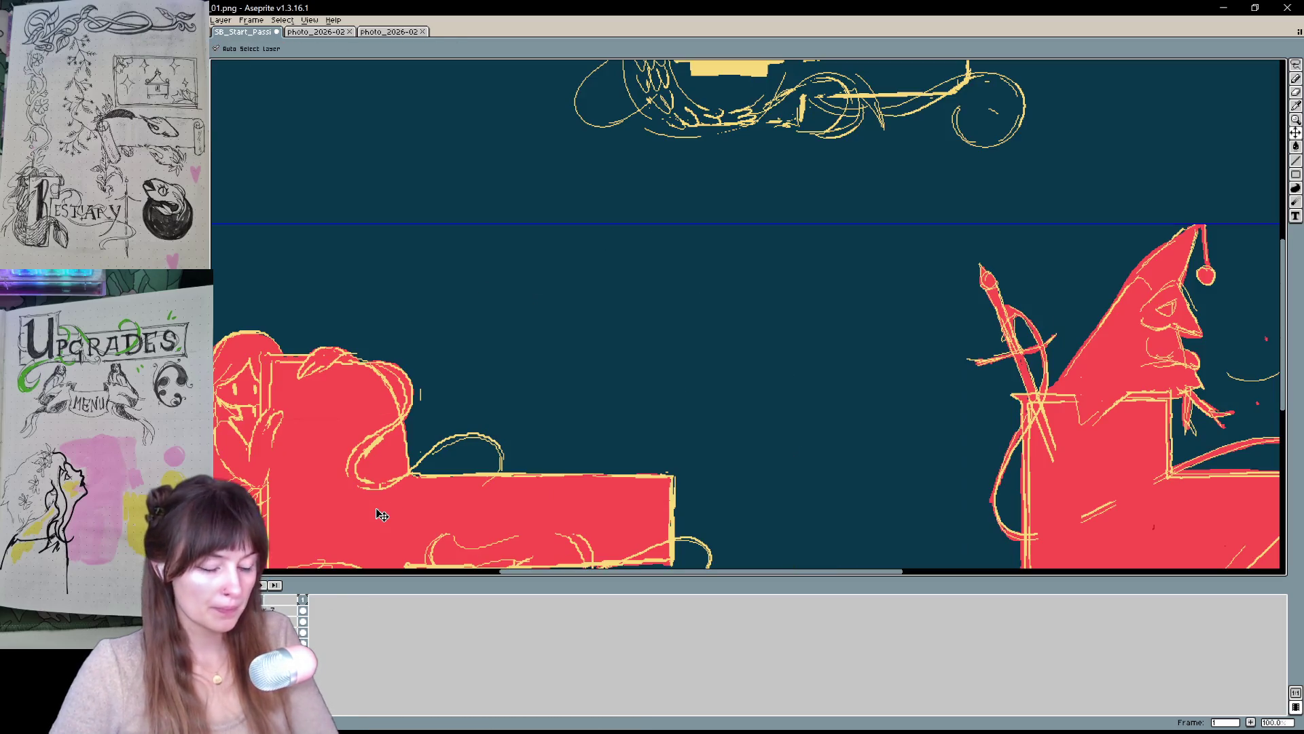
pyautogui.moveTo(757, 132)
pyautogui.mouseDown()
pyautogui.moveTo(592, 381)
pyautogui.moveTo(601, 479)
pyautogui.mouseUp()
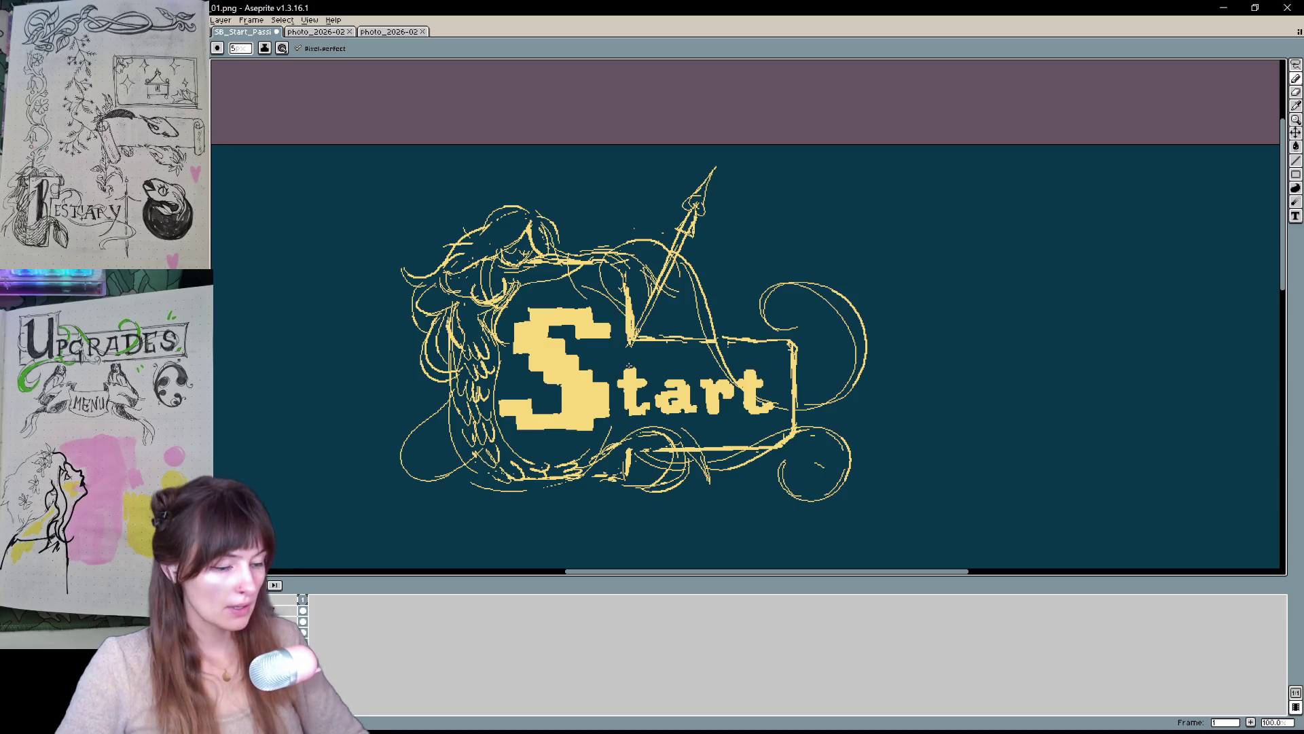
# - Outline the mermaid and Start banner in red and bucket-fill them solid red
pyautogui.moveTo(534, 216); pyautogui.dragTo(473, 228)
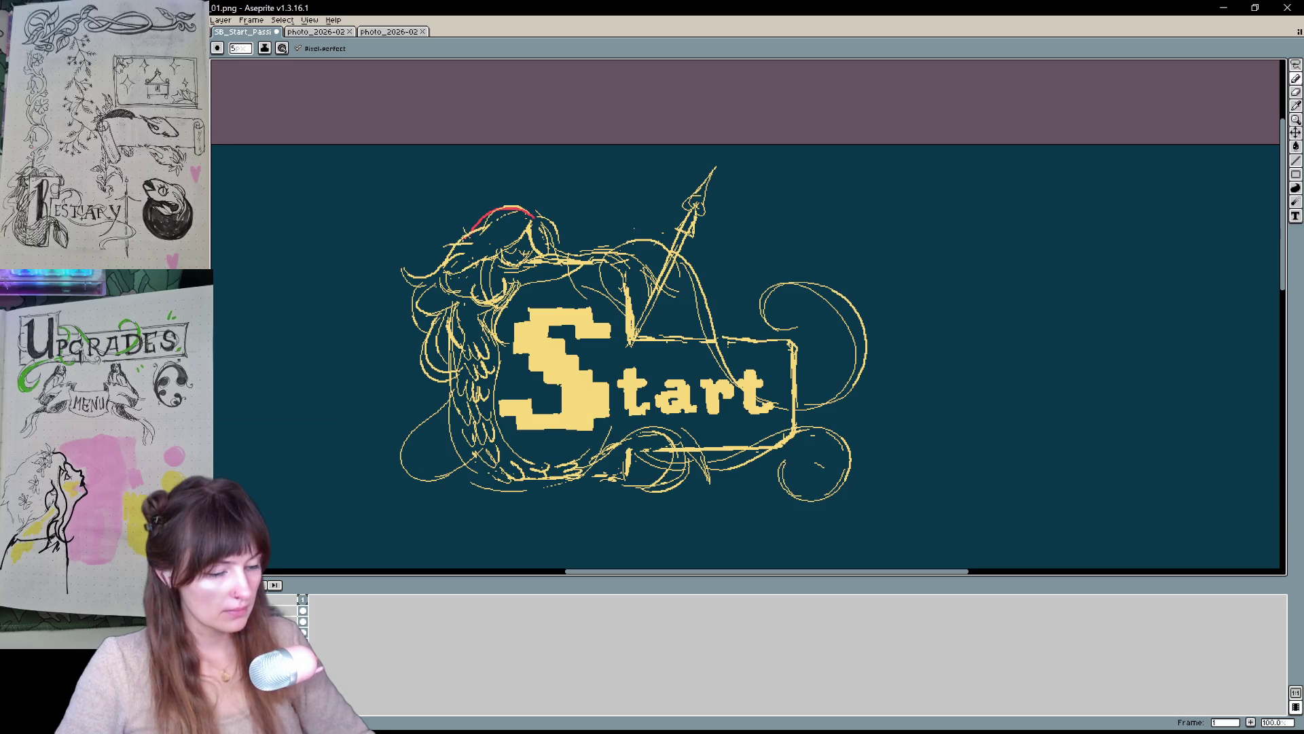
pyautogui.moveTo(416, 291)
pyautogui.mouseDown()
pyautogui.moveTo(452, 385)
pyautogui.moveTo(516, 487)
pyautogui.moveTo(612, 445)
pyautogui.moveTo(656, 489)
pyautogui.moveTo(755, 441)
pyautogui.moveTo(727, 466)
pyautogui.mouseUp()
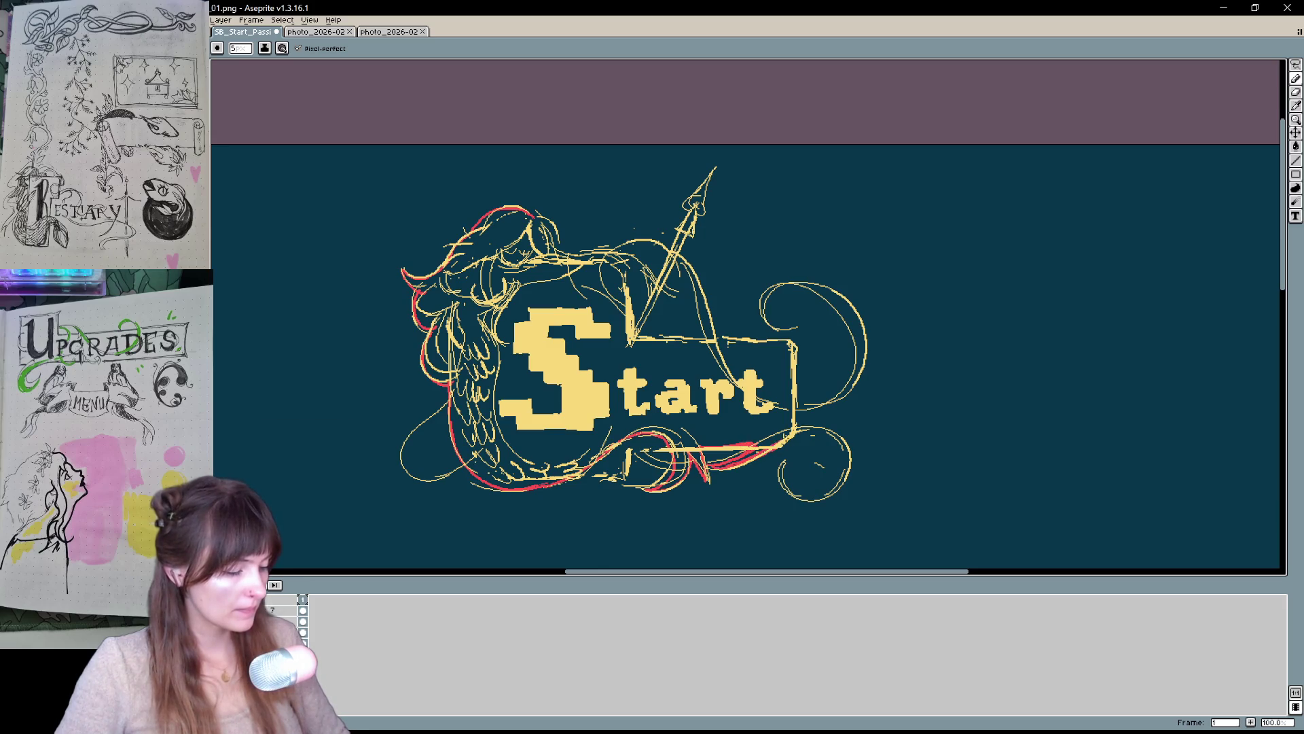
pyautogui.moveTo(788, 342); pyautogui.dragTo(633, 344)
pyautogui.moveTo(560, 257); pyautogui.dragTo(516, 218)
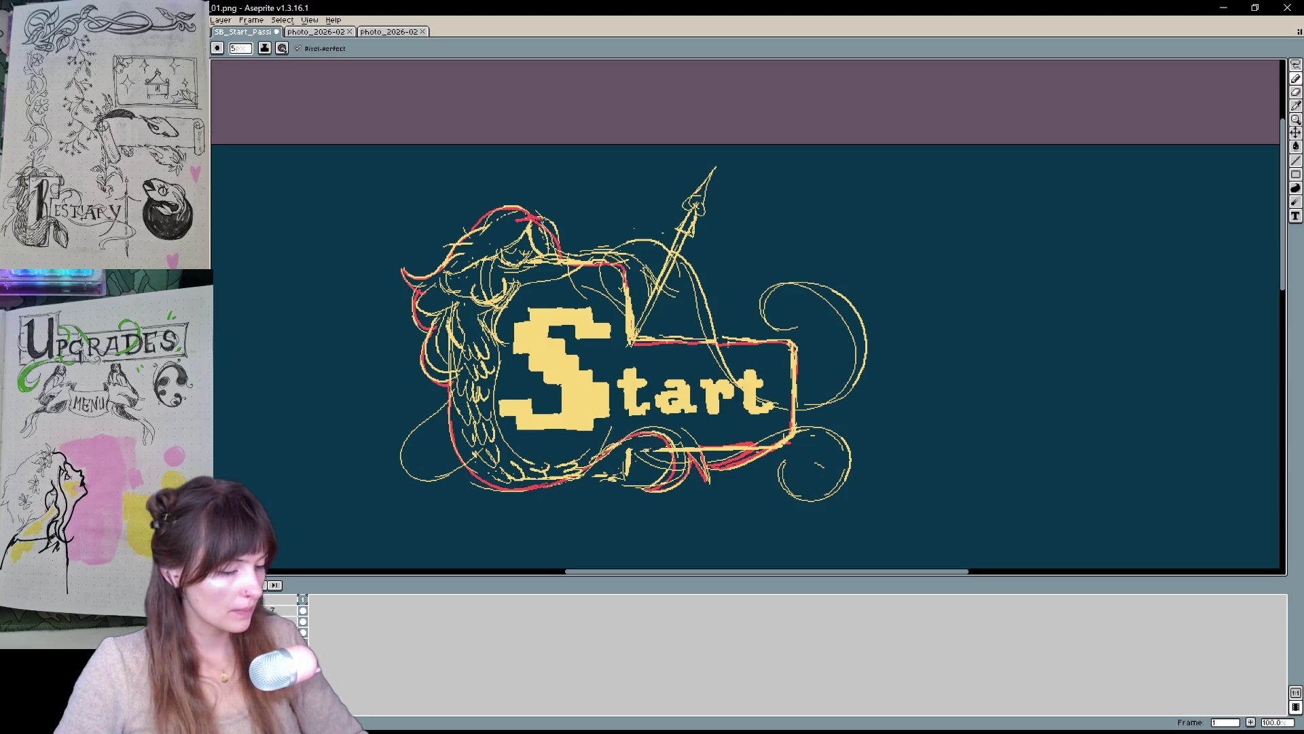
pyautogui.click(584, 293)
# - Fill the small gaps along the spear red and paint red up the shaft
pyautogui.moveTo(739, 269)
pyautogui.mouseDown()
pyautogui.moveTo(718, 282)
pyautogui.moveTo(712, 313)
pyautogui.mouseUp()
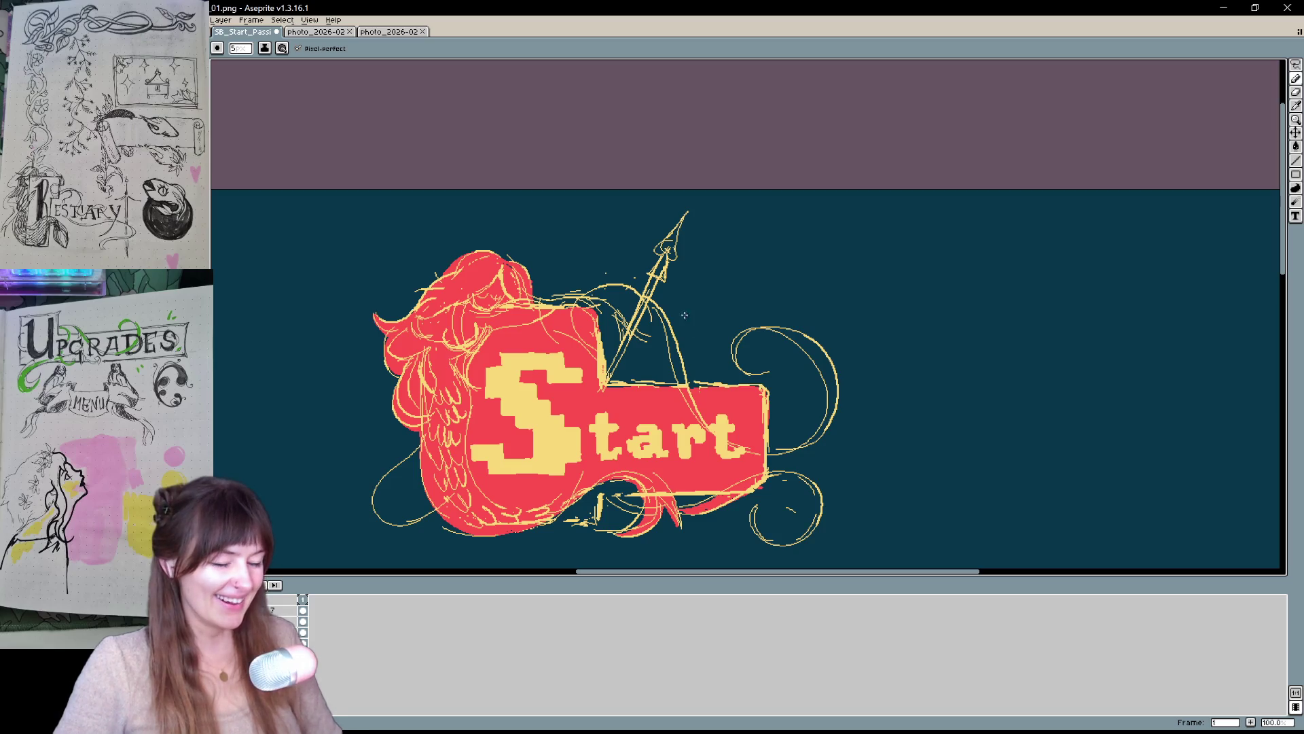
pyautogui.click(671, 357)
pyautogui.click(682, 367)
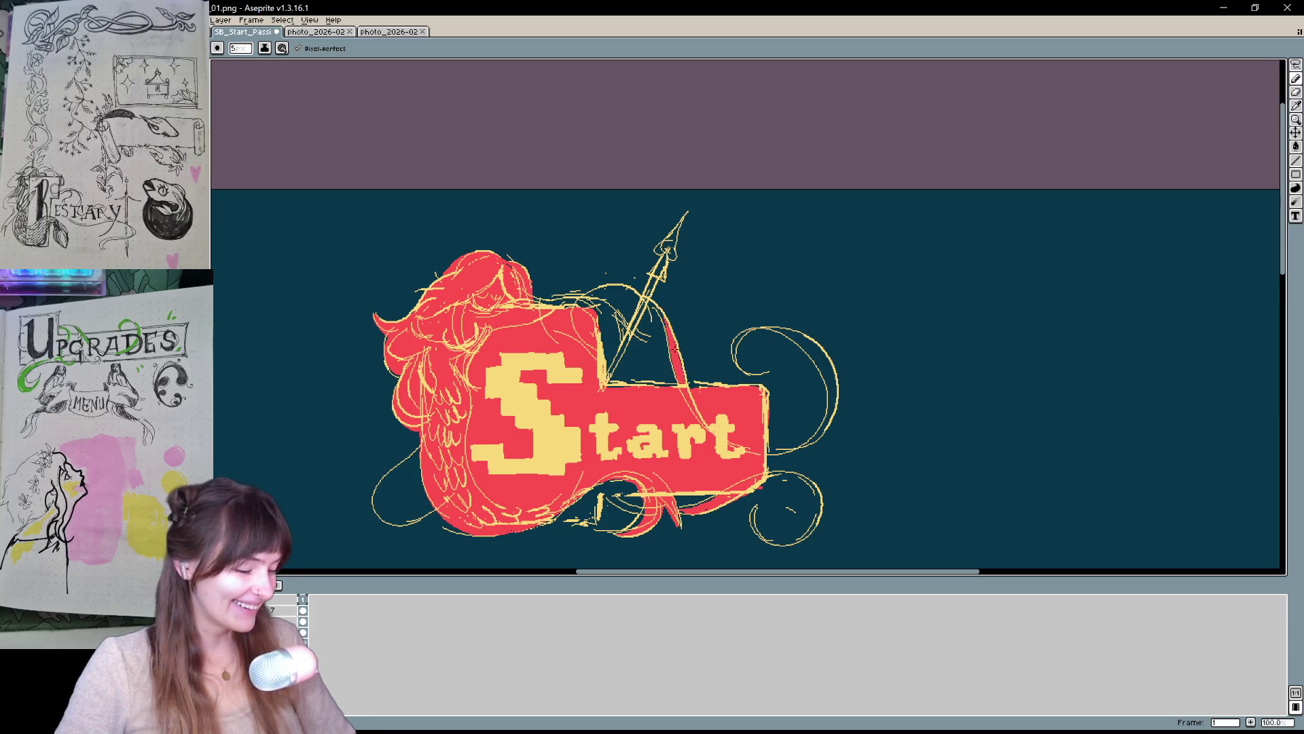
pyautogui.click(608, 292)
pyautogui.click(584, 307)
pyautogui.click(605, 312)
pyautogui.click(611, 306)
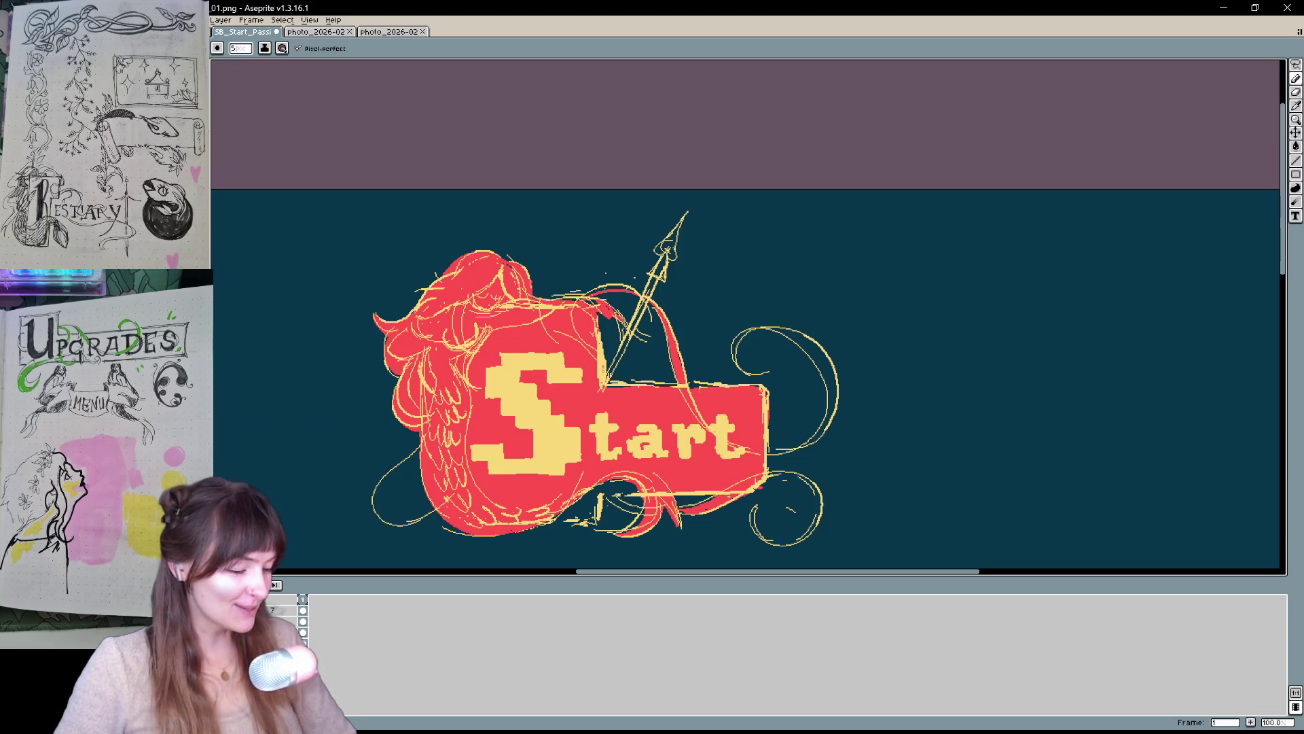
pyautogui.moveTo(614, 374); pyautogui.dragTo(655, 268)
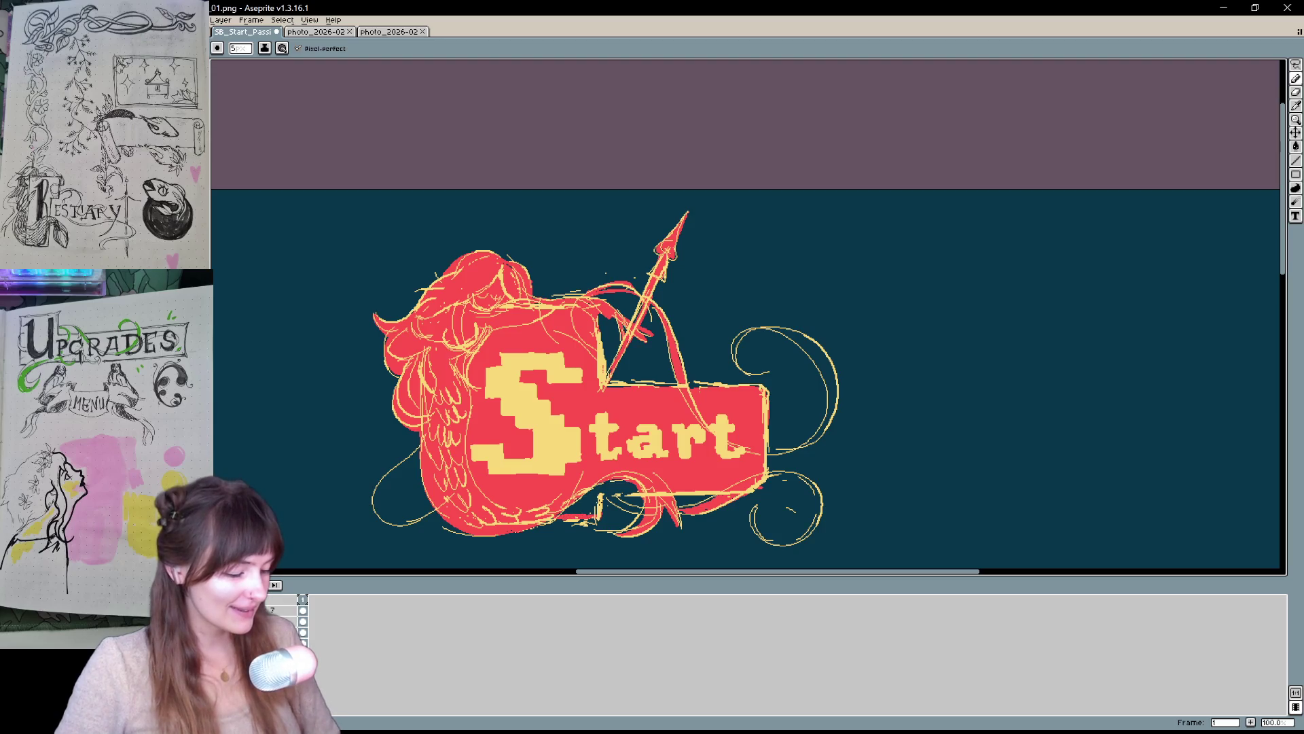
# - Draw three small red hearts above the mermaid's head and trace the right spiral in red
pyautogui.moveTo(709, 458); pyautogui.dragTo(640, 422)
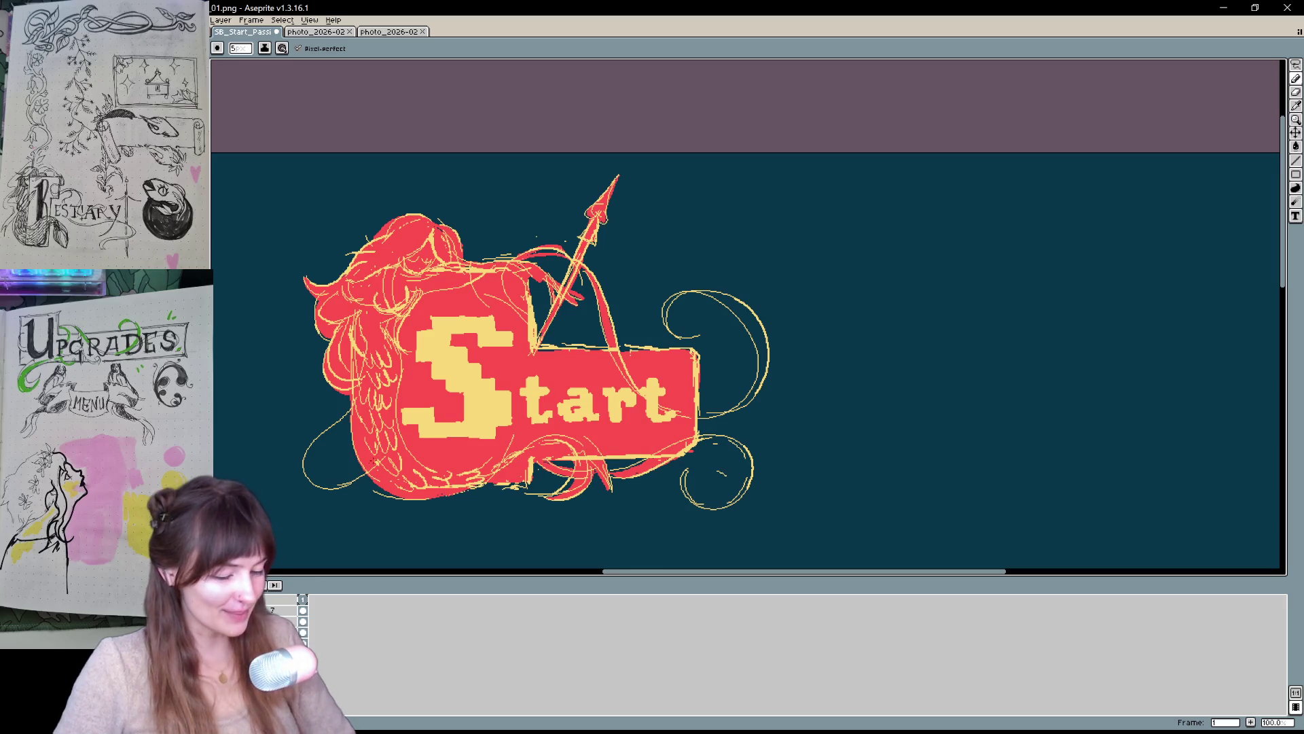
pyautogui.moveTo(537, 304); pyautogui.dragTo(626, 327)
pyautogui.press('b')
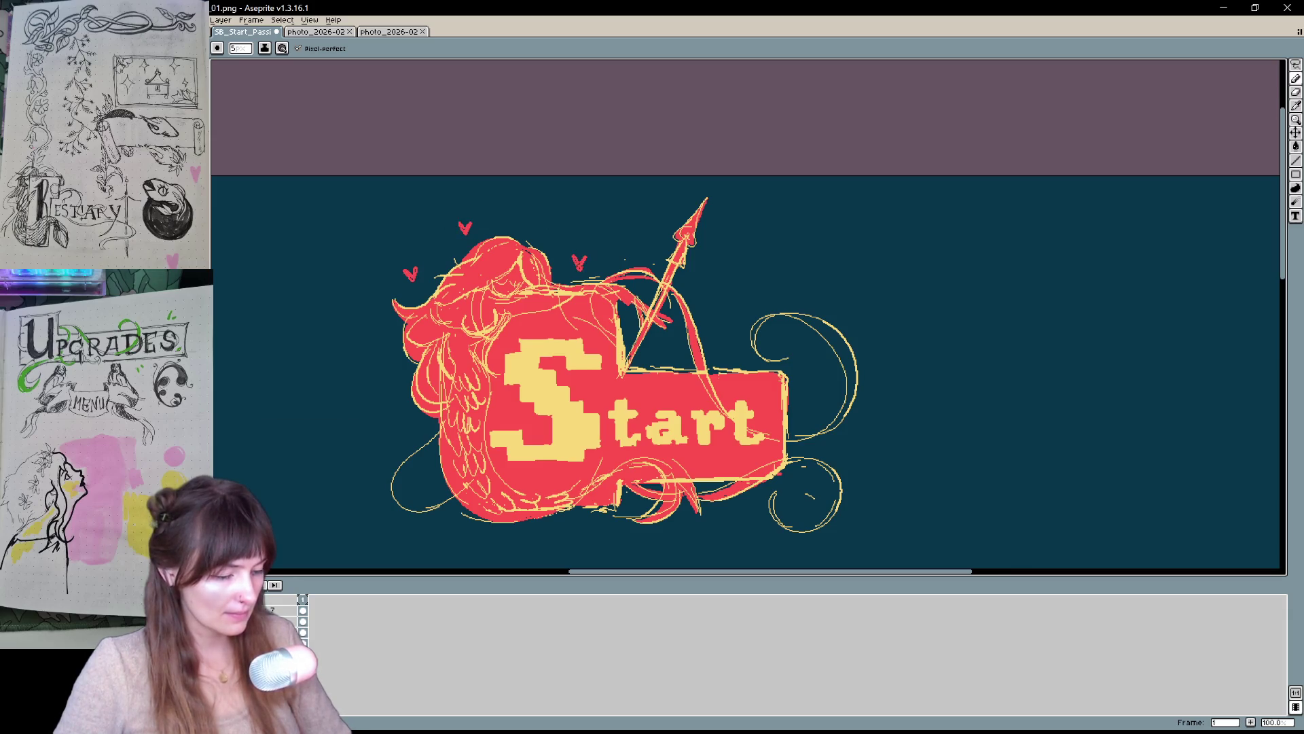
pyautogui.press('e')
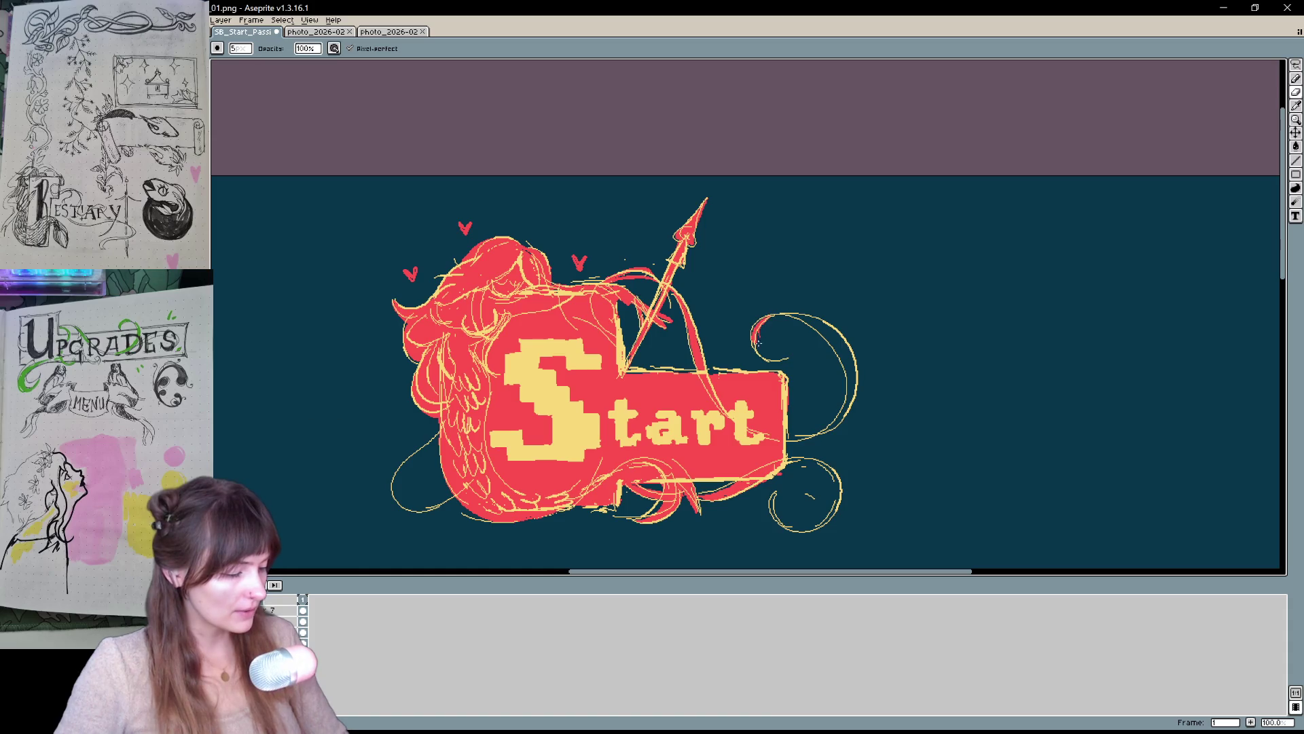
pyautogui.press('b')
pyautogui.moveTo(807, 315)
pyautogui.mouseDown()
pyautogui.moveTo(849, 409)
pyautogui.moveTo(849, 387)
pyautogui.mouseUp()
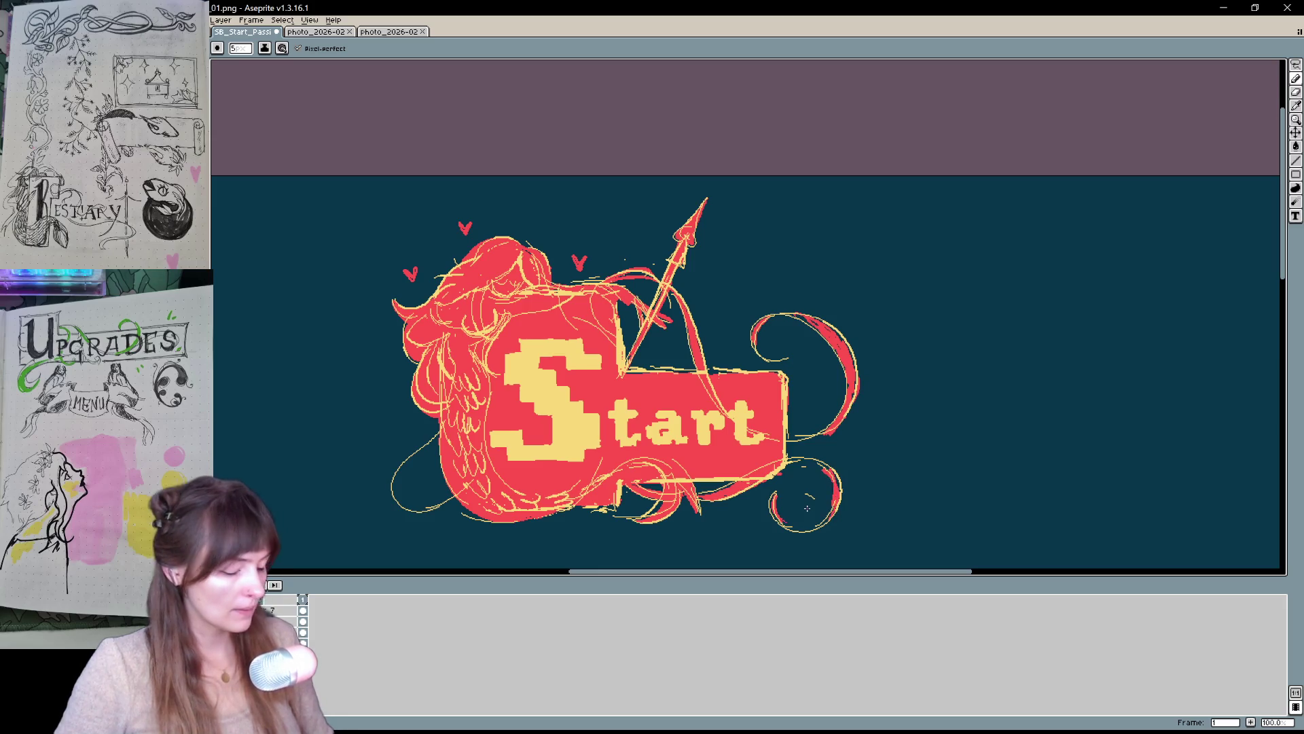
pyautogui.scroll(-1, 808, 509)
# - Restore the yellow lettering on the Bestiary and Upgrades banners
pyautogui.press('ctrl')
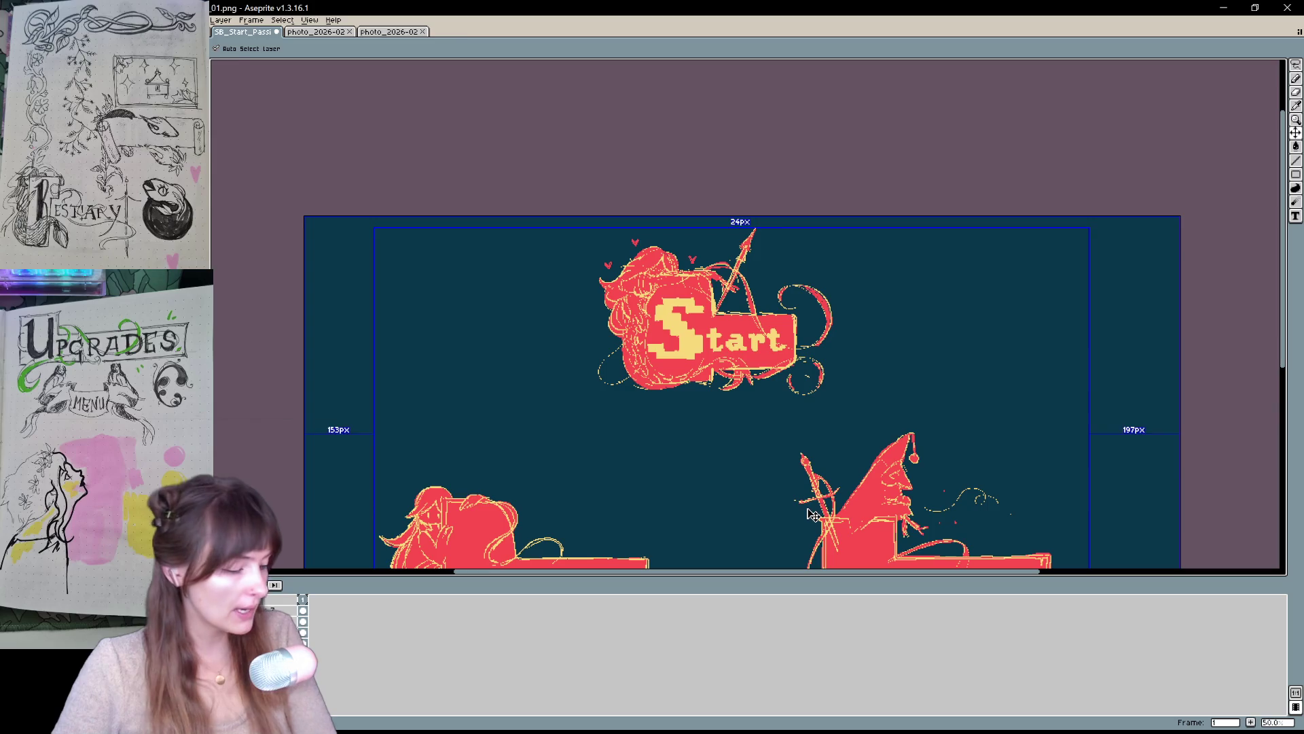
pyautogui.moveTo(812, 514); pyautogui.dragTo(1055, 316)
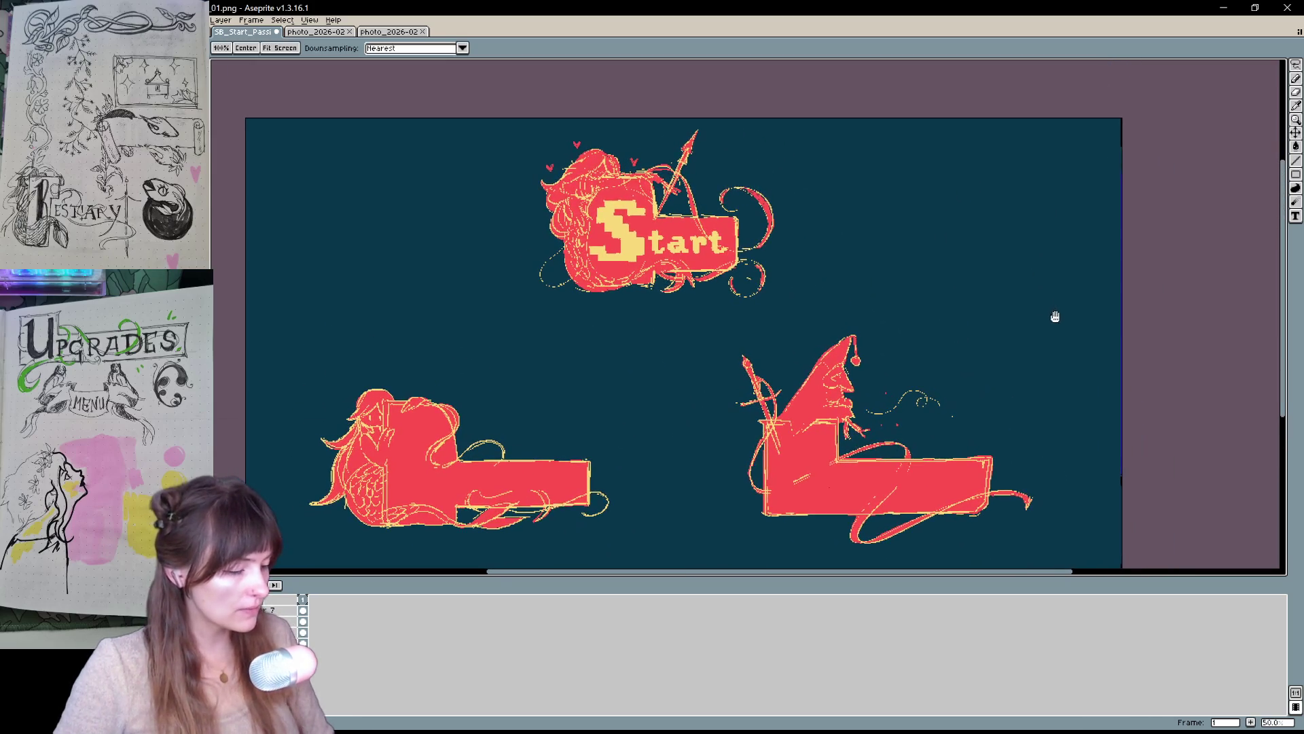
pyautogui.press('b')
pyautogui.hotkey('ctrl', 'z')
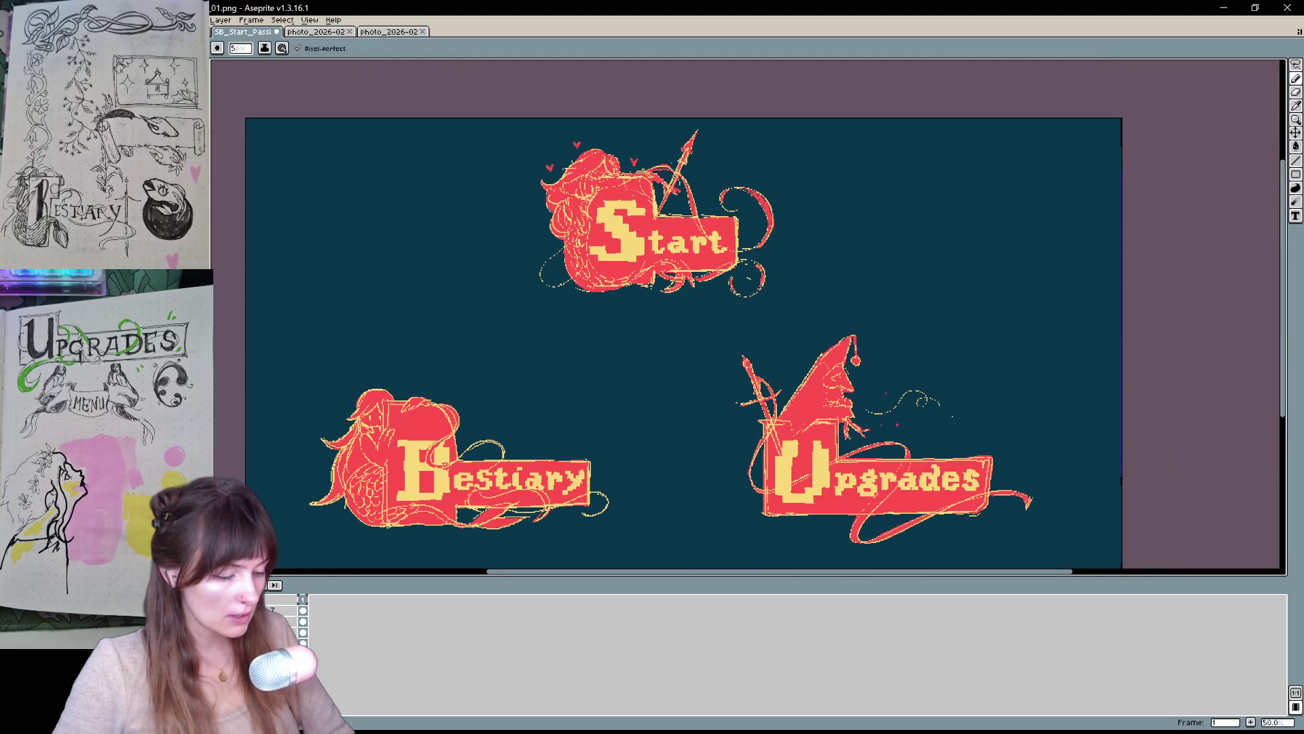
# - Pan across the menu art to the Start button and hide the teal background layer
pyautogui.press('h')
pyautogui.moveTo(1078, 340)
pyautogui.mouseDown()
pyautogui.moveTo(1062, 316)
pyautogui.moveTo(1030, 364)
pyautogui.mouseUp()
pyautogui.press('b')
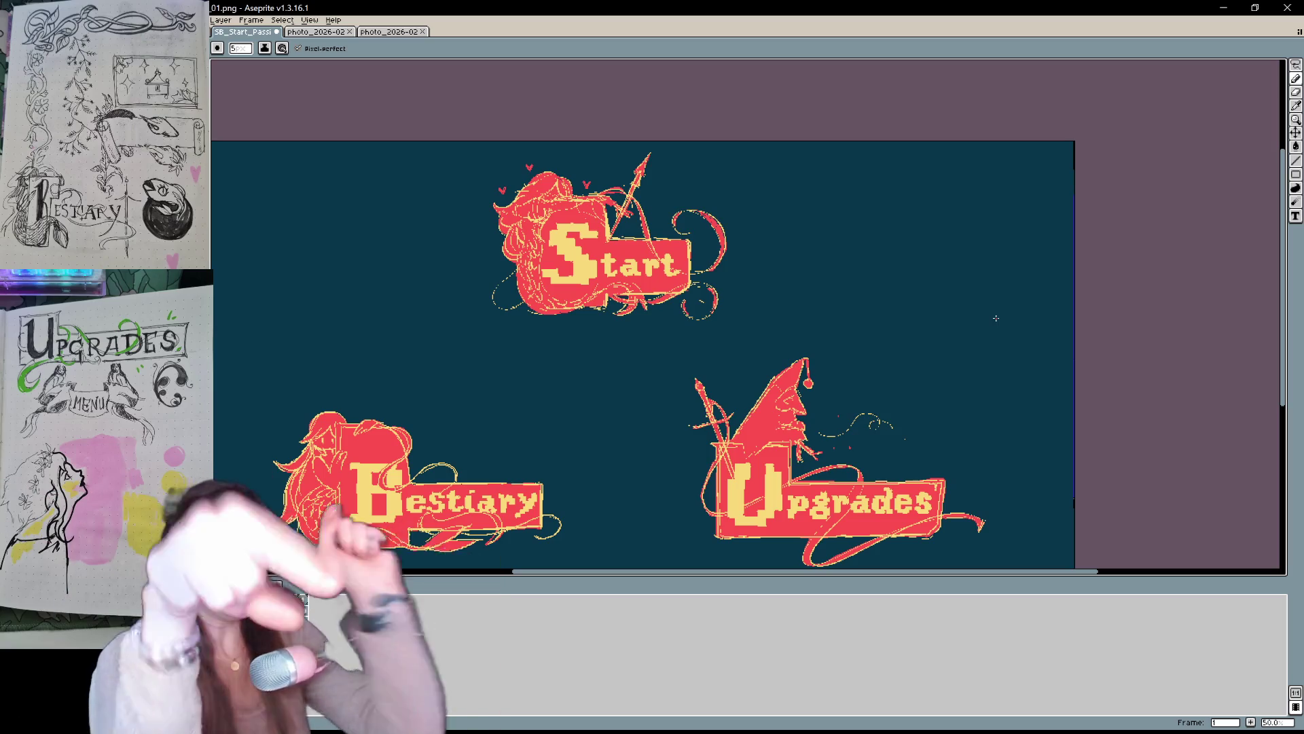
pyautogui.press('h')
pyautogui.moveTo(819, 341)
pyautogui.mouseDown()
pyautogui.moveTo(842, 375)
pyautogui.moveTo(845, 422)
pyautogui.mouseUp()
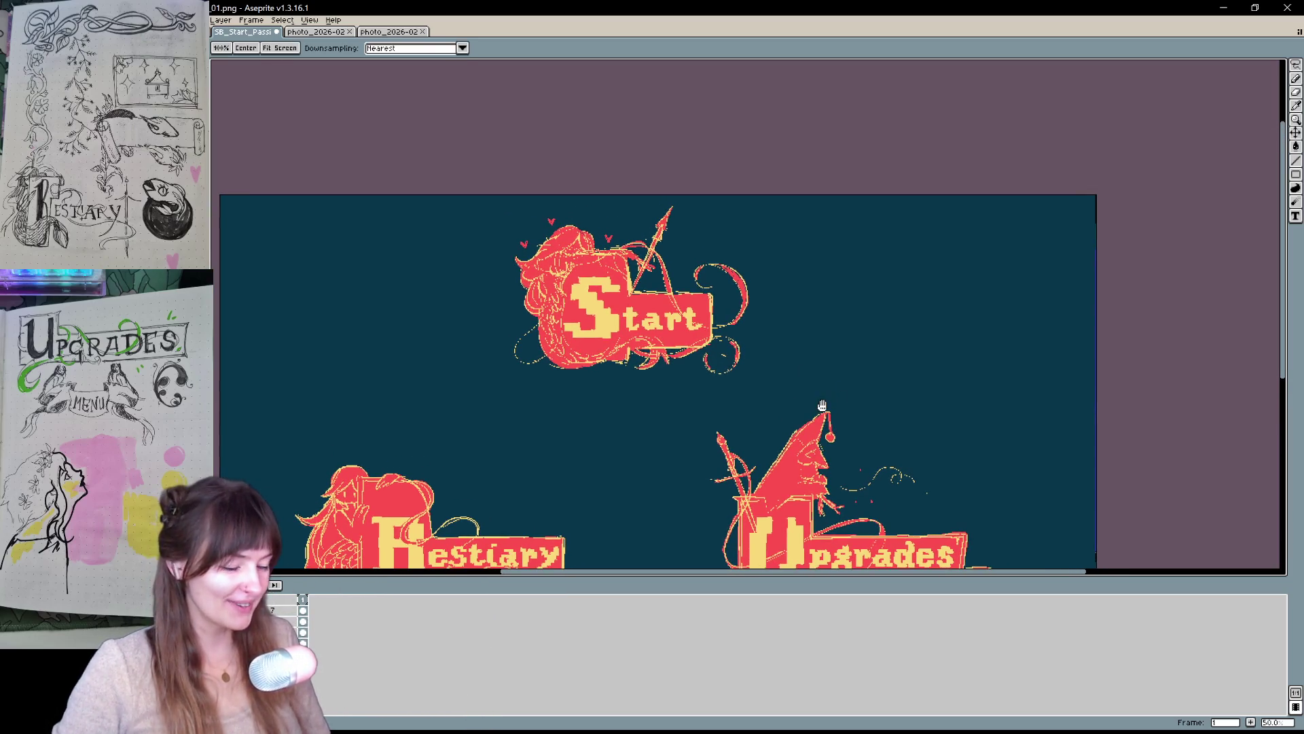
pyautogui.scroll(1, 771, 352)
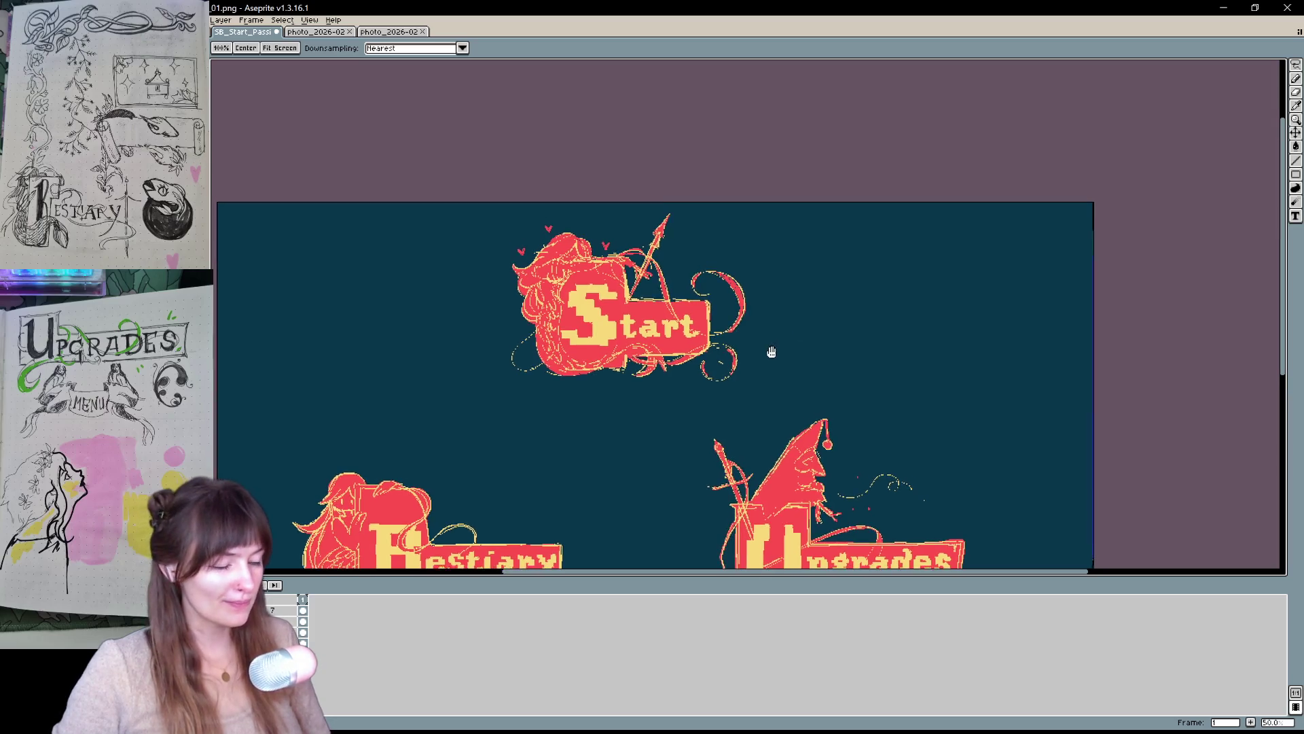
pyautogui.press('b')
pyautogui.click(219, 642)
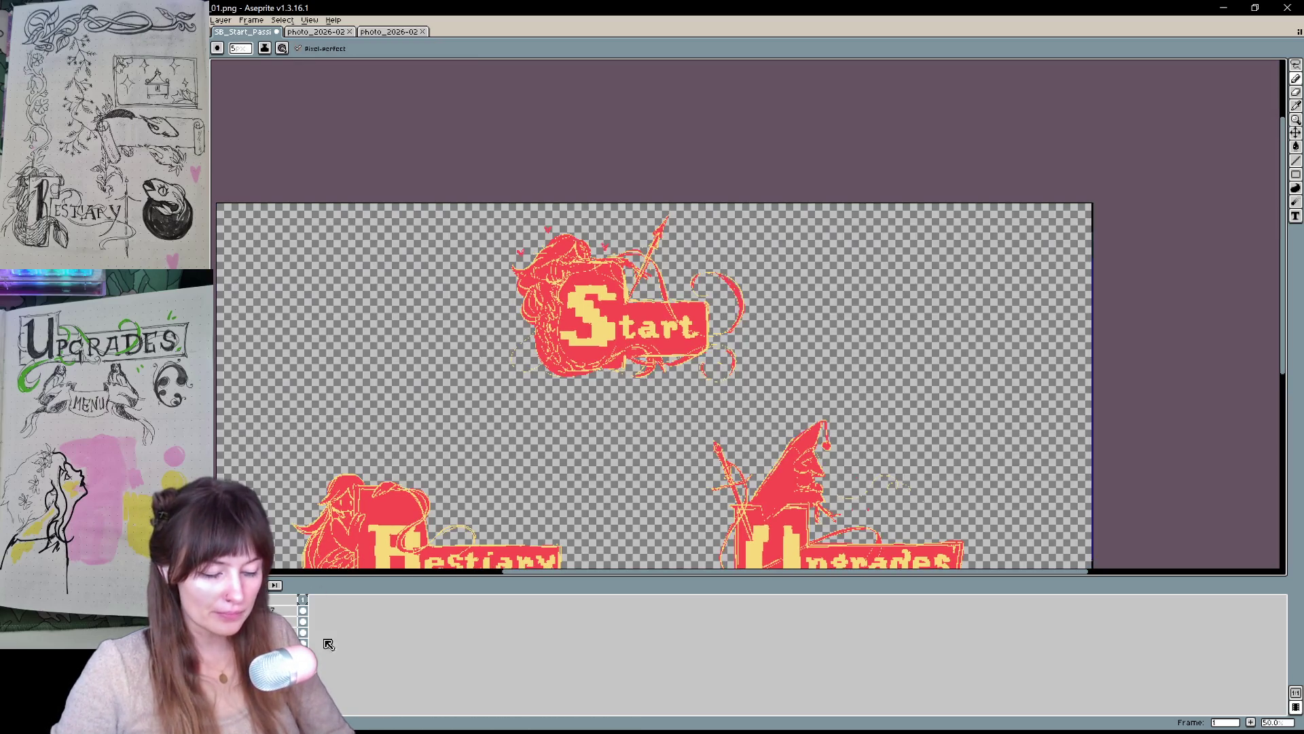
# - Crop the canvas via Canvas Size so it tightly frames only the Start button art
pyautogui.hotkey('ctrl', 'alt', 'c')
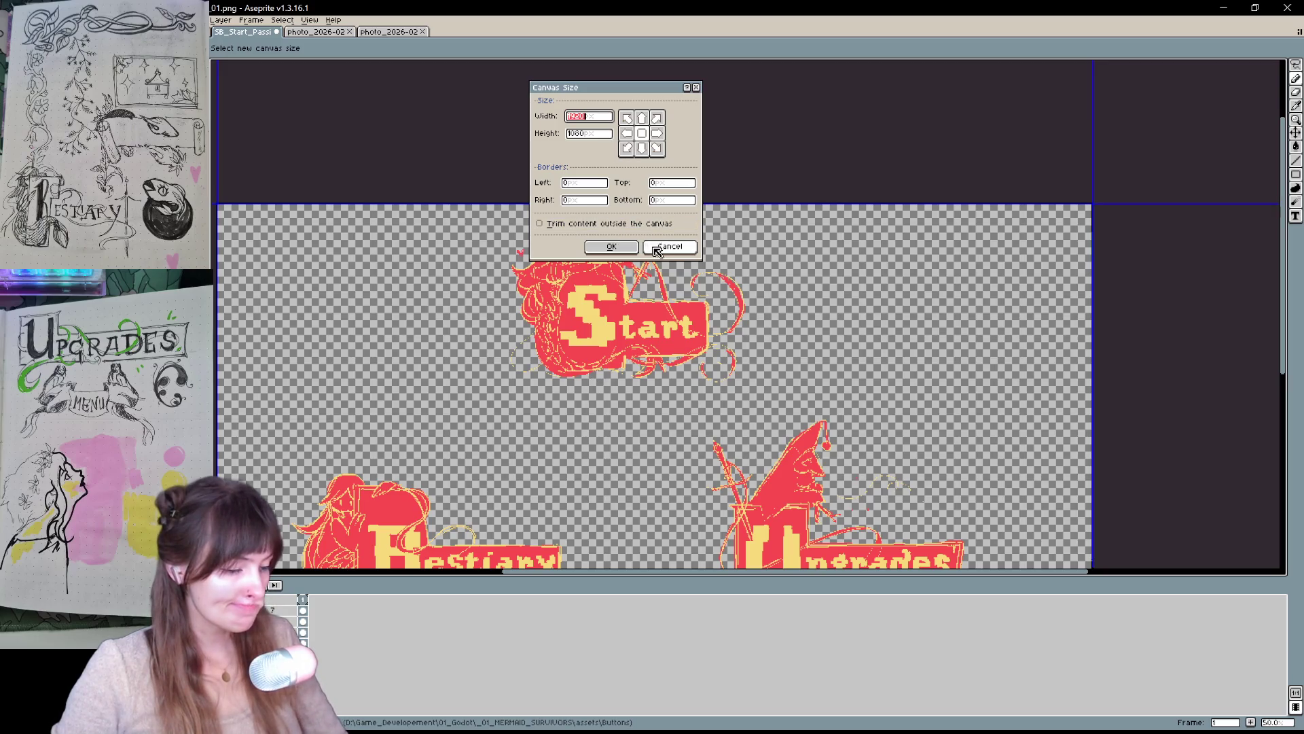
pyautogui.press('Escape')
pyautogui.hotkey('ctrl', 'alt', 'c')
pyautogui.moveTo(466, 279)
pyautogui.mouseDown()
pyautogui.moveTo(606, 381)
pyautogui.moveTo(536, 316)
pyautogui.mouseUp()
pyautogui.moveTo(1185, 286)
pyautogui.mouseDown()
pyautogui.moveTo(723, 466)
pyautogui.moveTo(756, 253)
pyautogui.mouseUp()
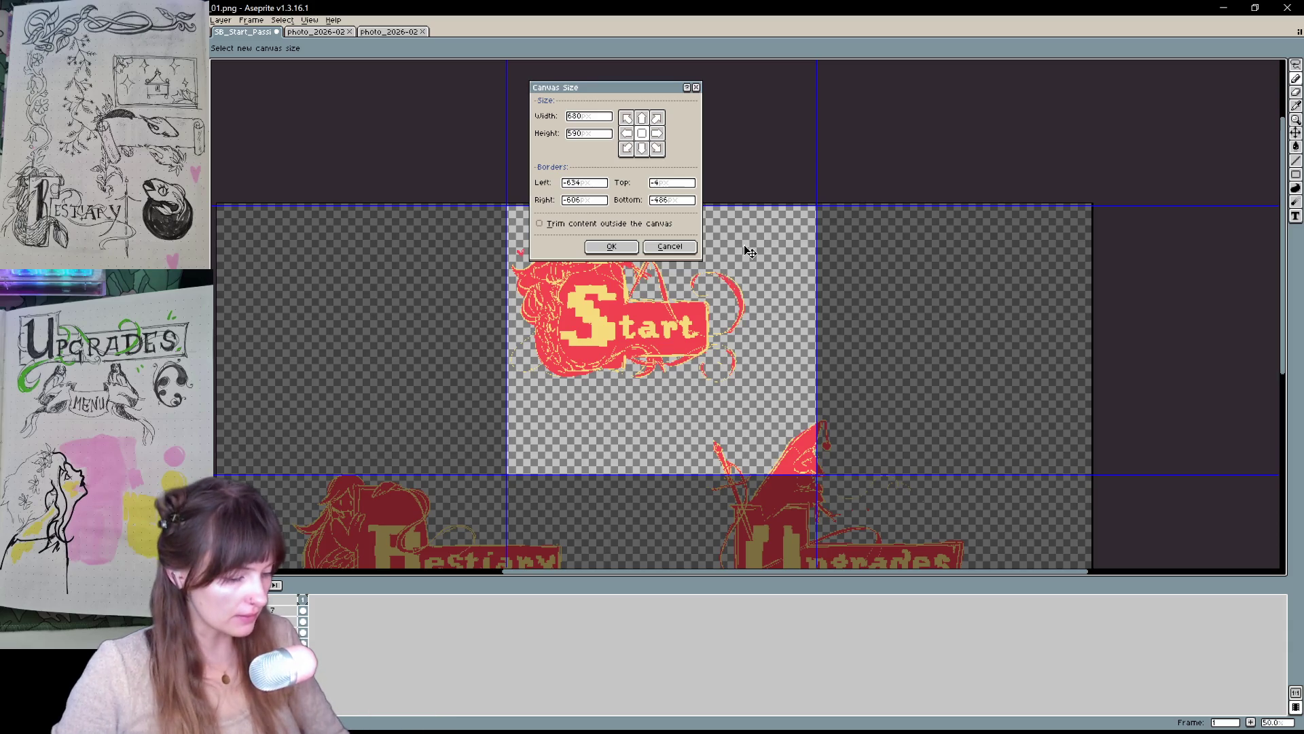
pyautogui.moveTo(815, 473); pyautogui.dragTo(746, 382)
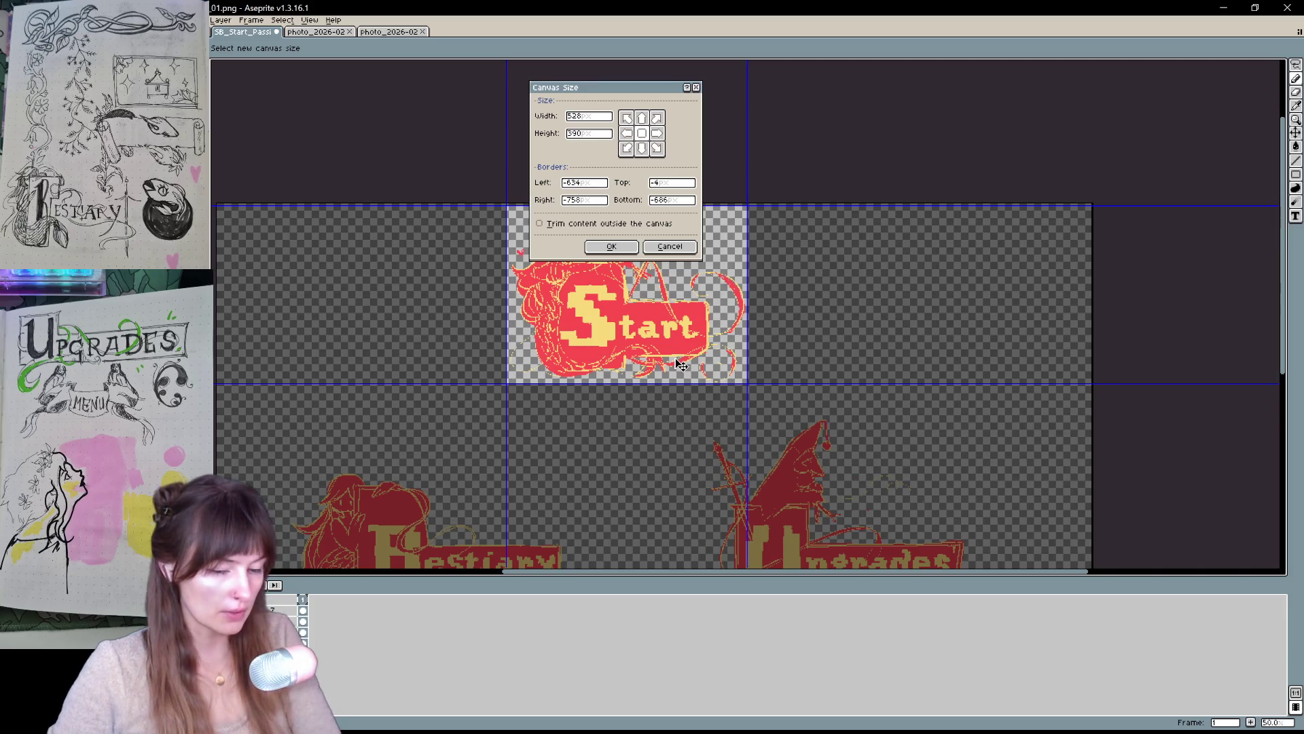
pyautogui.moveTo(641, 88); pyautogui.dragTo(976, 131)
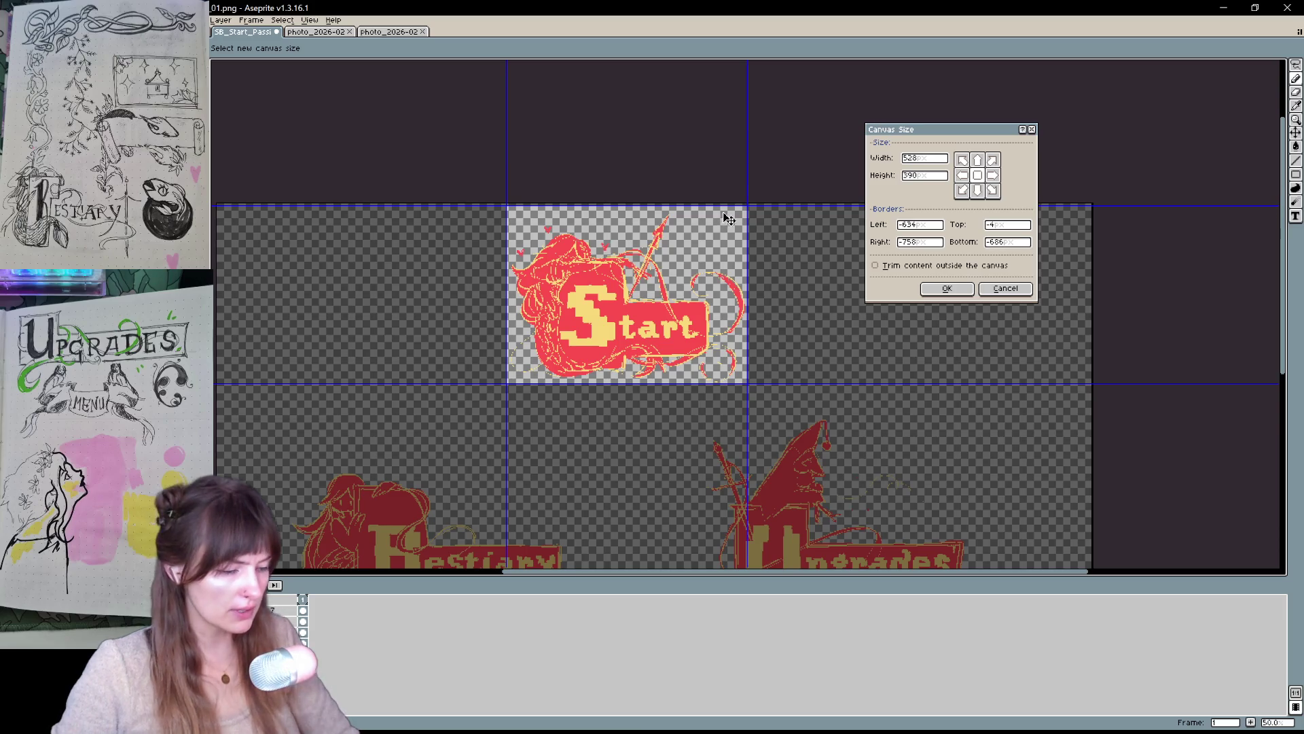
pyautogui.moveTo(725, 203); pyautogui.dragTo(726, 211)
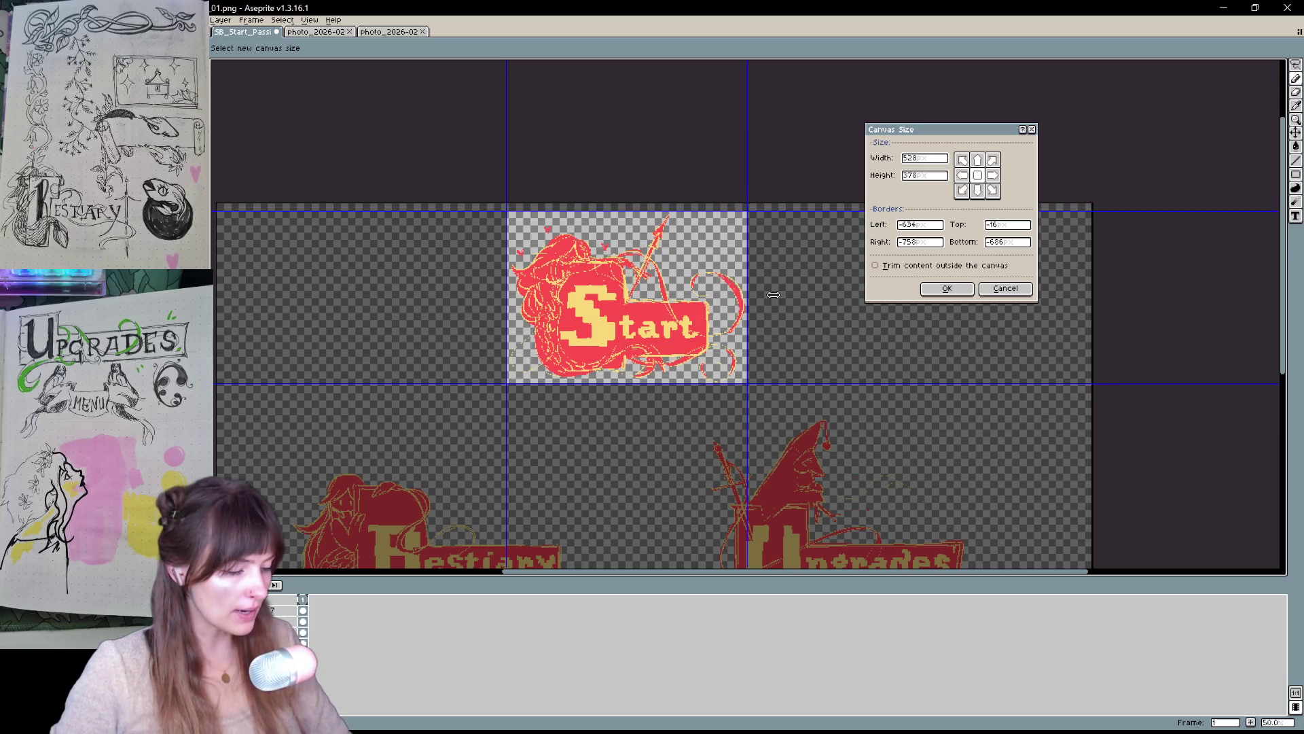
pyautogui.click(947, 288)
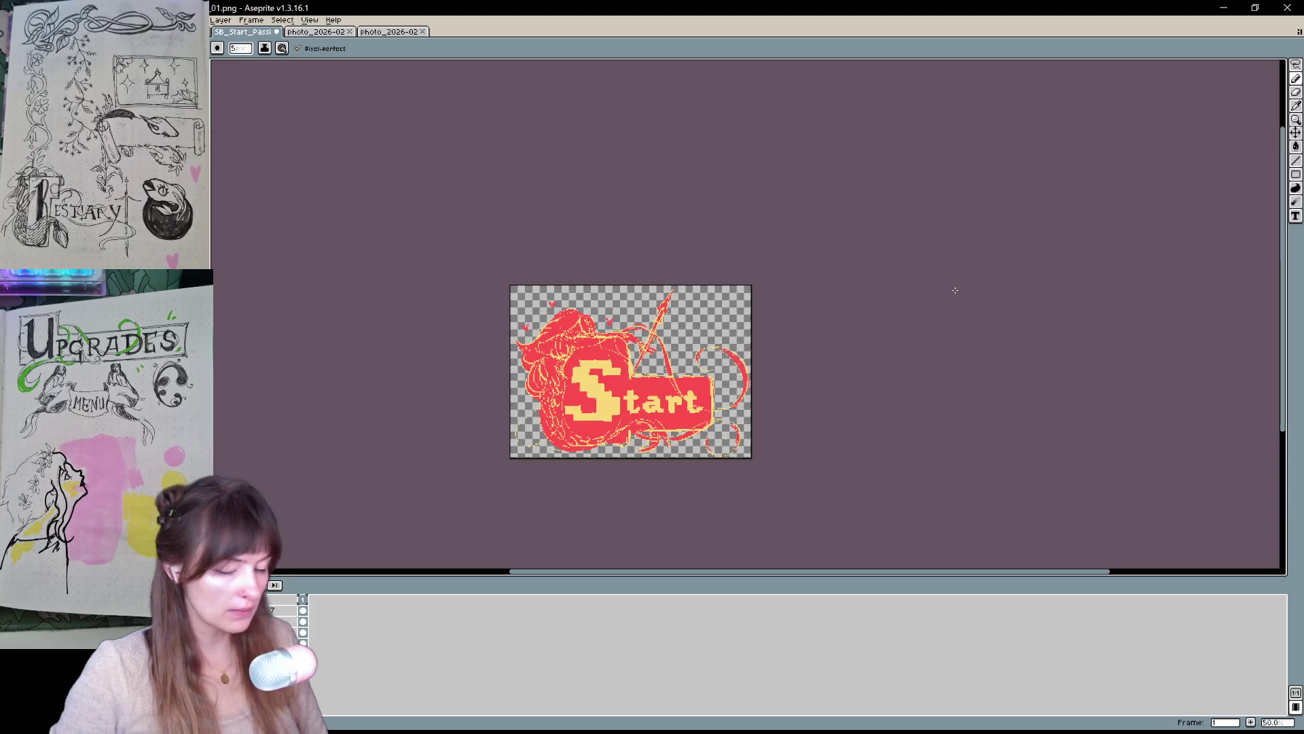
pyautogui.hotkey('ctrl', 'shift', 's')
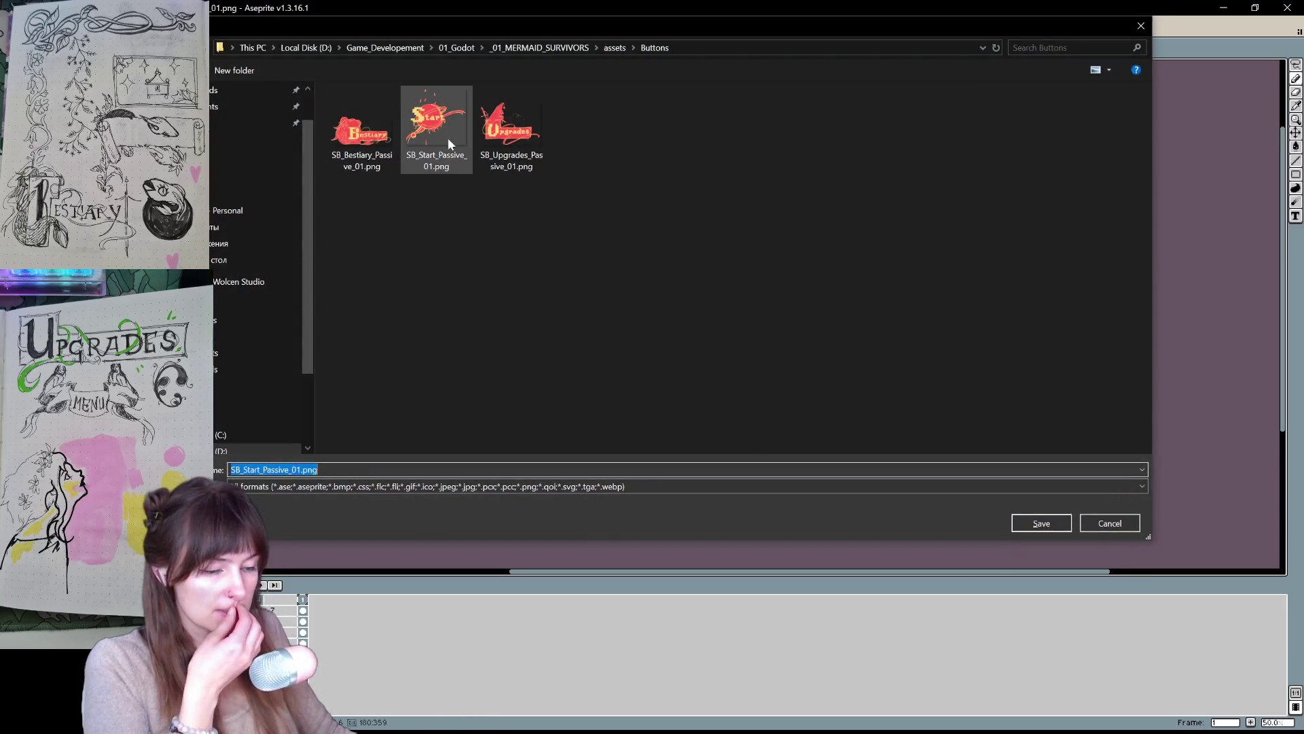
# - Export the cropped art as SB_Start_Passive_02.png in the Buttons folder, then switch to Godot
pyautogui.click(297, 469)
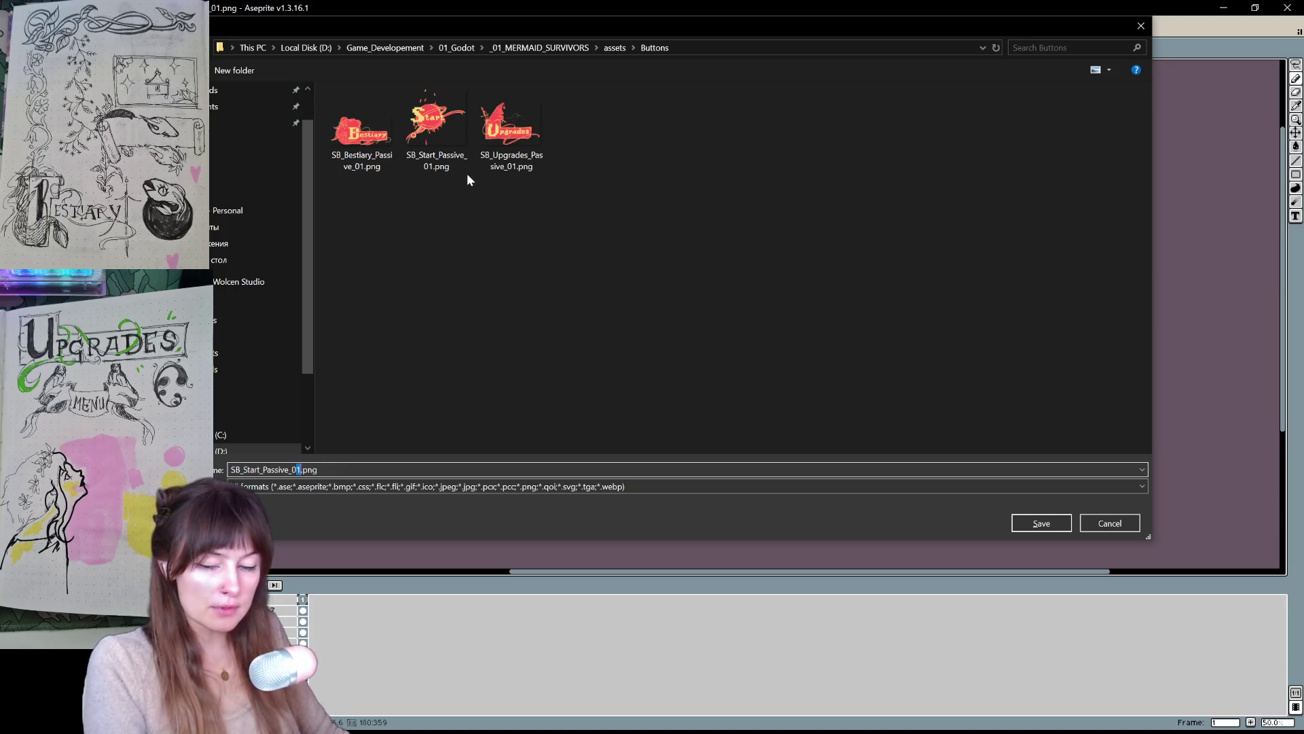
pyautogui.write('2')
pyautogui.click(1064, 519)
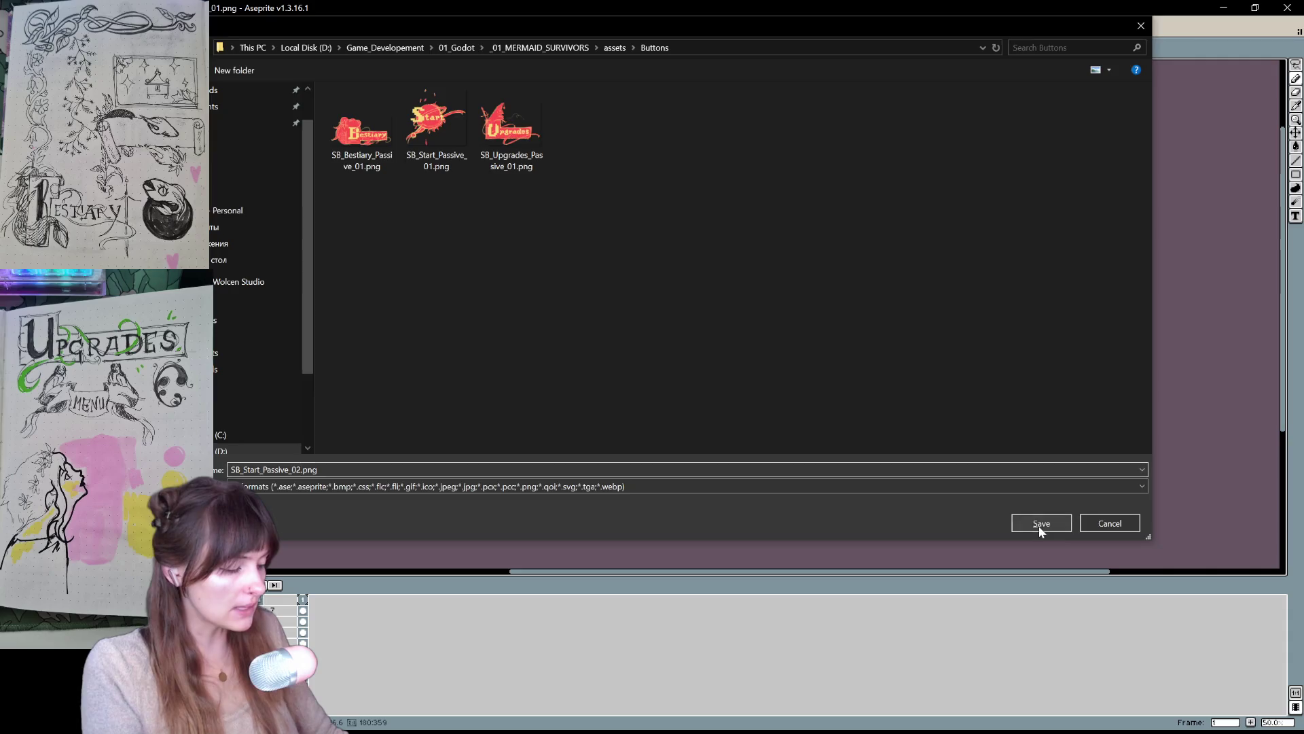
pyautogui.click(683, 427)
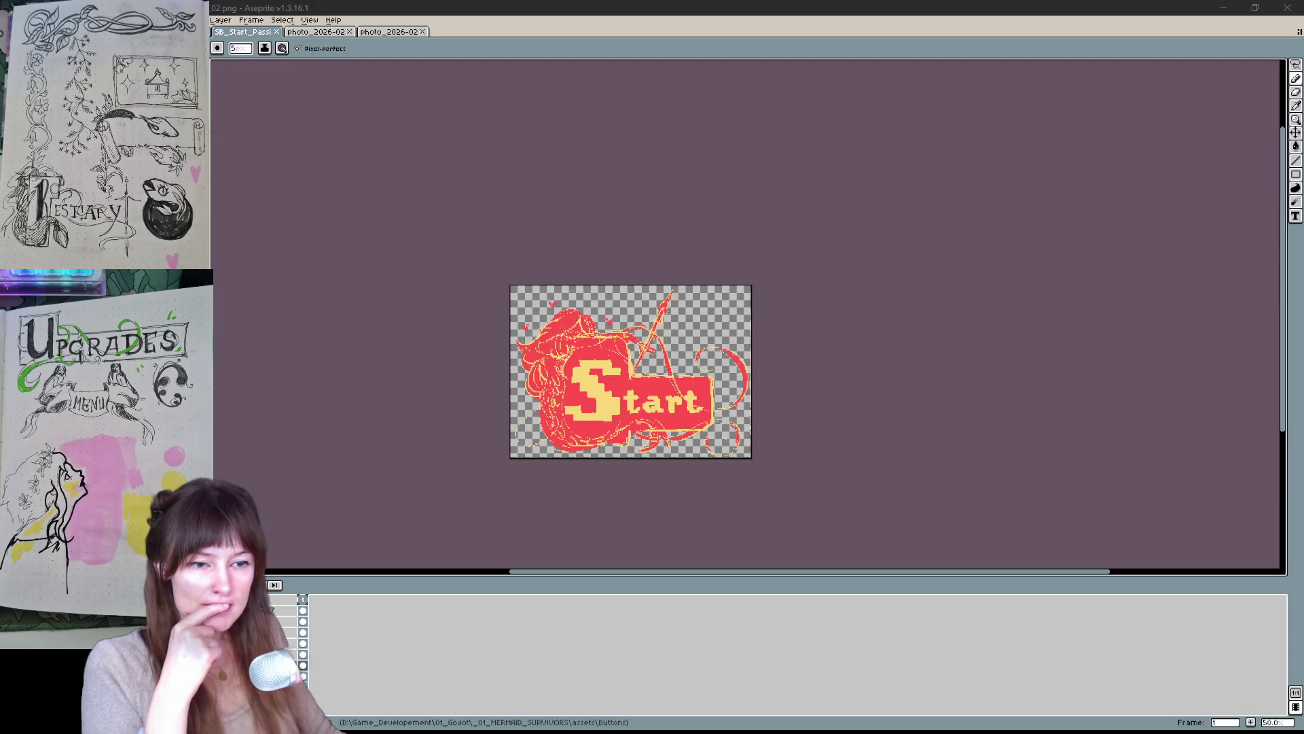
pyautogui.press('ctrl+super+Right')
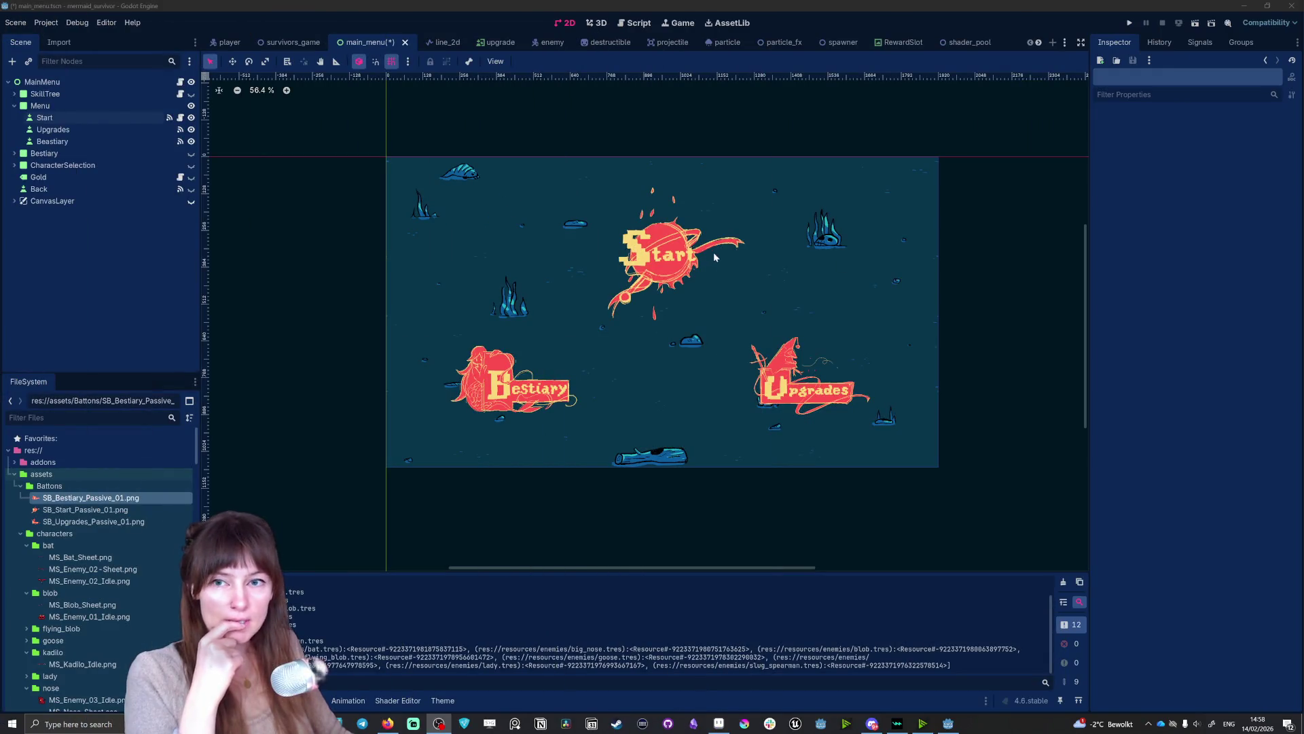
# - Set SB_Start_Passive_02.png as the Start button's Normal texture, then shrink the box and nudge it up-left
pyautogui.click(714, 252)
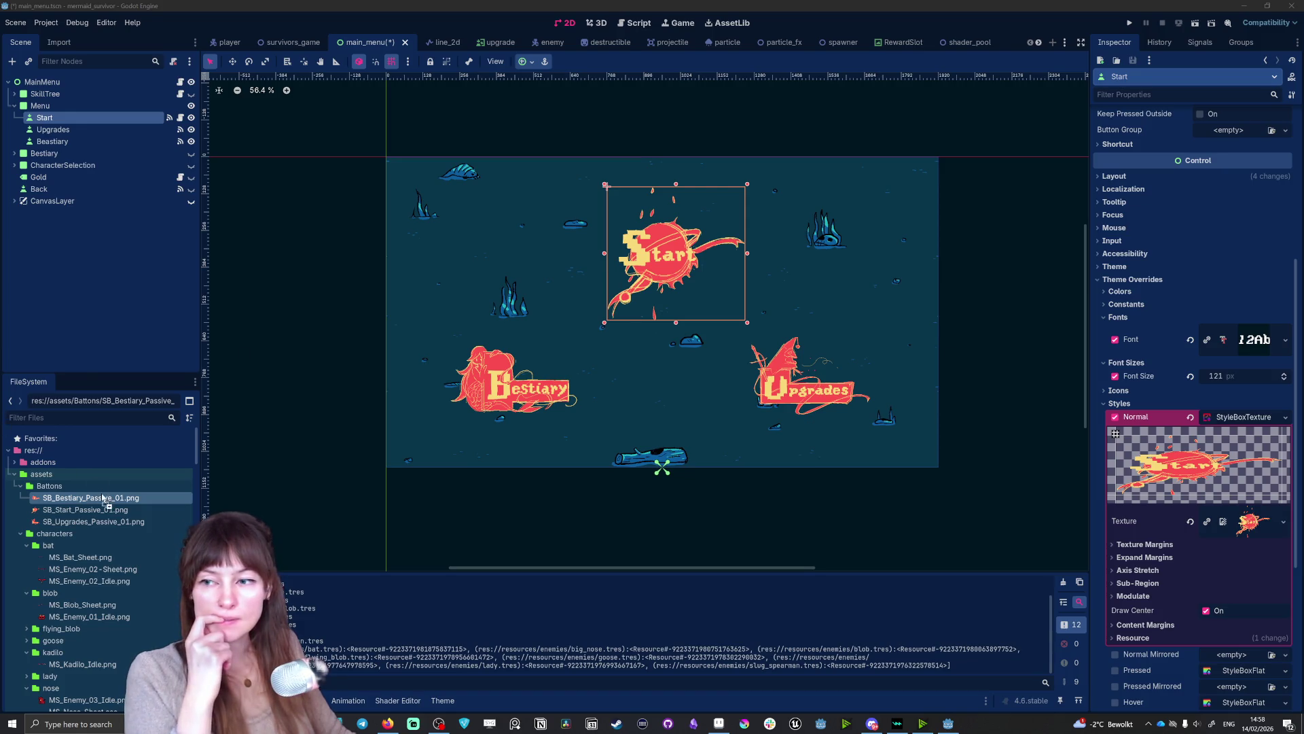
pyautogui.moveTo(109, 521); pyautogui.dragTo(1235, 527)
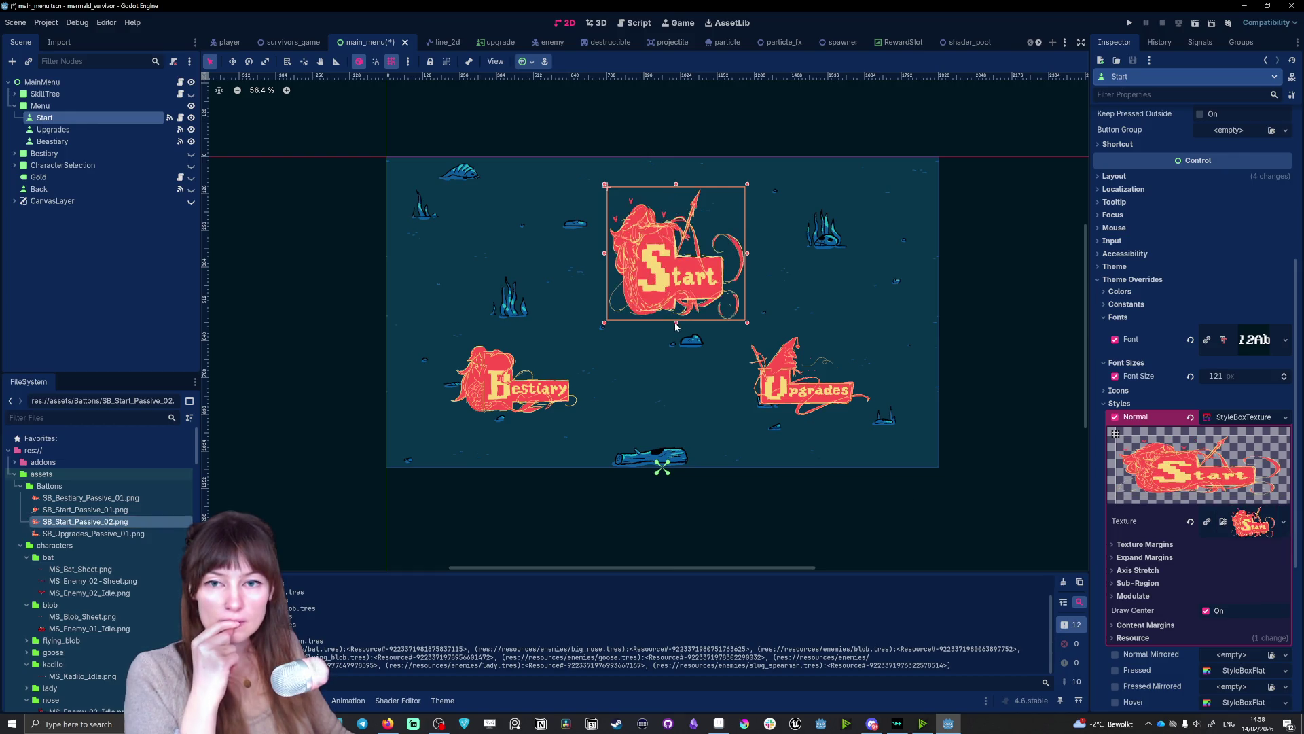
pyautogui.moveTo(675, 185); pyautogui.dragTo(684, 205)
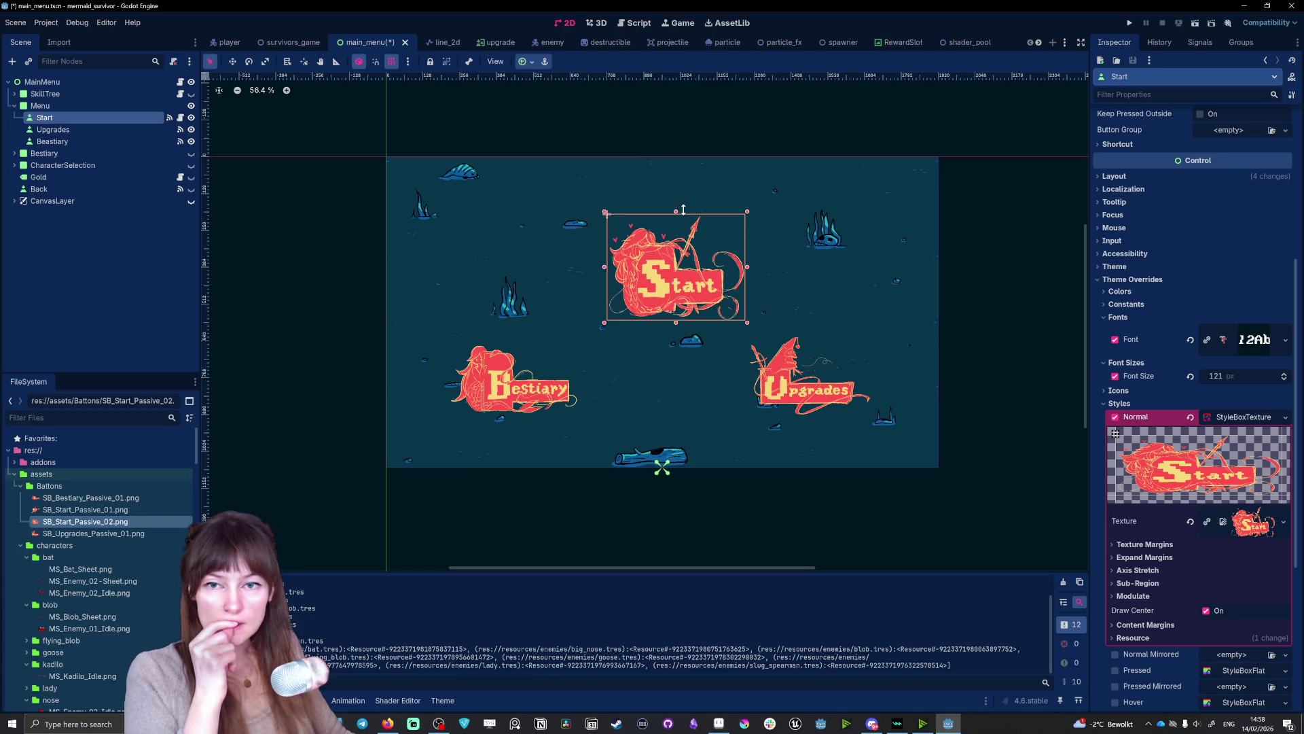
pyautogui.moveTo(710, 286); pyautogui.dragTo(722, 286)
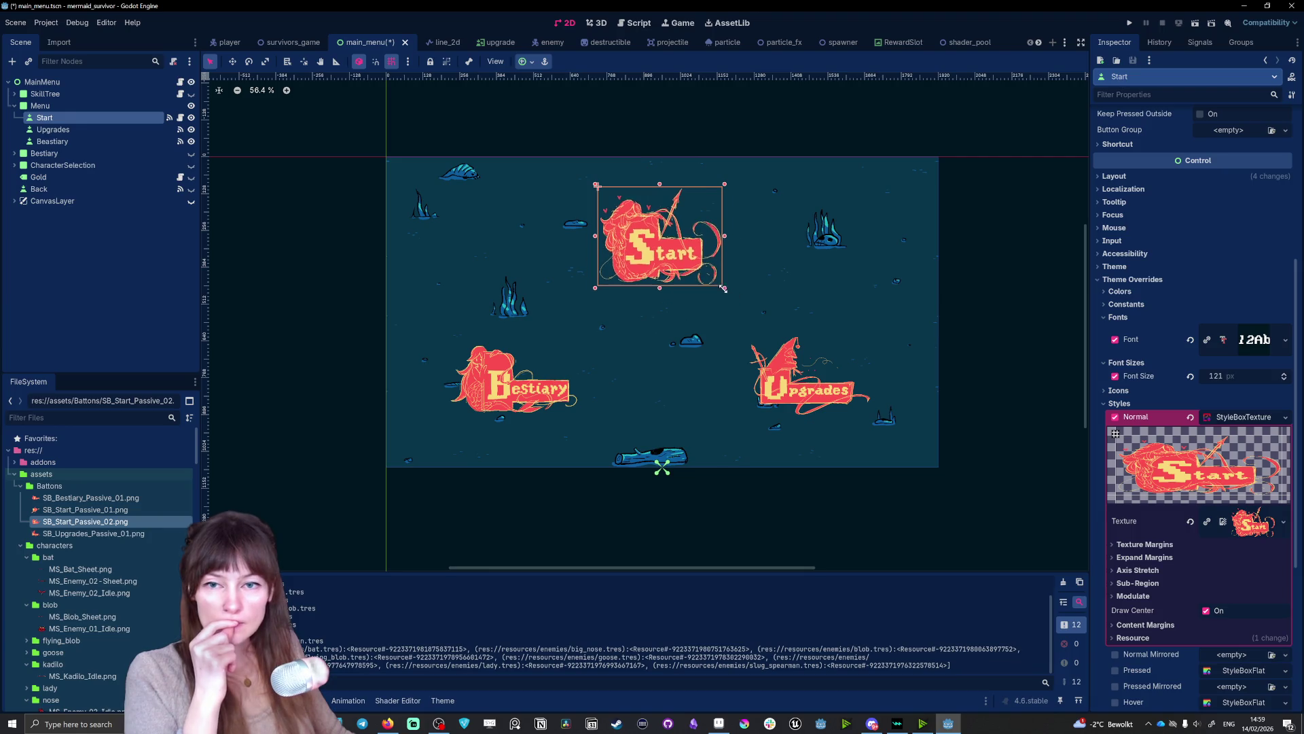
# - Resize the Upgrades button, narrowing its left edge and extending it slightly up-right
pyautogui.click(762, 376)
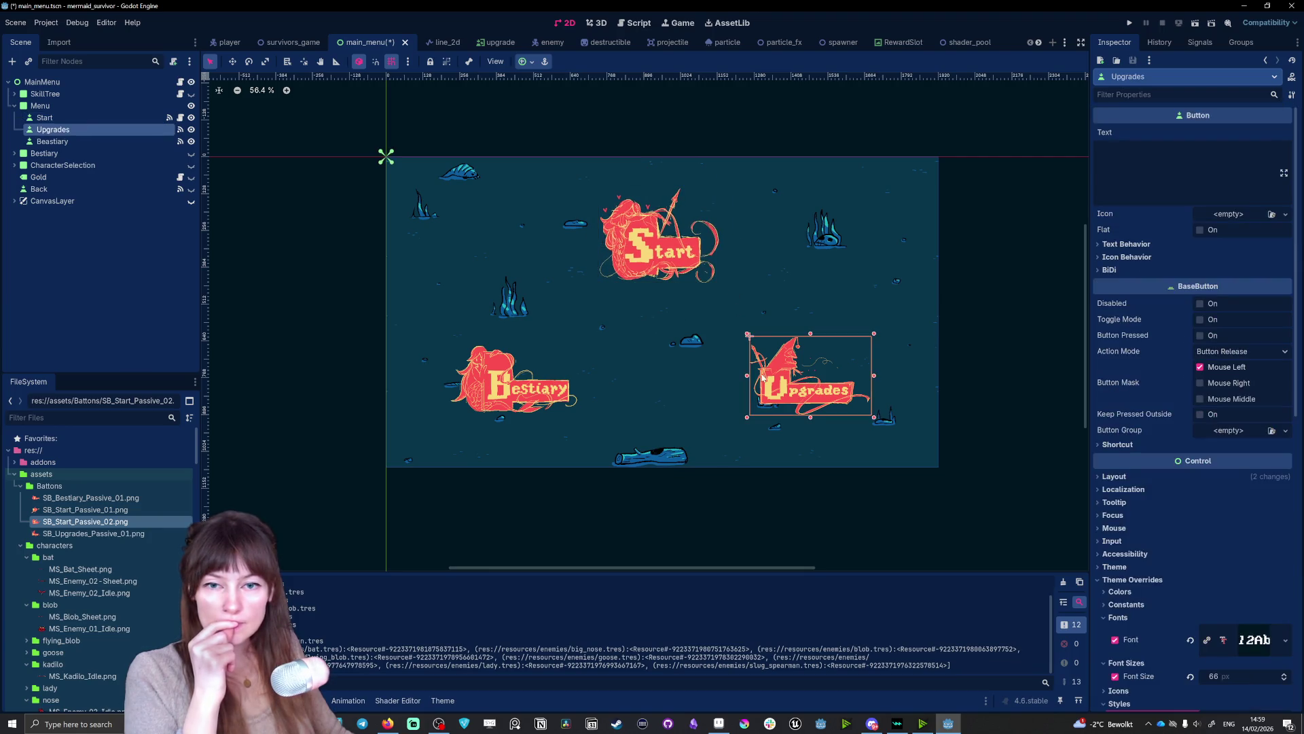
pyautogui.moveTo(747, 378); pyautogui.dragTo(755, 374)
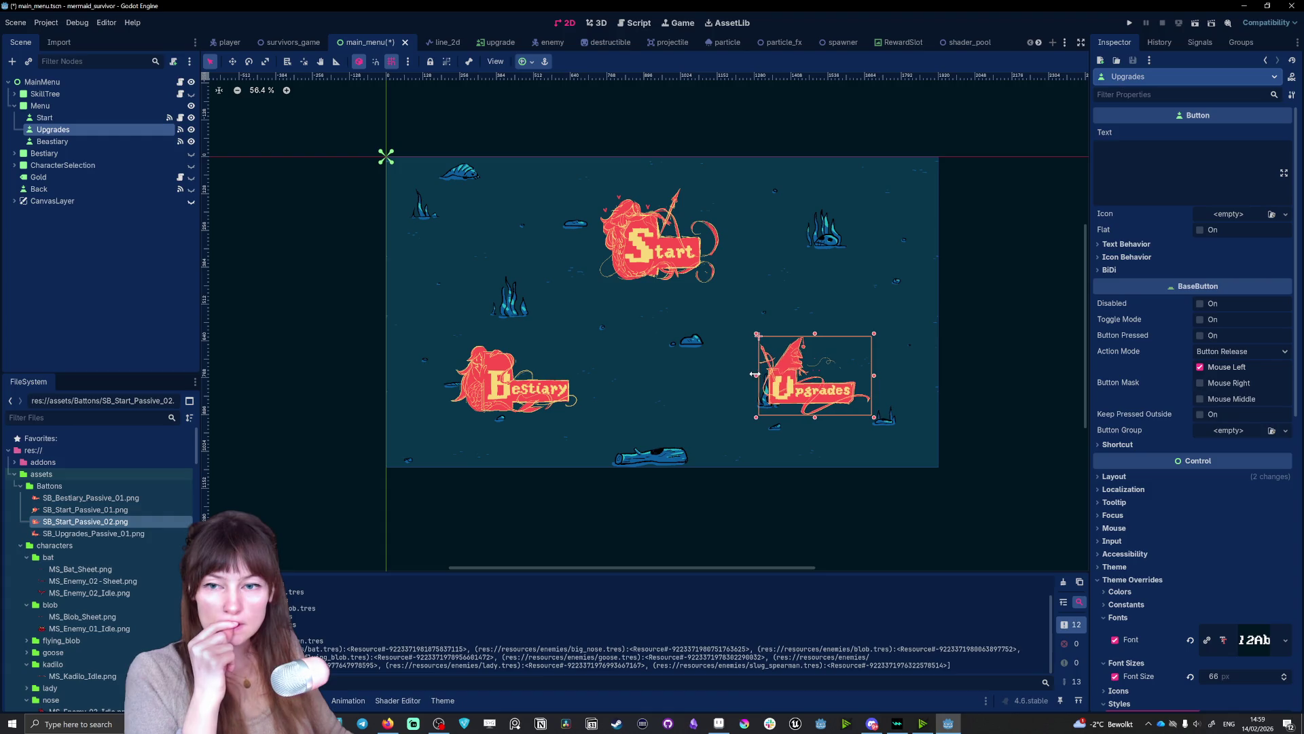
pyautogui.click(625, 261)
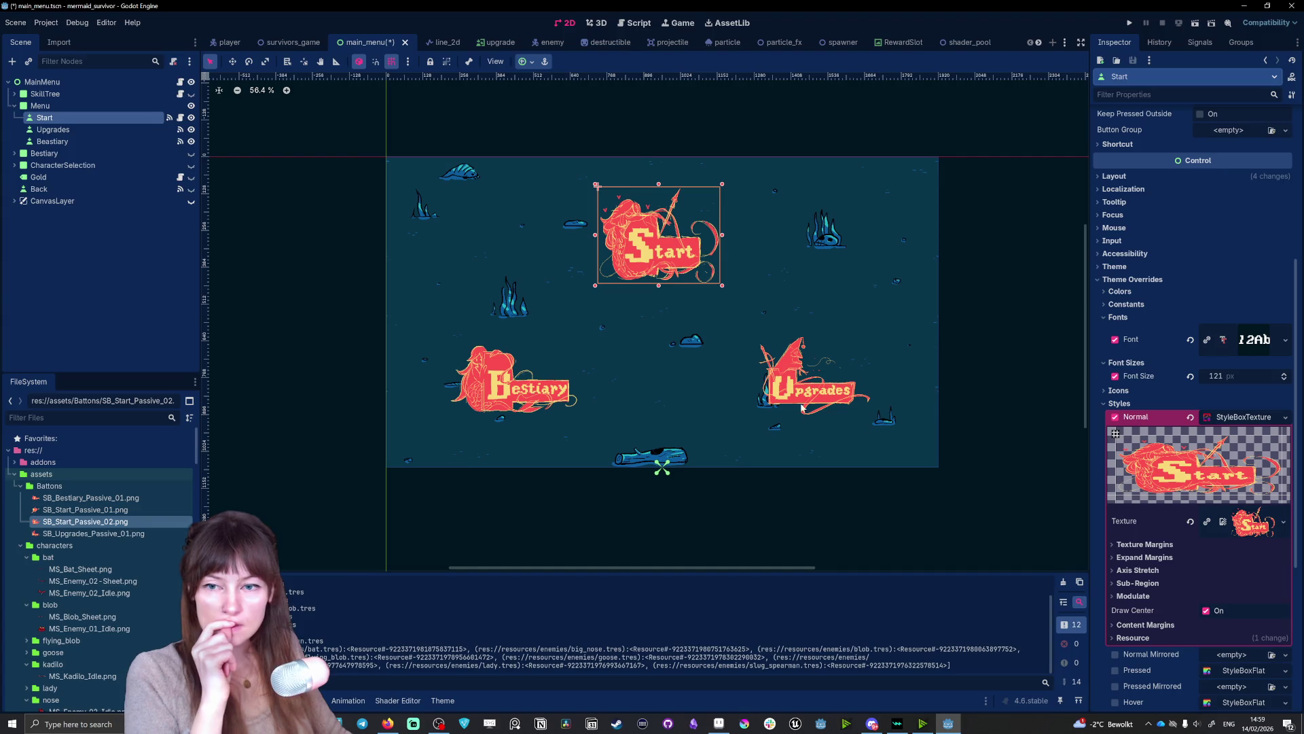
pyautogui.click(858, 351)
pyautogui.moveTo(874, 335); pyautogui.dragTo(878, 330)
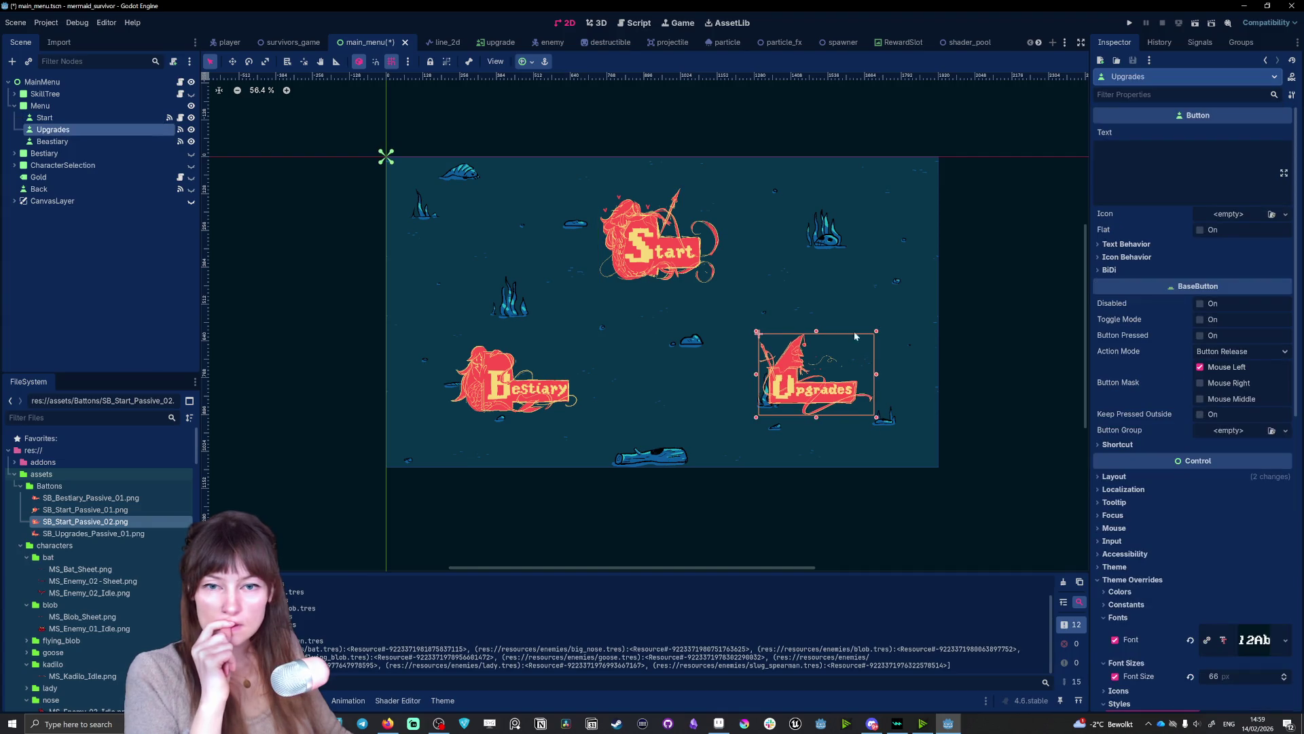
# - Move Start toward the menu centre and Upgrades down slightly, then run the project
pyautogui.click(704, 255)
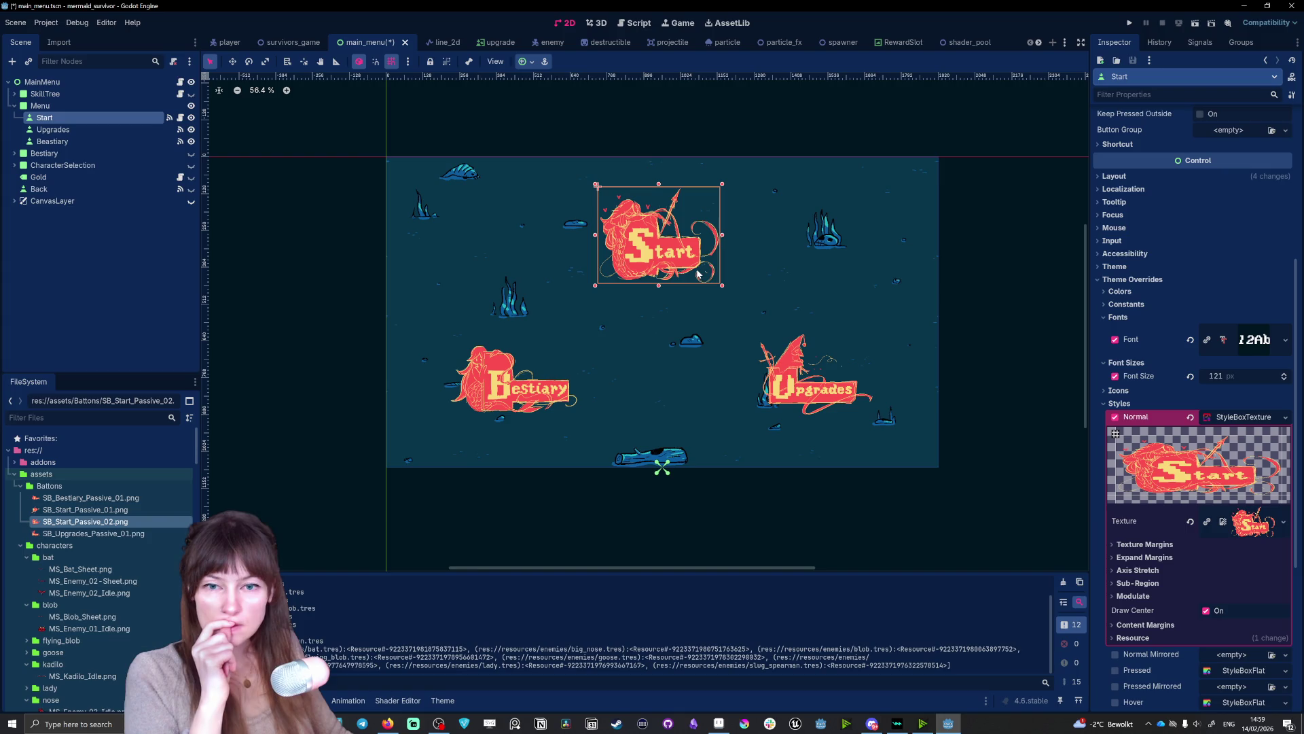
pyautogui.moveTo(689, 273)
pyautogui.mouseDown()
pyautogui.moveTo(694, 263)
pyautogui.moveTo(682, 376)
pyautogui.moveTo(684, 324)
pyautogui.mouseUp()
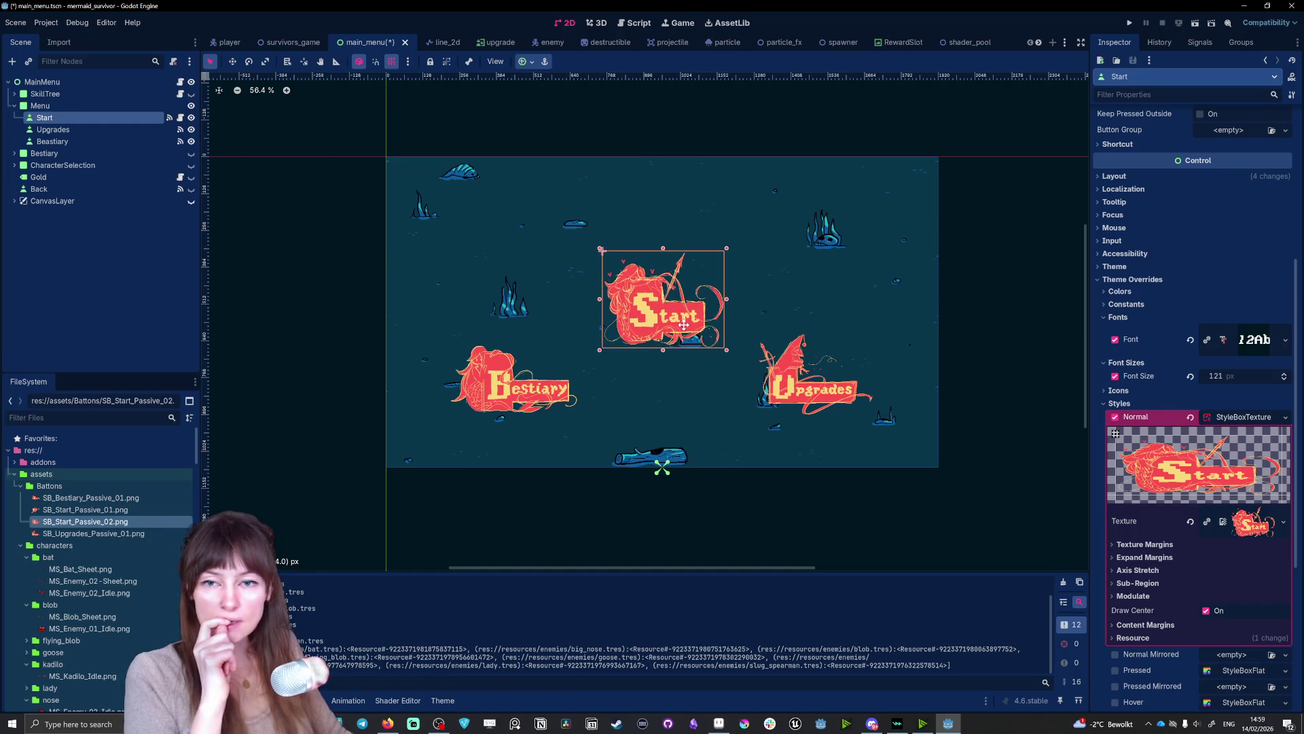
pyautogui.click(819, 394)
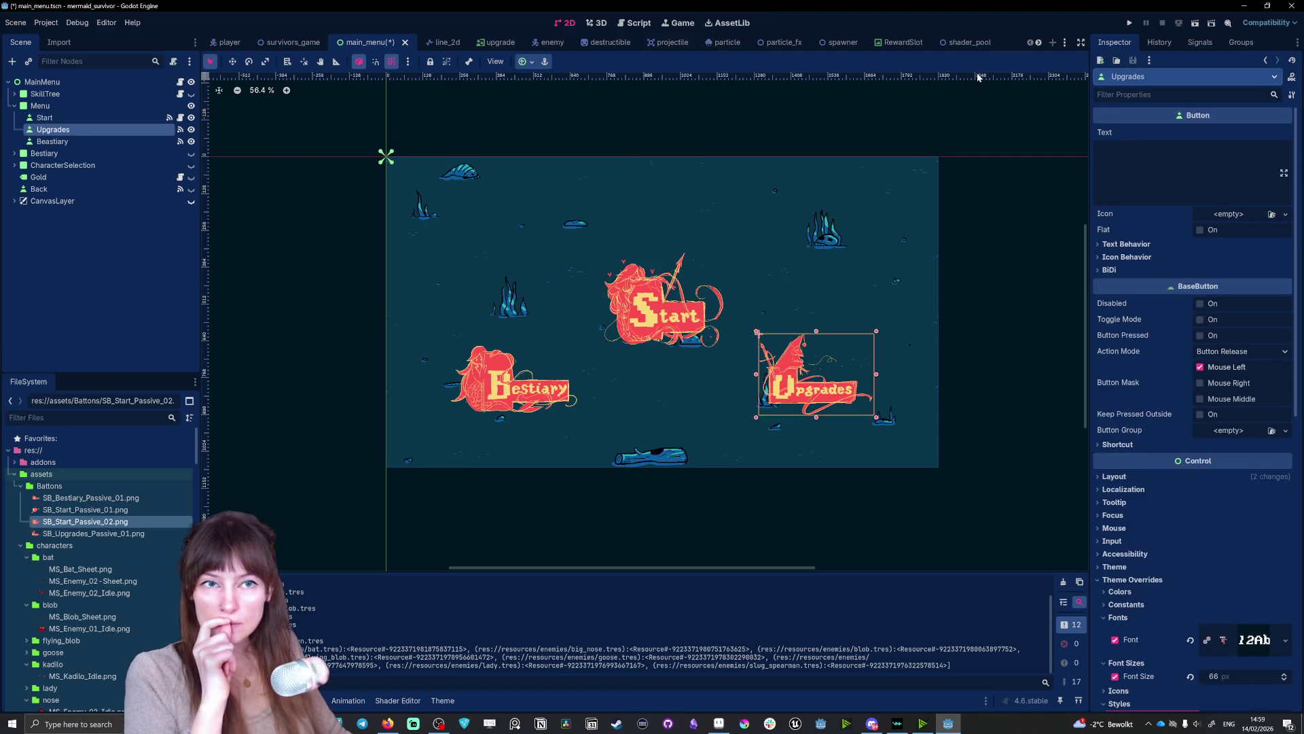
pyautogui.moveTo(804, 405); pyautogui.dragTo(805, 407)
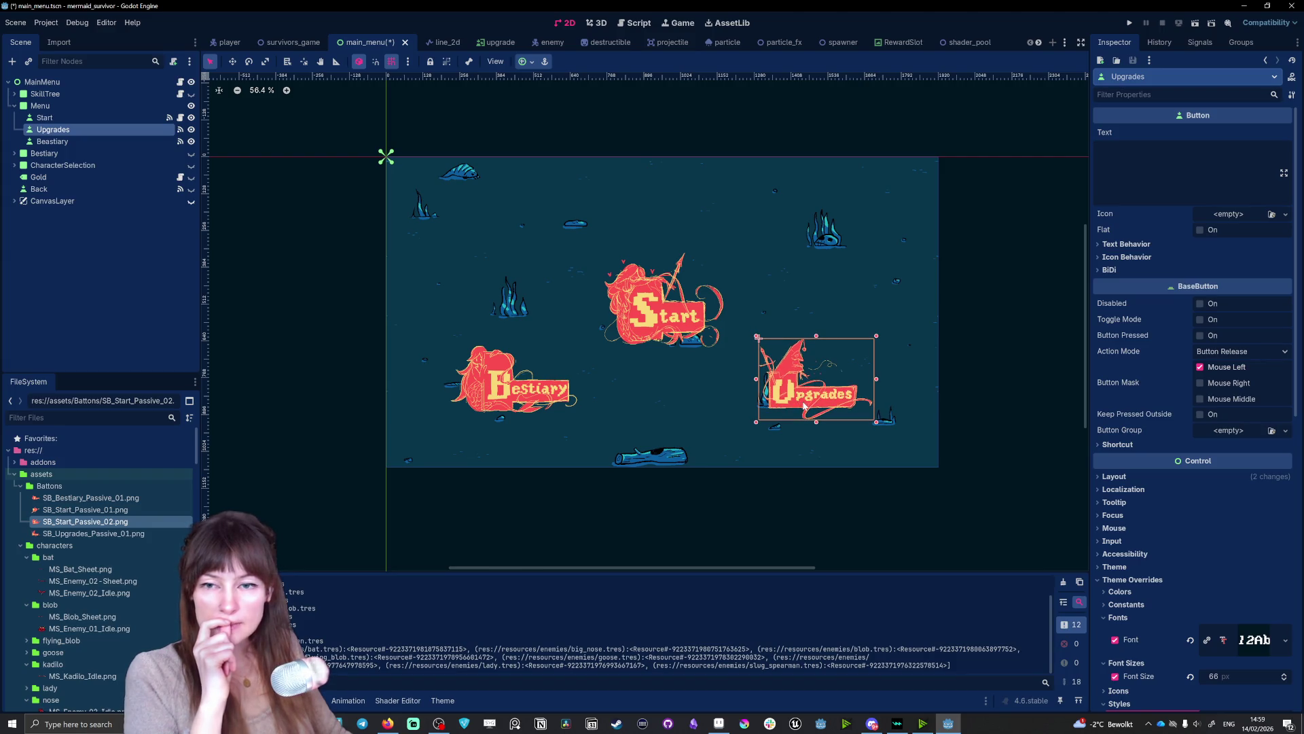
pyautogui.click(629, 517)
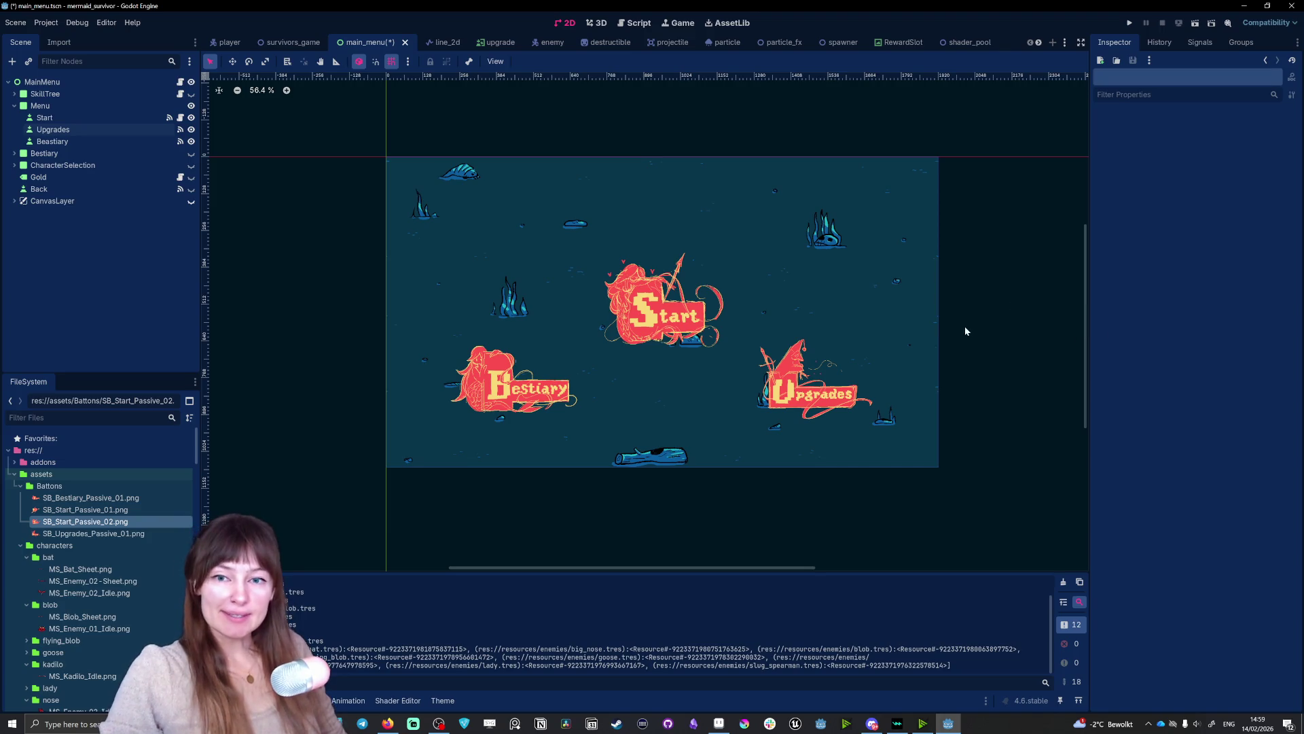
pyautogui.click(1129, 22)
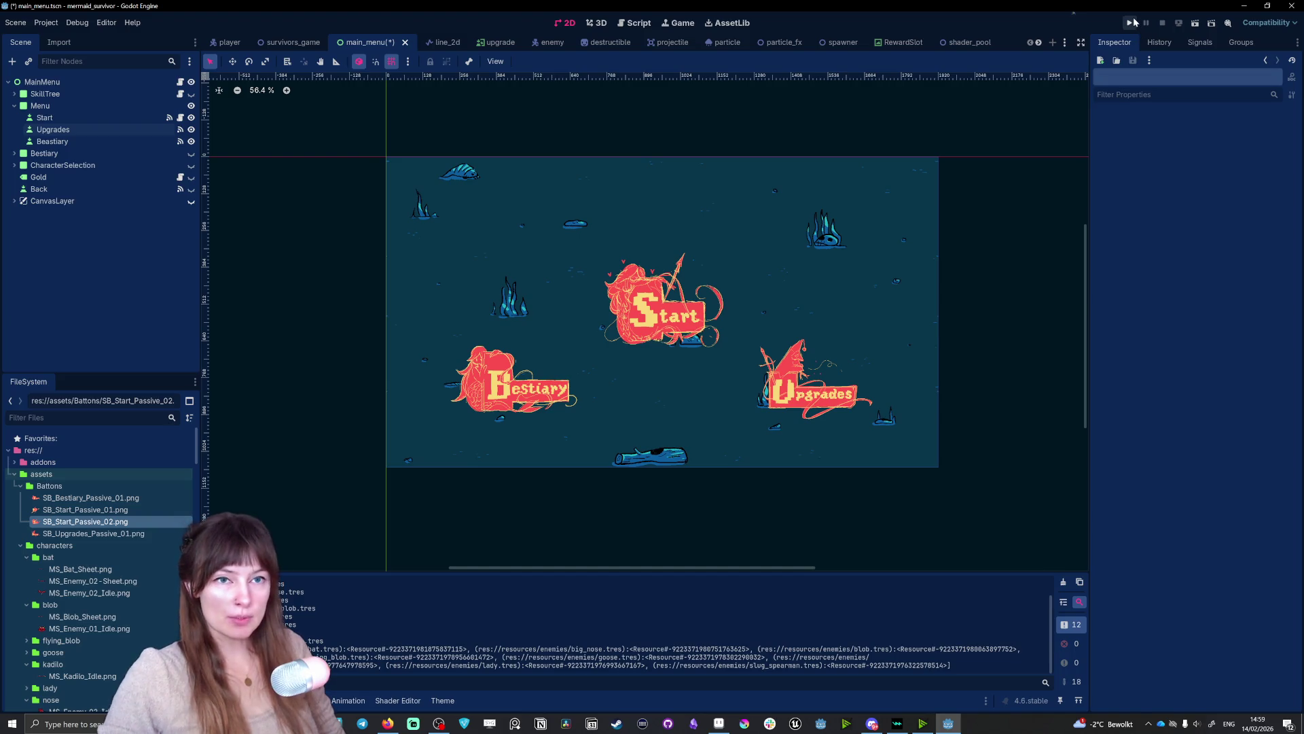
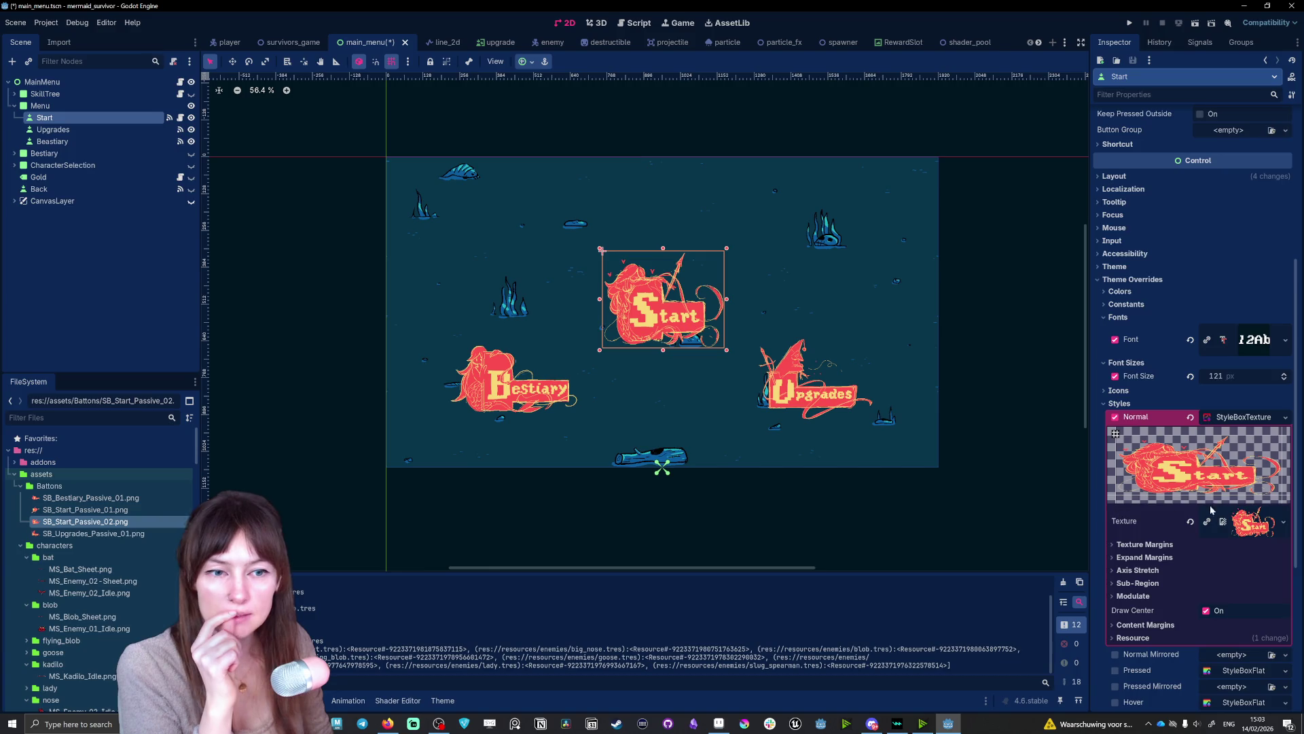
# - Expand the Start button's existing Hover StyleBoxFlat under Theme Overrides > Styles
pyautogui.scroll(-3, 1209, 512)
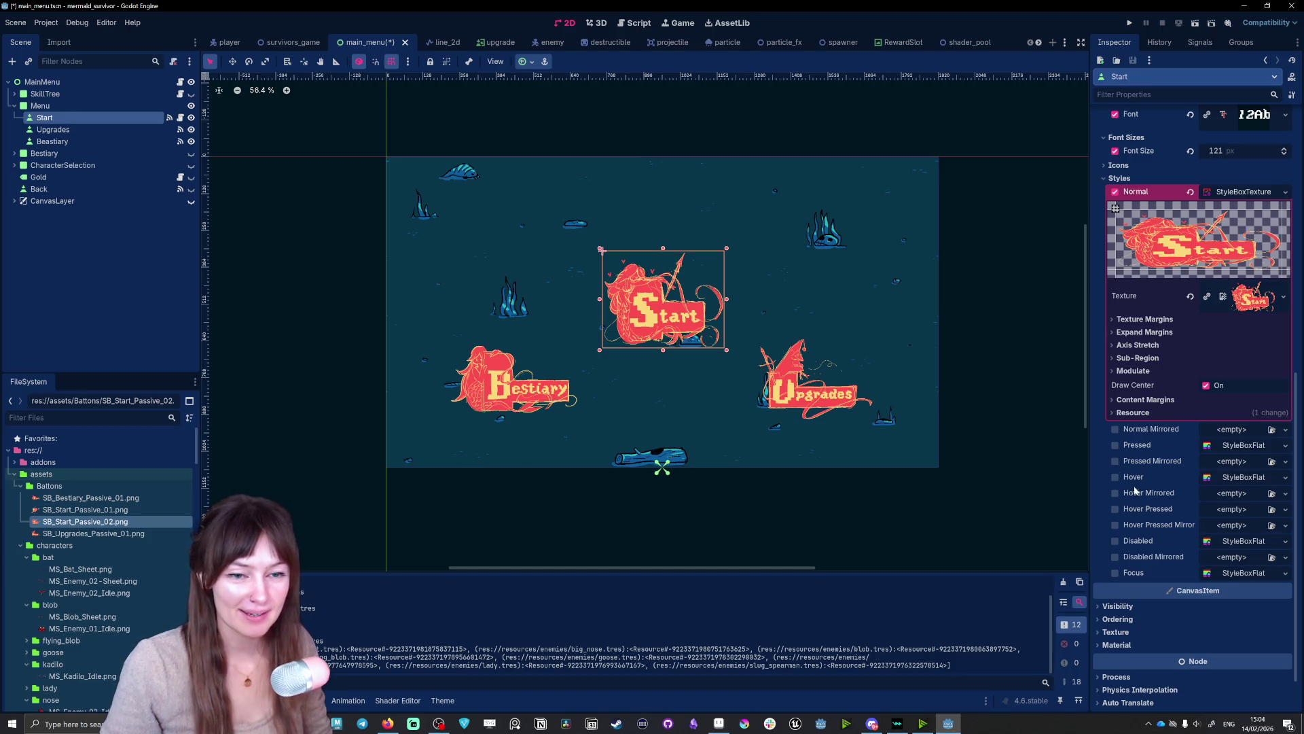
pyautogui.click(1270, 478)
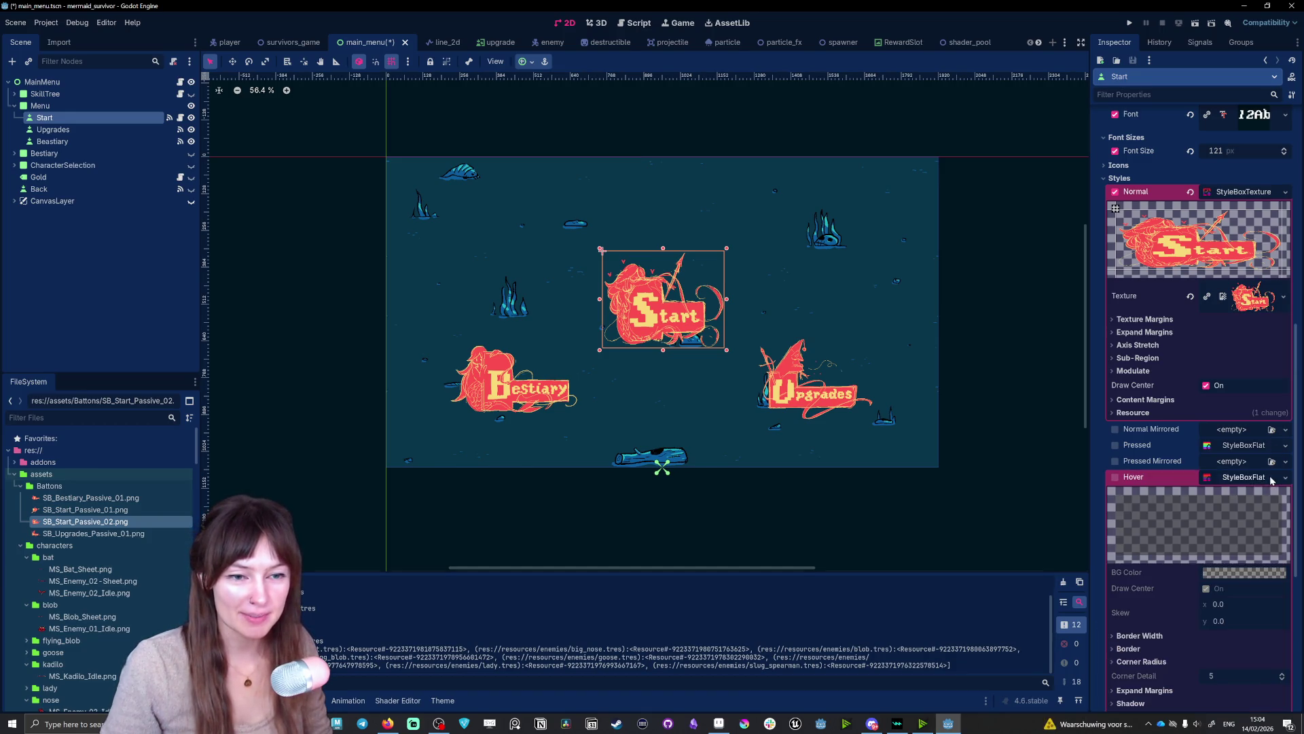
# - Replace the Start hover style with a StyleBoxTexture using SB_Start_Passive_02.png
pyautogui.scroll(-3, 1250, 375)
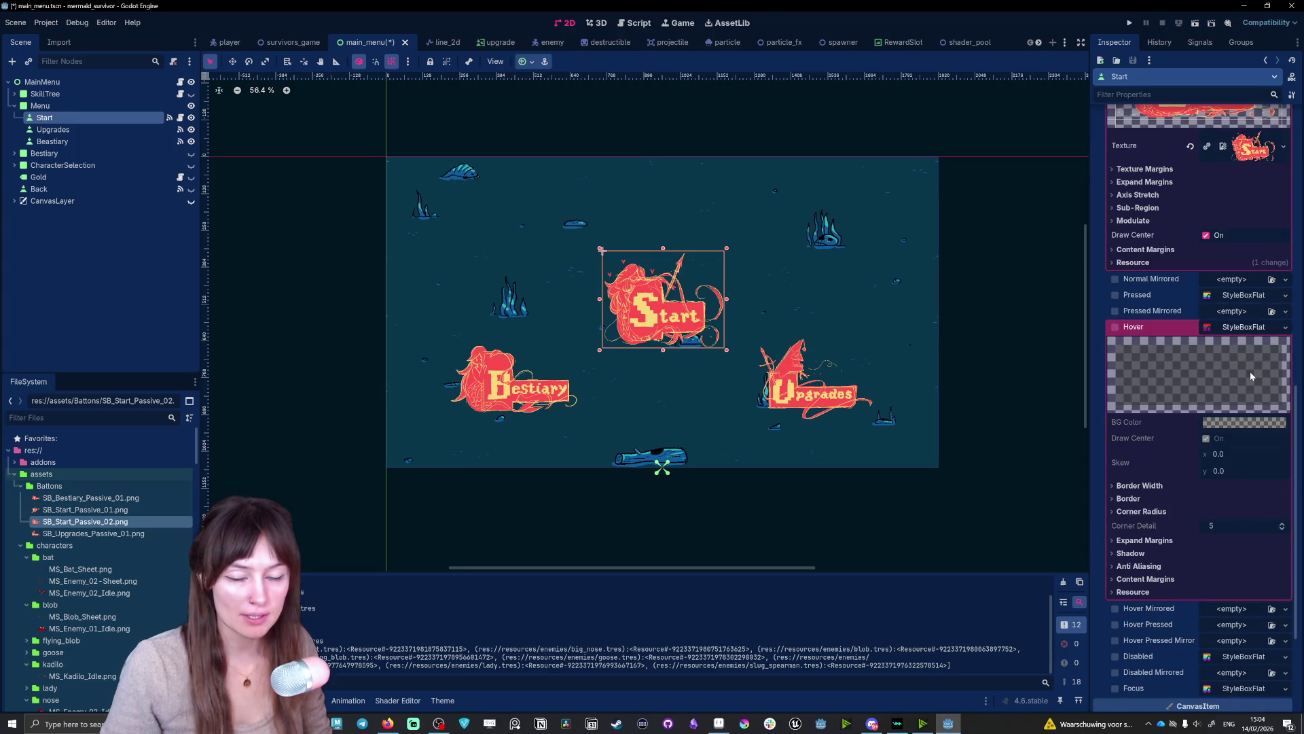
pyautogui.click(1280, 327)
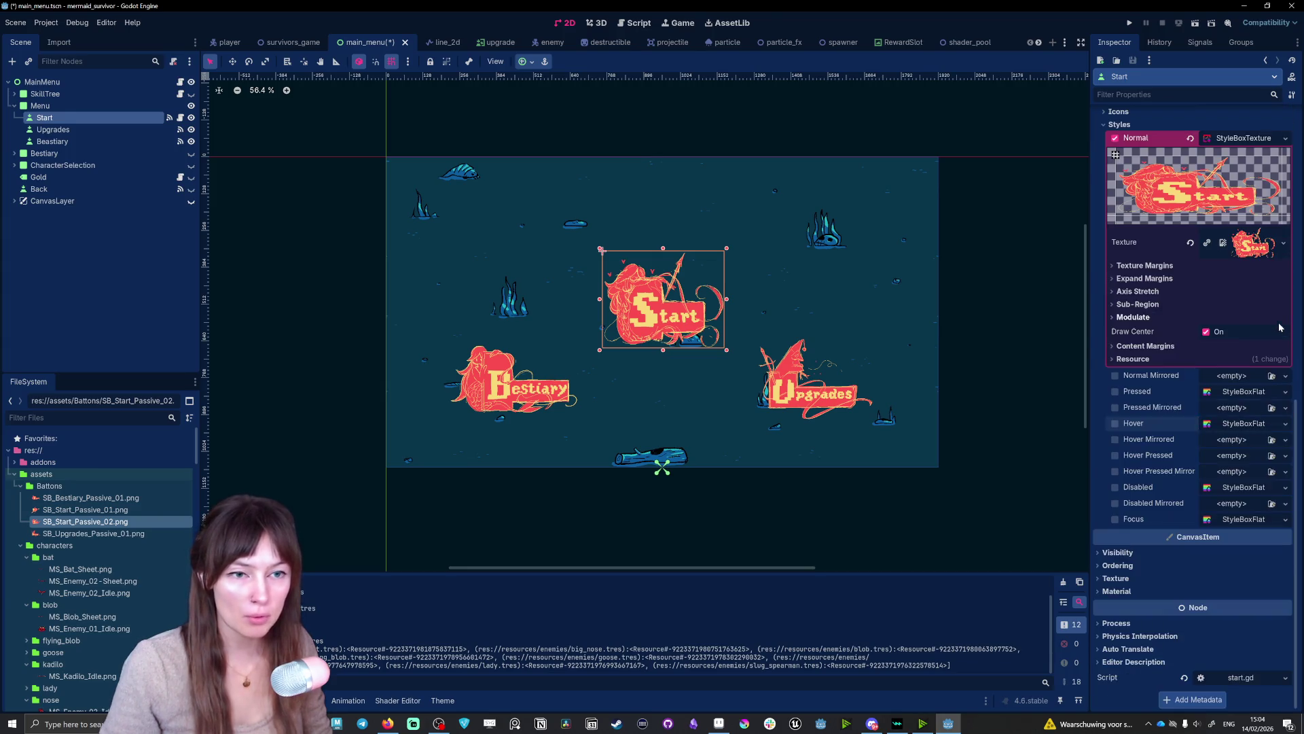
pyautogui.click(1286, 423)
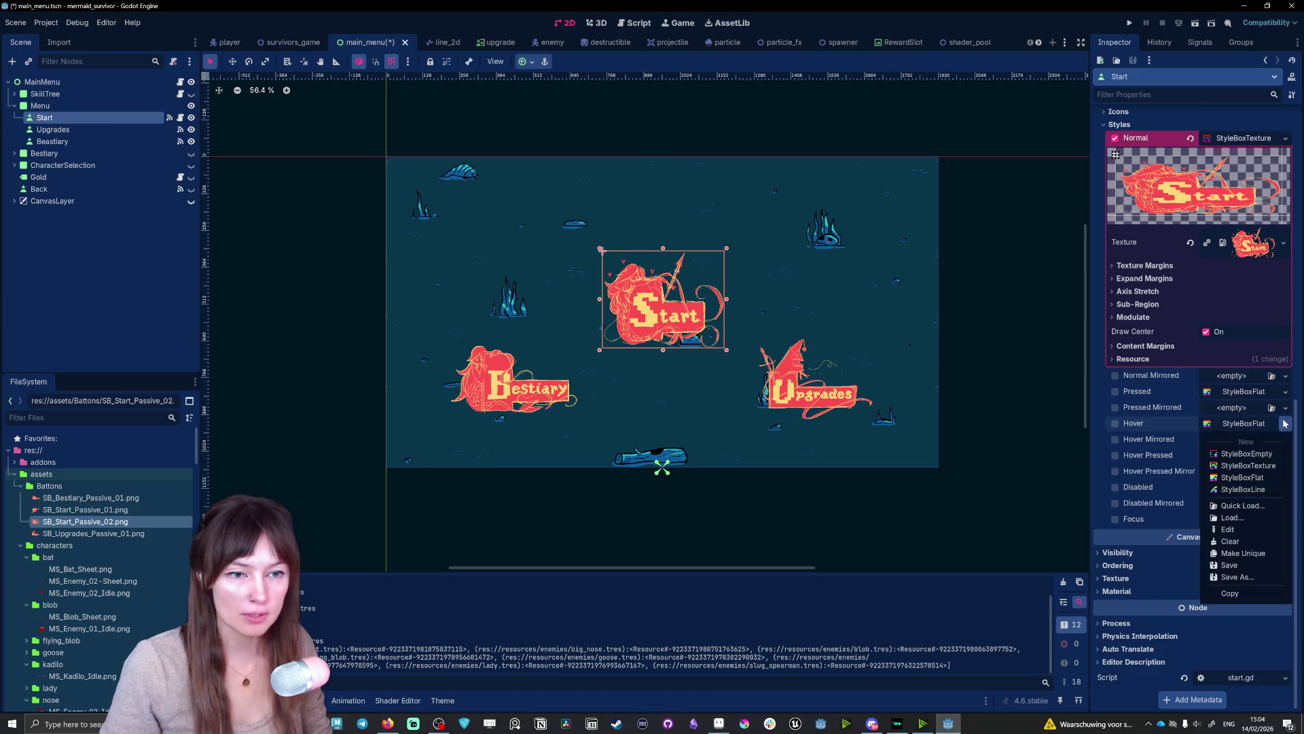
pyautogui.click(1242, 466)
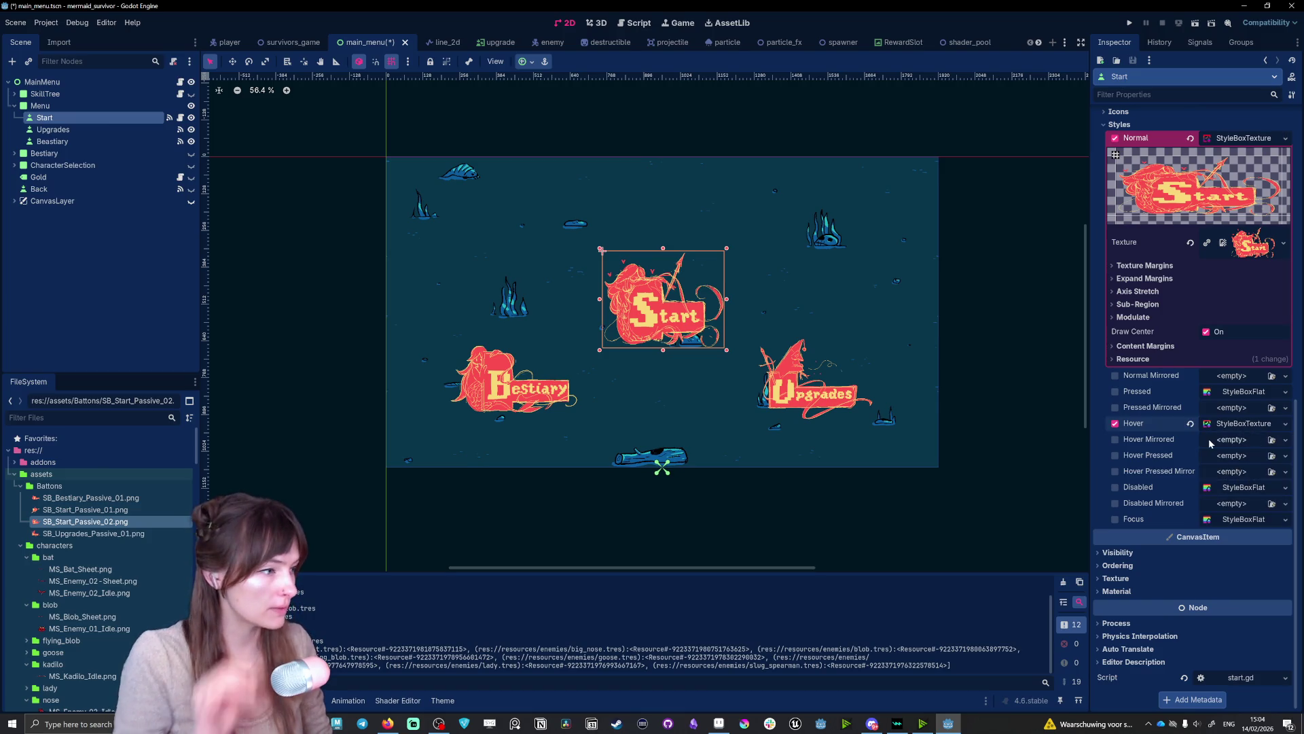
pyautogui.click(1247, 424)
pyautogui.click(1249, 424)
pyautogui.click(1247, 424)
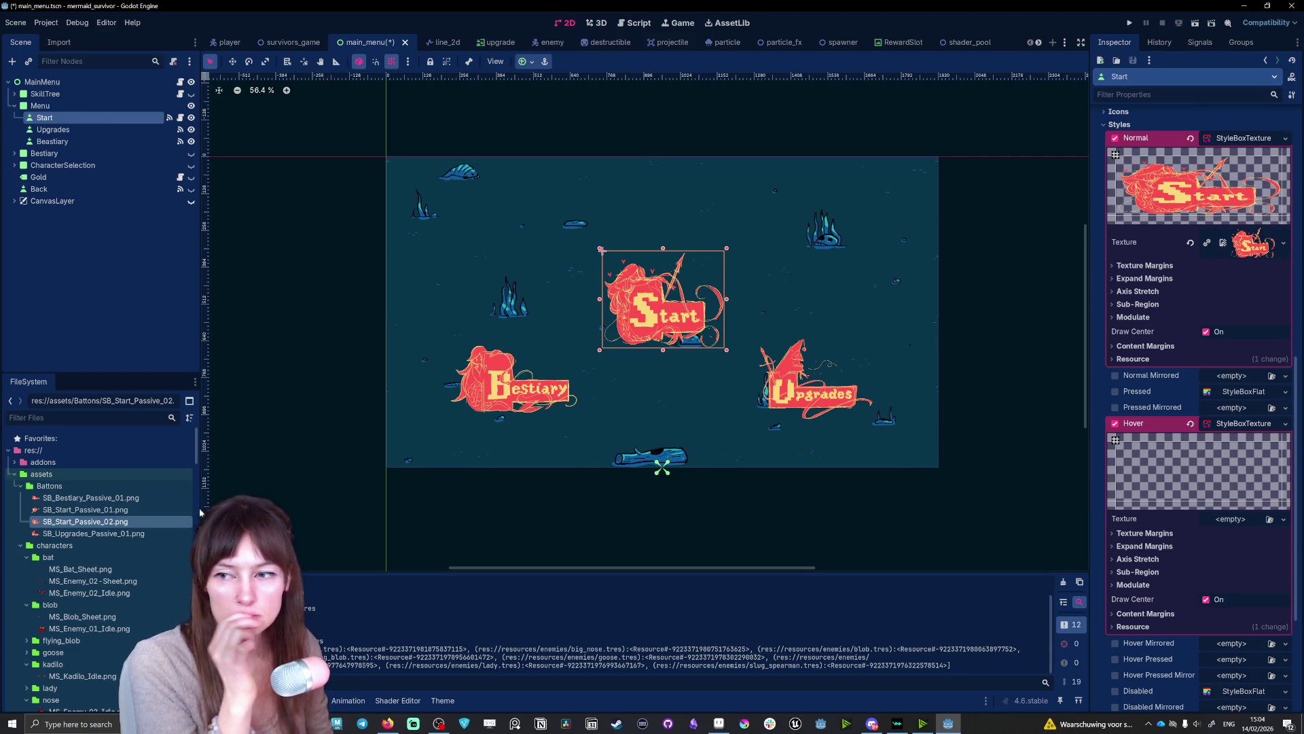
pyautogui.moveTo(78, 522)
pyautogui.mouseDown()
pyautogui.moveTo(1240, 499)
pyautogui.moveTo(1237, 520)
pyautogui.mouseUp()
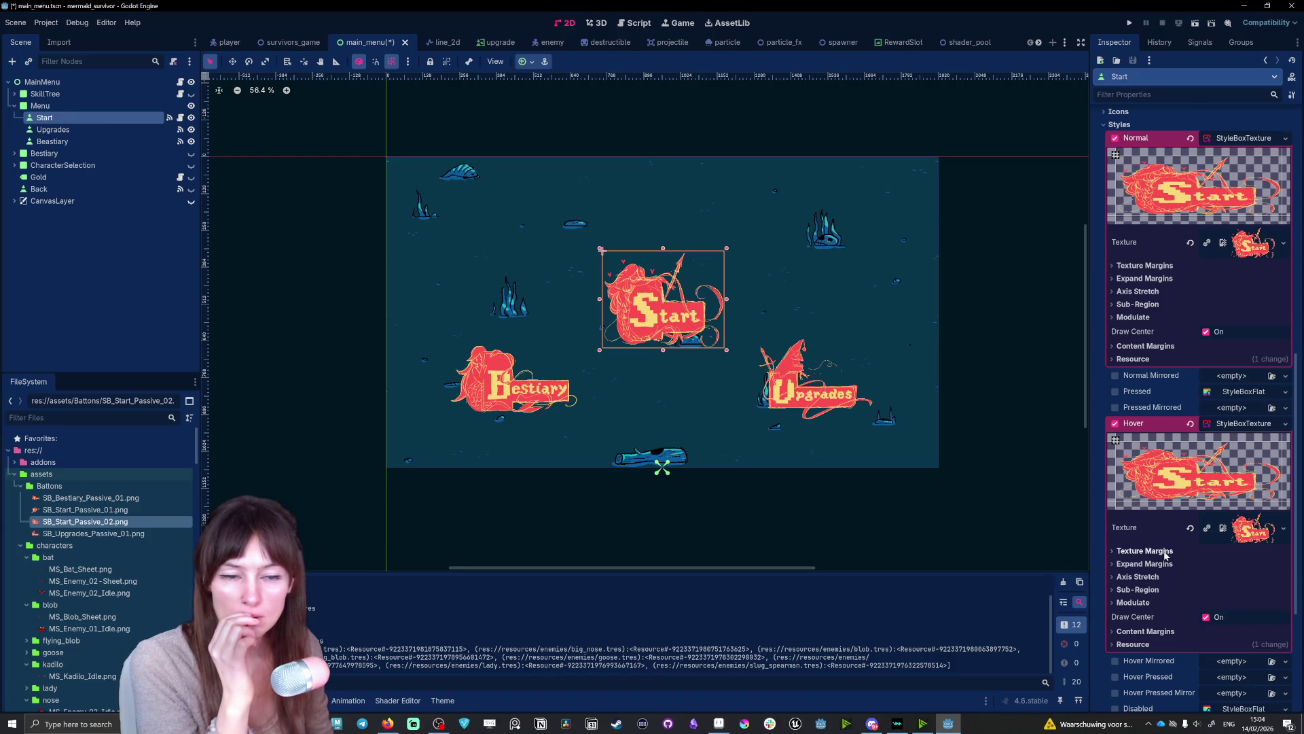
# - Set the hover style's Left, Top, Right and Bottom expand margins to 32 px and run the game
pyautogui.click(1144, 564)
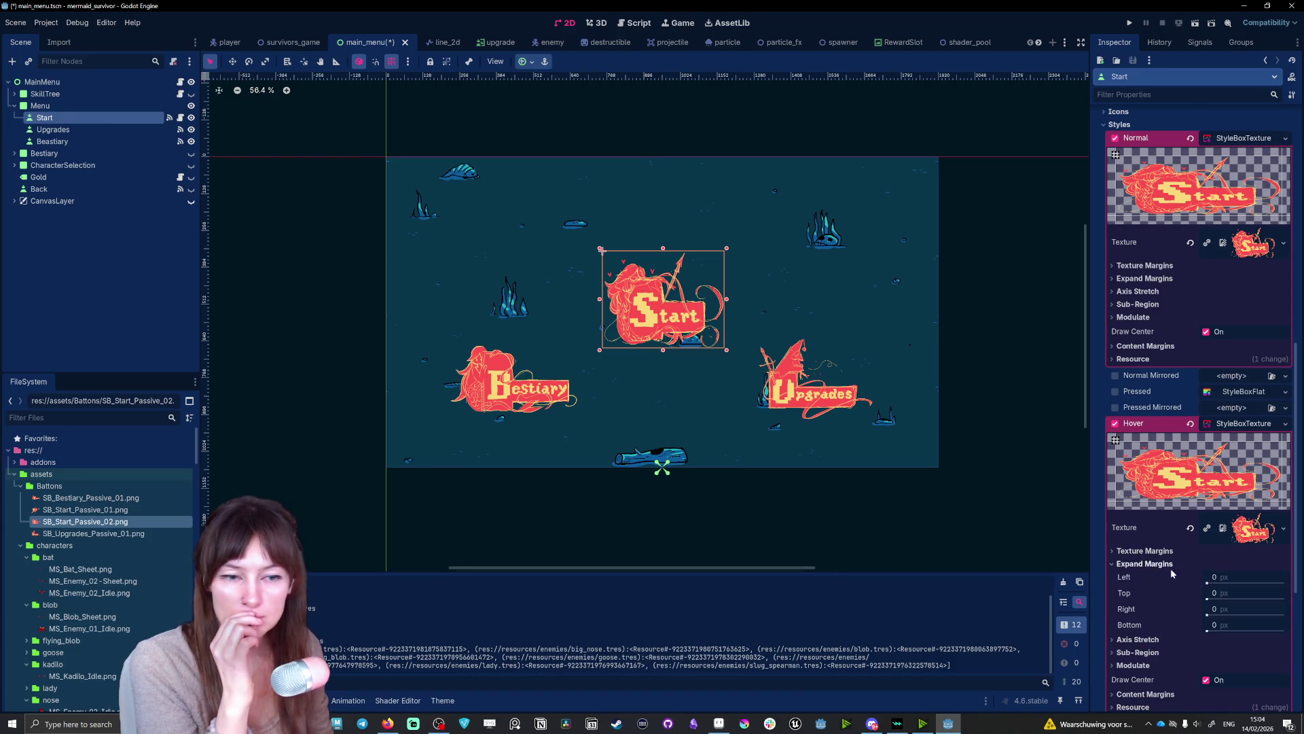
pyautogui.scroll(-1, 1148, 569)
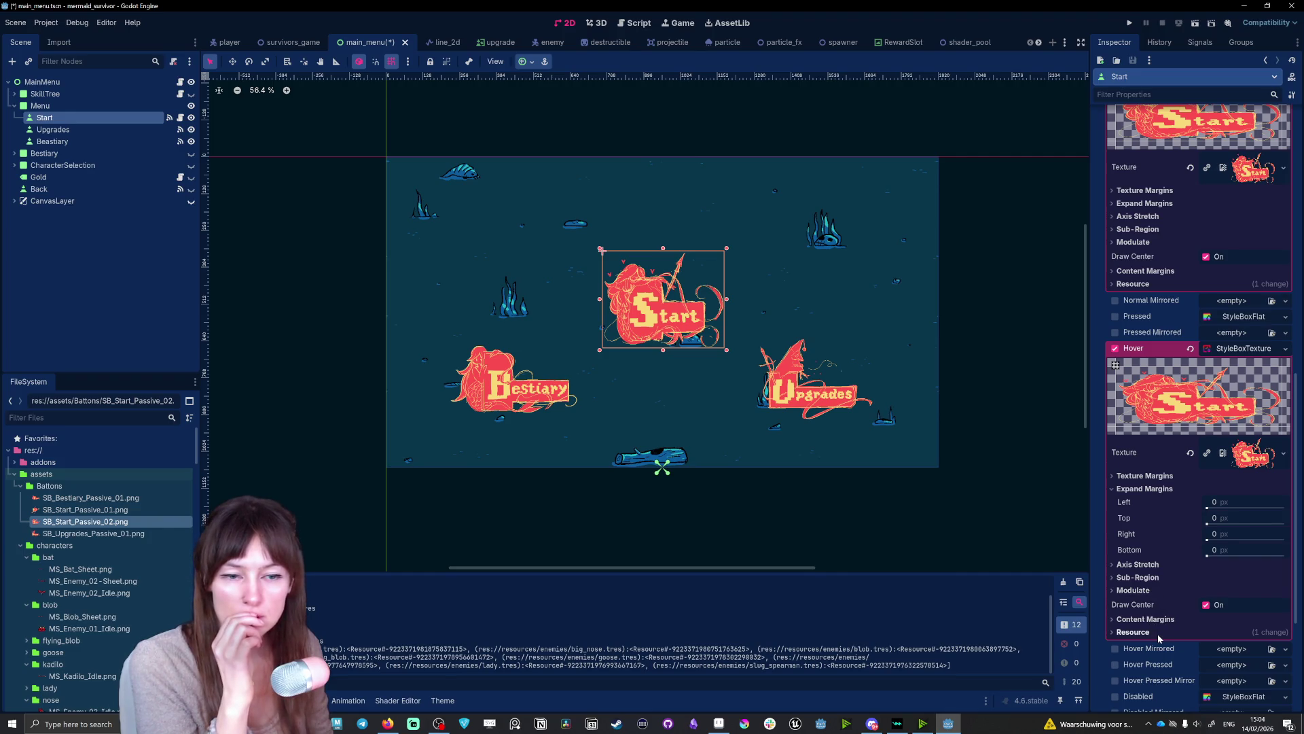
pyautogui.click(1112, 488)
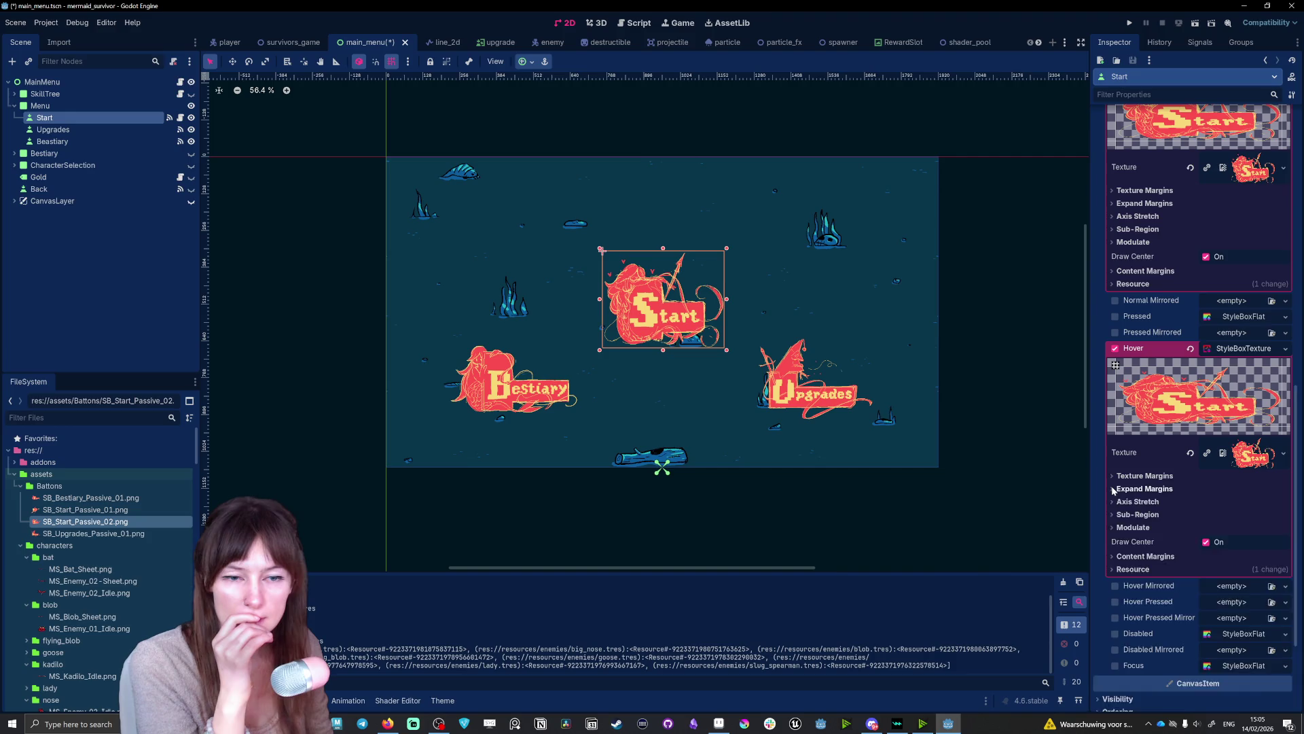
pyautogui.click(1113, 489)
pyautogui.click(1241, 501)
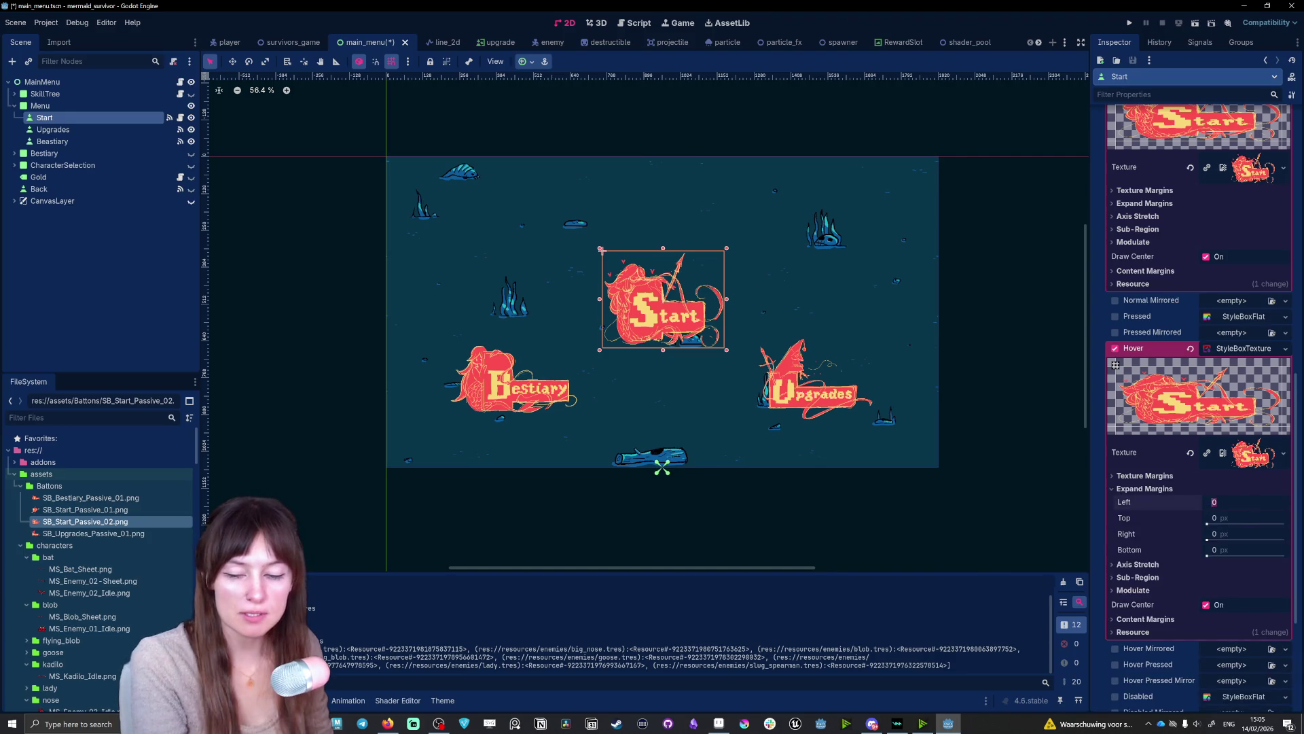
pyautogui.write('2')
pyautogui.press('Tab')
pyautogui.write('32')
pyautogui.press('Tab')
pyautogui.write('32')
pyautogui.press('Tab')
pyautogui.press('Return')
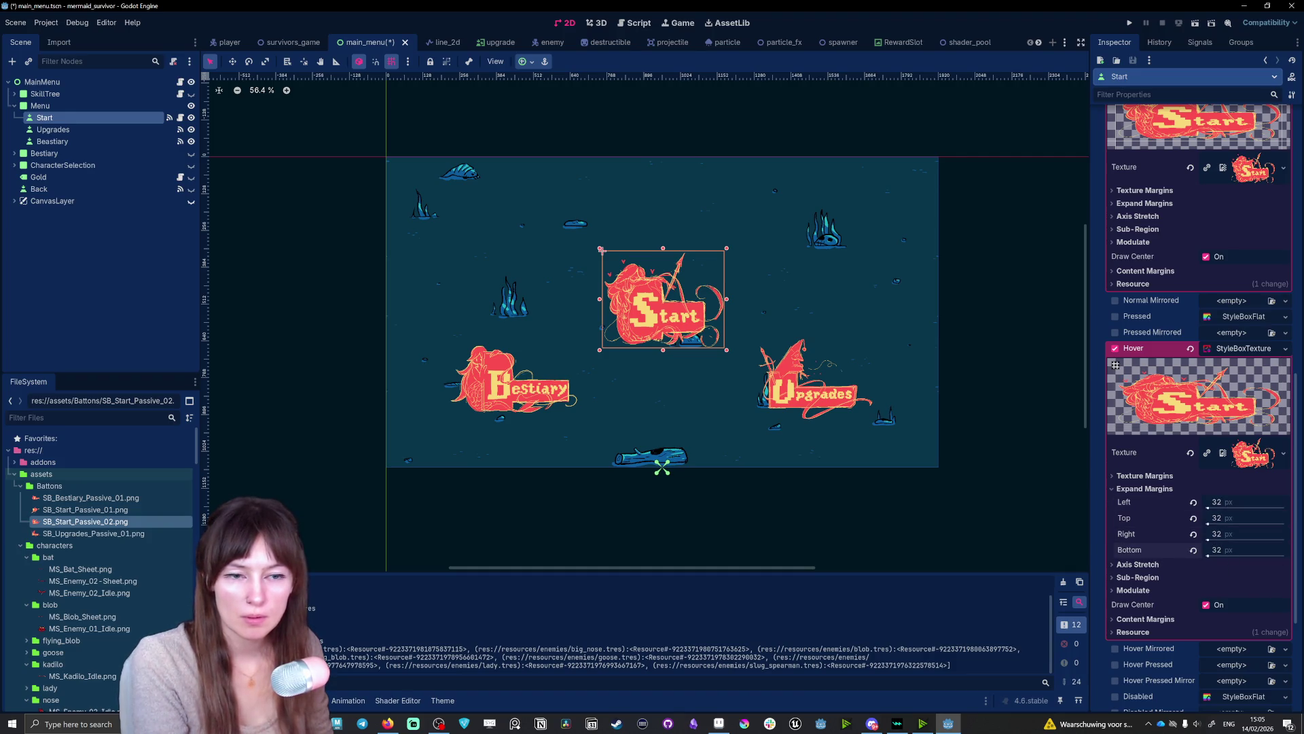
pyautogui.click(1128, 24)
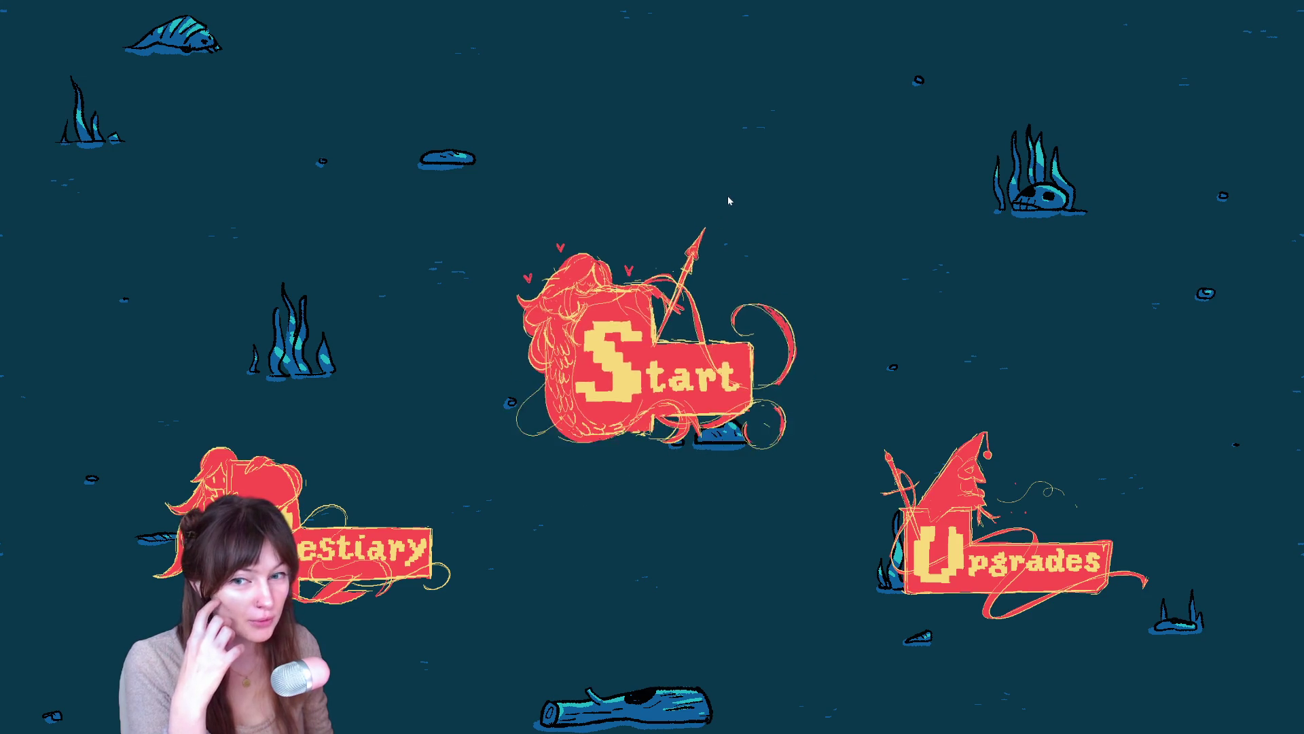
# - In the running game, open character selection from Start, go back, then return to the Godot editor
pyautogui.click(621, 356)
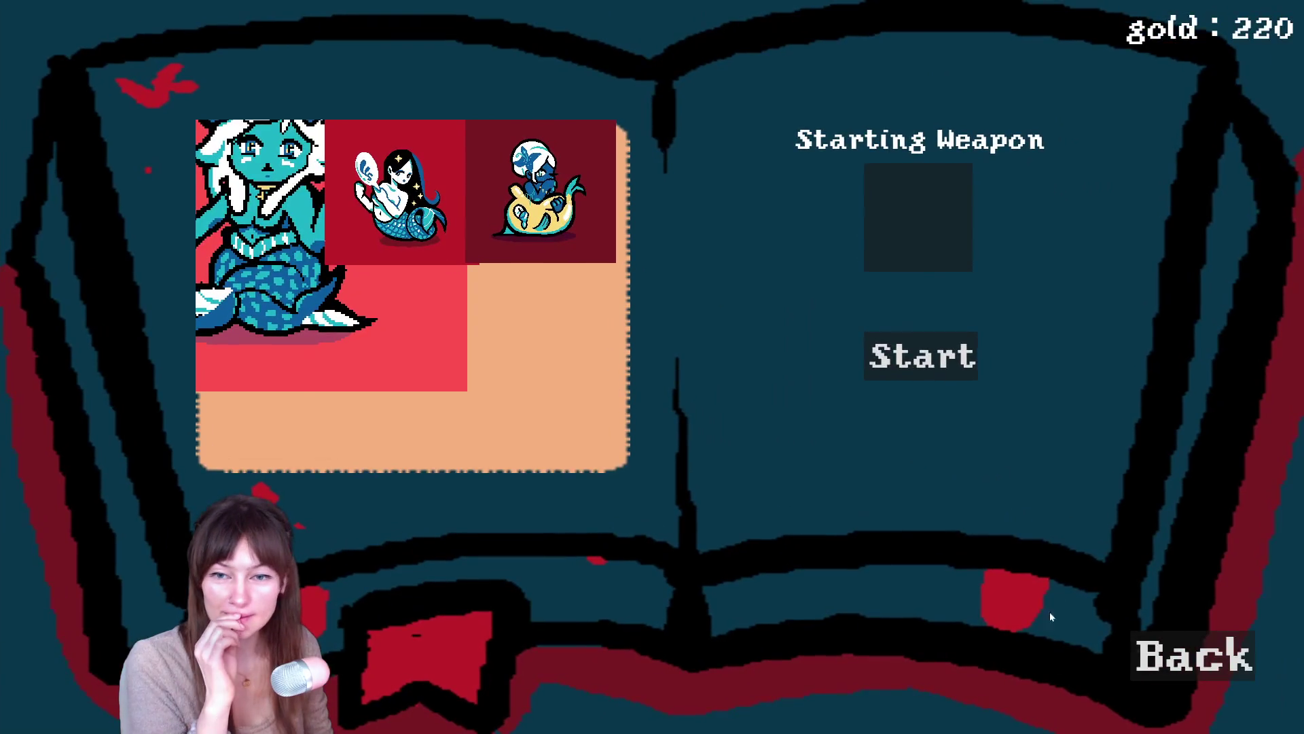
pyautogui.click(1194, 654)
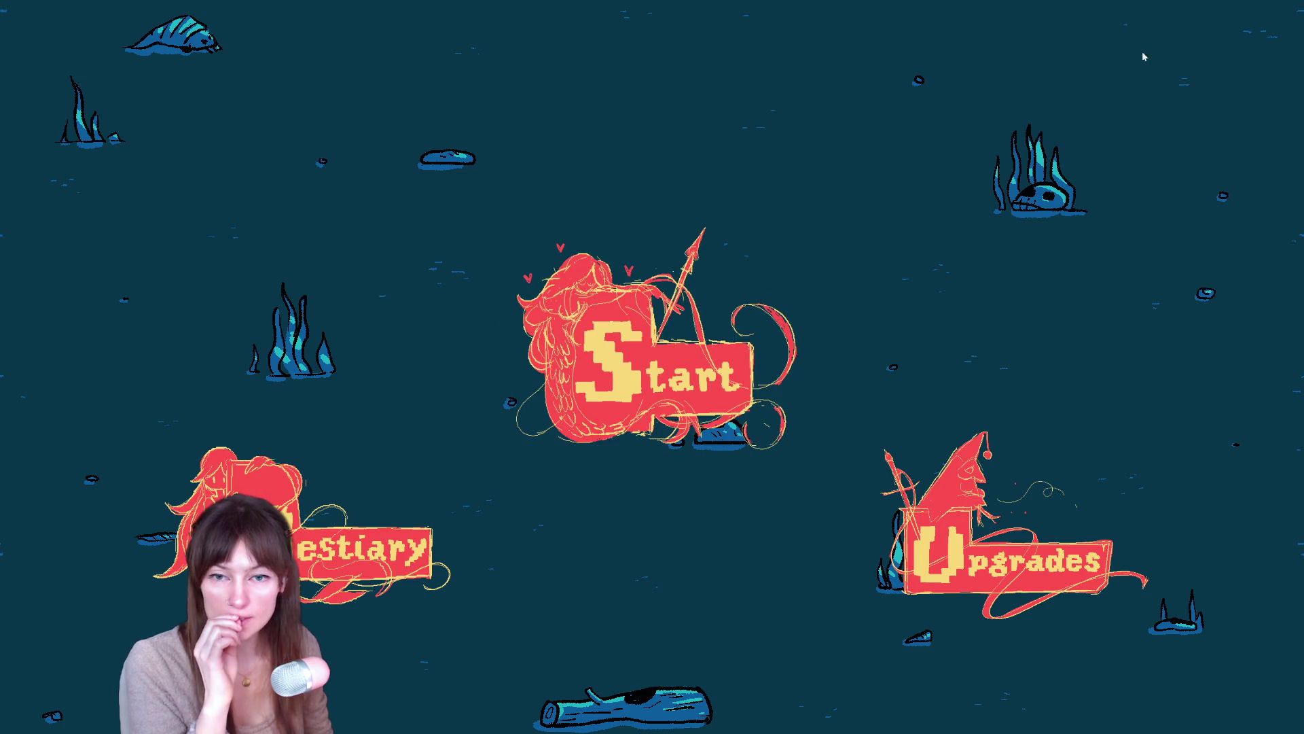
pyautogui.hotkey('alt', 'Tab')
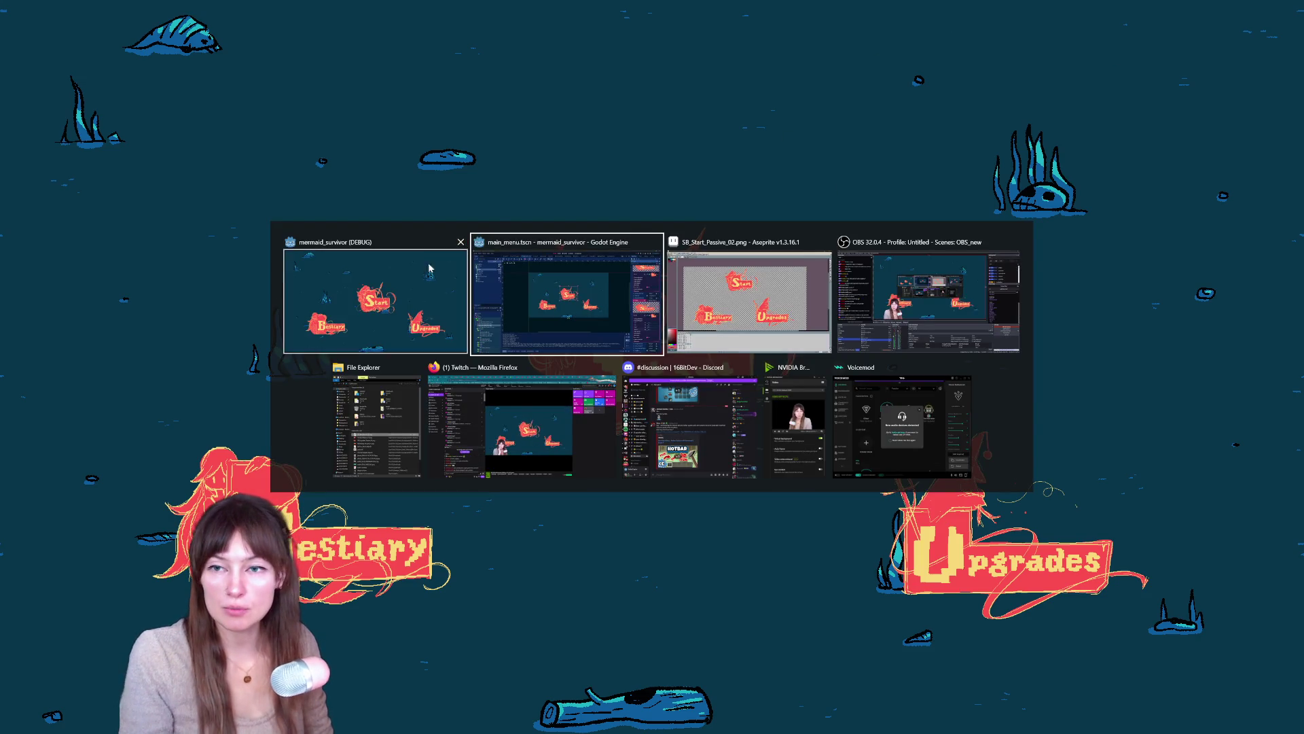
pyautogui.click(471, 248)
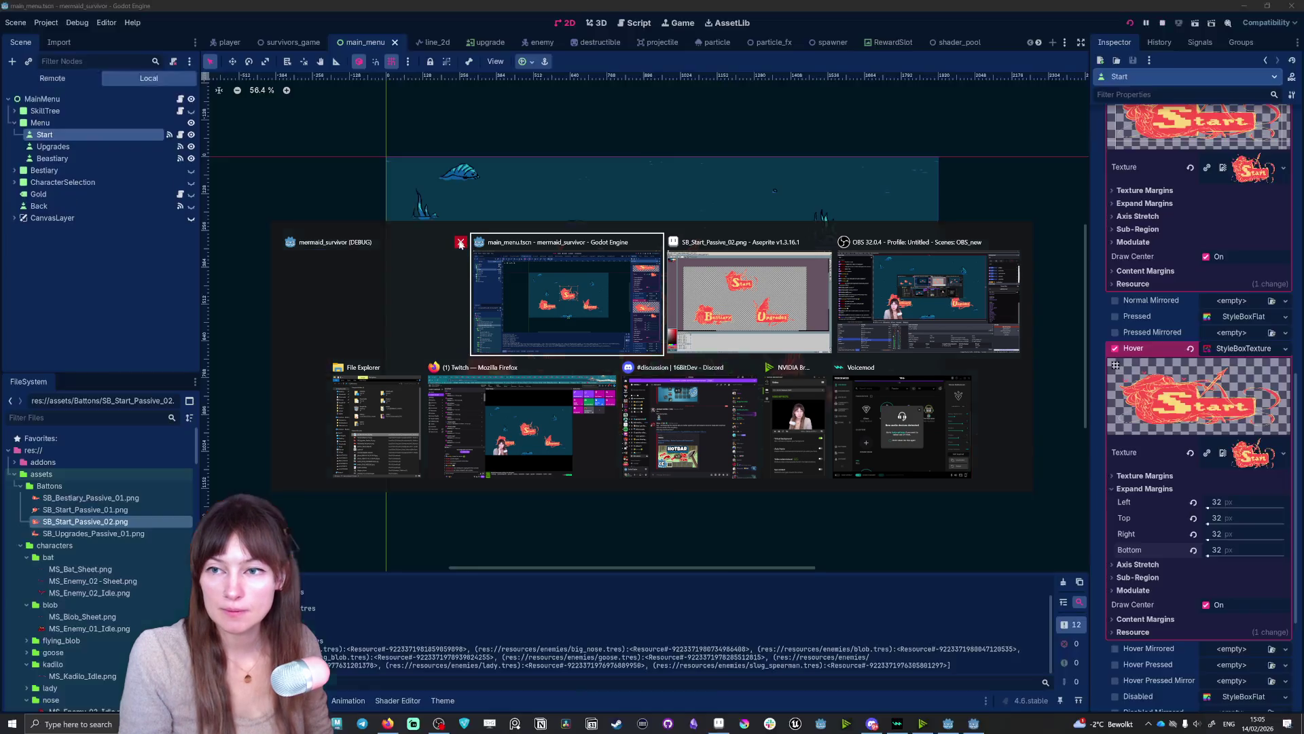
pyautogui.click(1213, 503)
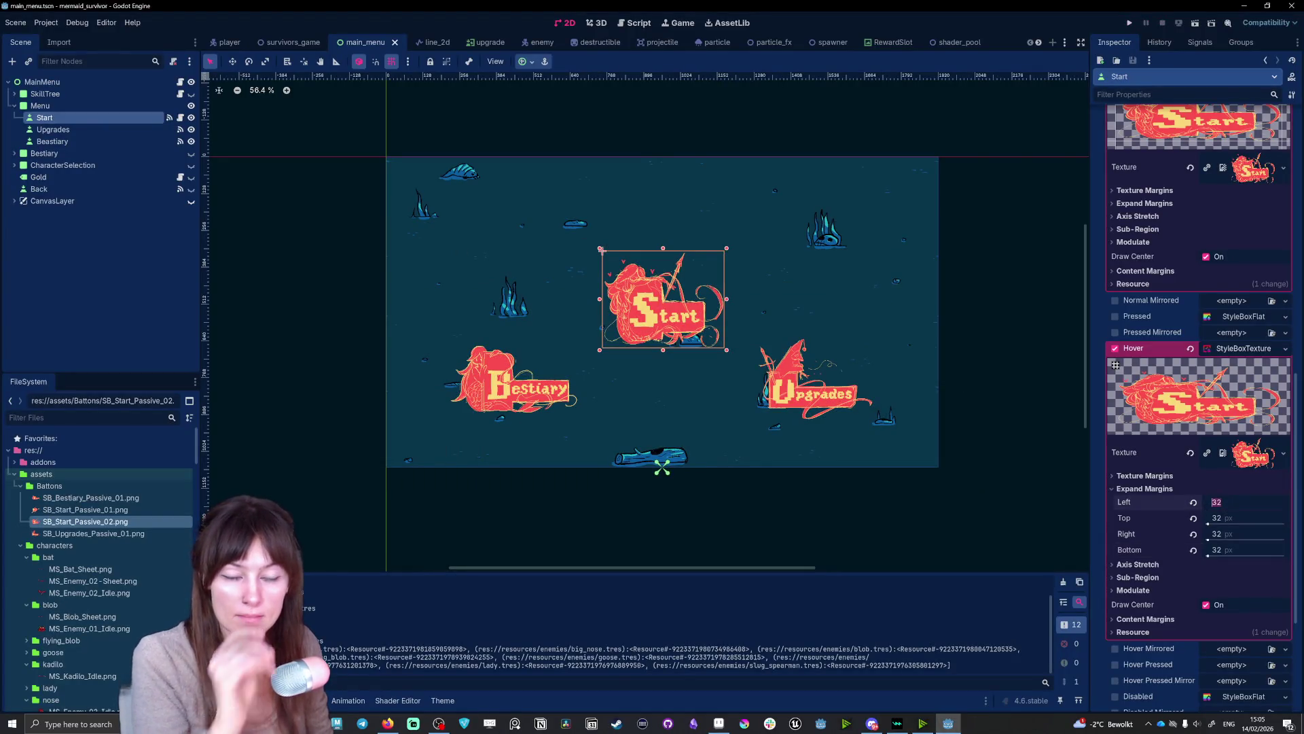
# - Change the Start hover style's Left, Top, Right and Bottom expand margins to 16 px, then save and rerun the game
pyautogui.write('16')
pyautogui.press('Tab')
pyautogui.write('16')
pyautogui.press('Tab')
pyautogui.write('16')
pyautogui.press('Tab')
pyautogui.write('16')
pyautogui.press('Return')
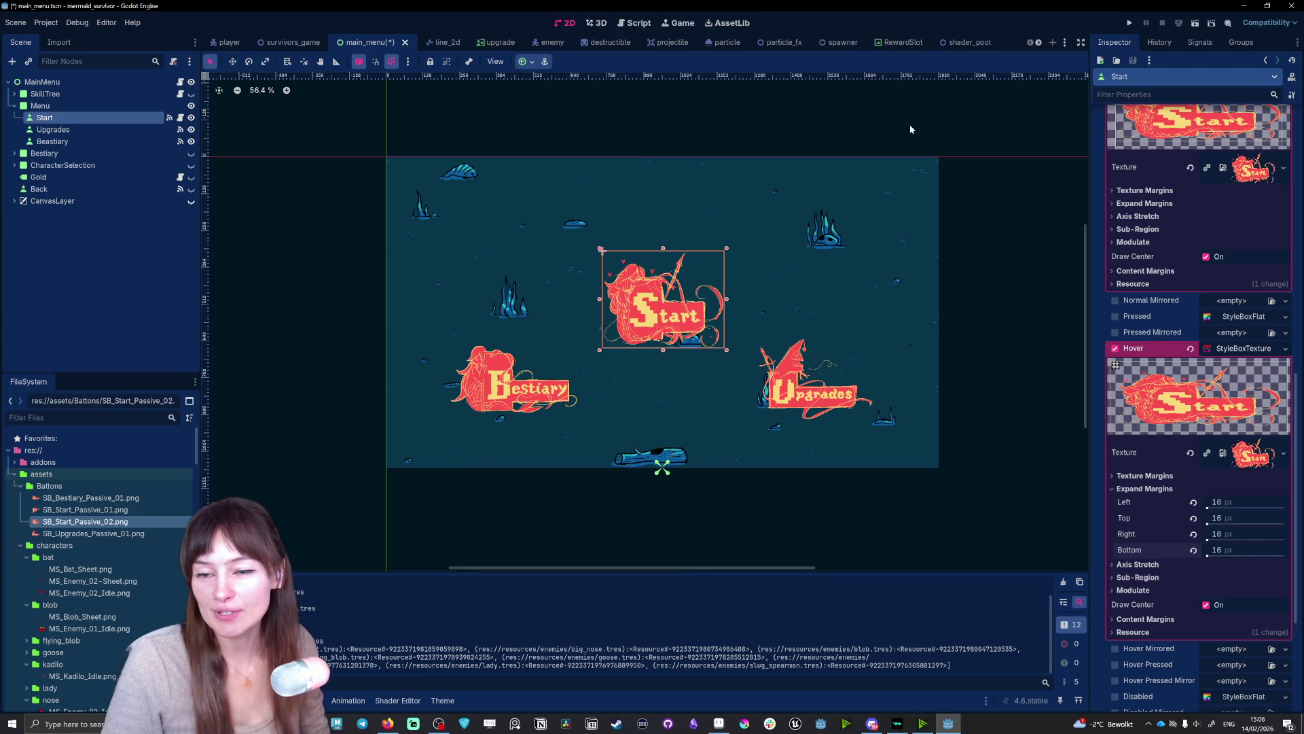
pyautogui.click(1130, 24)
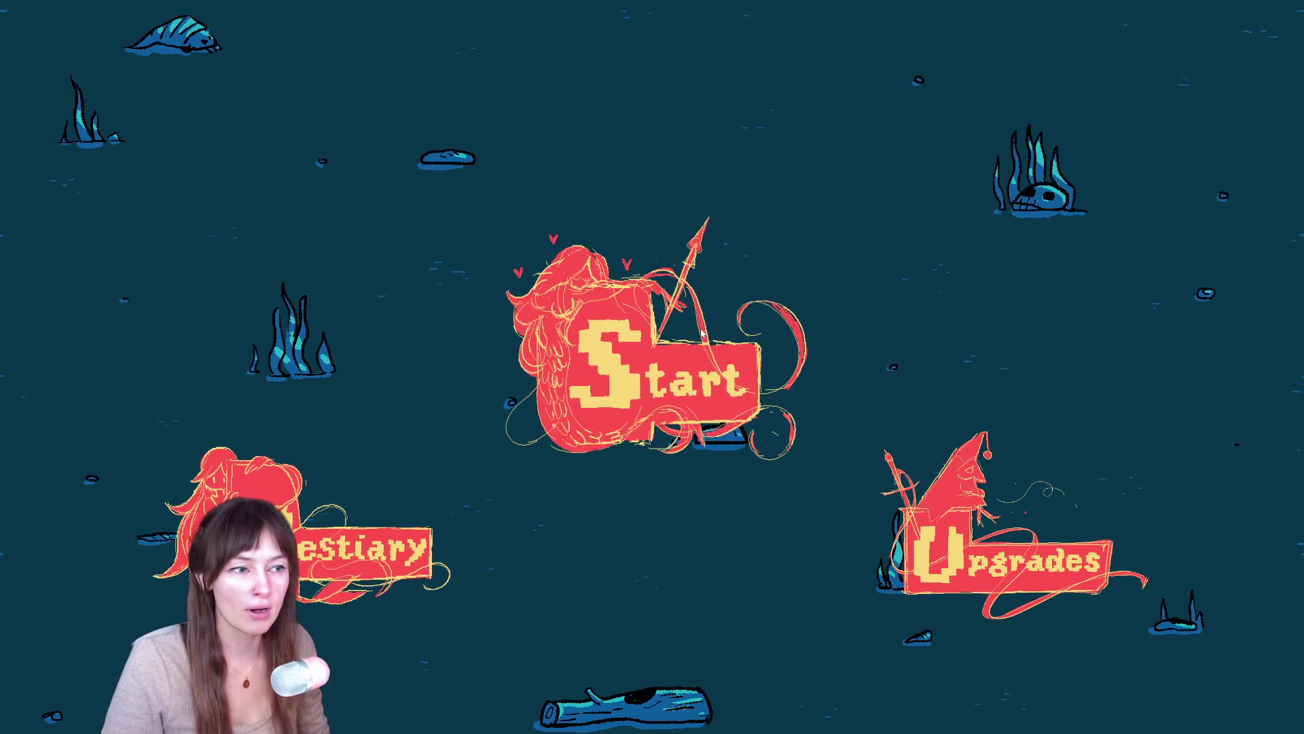
# - Switch from the running game back to the Godot editor
pyautogui.hotkey('alt', 'Tab')
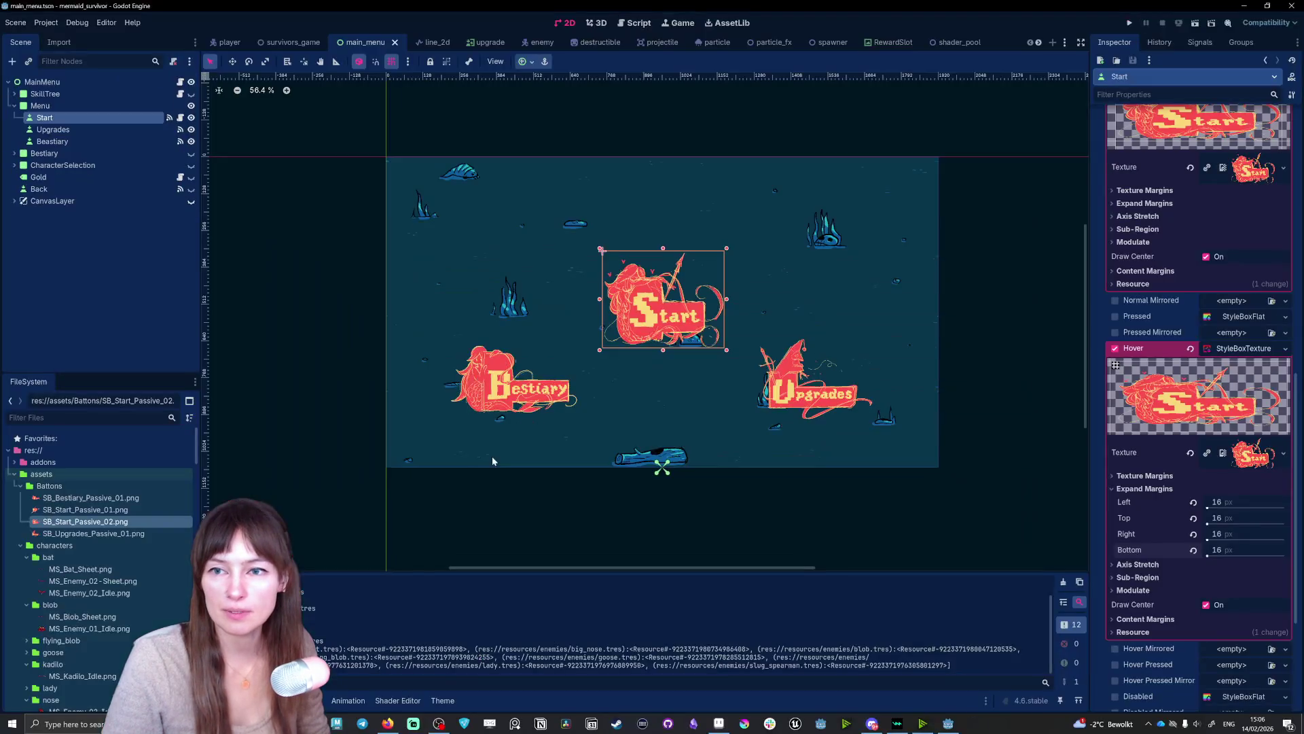
pyautogui.click(479, 244)
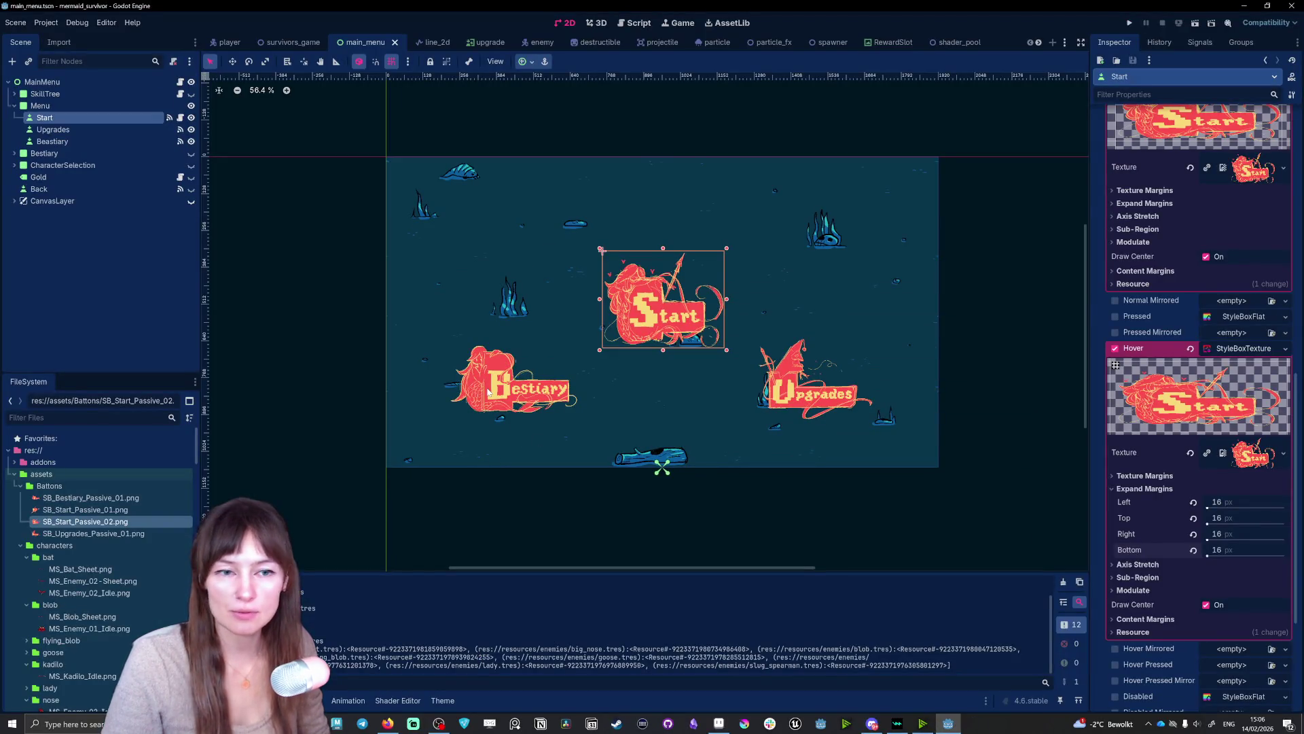
# - Select the Beastiary button, change its Hover style to a new StyleBoxTexture, then check the stream dashboard
pyautogui.click(488, 392)
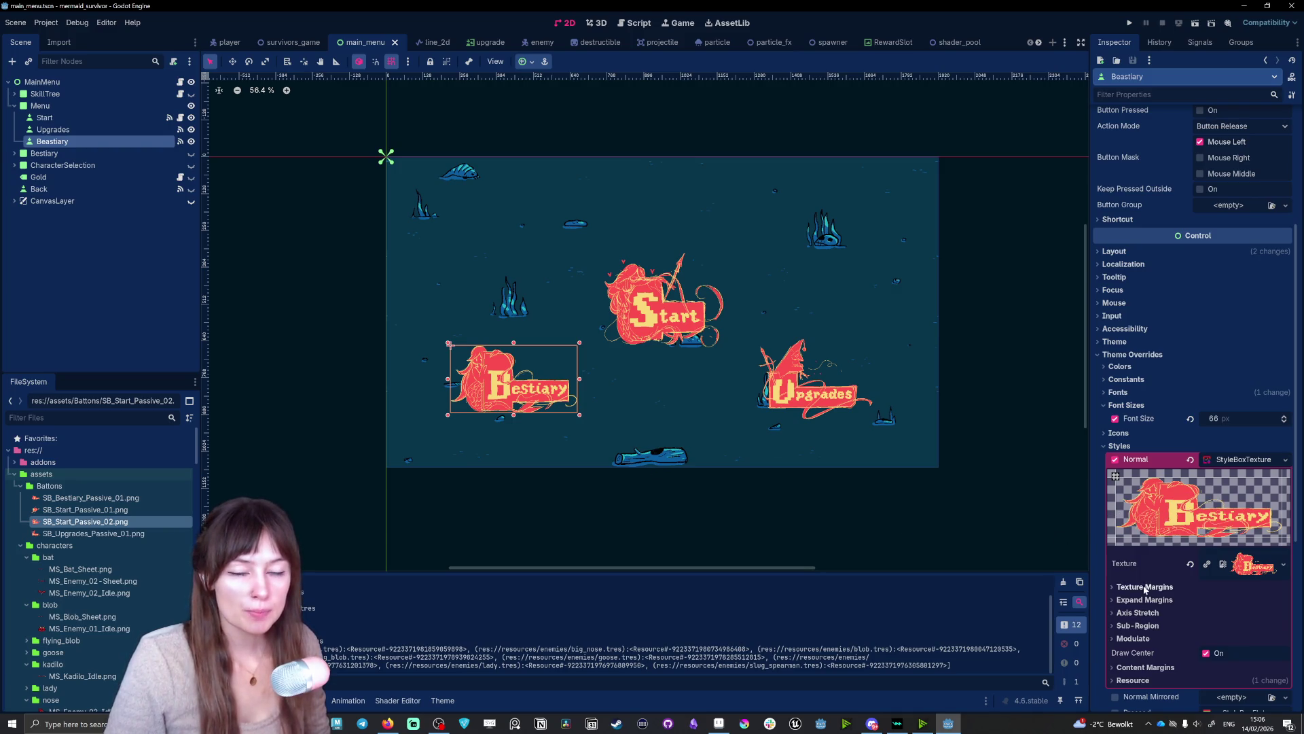
pyautogui.scroll(-3, 1152, 588)
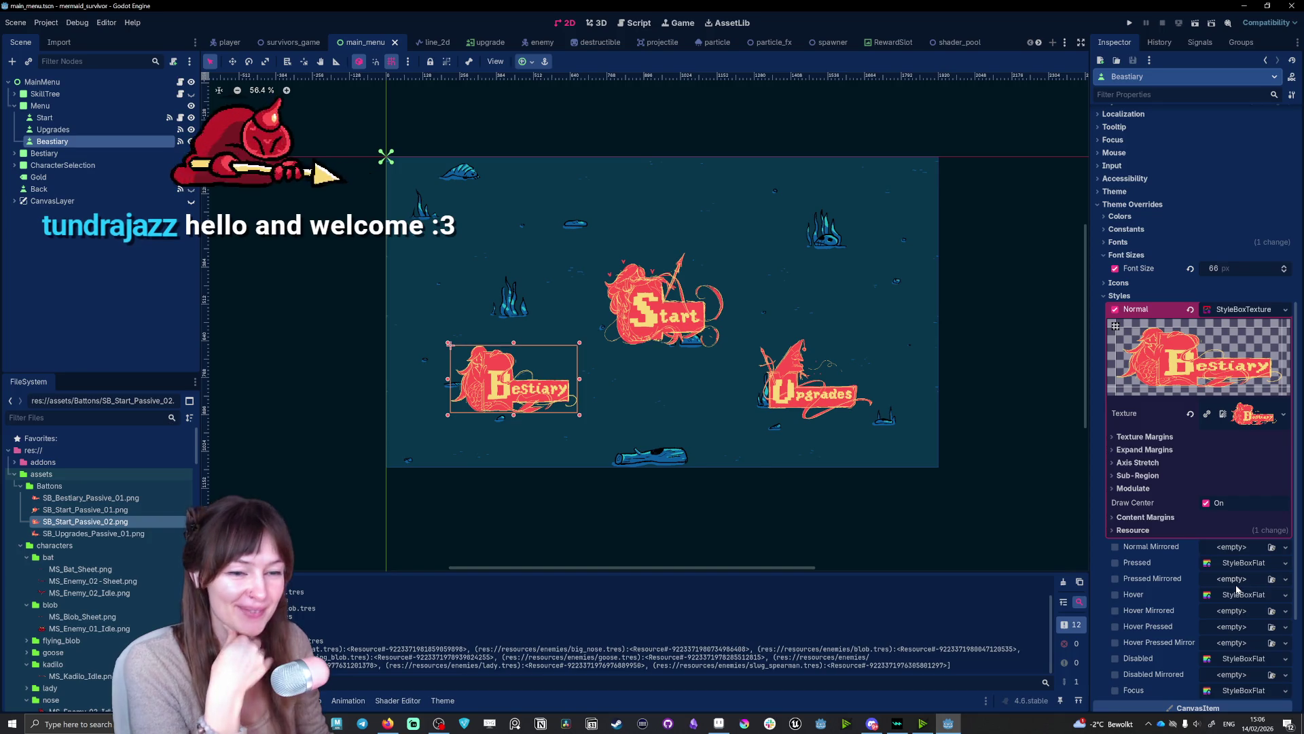
pyautogui.click(1247, 596)
pyautogui.click(1246, 598)
pyautogui.click(1285, 595)
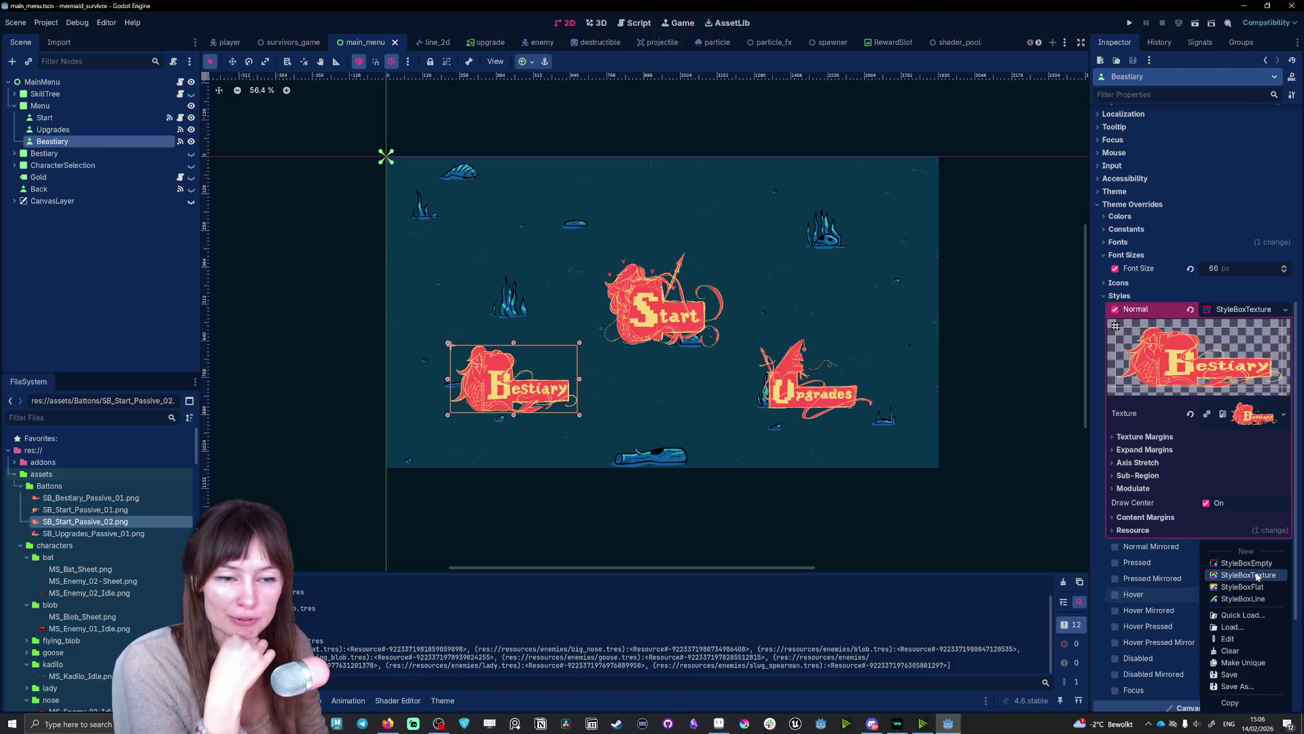
pyautogui.click(1257, 577)
pyautogui.click(1240, 594)
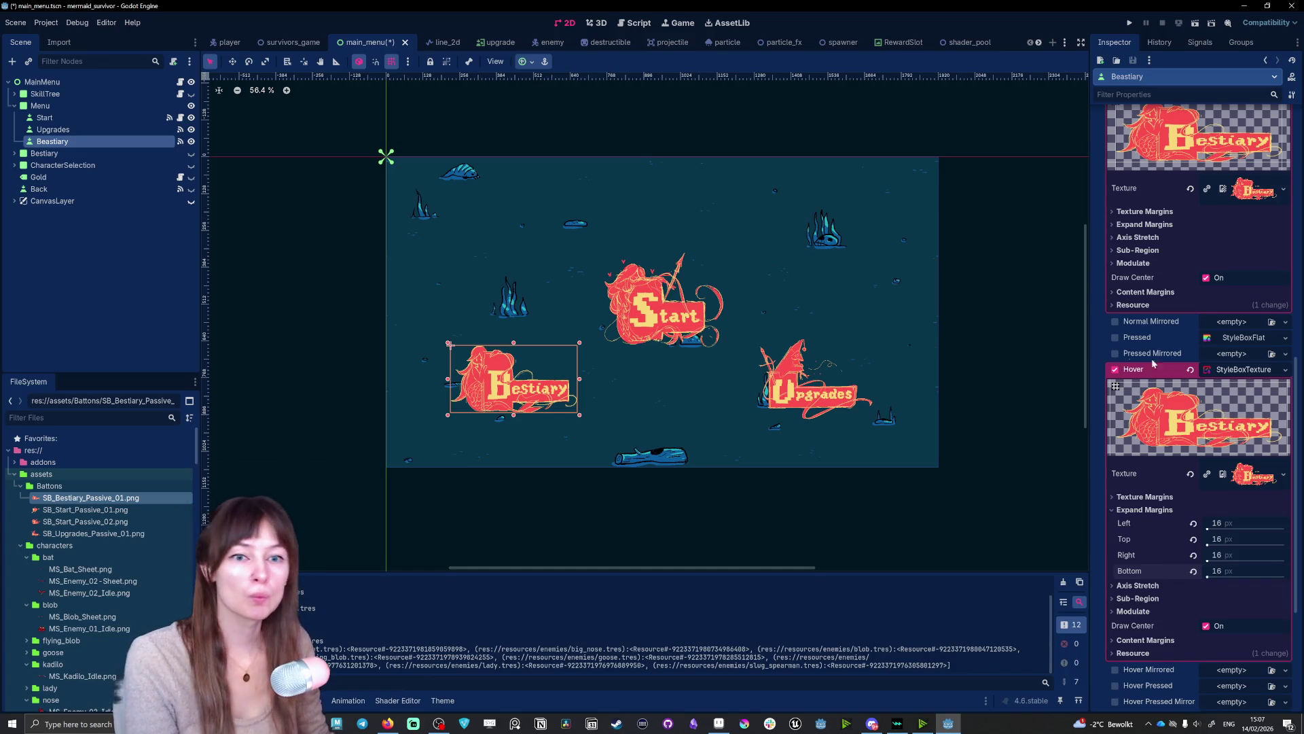
pyautogui.click(387, 723)
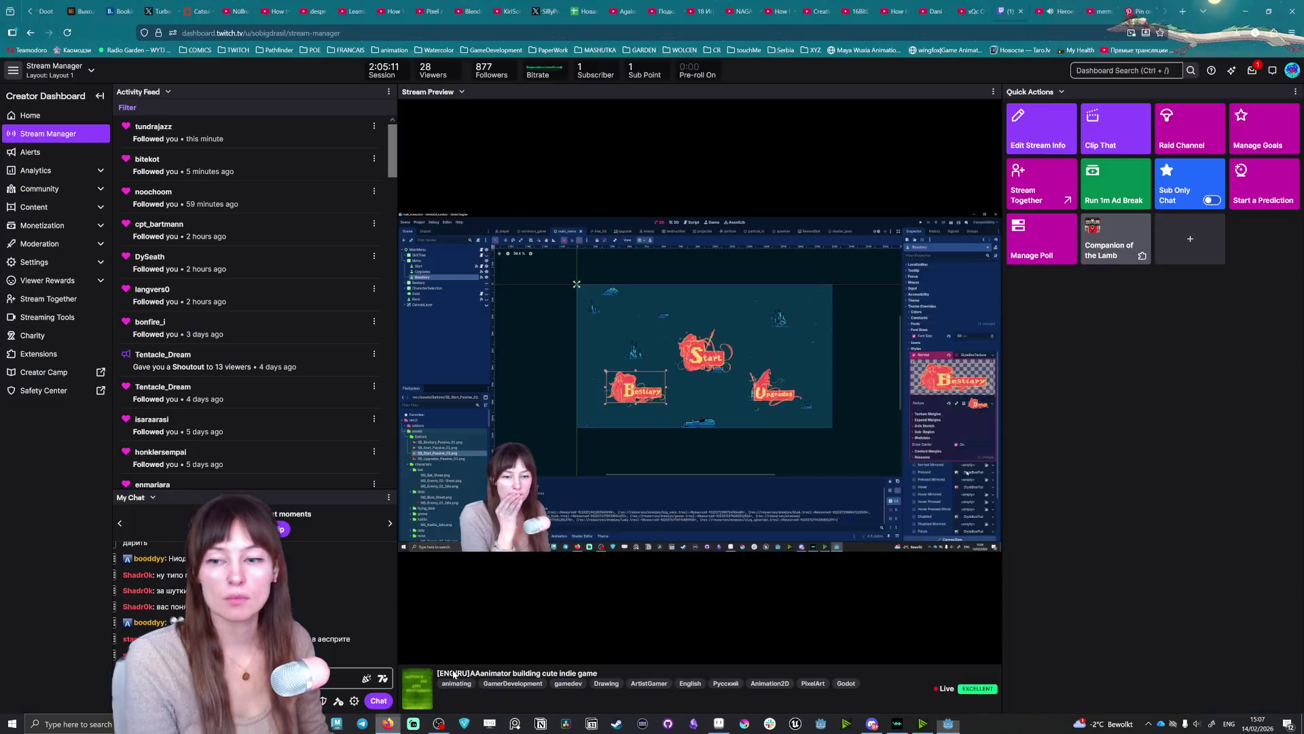
pyautogui.click(1237, 11)
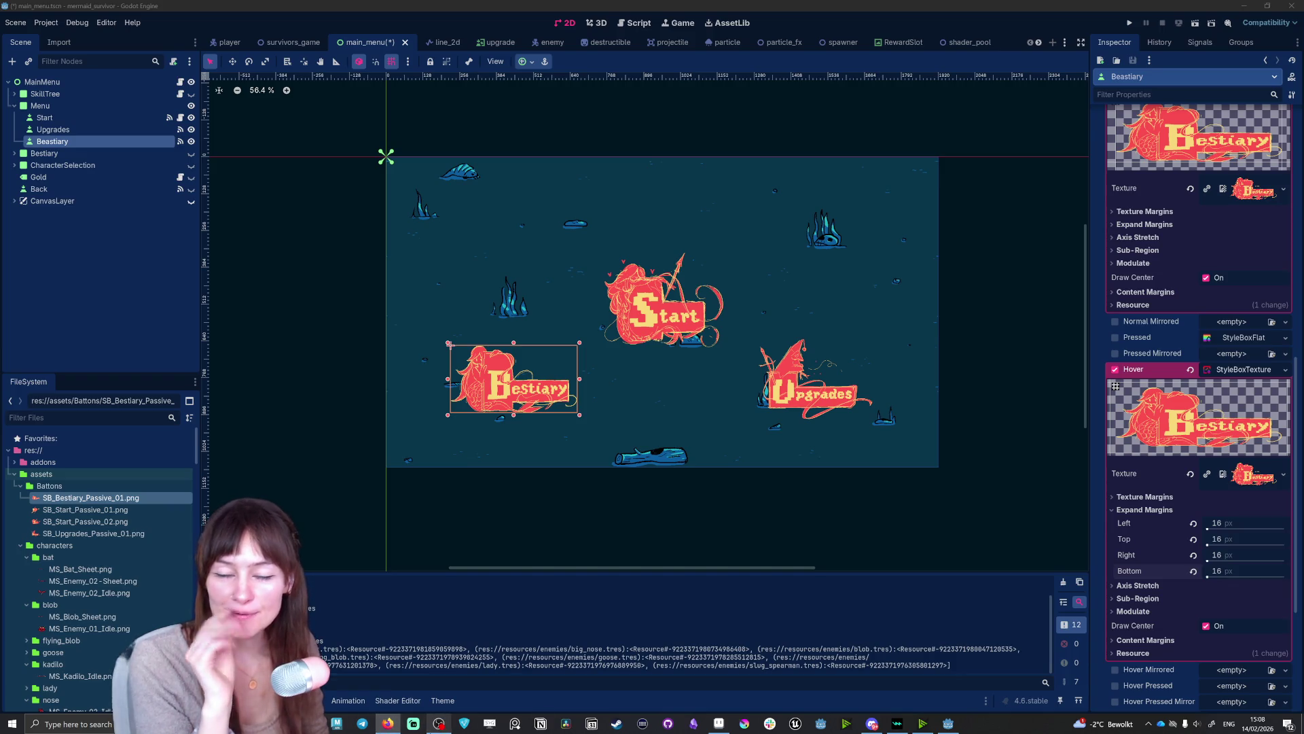
# - Reposition and enlarge the Upgrades button on the canvas, then select the Upgrades node in the Scene dock
pyautogui.moveTo(439, 723)
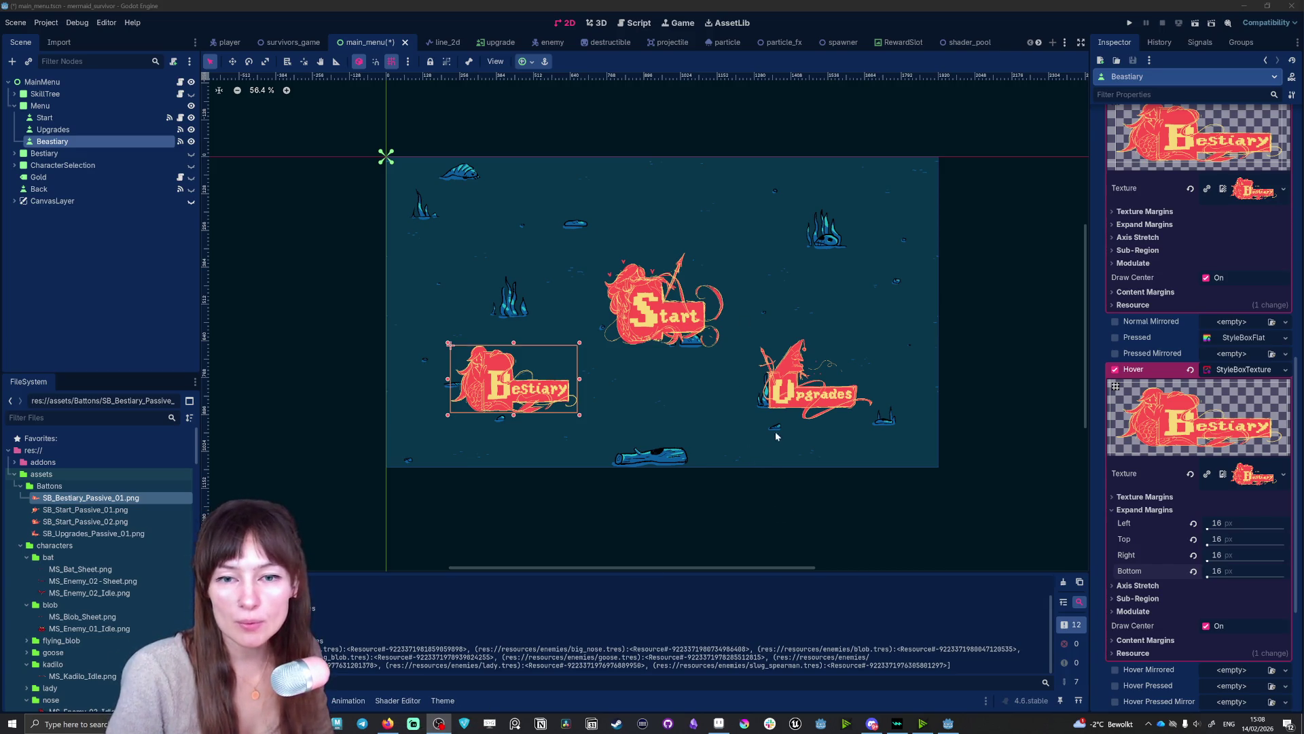
pyautogui.click(799, 380)
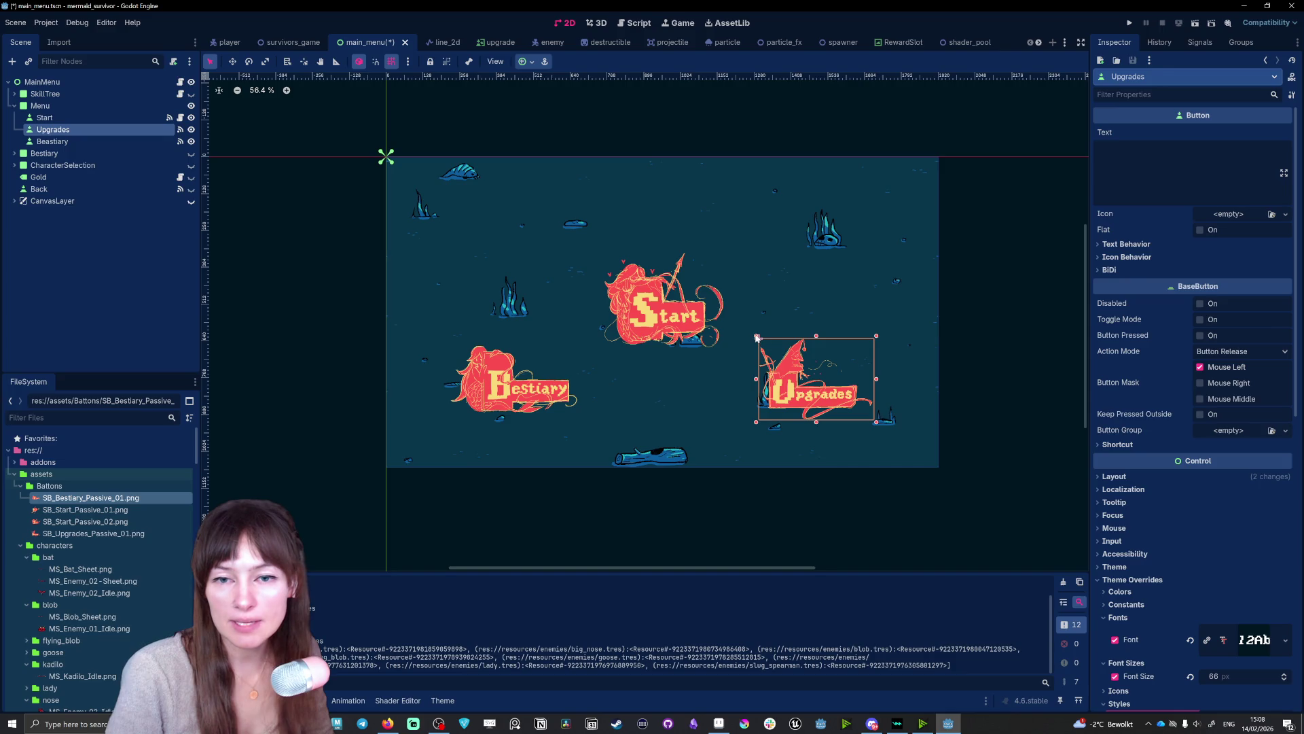
pyautogui.moveTo(835, 401); pyautogui.dragTo(570, 392)
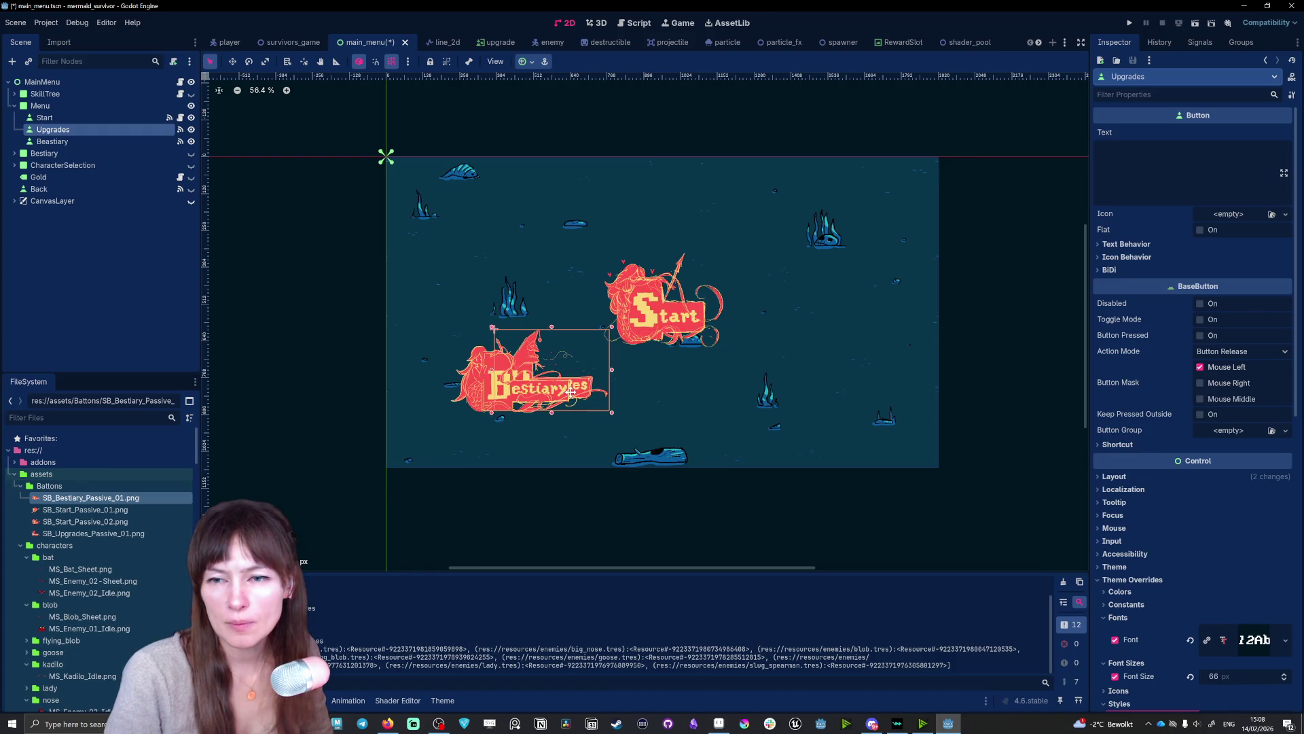
pyautogui.moveTo(612, 417); pyautogui.dragTo(795, 407)
pyautogui.moveTo(859, 395); pyautogui.dragTo(844, 390)
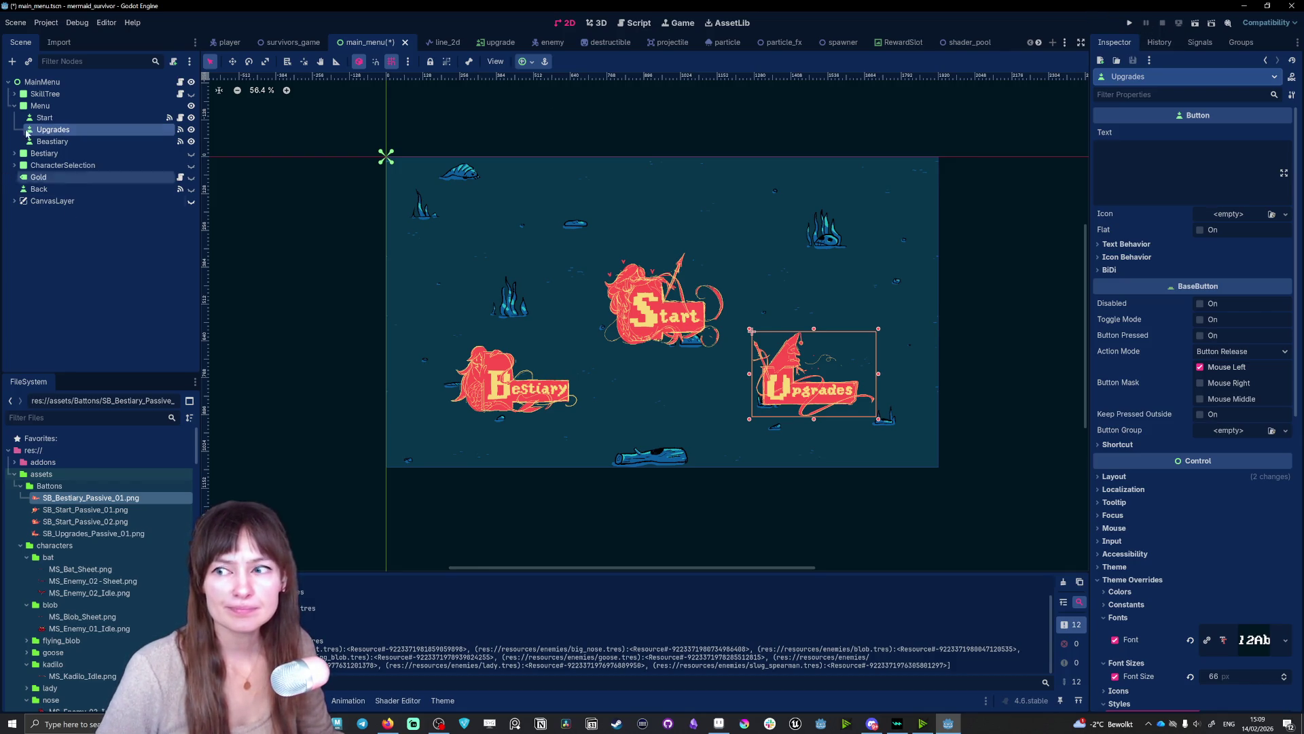
pyautogui.click(60, 130)
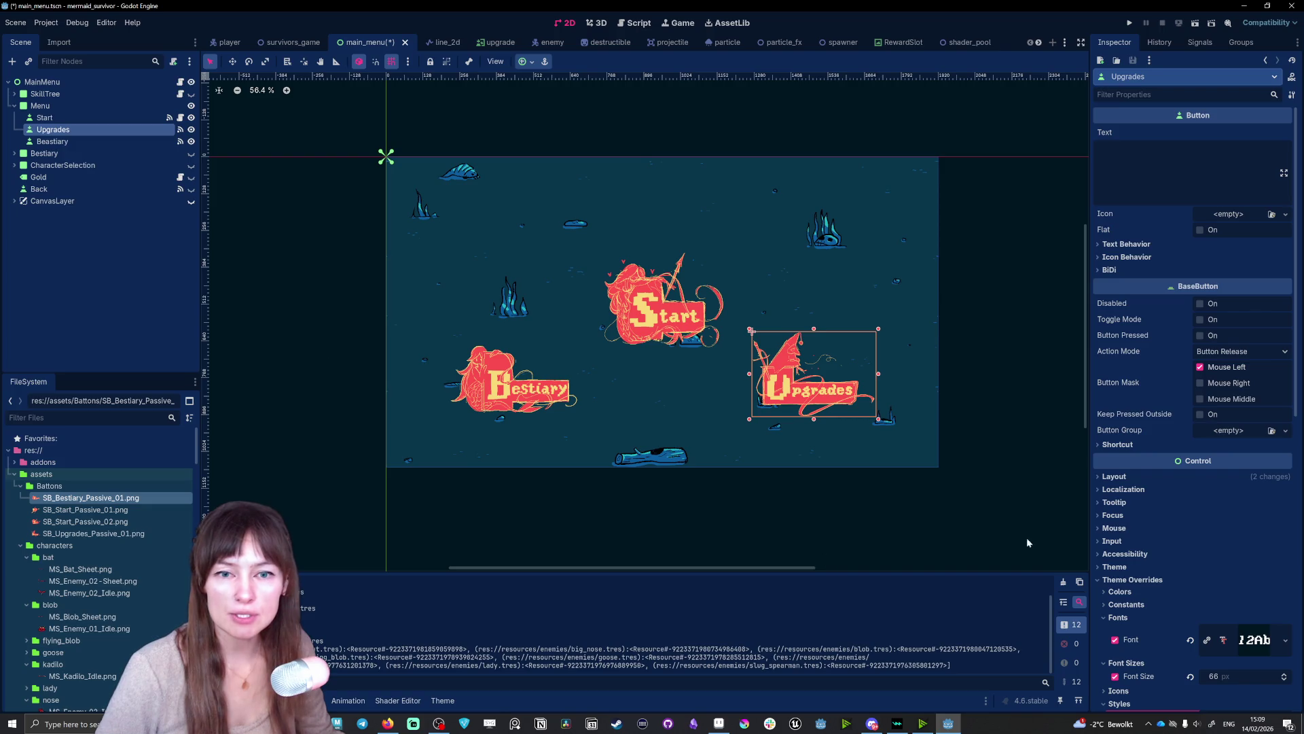
pyautogui.scroll(-5, 1139, 596)
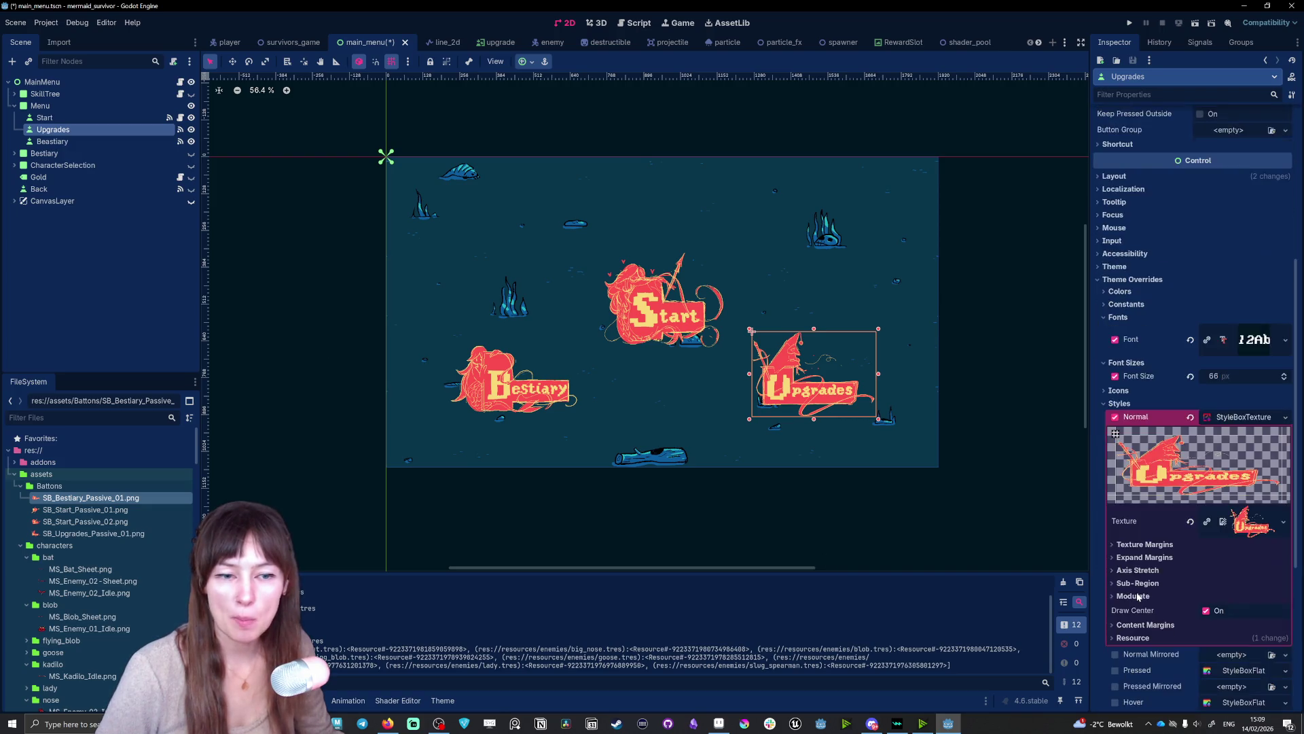
# - Set the Upgrades Hover style to a StyleBoxTexture using SB_Upgrades_Passive_01.png
pyautogui.scroll(-1, 1139, 531)
pyautogui.scroll(-3, 1216, 489)
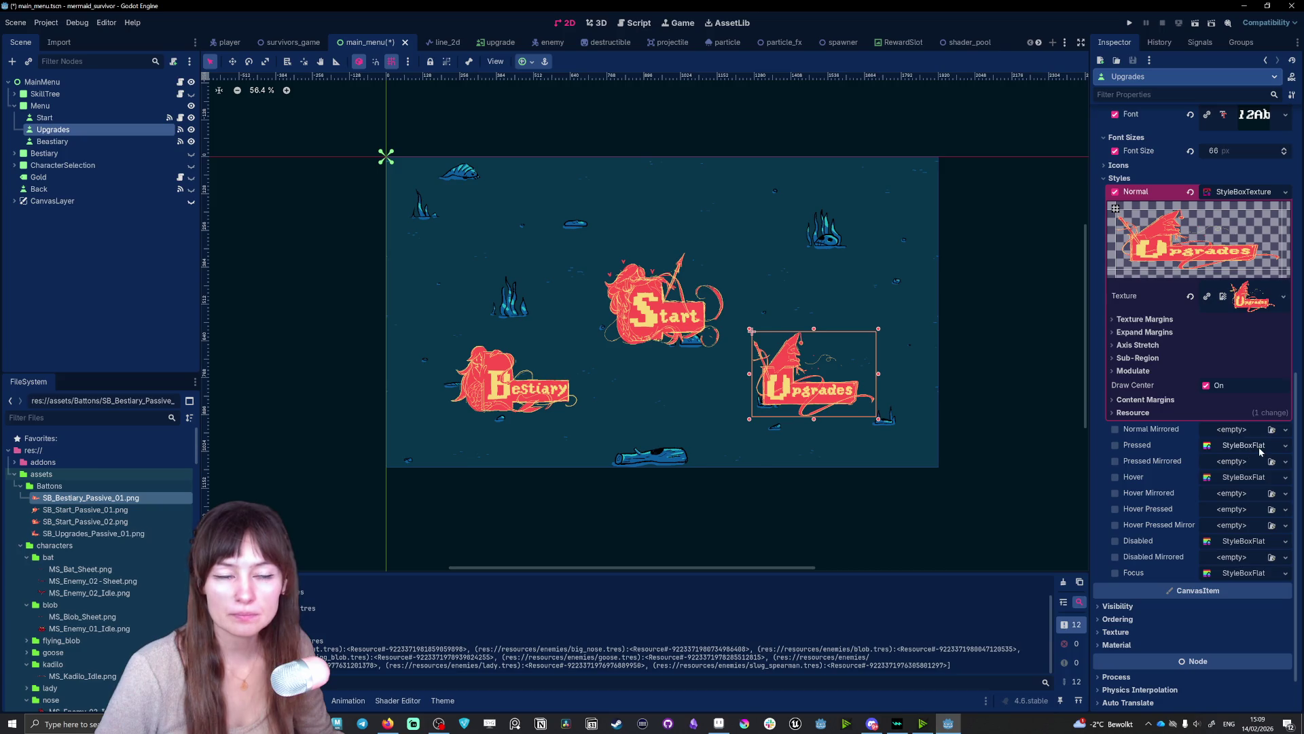
pyautogui.click(1243, 477)
pyautogui.click(1285, 477)
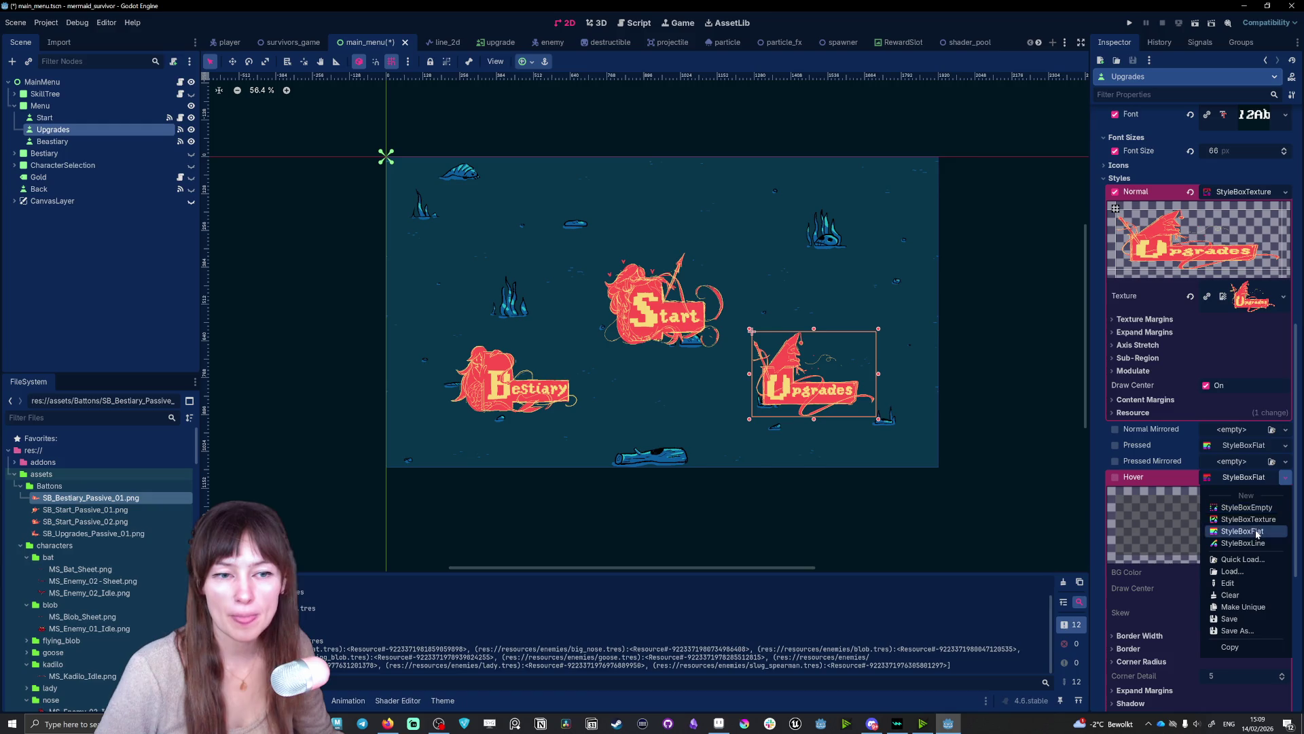
pyautogui.click(1261, 520)
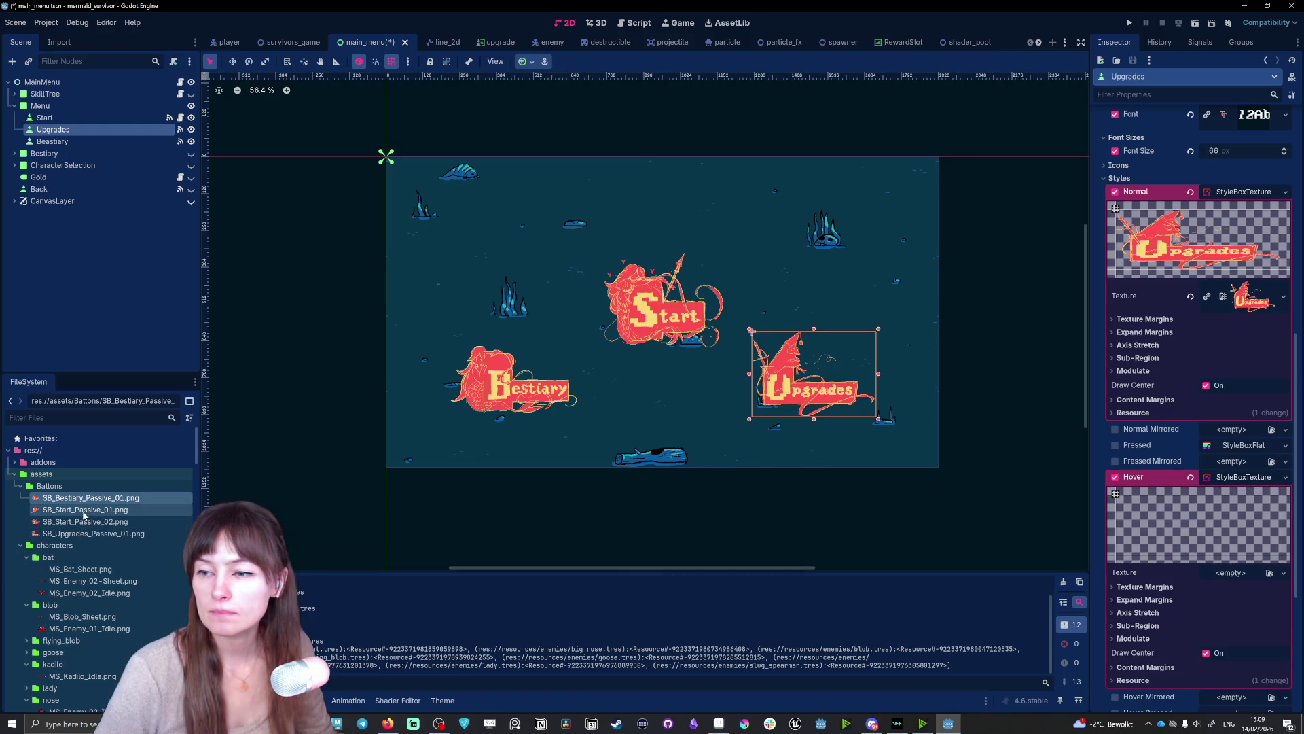
pyautogui.moveTo(93, 536)
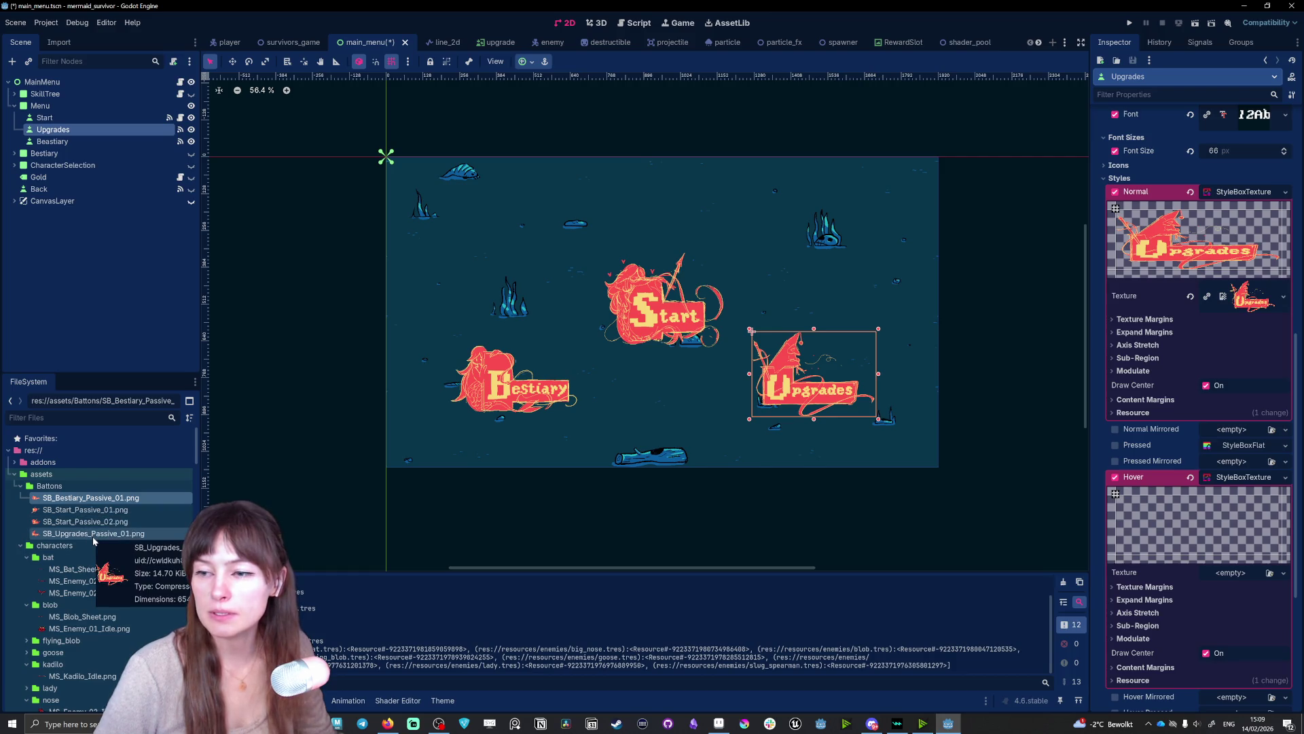
pyautogui.moveTo(93, 536)
pyautogui.mouseDown()
pyautogui.moveTo(1240, 589)
pyautogui.moveTo(1235, 575)
pyautogui.mouseUp()
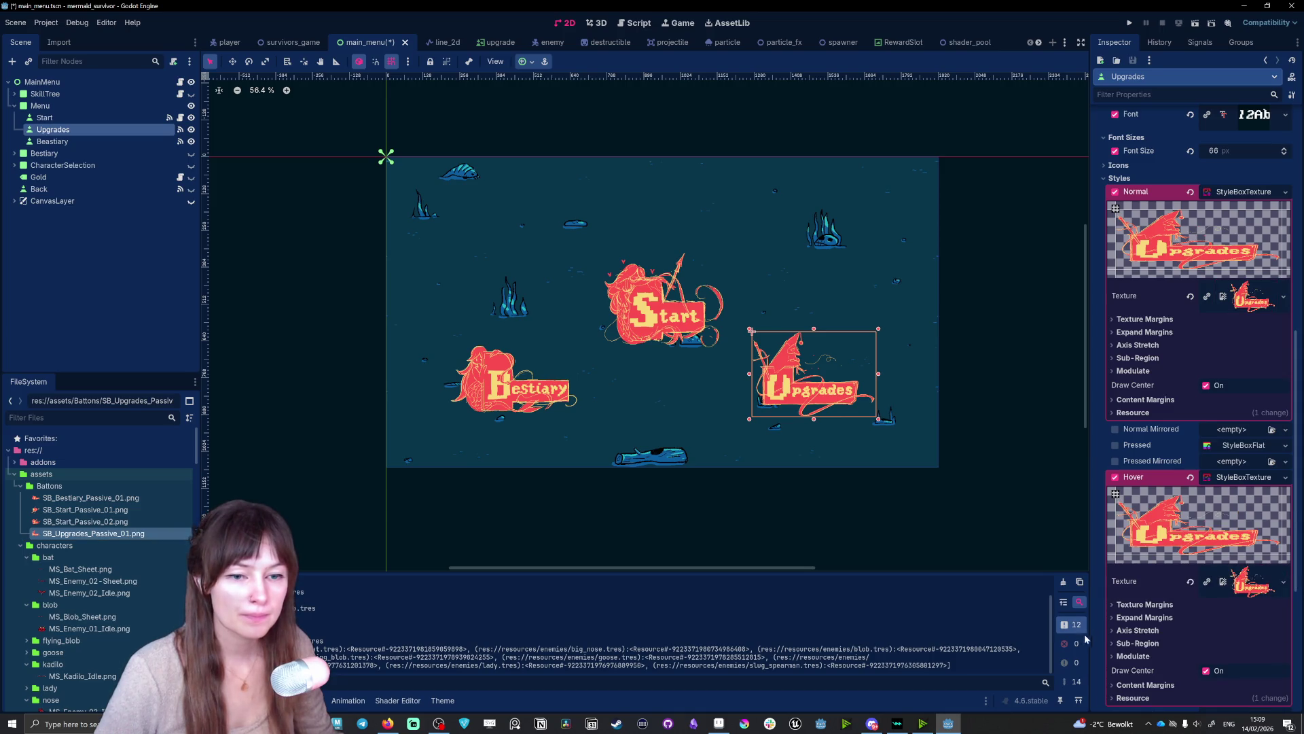
# - Set the Upgrades hover style's Left, Top, Right and Bottom expand margins to 16 px
pyautogui.click(1119, 618)
pyautogui.click(1261, 630)
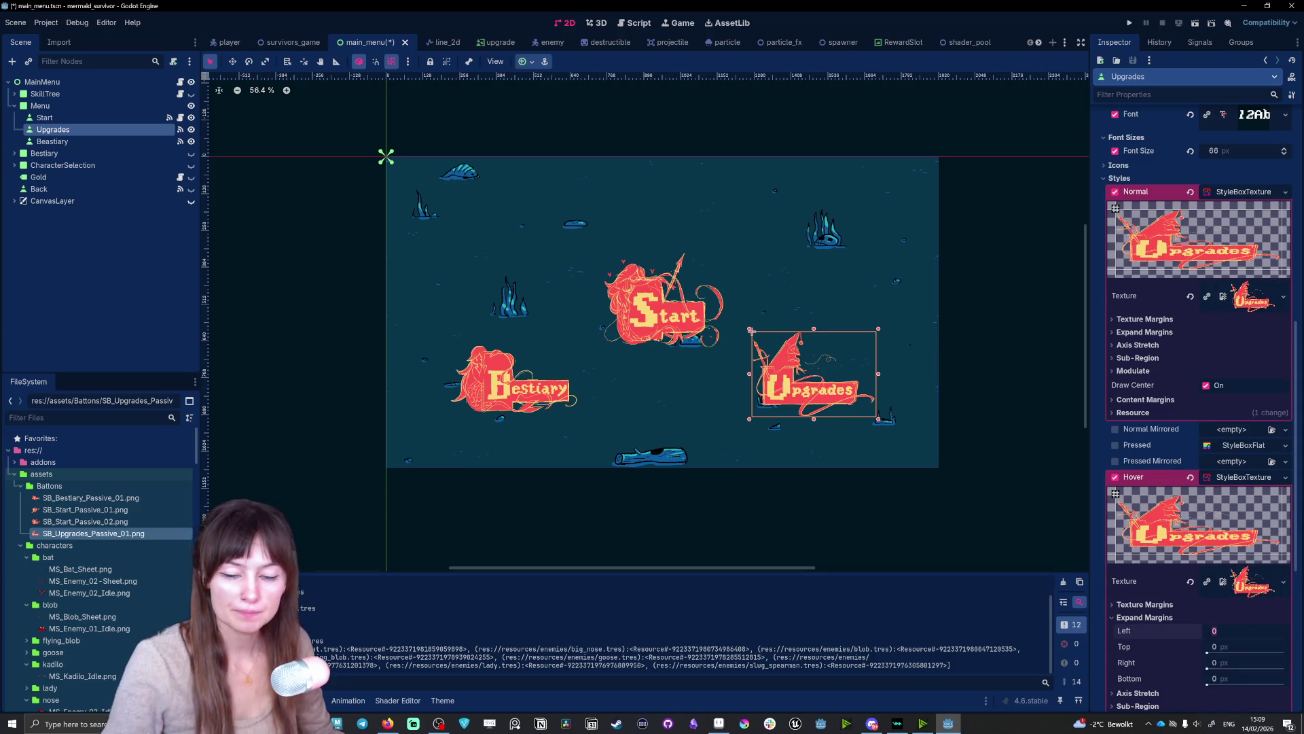
pyautogui.write('16')
pyautogui.press('Tab')
pyautogui.write('16')
pyautogui.press('Tab')
pyautogui.write('16')
pyautogui.press('Tab')
pyautogui.write('16')
pyautogui.press('Return')
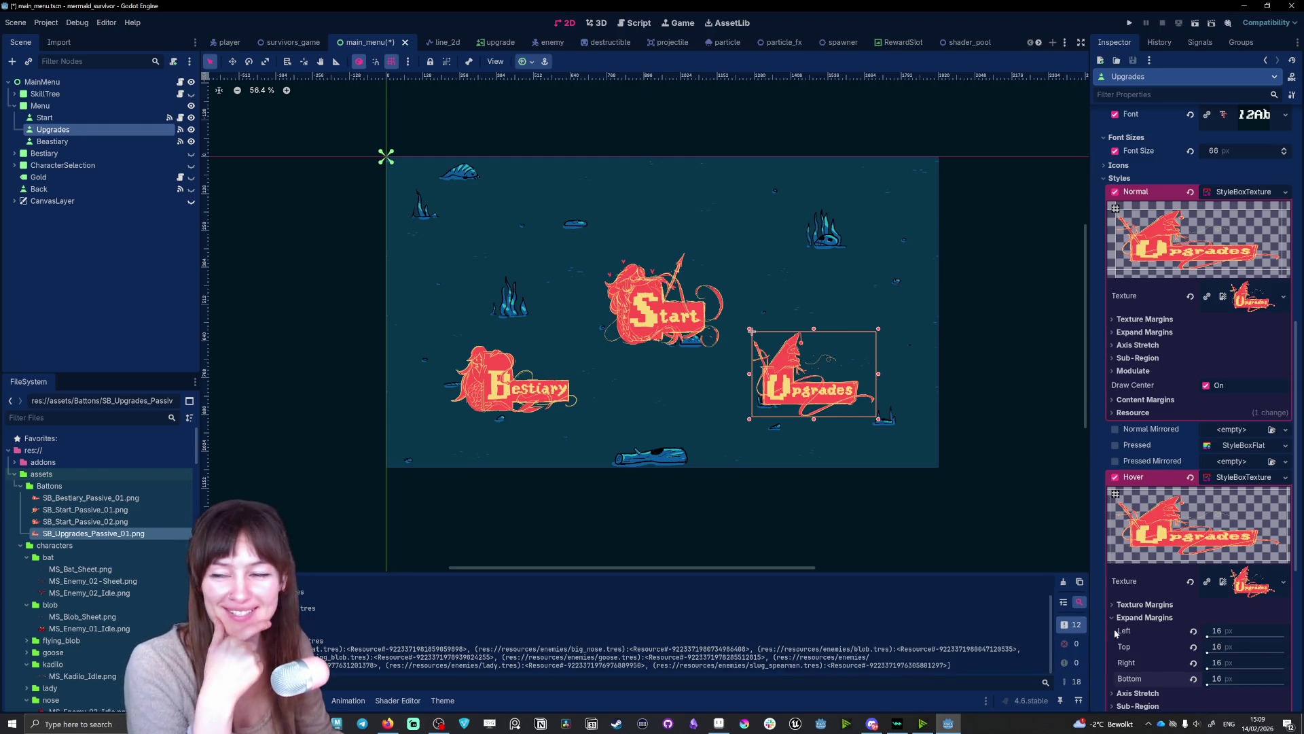
# - Select SB_Bestiary_Passive_01.png in the FileSystem dock
pyautogui.scroll(-2, 1272, 360)
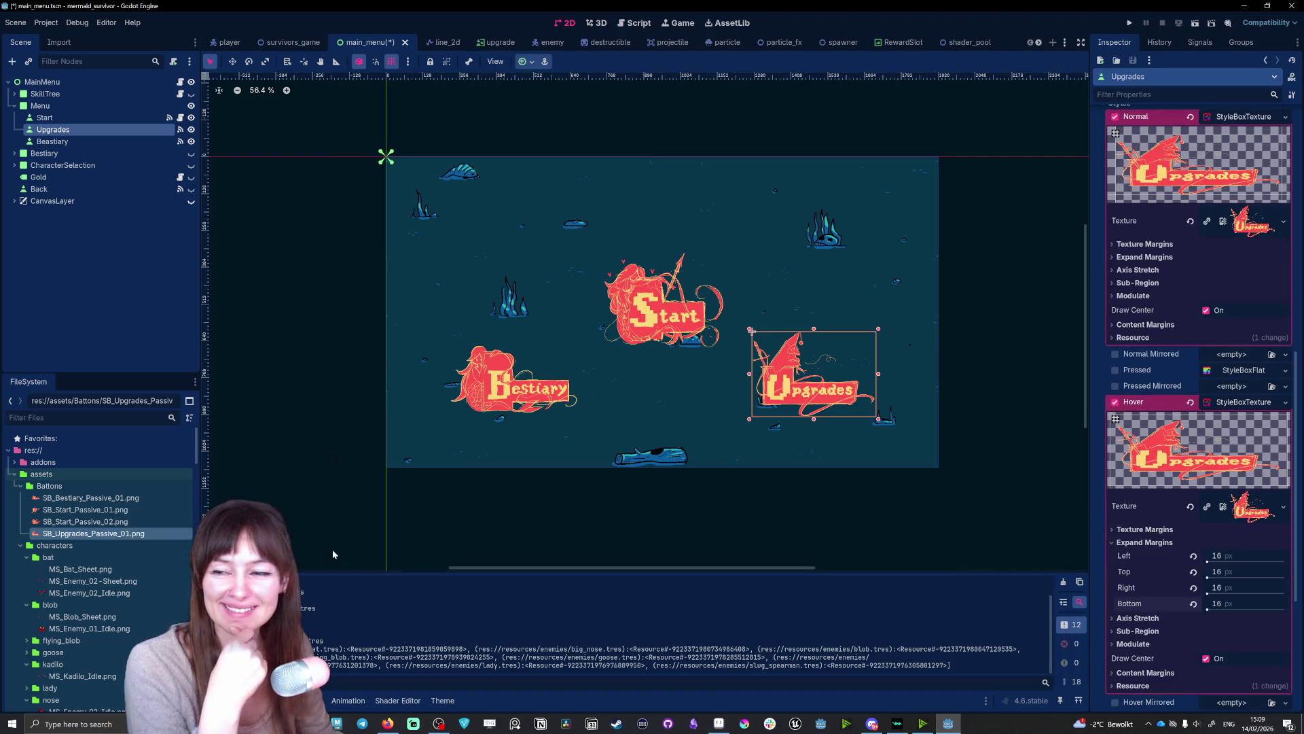
pyautogui.moveTo(67, 526)
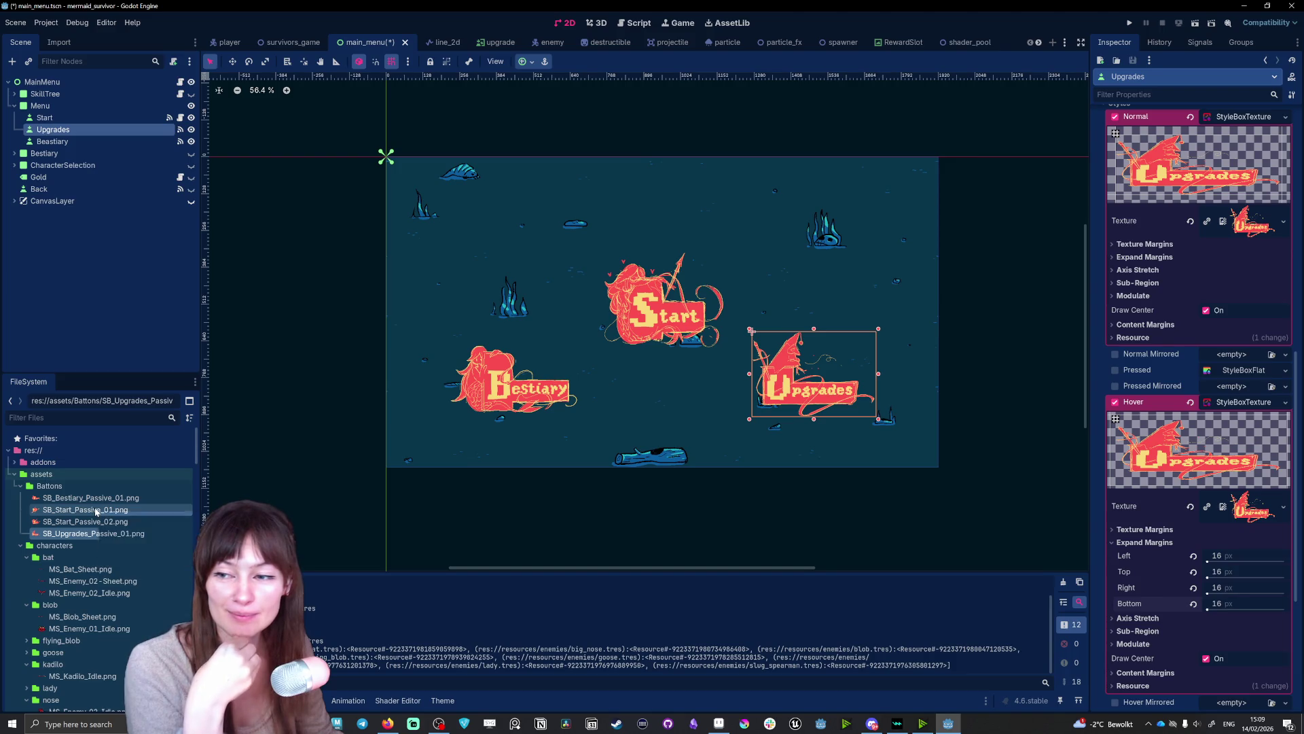
pyautogui.click(91, 499)
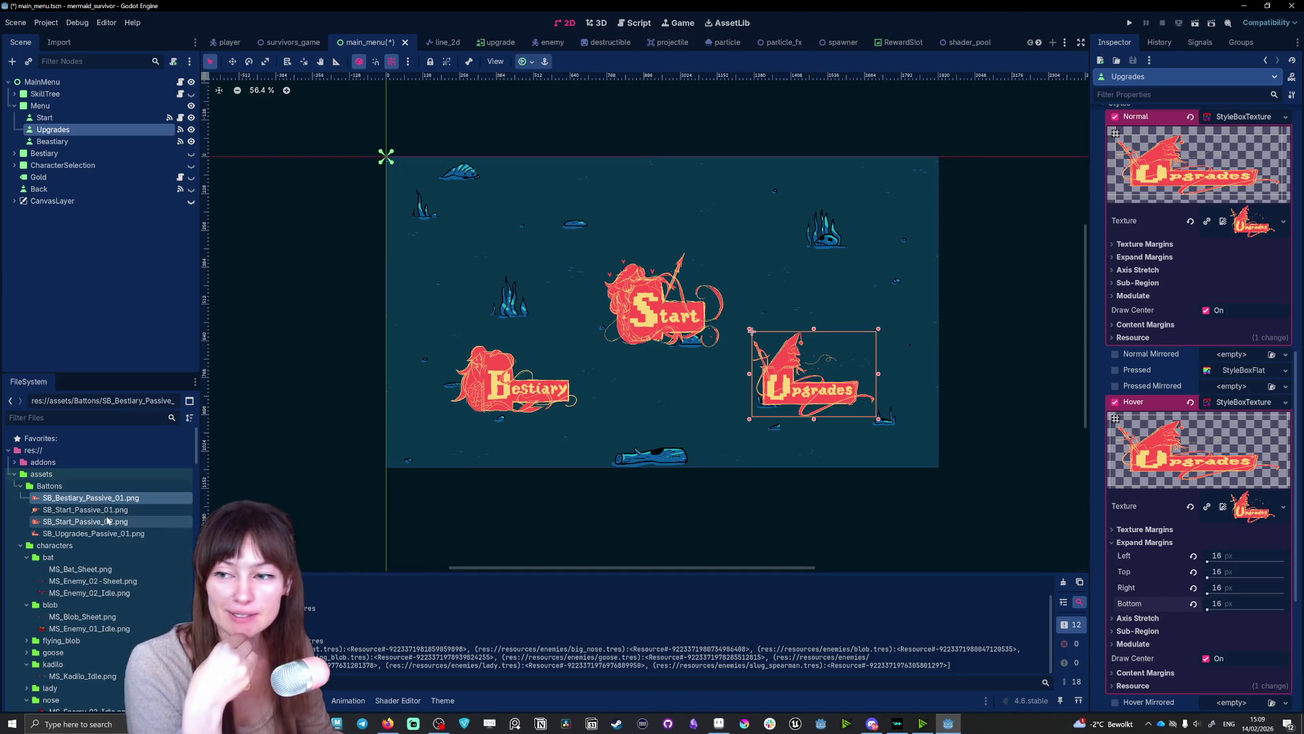
# - Save and run the game with F5, then switch back to the Godot editor
pyautogui.press('F5')
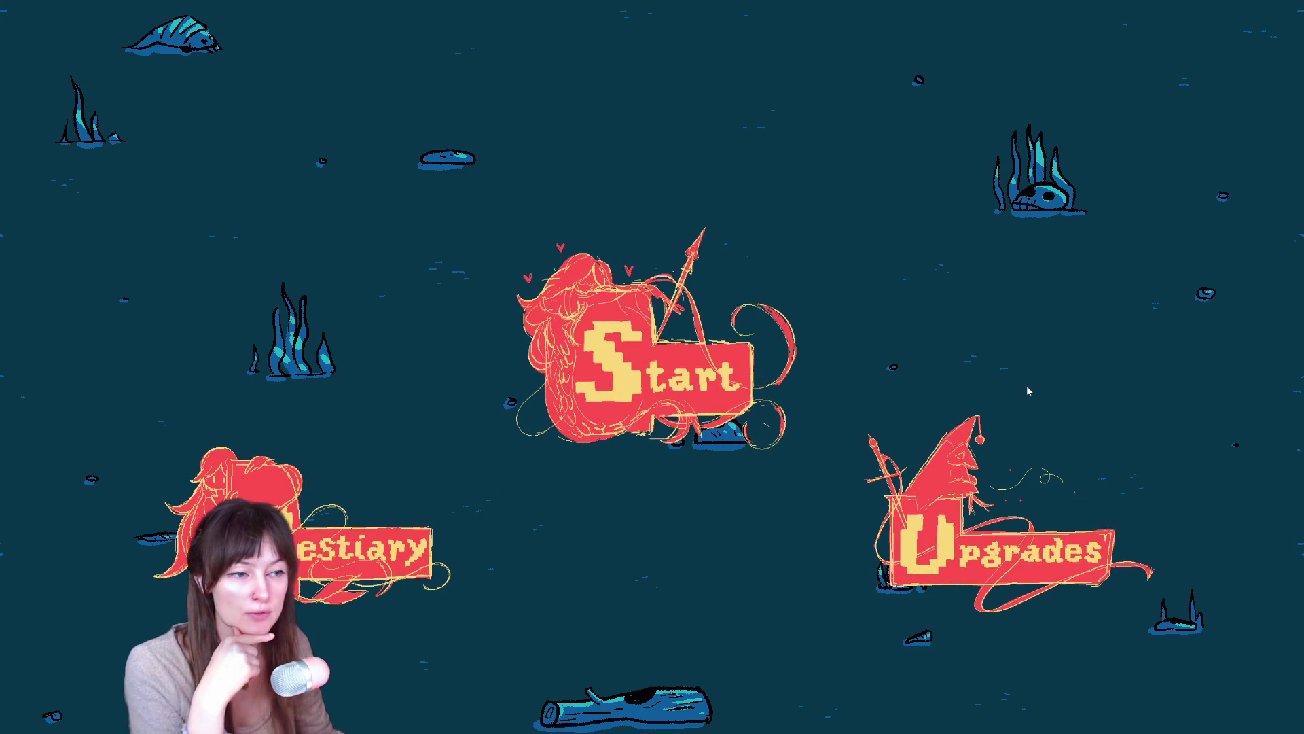
pyautogui.hotkey('alt', 'Tab')
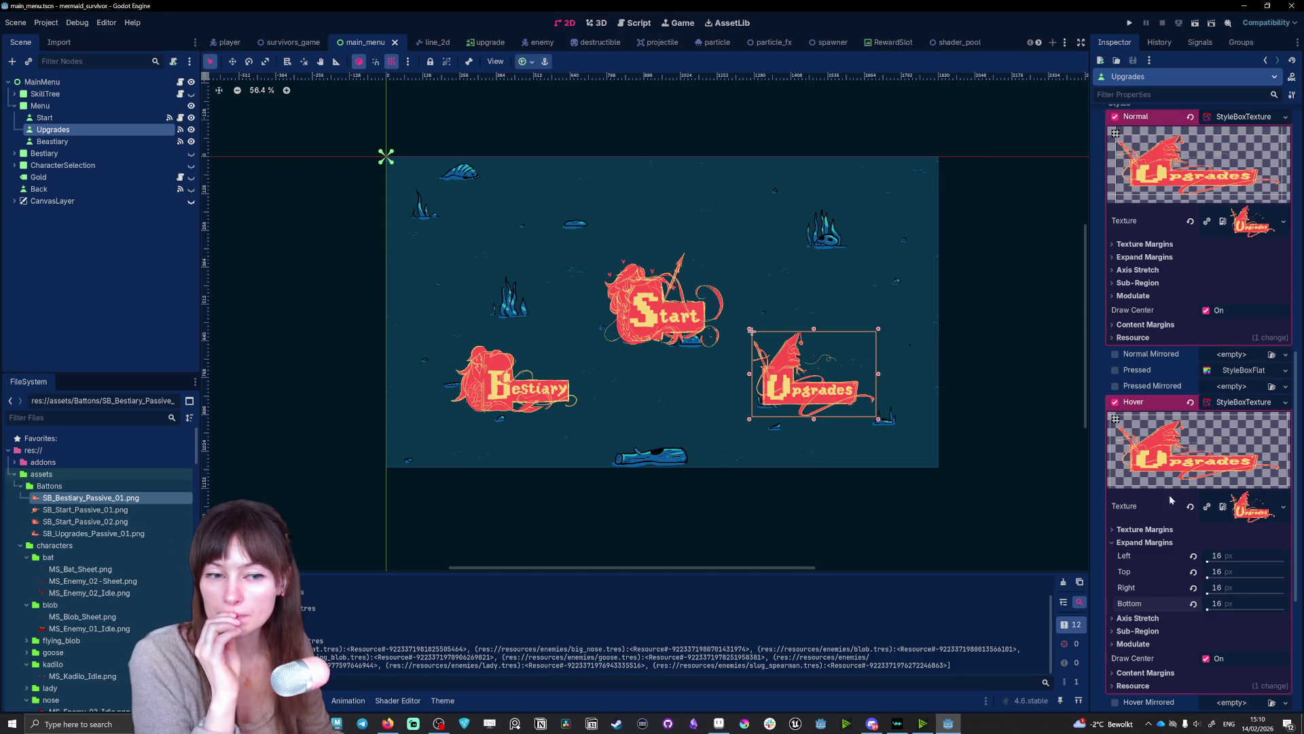
# - Set the Upgrades Pressed style to a new StyleBoxTexture using SB_Upgrades_Passive_01.png
pyautogui.scroll(1, 1170, 502)
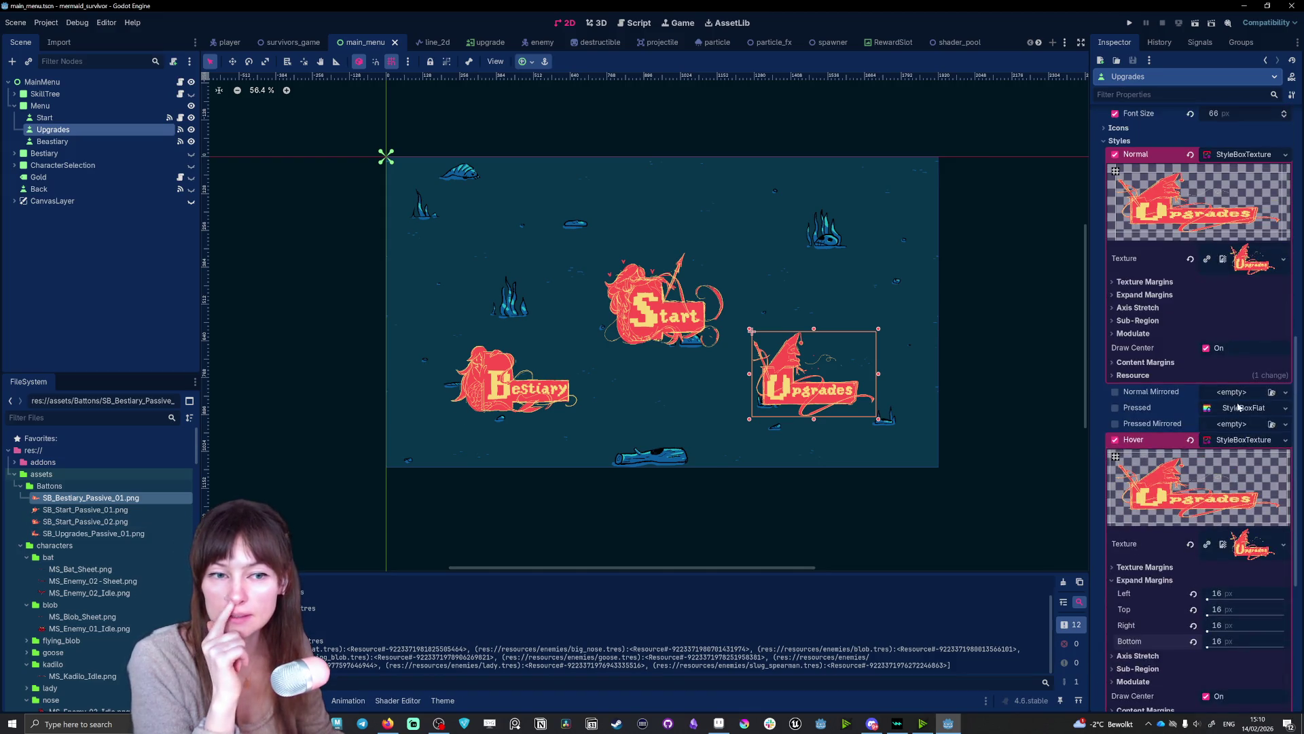
pyautogui.click(1245, 410)
pyautogui.click(1275, 412)
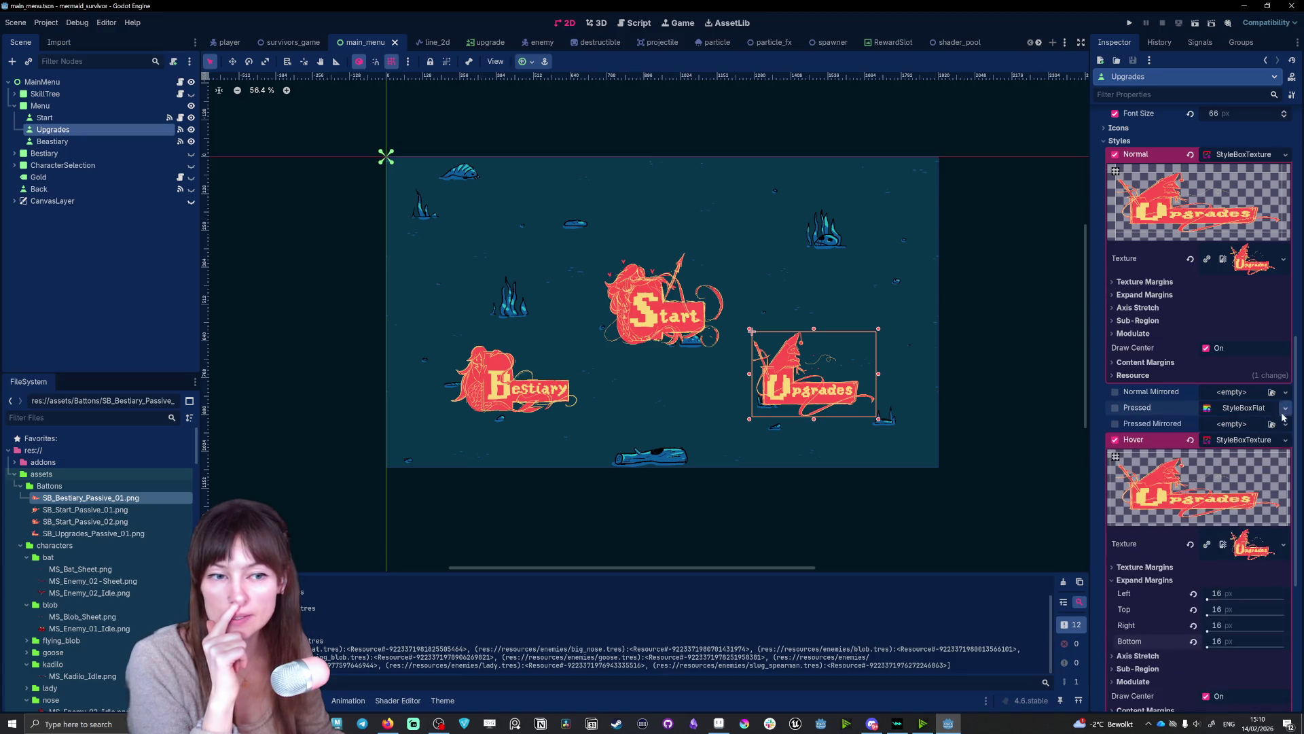
pyautogui.click(1283, 411)
pyautogui.click(1258, 454)
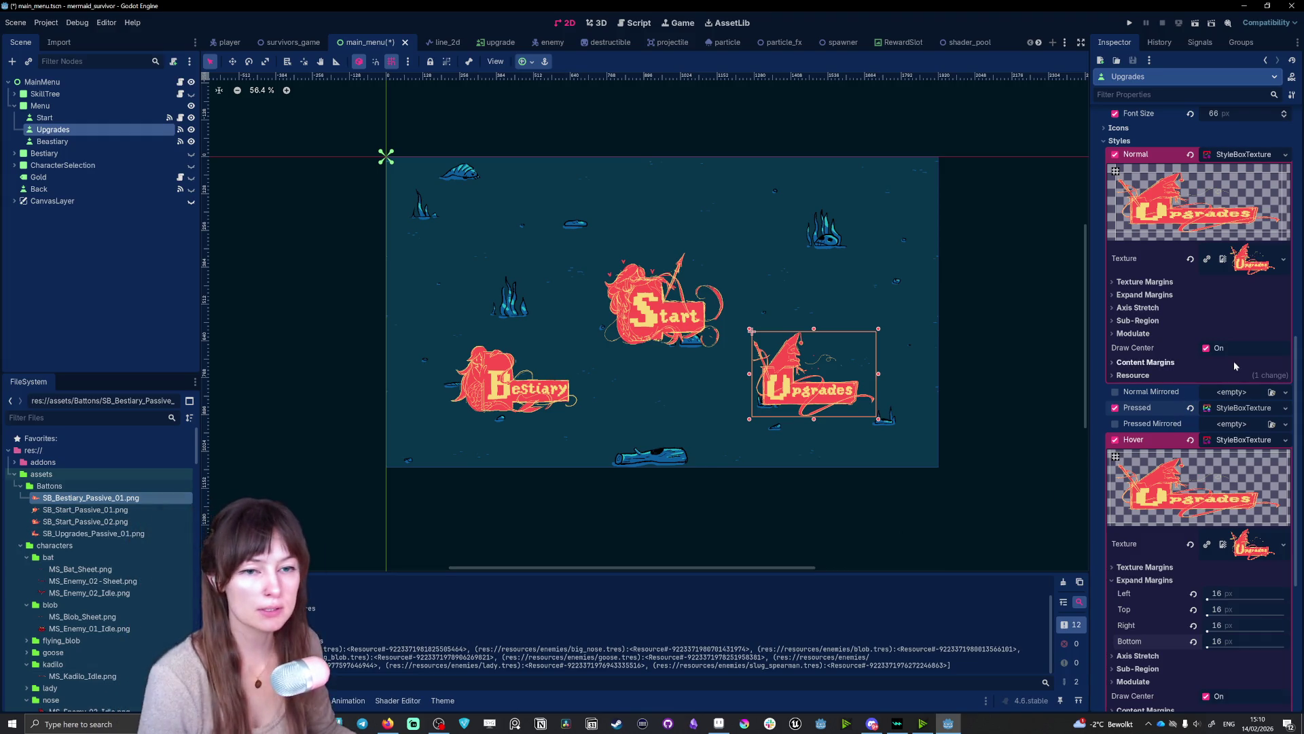
pyautogui.click(1244, 408)
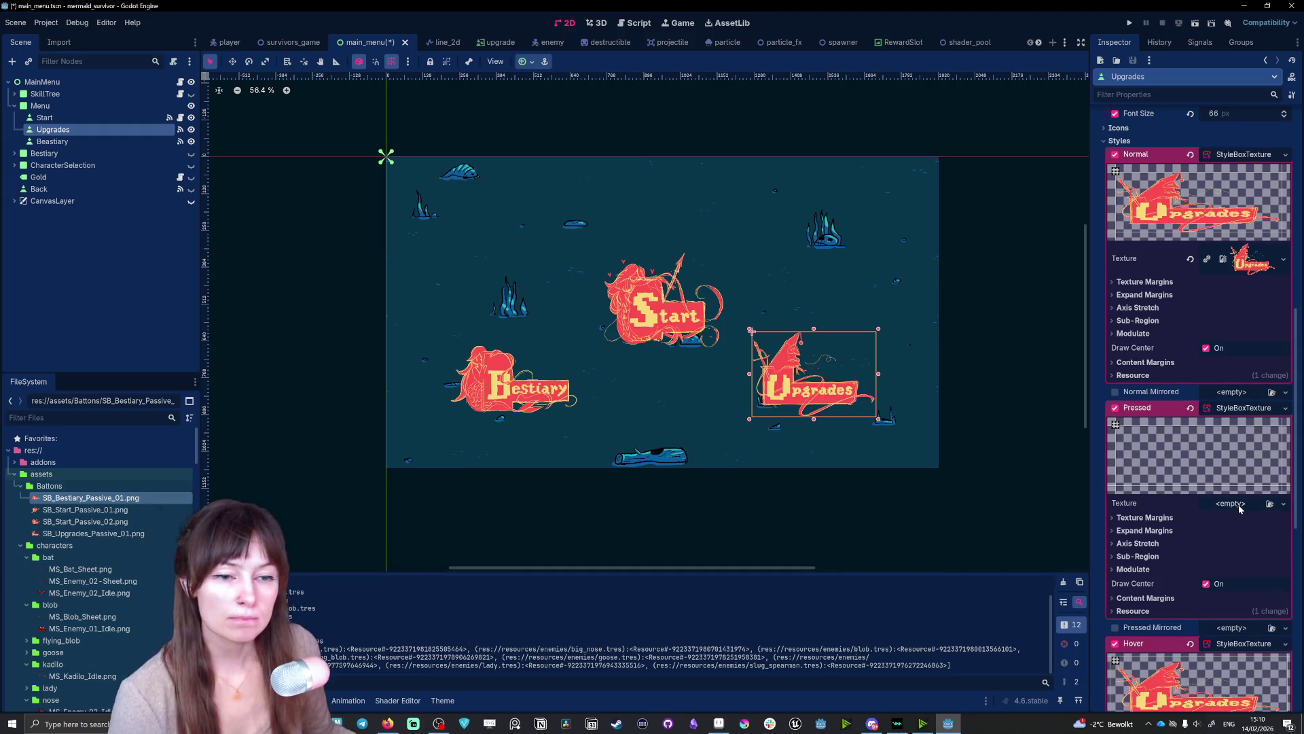
pyautogui.moveTo(85, 534)
pyautogui.mouseDown()
pyautogui.moveTo(769, 542)
pyautogui.moveTo(1230, 503)
pyautogui.mouseUp()
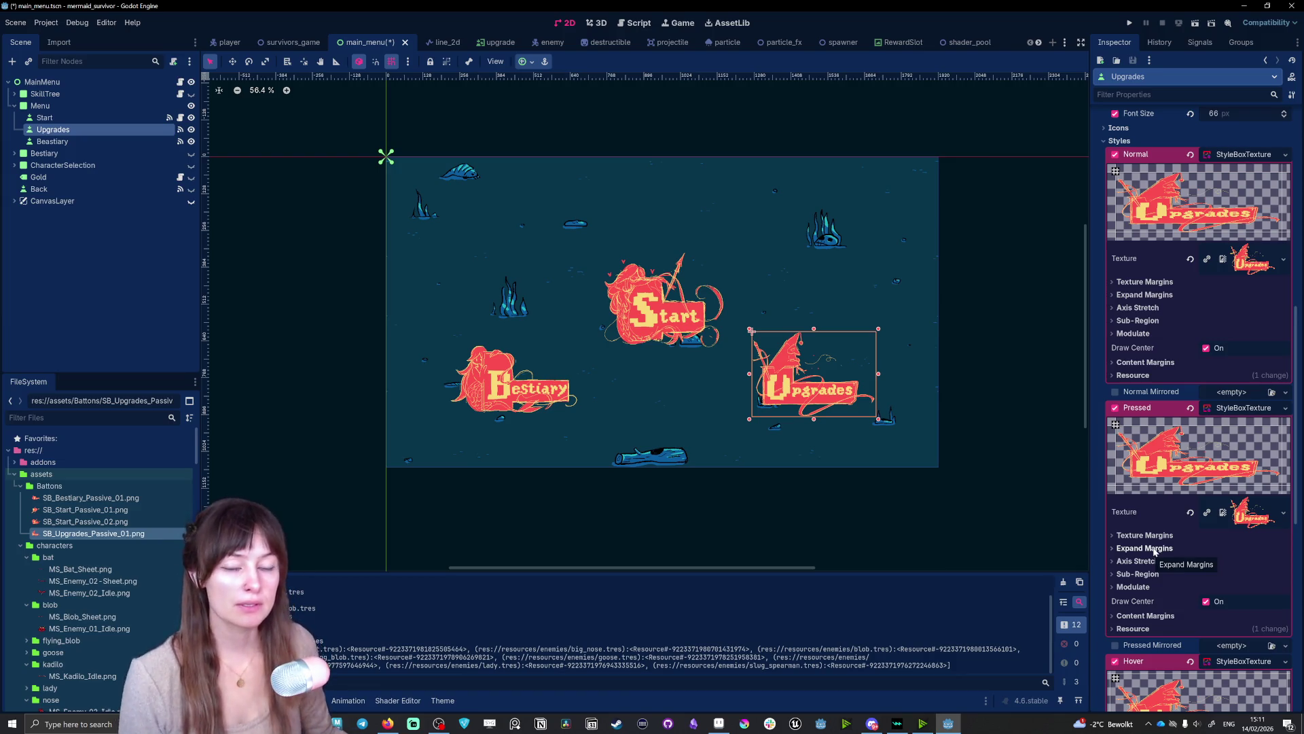
pyautogui.click(1154, 552)
# - Collapse the Upgrades pressed style's margin and axis stretch sections and reveal its Modulate settings
pyautogui.click(1157, 549)
pyautogui.click(1149, 562)
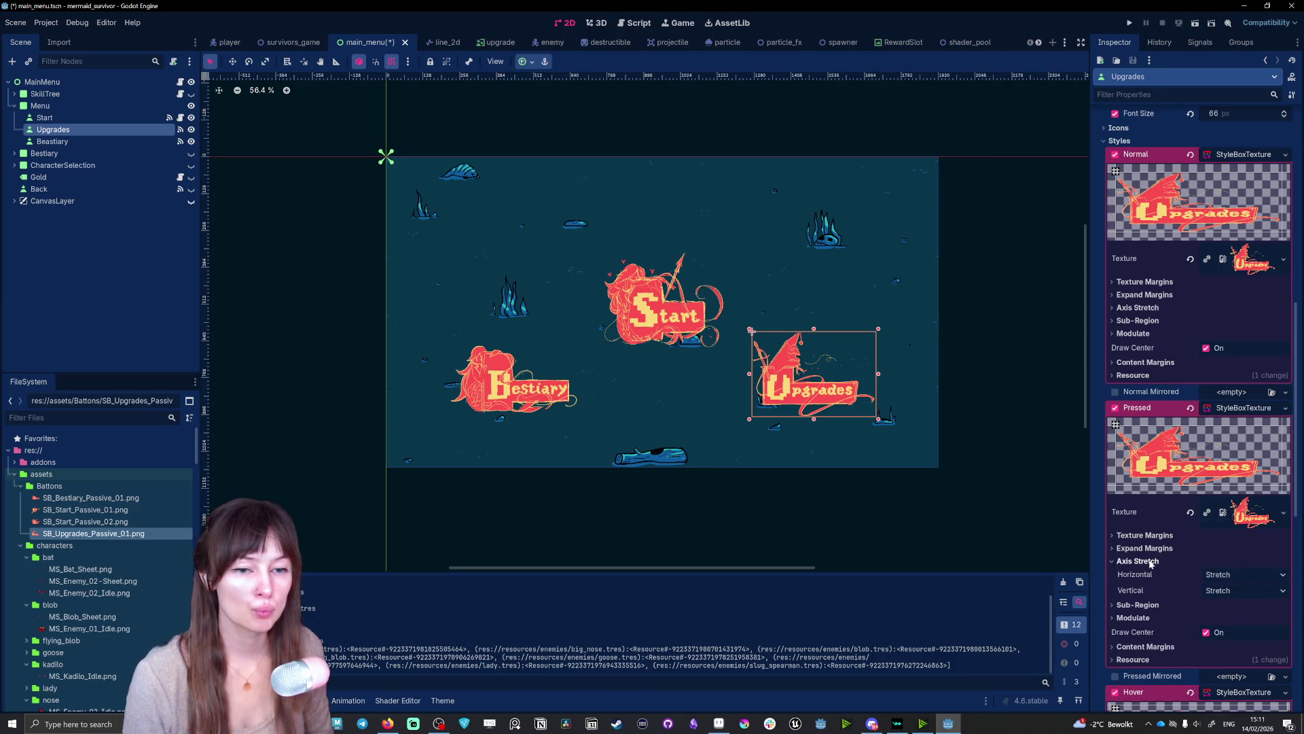
pyautogui.click(1152, 563)
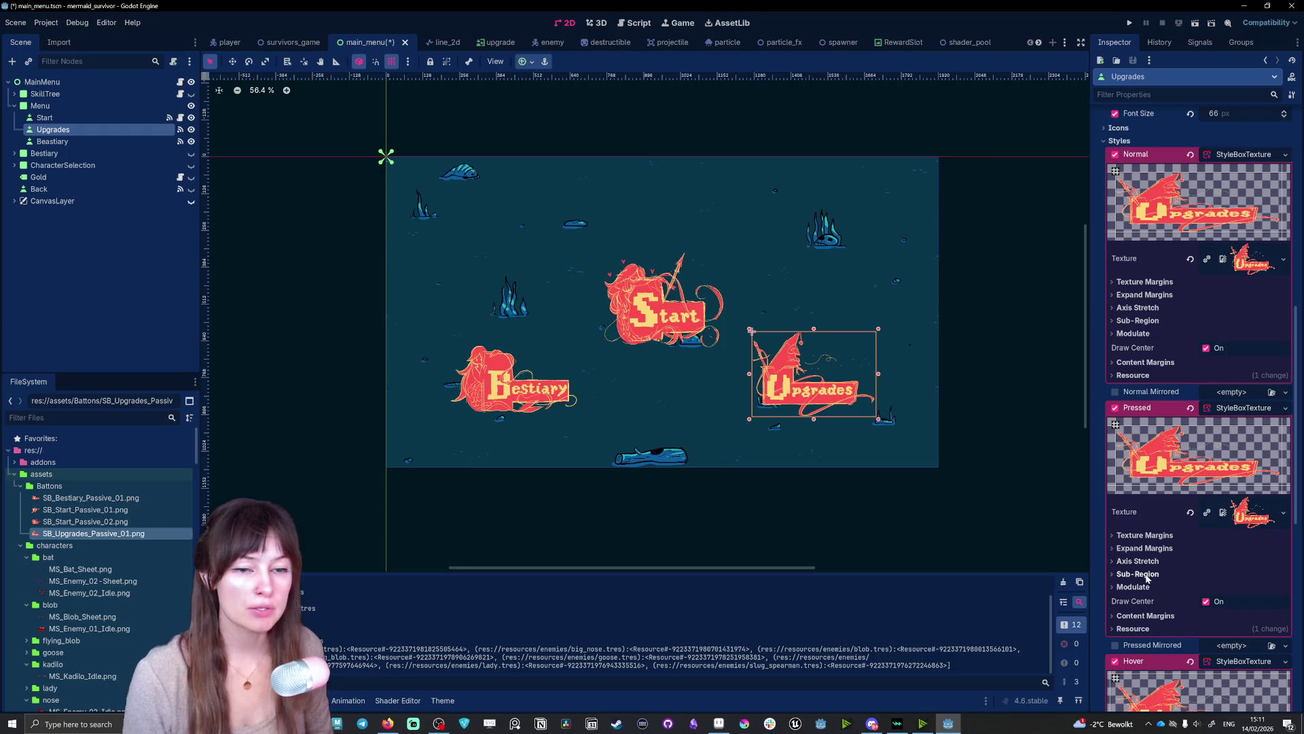
pyautogui.click(1140, 590)
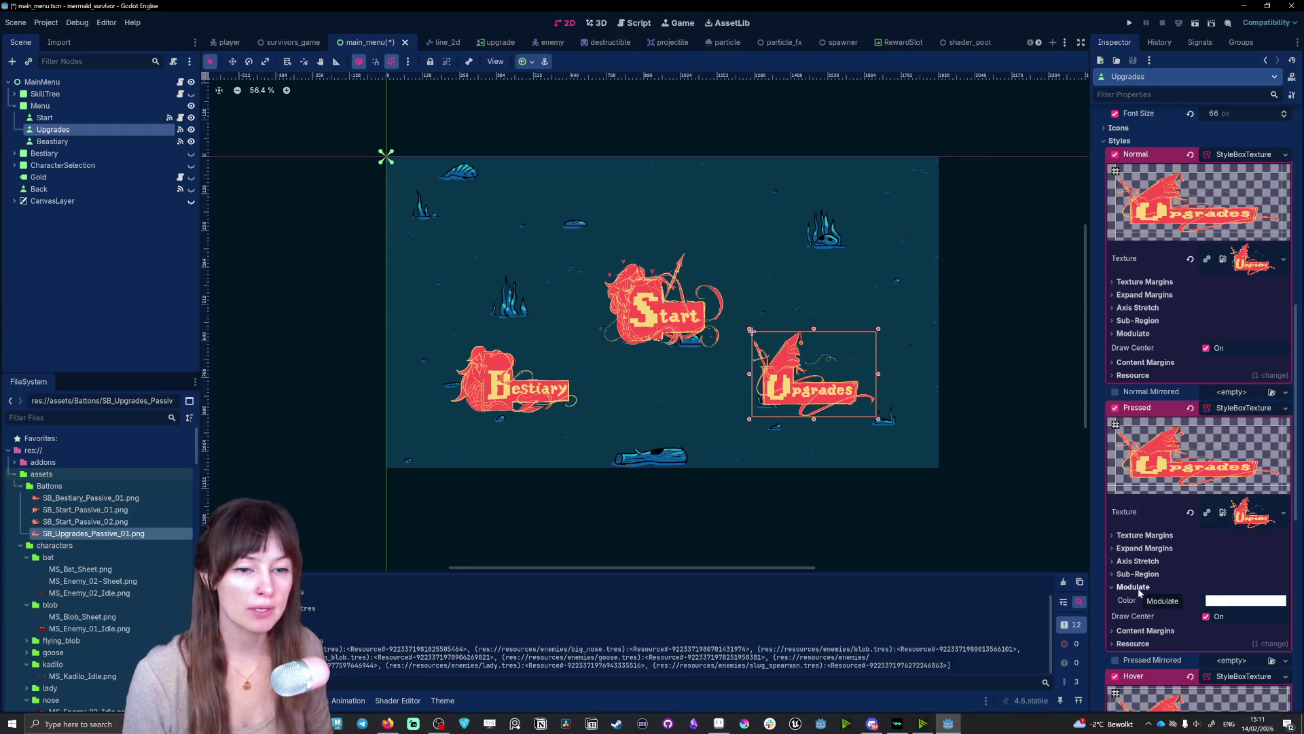
# - Tint the Upgrades pressed state a translucent dark red (791a309d) and run the game
pyautogui.click(1218, 604)
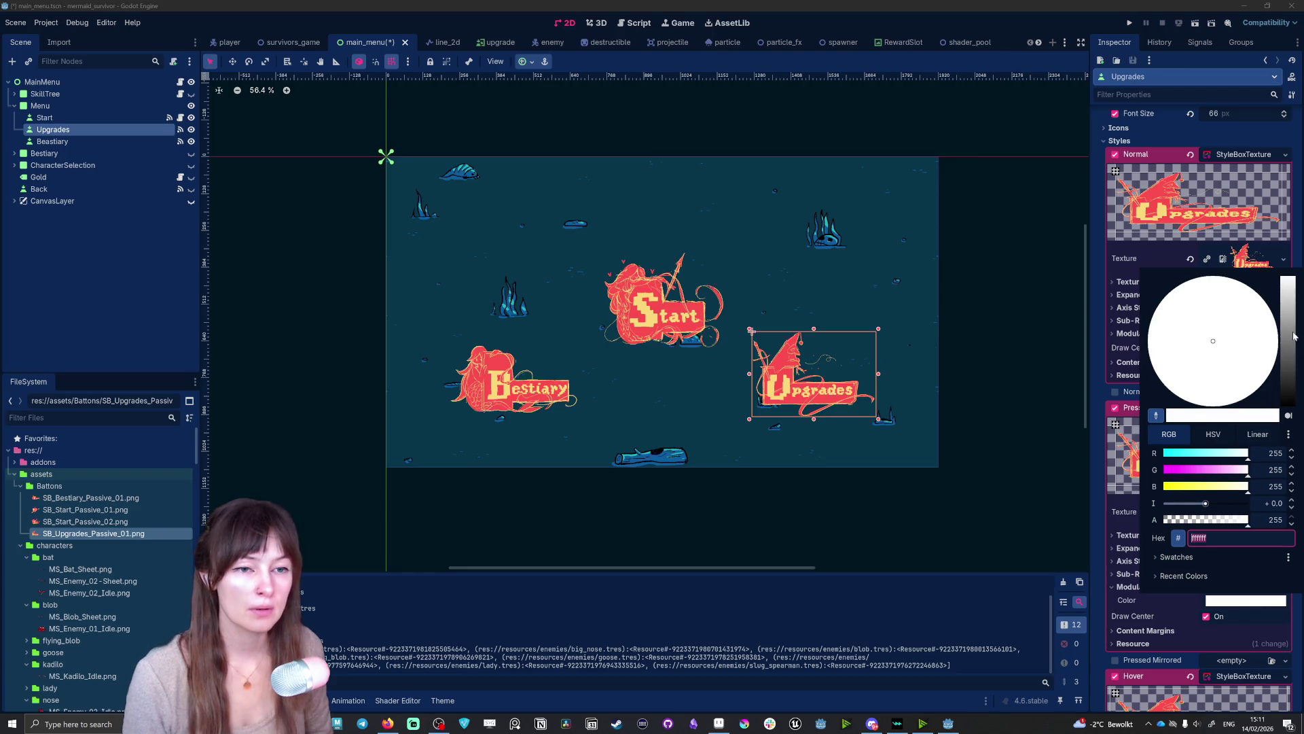
pyautogui.moveTo(1294, 336); pyautogui.dragTo(1284, 365)
pyautogui.moveTo(1224, 519); pyautogui.dragTo(1181, 520)
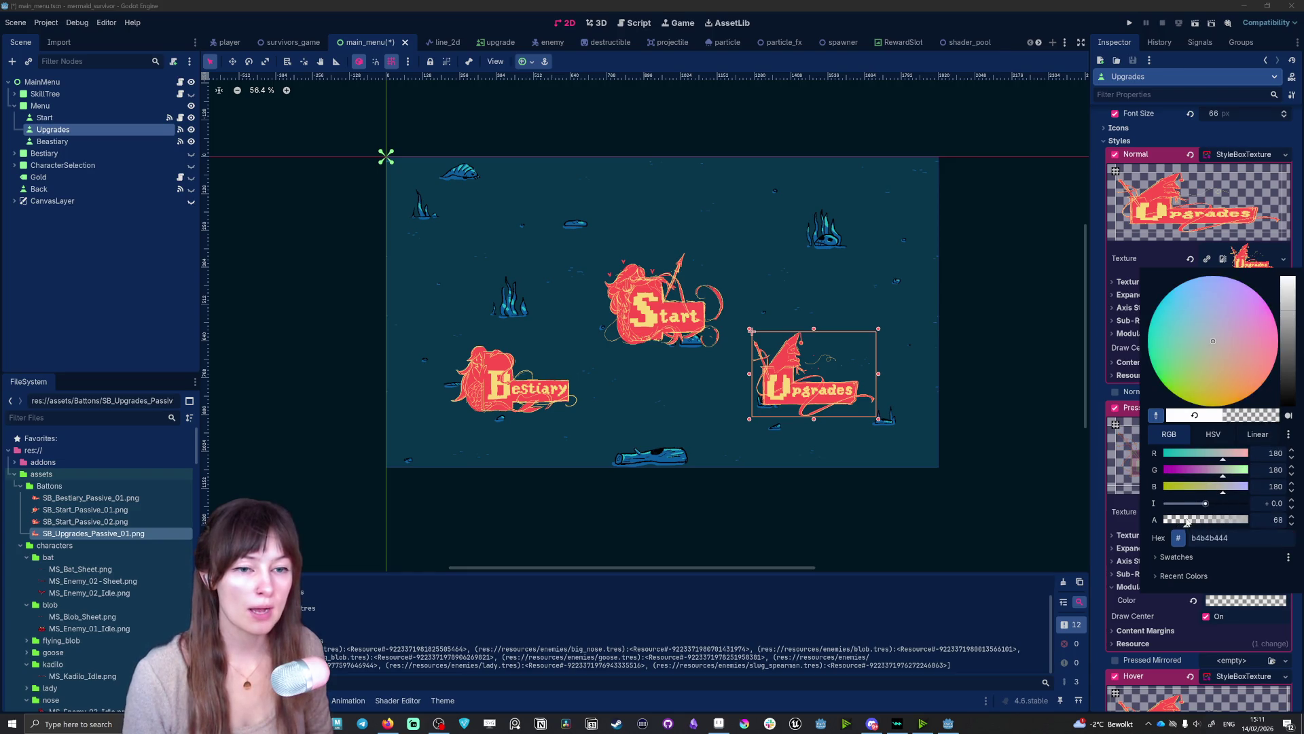
pyautogui.click(1266, 353)
pyautogui.moveTo(1289, 346); pyautogui.dragTo(1292, 372)
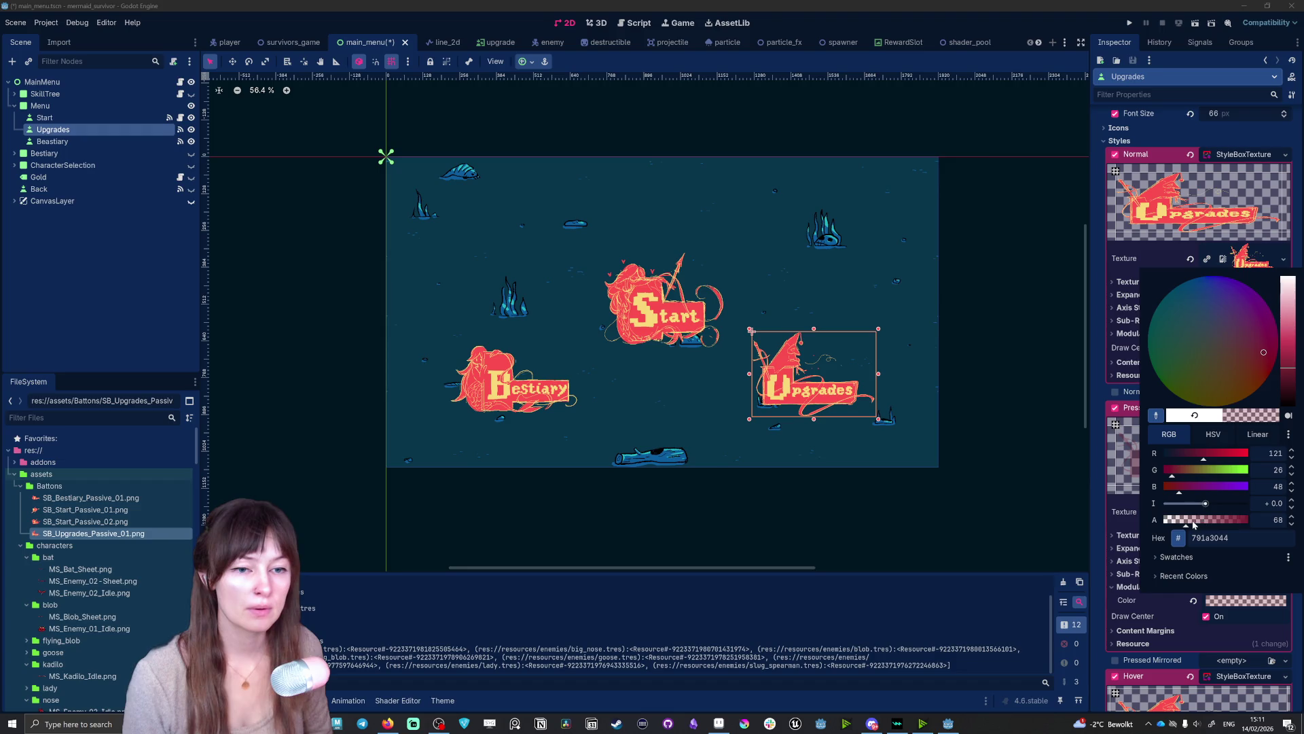
pyautogui.moveTo(1194, 525); pyautogui.dragTo(1221, 522)
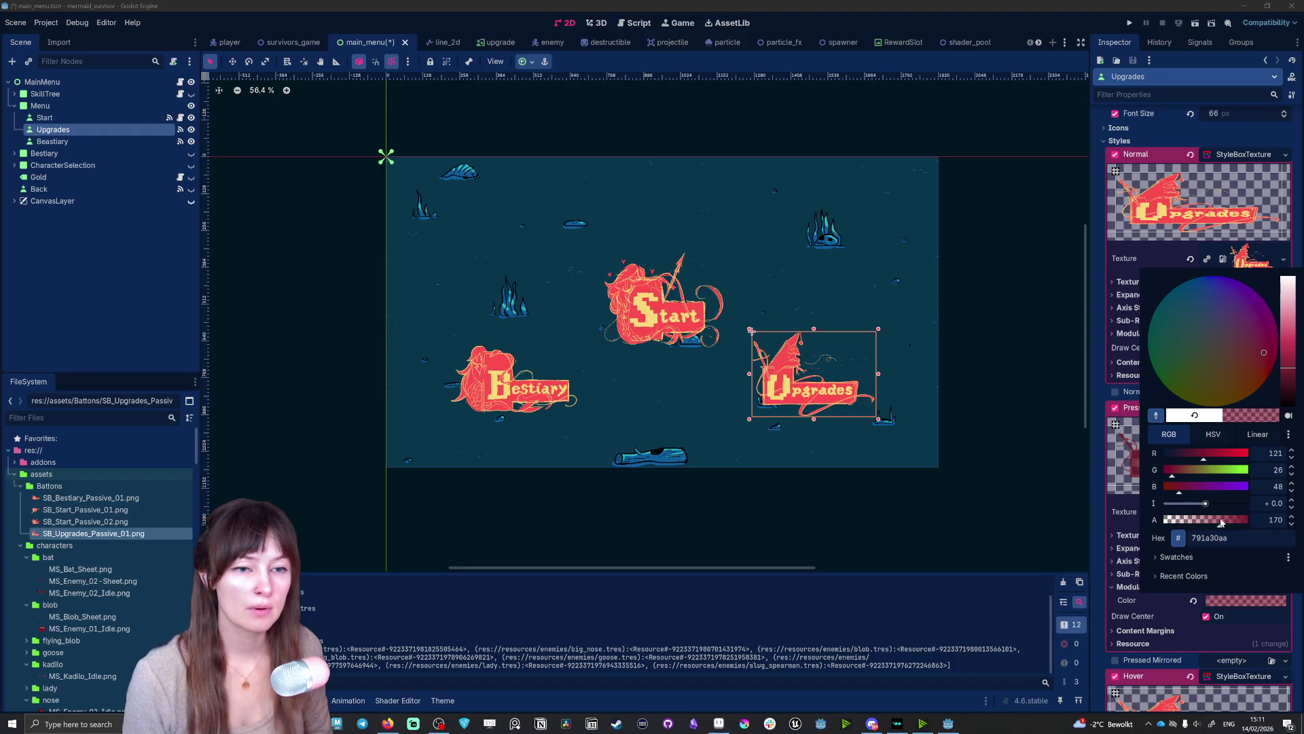
pyautogui.click(1217, 606)
pyautogui.click(1127, 23)
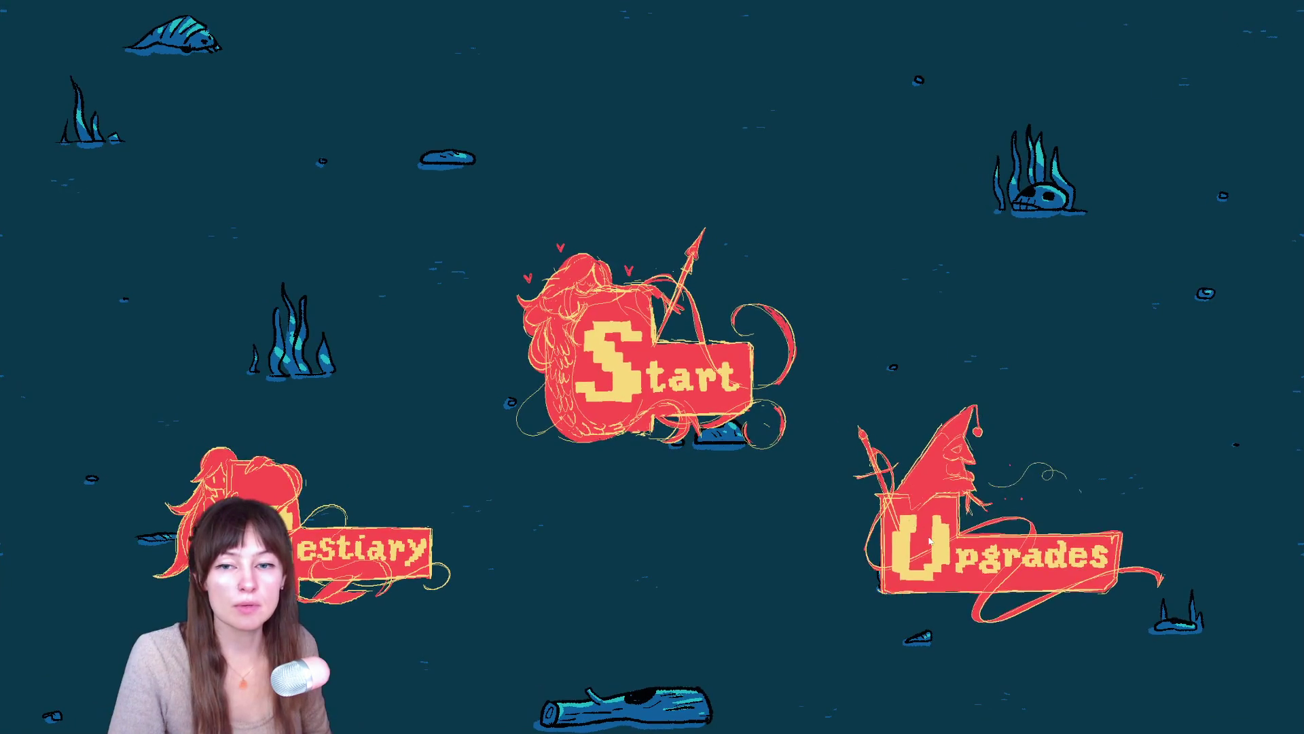
# - Press Upgrades repeatedly in the running game to check its dark-red pressed tint, then return to the editor
pyautogui.click(928, 535)
pyautogui.press('Escape')
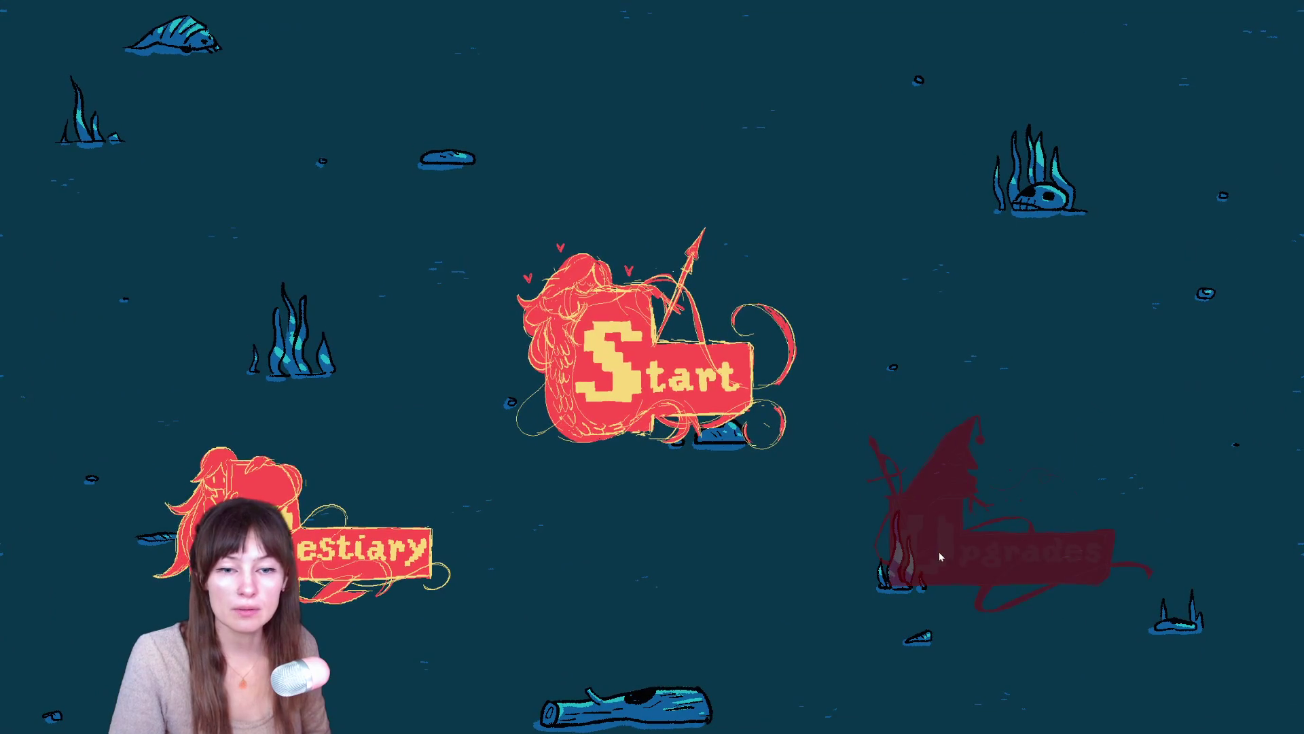
pyautogui.click(939, 552)
pyautogui.click(1154, 654)
pyautogui.click(995, 569)
pyautogui.click(1168, 660)
pyautogui.click(1029, 559)
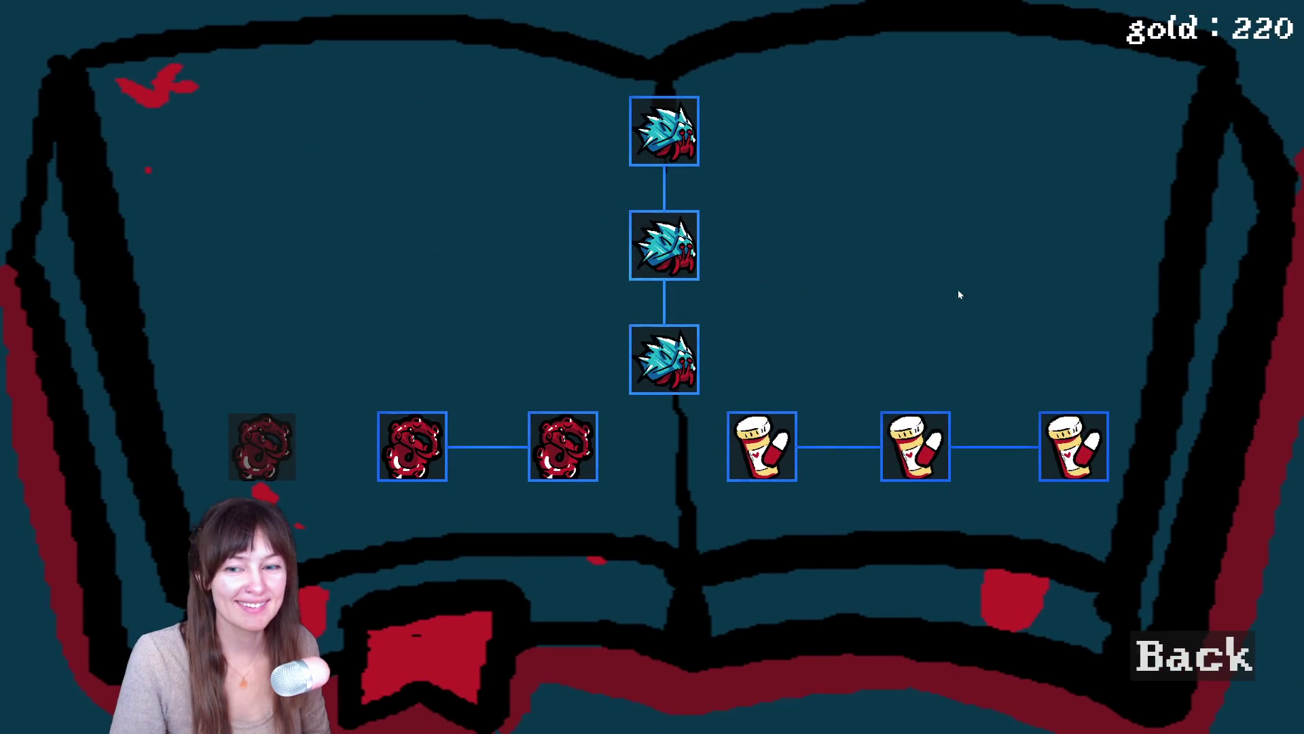
pyautogui.hotkey('alt', 'Tab')
pyautogui.click(570, 314)
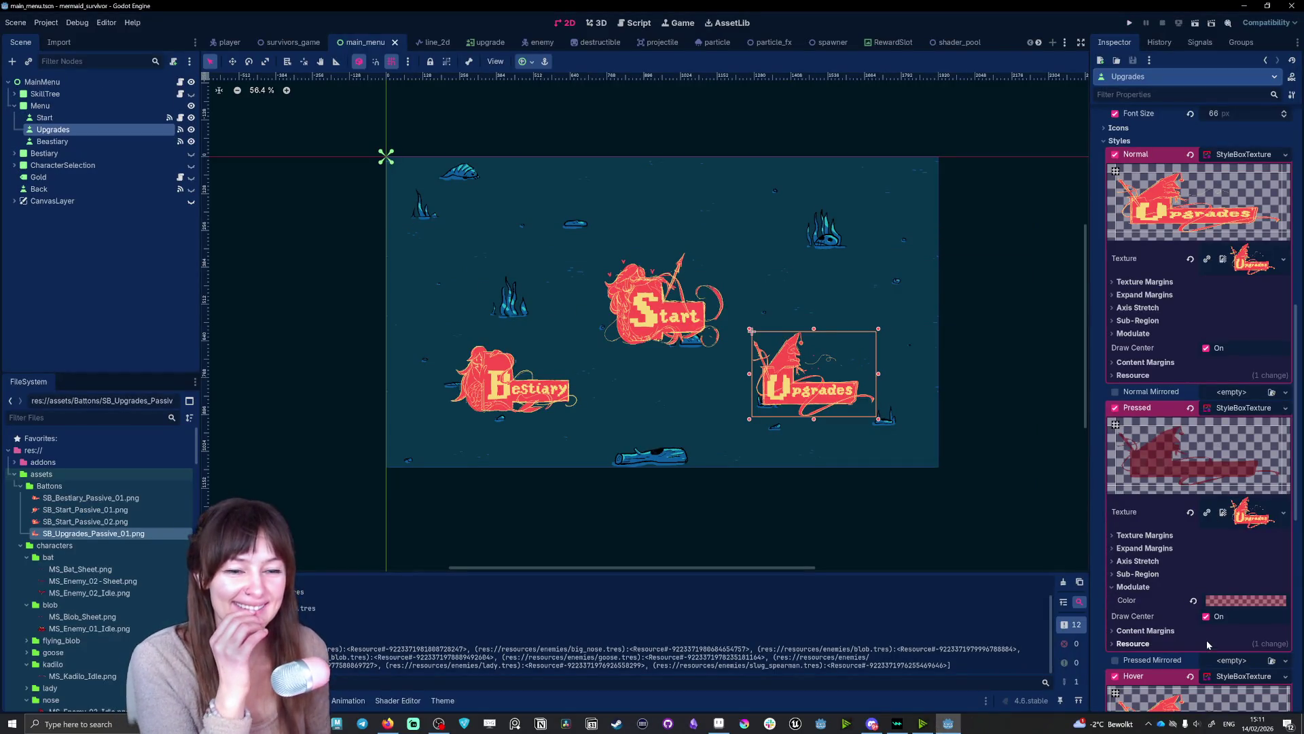
# - Make the Upgrades pressed tint fully opaque and reduce its red
pyautogui.click(1227, 602)
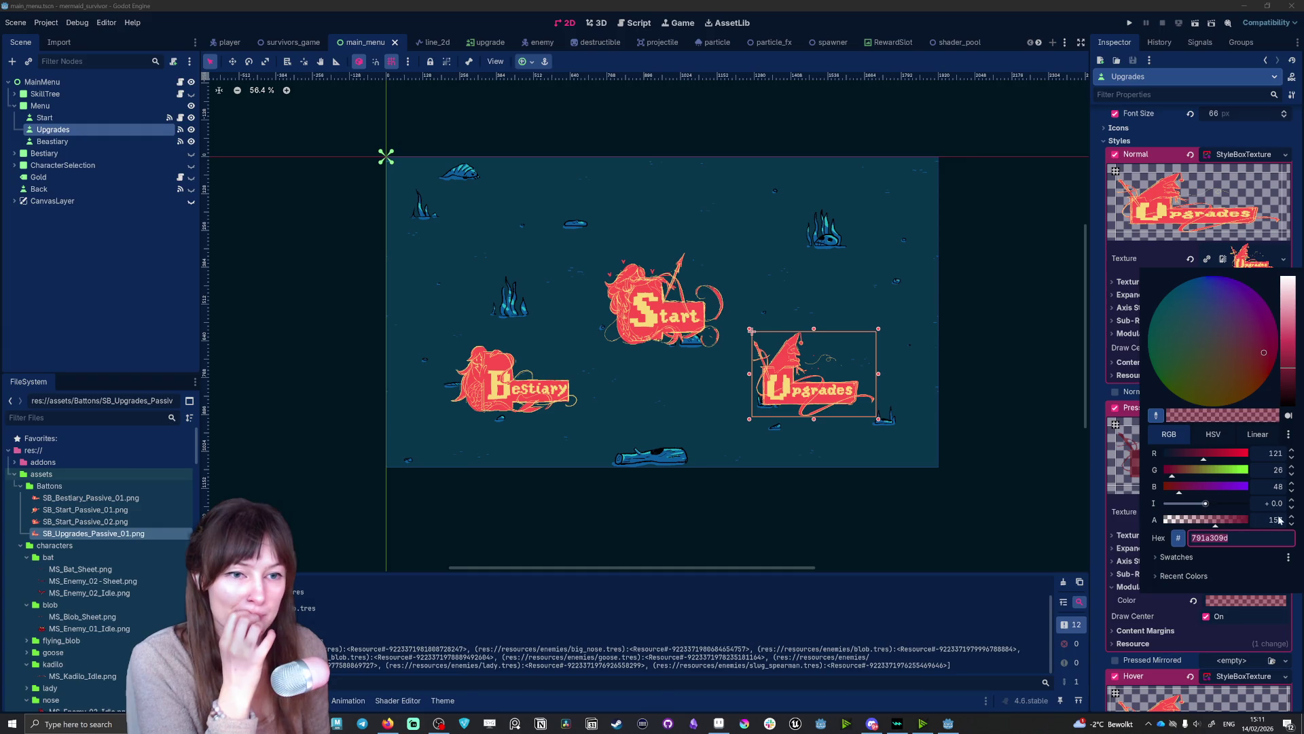
pyautogui.moveTo(1219, 527); pyautogui.dragTo(1254, 523)
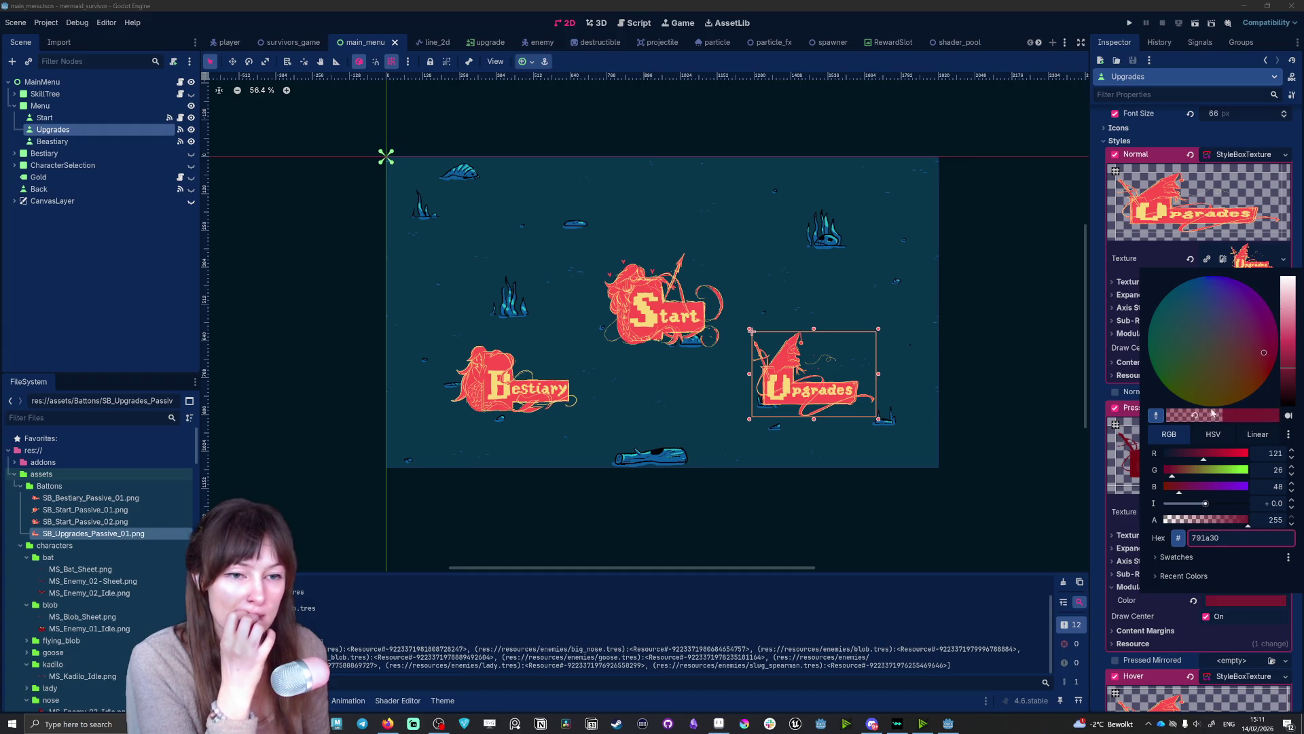
pyautogui.moveTo(1201, 462)
pyautogui.mouseDown()
pyautogui.moveTo(1182, 460)
pyautogui.moveTo(1203, 462)
pyautogui.mouseUp()
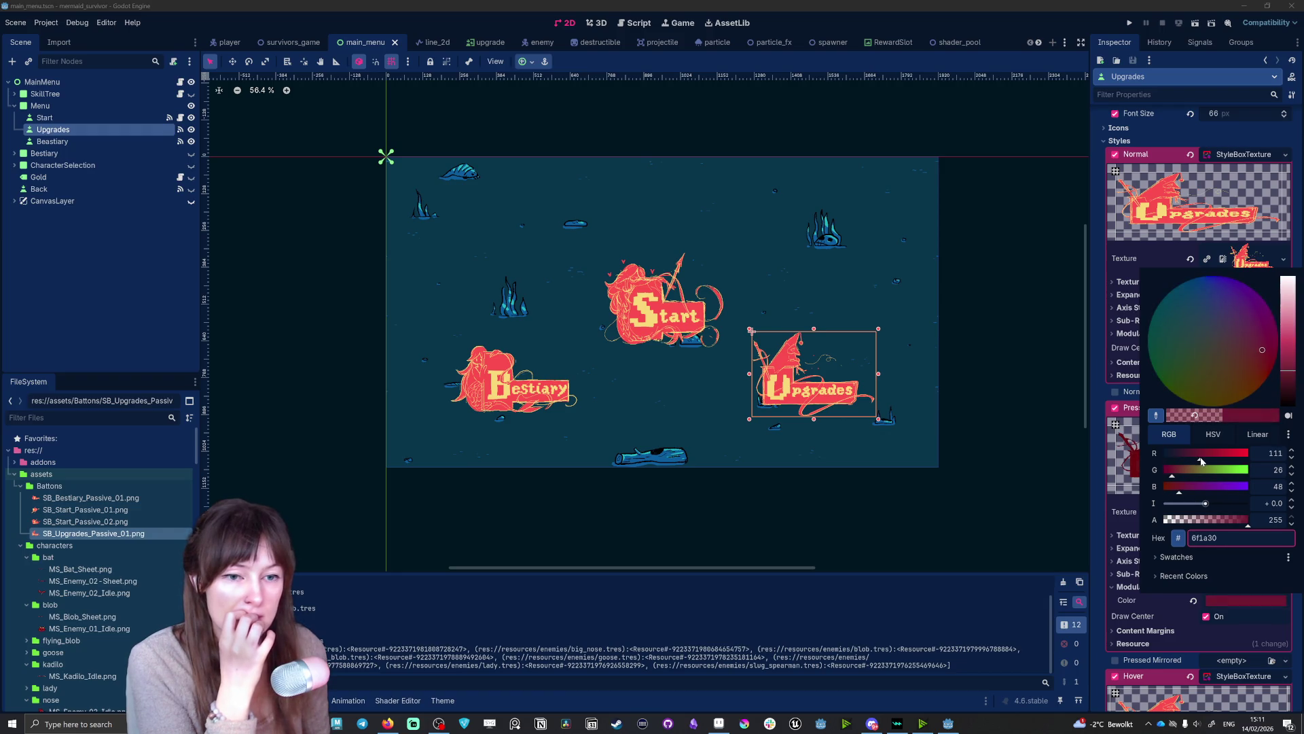
pyautogui.click(1216, 537)
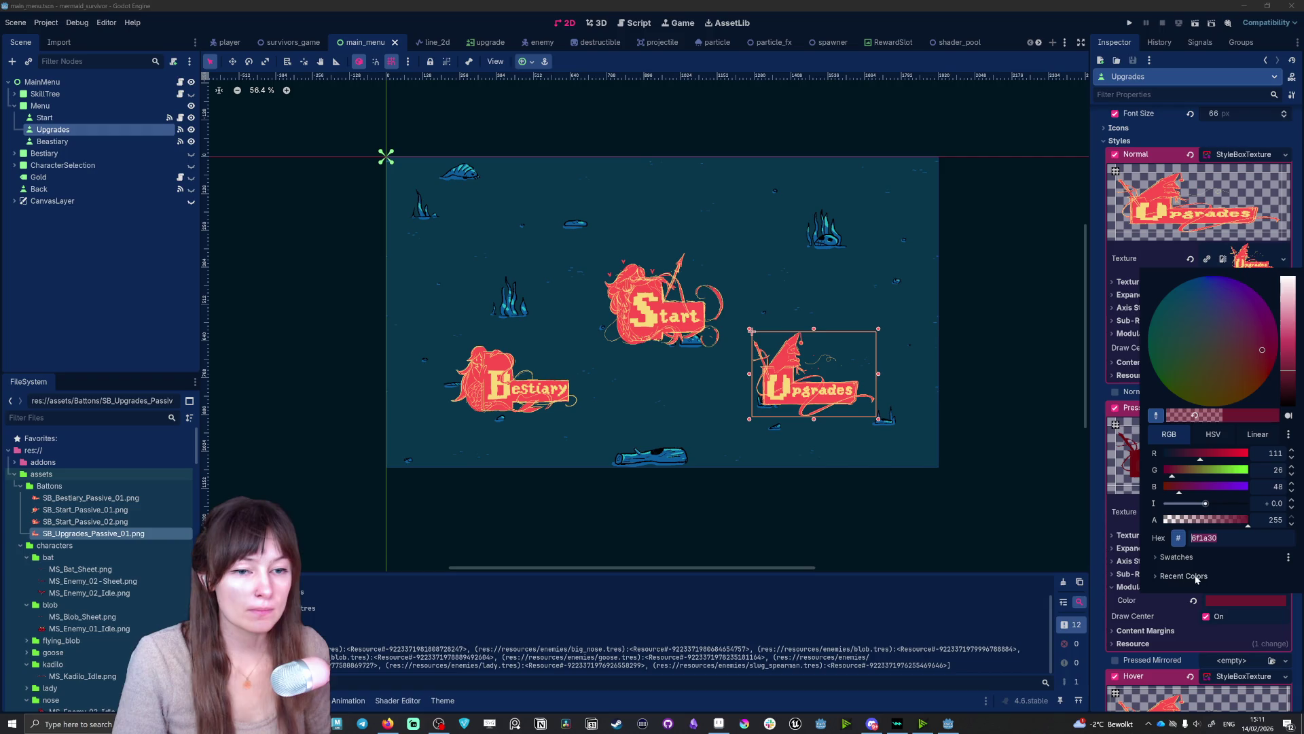
pyautogui.click(1240, 622)
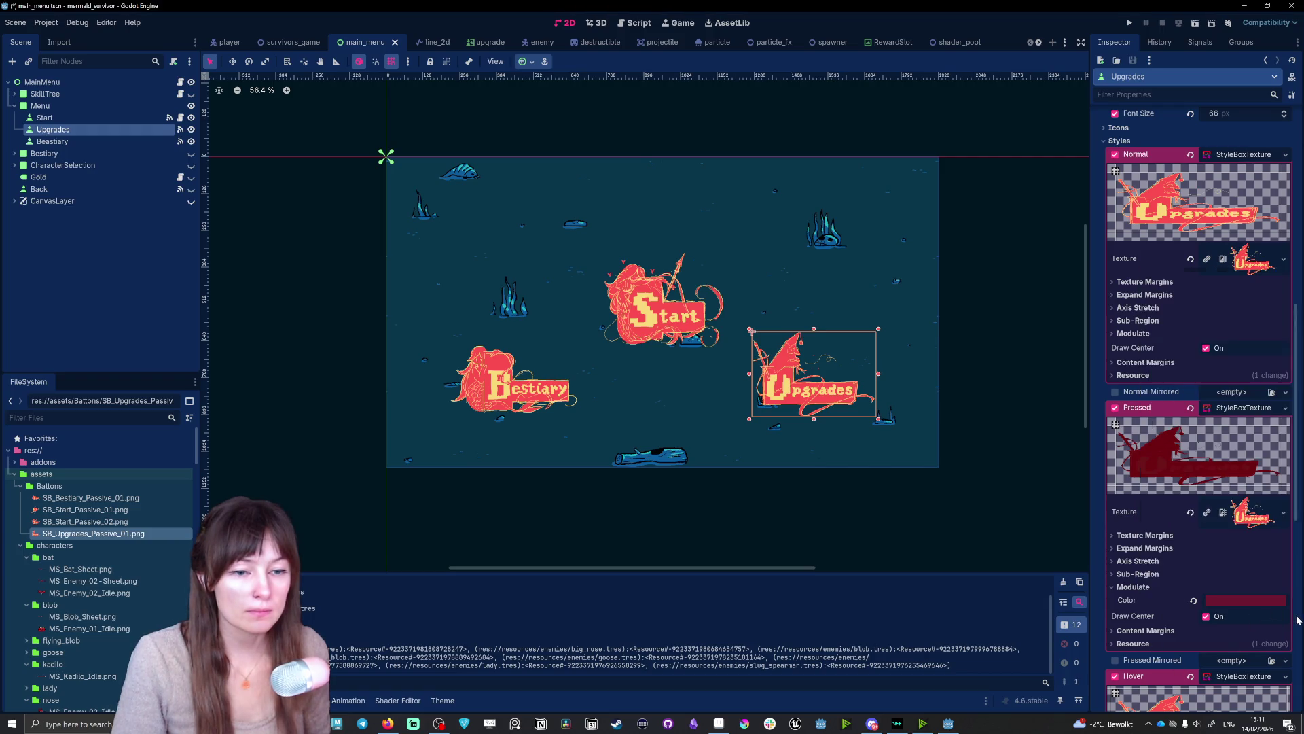
# - Expand and collapse the pressed style's content margins
pyautogui.click(1140, 631)
pyautogui.click(1140, 631)
pyautogui.click(1140, 631)
pyautogui.click(1140, 631)
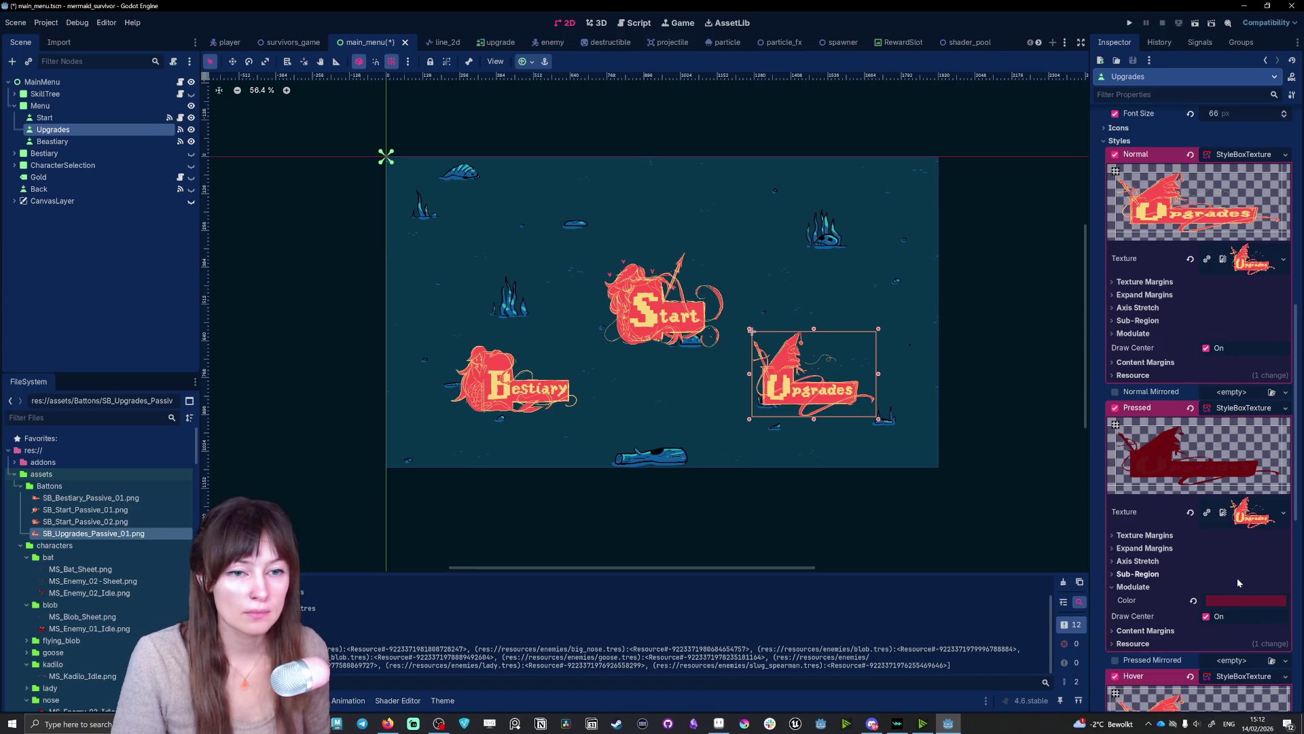
# - Rework the pressed tint into opaque muted purple 7b6090, then select the Start button
pyautogui.click(1233, 601)
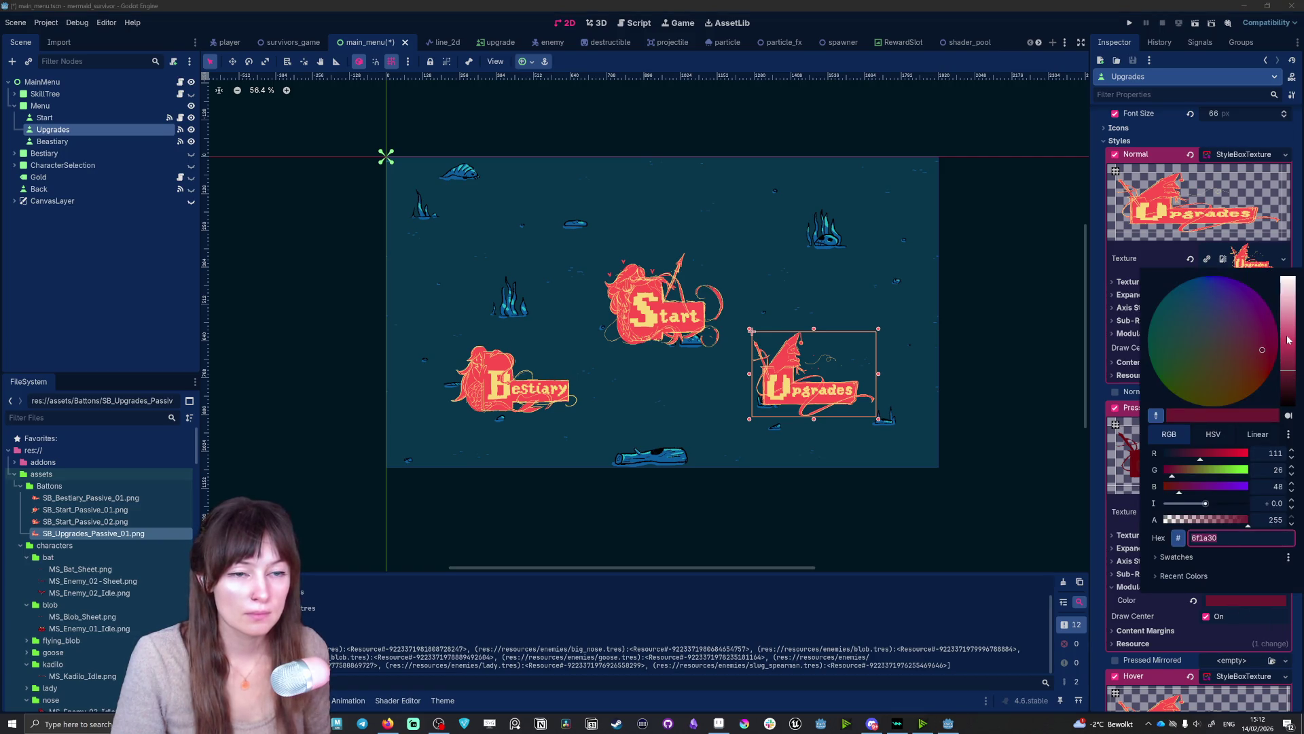
pyautogui.moveTo(1287, 335)
pyautogui.mouseDown()
pyautogui.moveTo(1297, 254)
pyautogui.moveTo(1296, 374)
pyautogui.moveTo(1298, 347)
pyautogui.mouseUp()
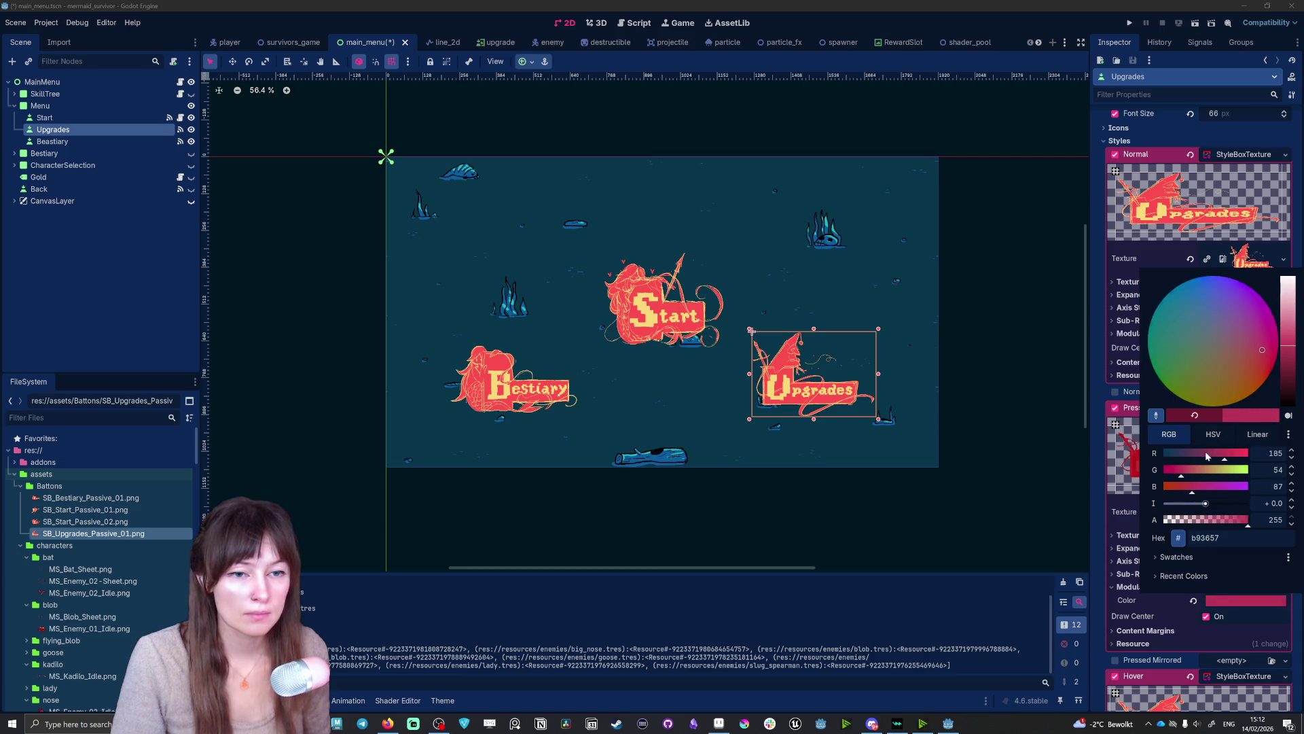
pyautogui.moveTo(1205, 453); pyautogui.dragTo(1188, 456)
pyautogui.moveTo(1295, 353); pyautogui.dragTo(1297, 350)
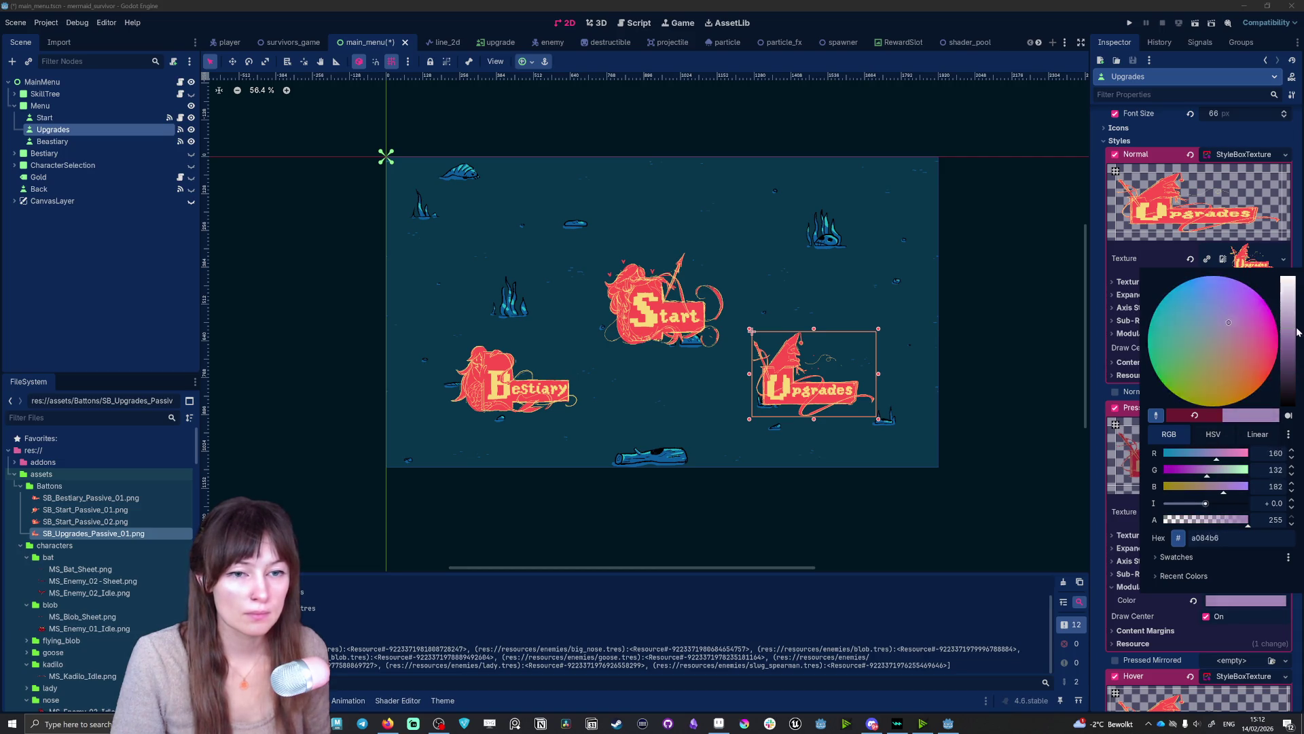
pyautogui.click(1280, 601)
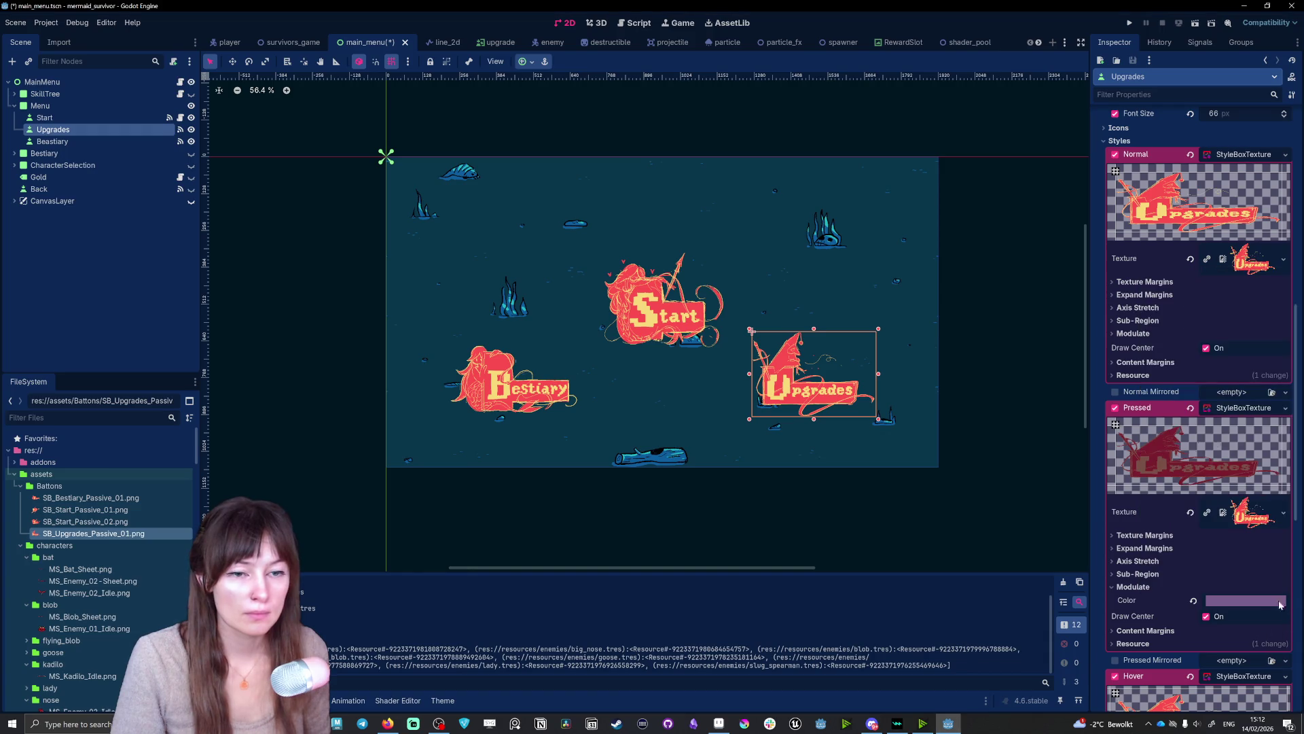
pyautogui.click(1246, 600)
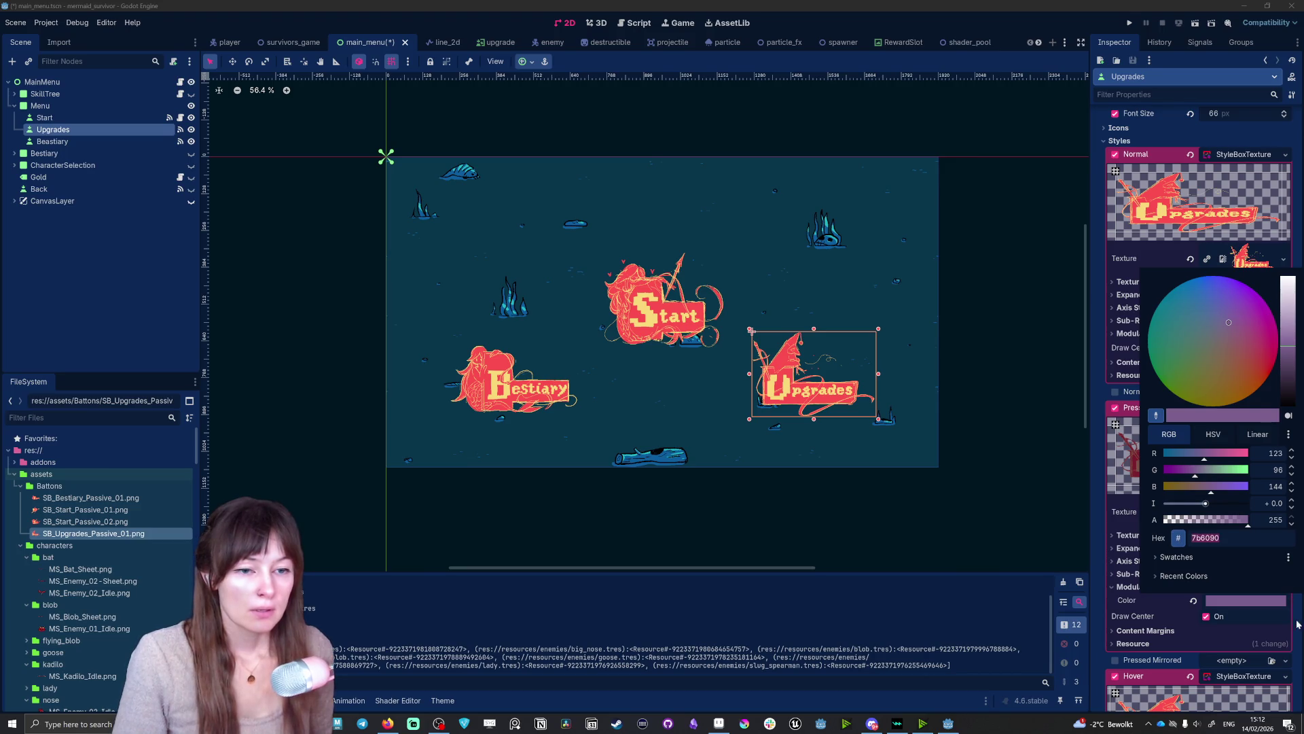
pyautogui.click(1267, 620)
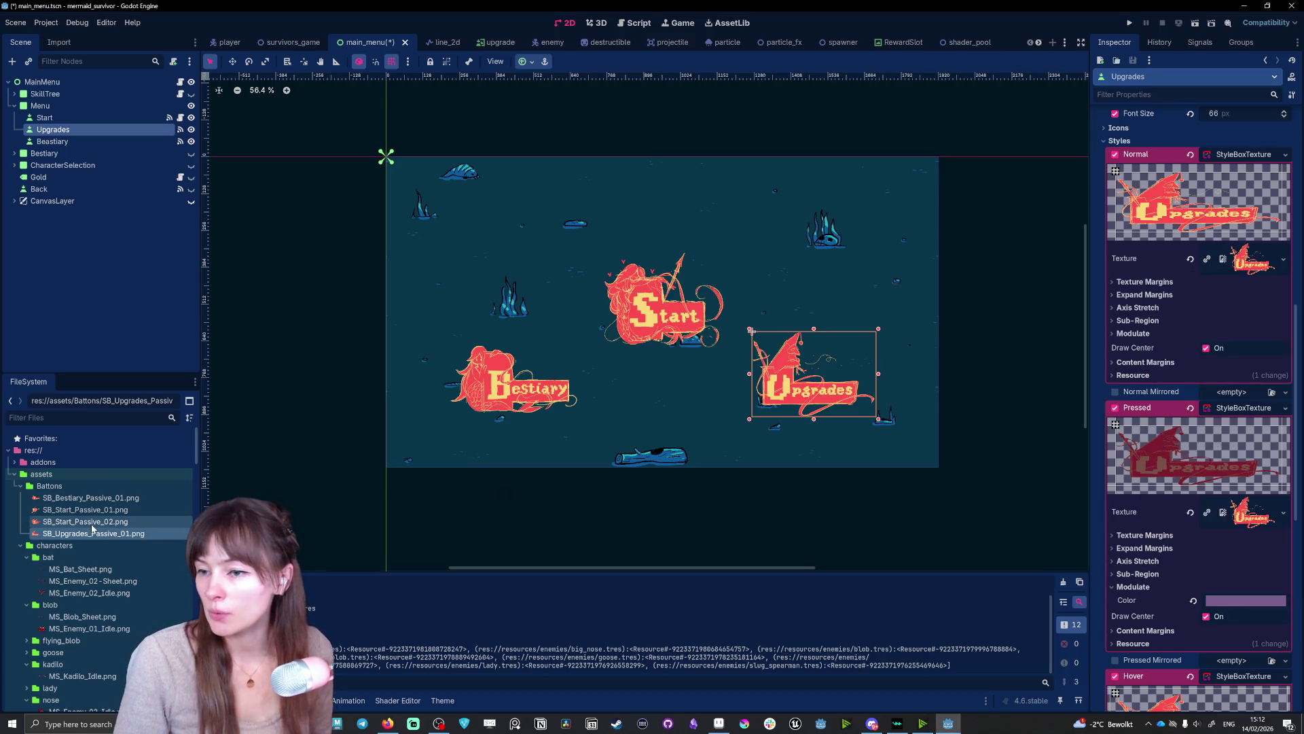
pyautogui.click(659, 309)
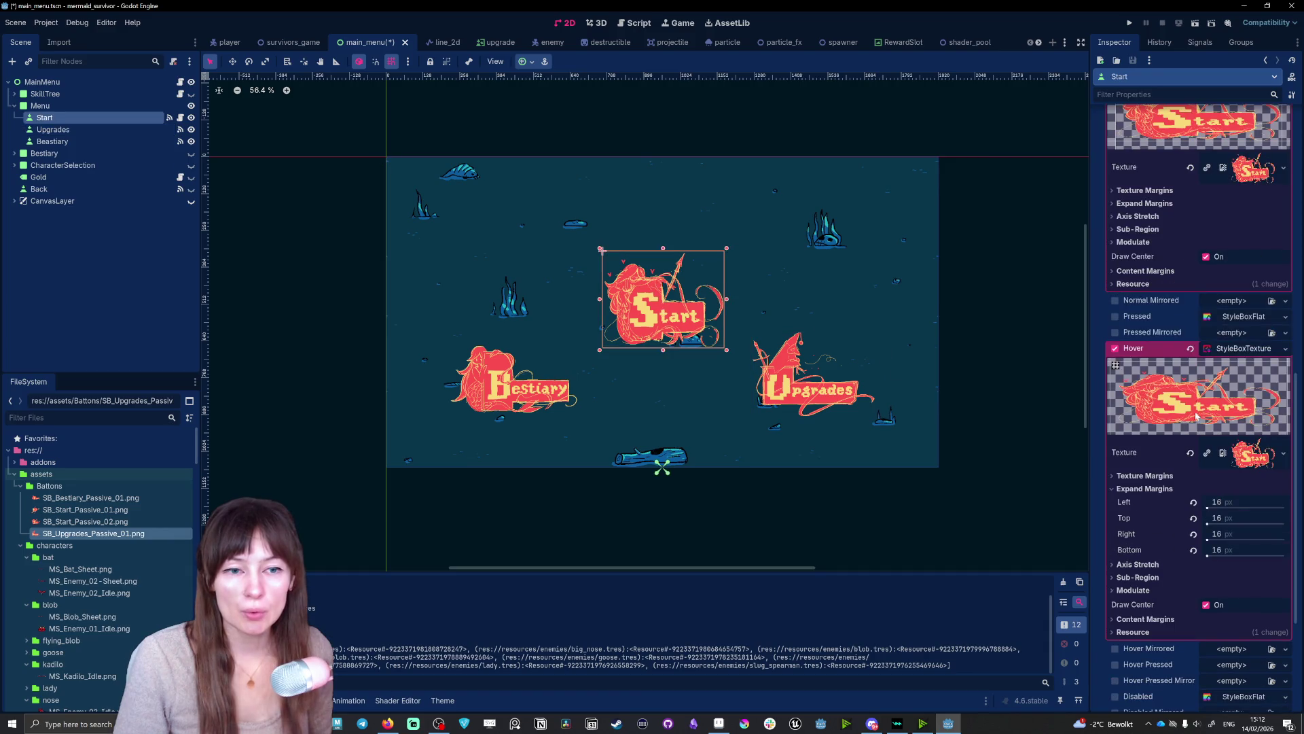
# - Replace the Start button's pressed style with a StyleBoxTexture using SB_Start_Passive_02.png
pyautogui.click(1253, 318)
pyautogui.click(1252, 318)
pyautogui.click(1286, 317)
pyautogui.click(1243, 358)
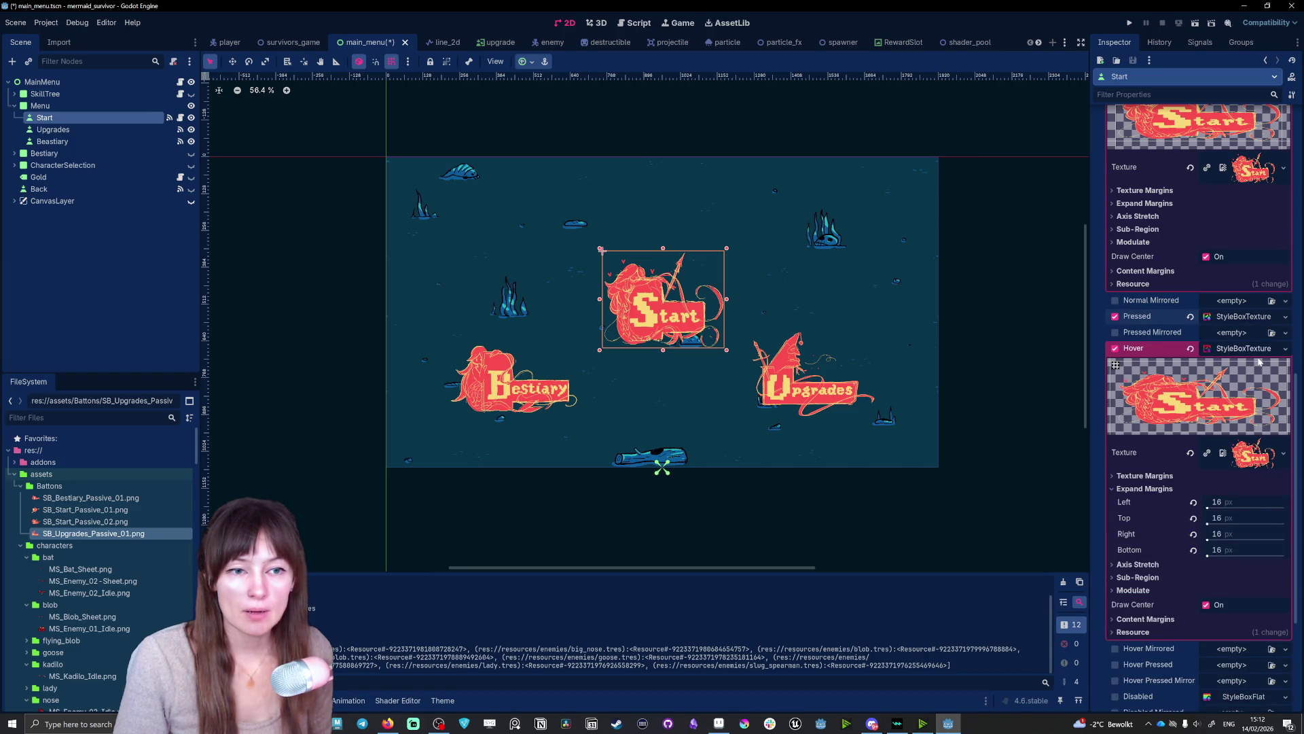
pyautogui.click(1243, 317)
pyautogui.moveTo(85, 521); pyautogui.dragTo(1268, 411)
pyautogui.click(1144, 426)
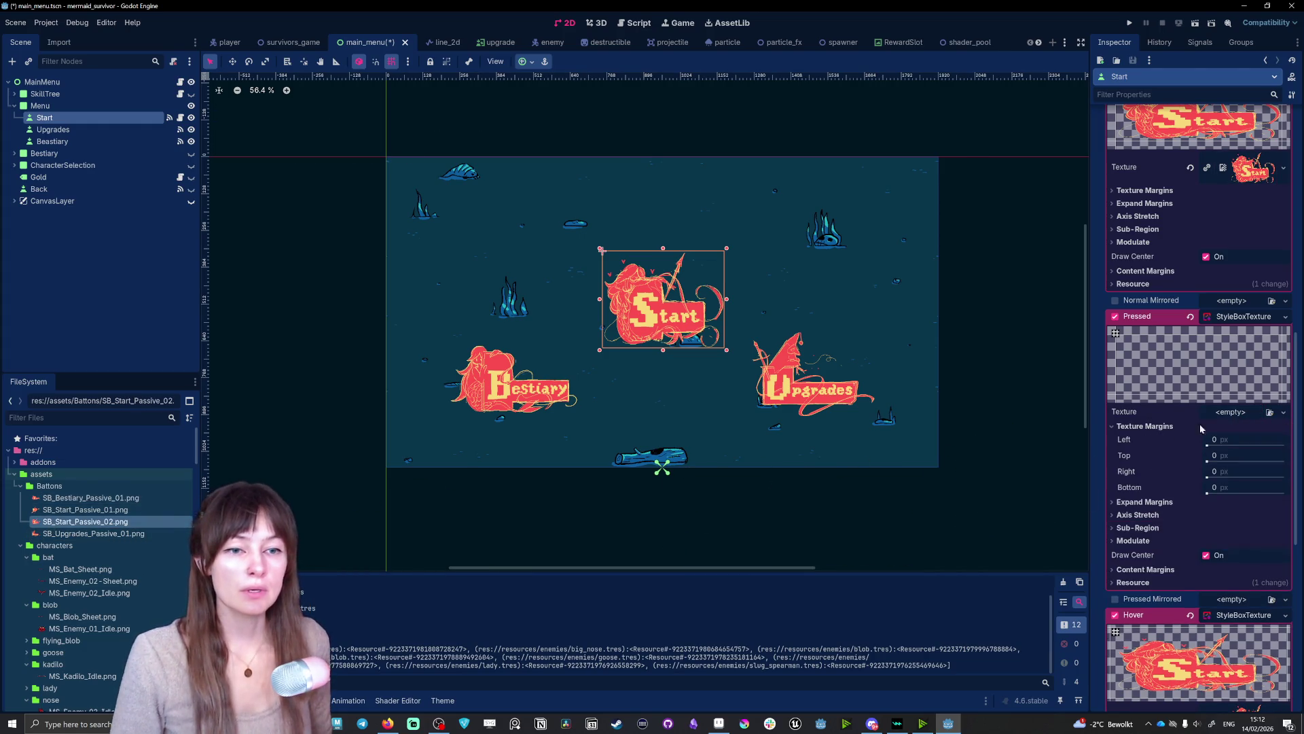
pyautogui.moveTo(85, 521); pyautogui.dragTo(1241, 417)
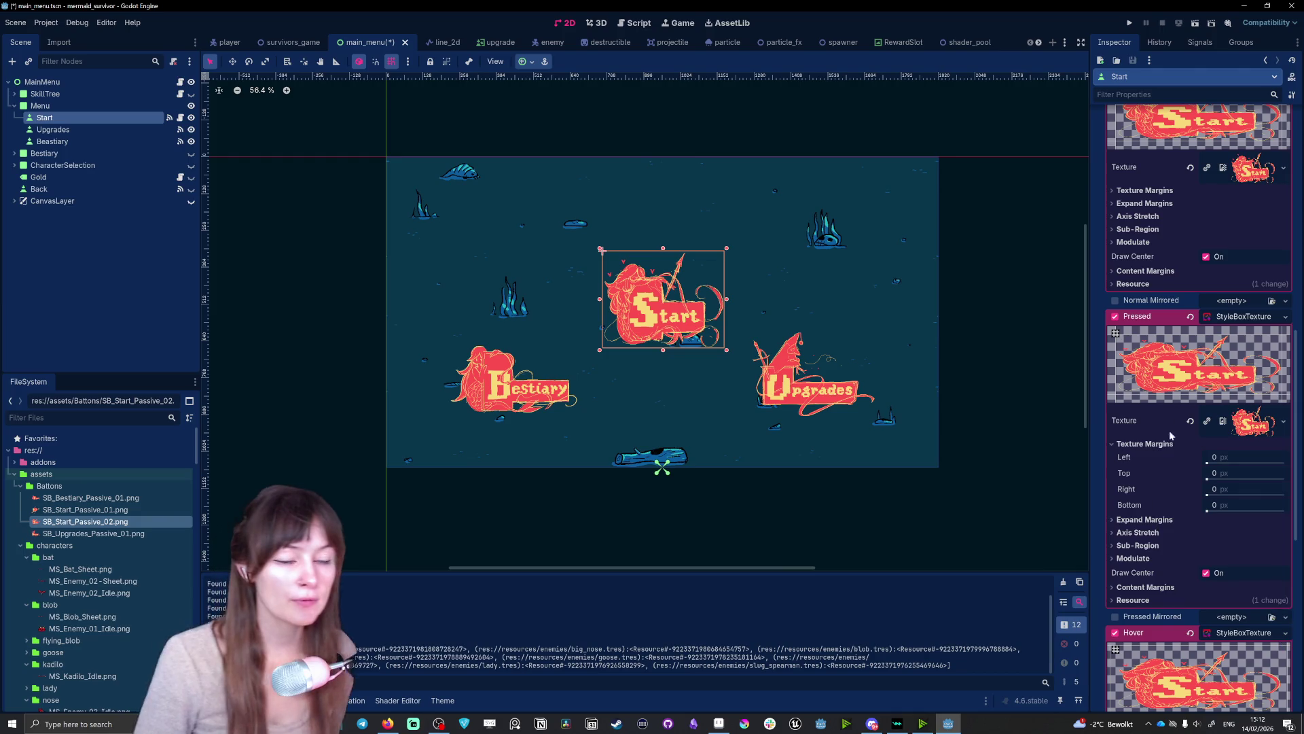
# - Paste the purple 7b6090 into the Start pressed style's Modulate colour
pyautogui.click(1133, 558)
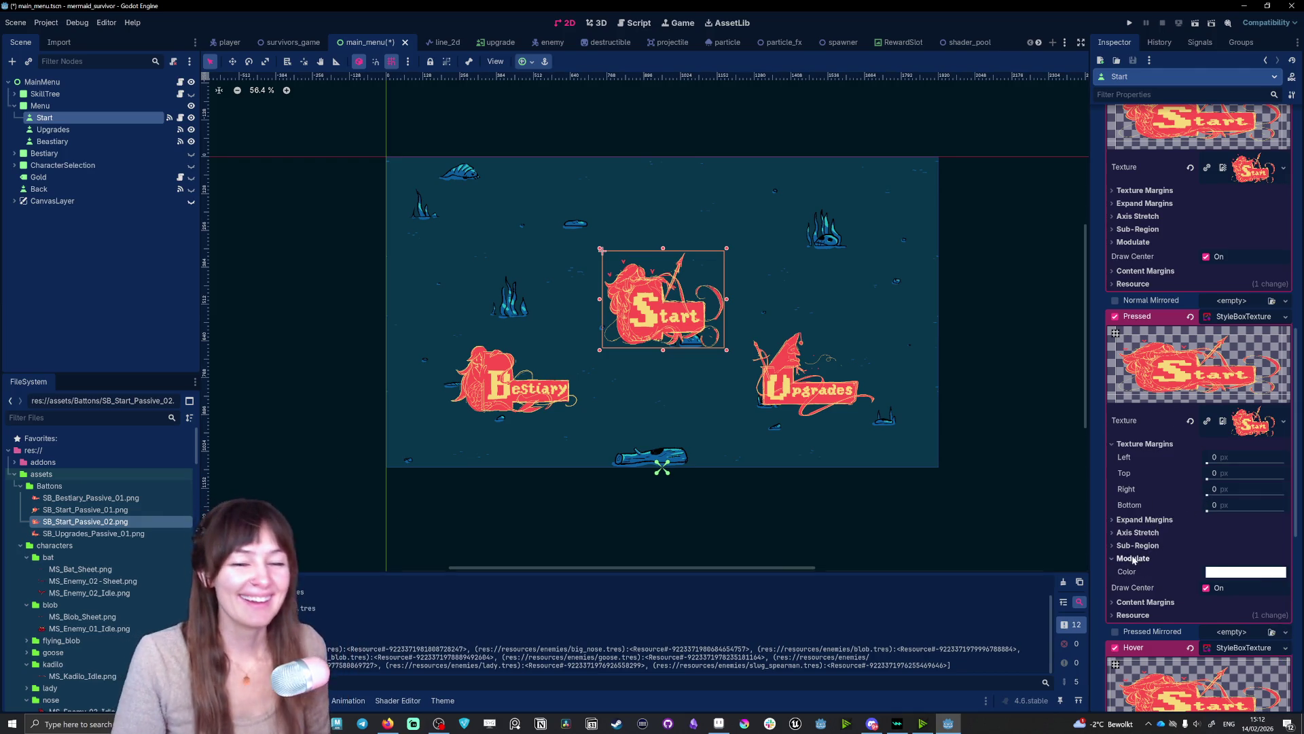
pyautogui.click(1246, 572)
pyautogui.click(1240, 508)
pyautogui.write('7b6090')
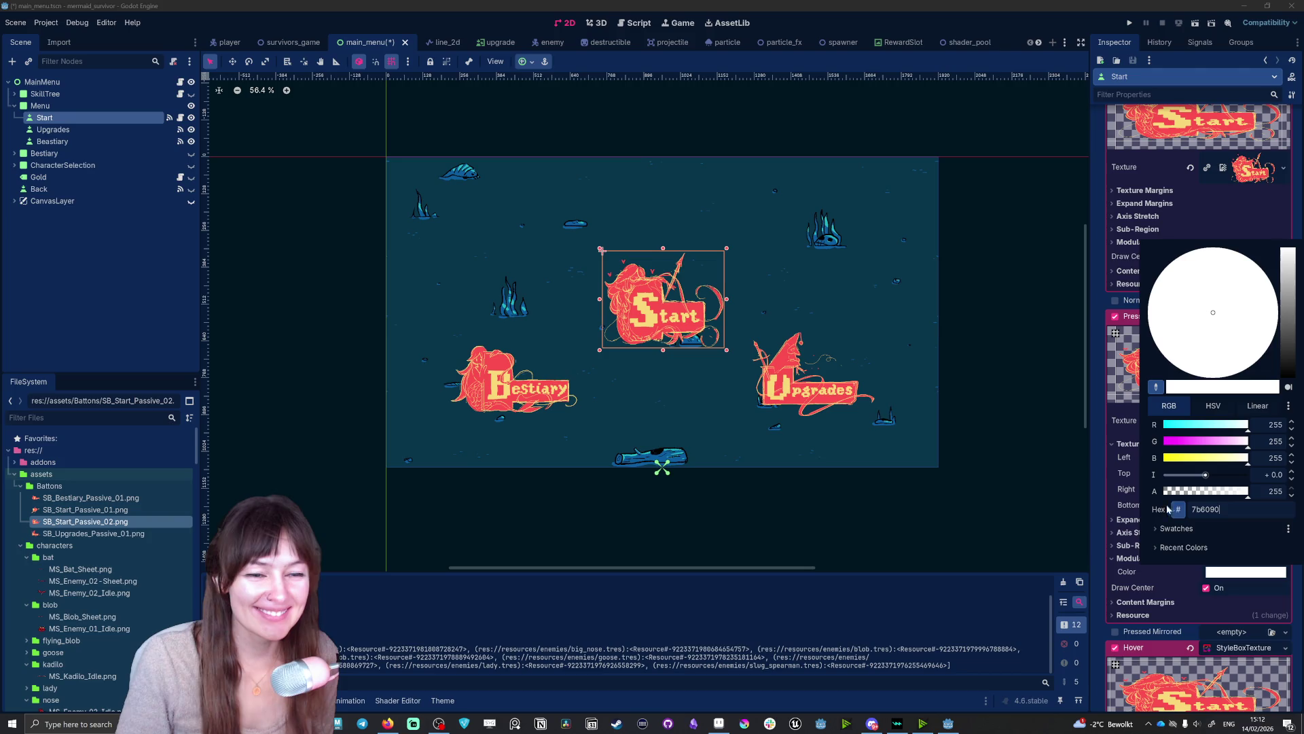
pyautogui.click(979, 541)
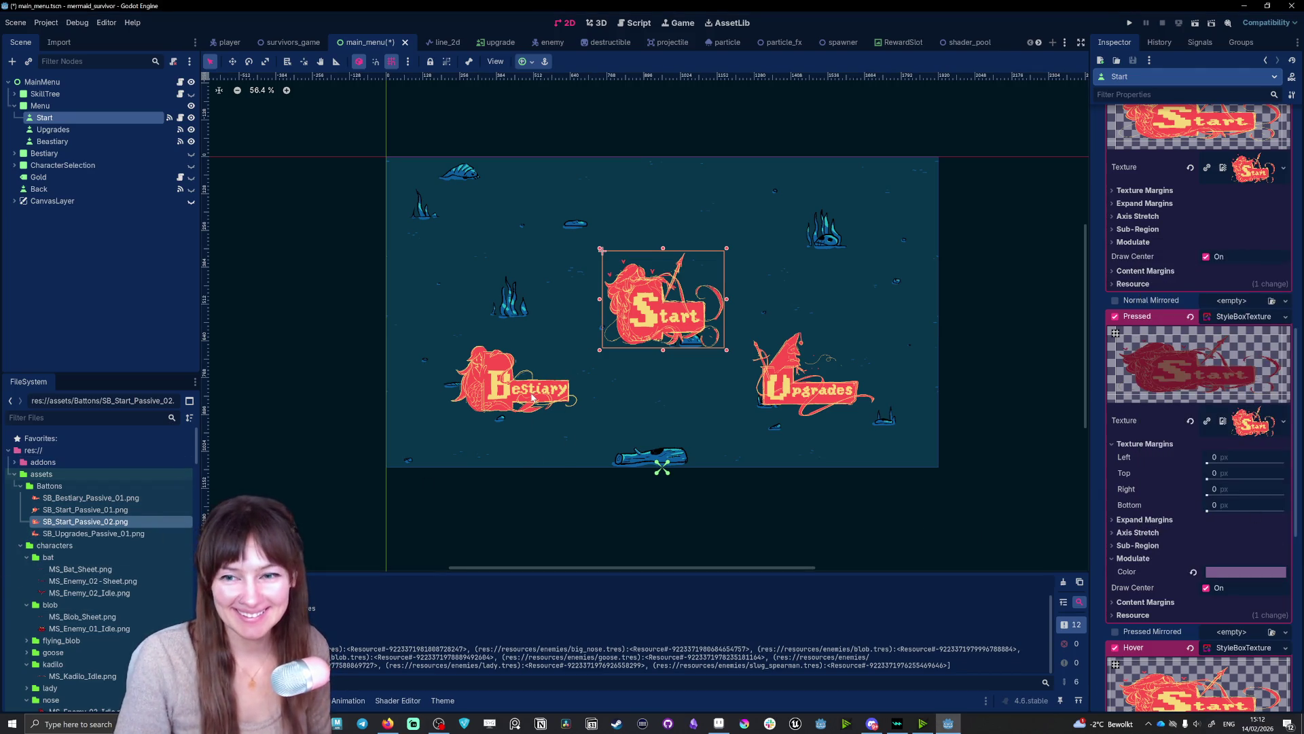
pyautogui.press('Down')
pyautogui.press('Down')
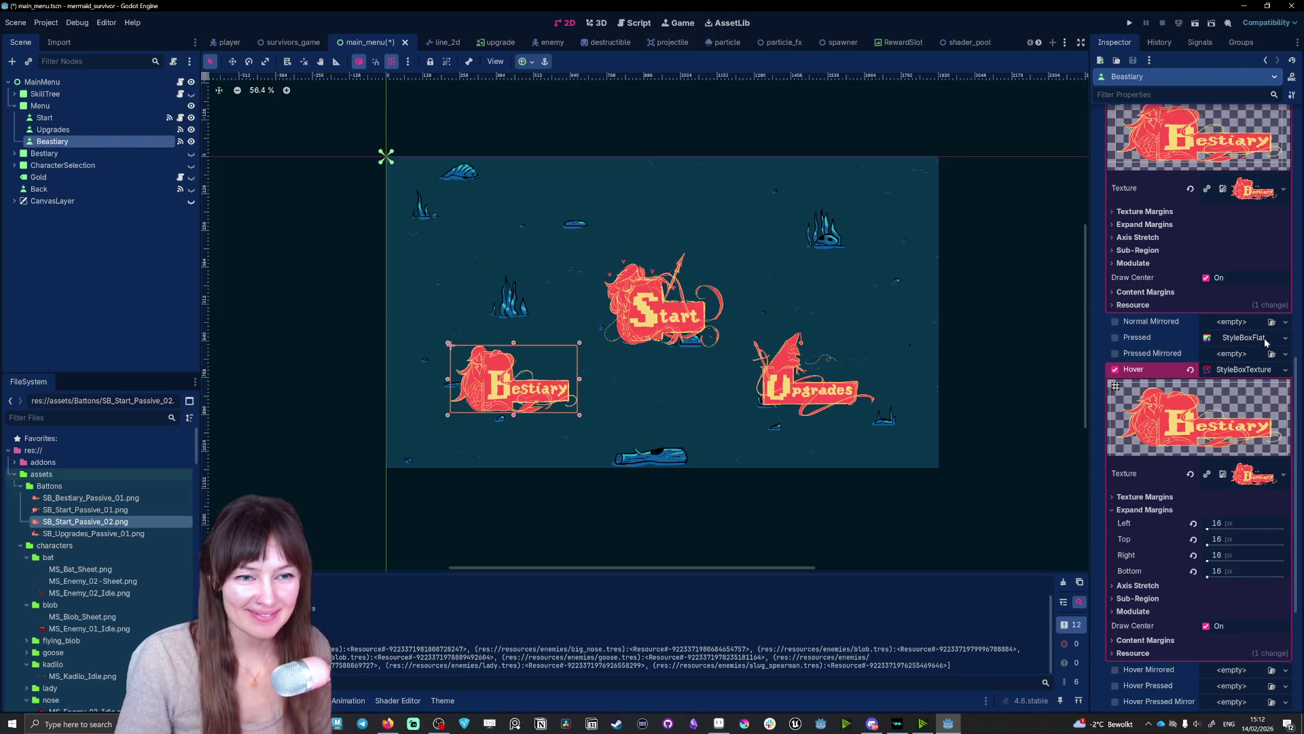
# - Give the Bestiary button a StyleBoxTexture pressed style using SB_Bestiary_Passive_01.png
pyautogui.click(1247, 338)
pyautogui.click(1284, 338)
pyautogui.click(1248, 379)
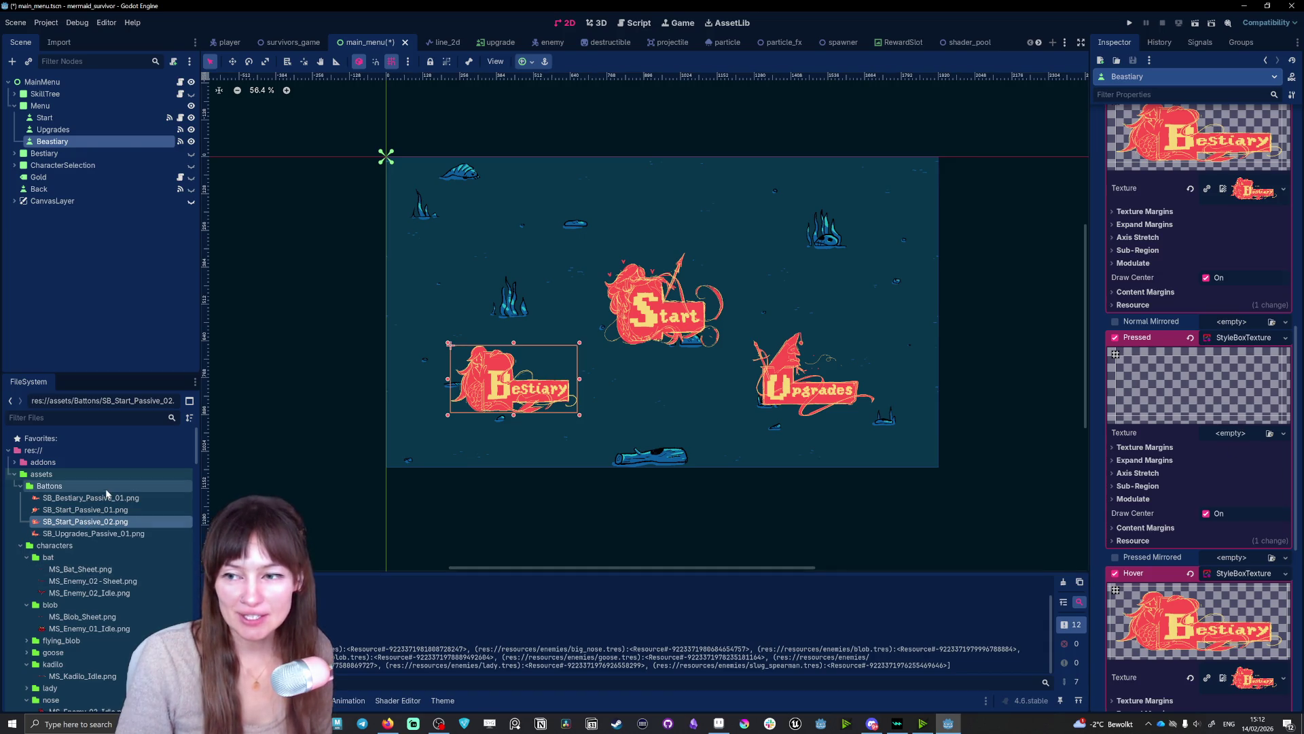
pyautogui.moveTo(90, 498); pyautogui.dragTo(1229, 436)
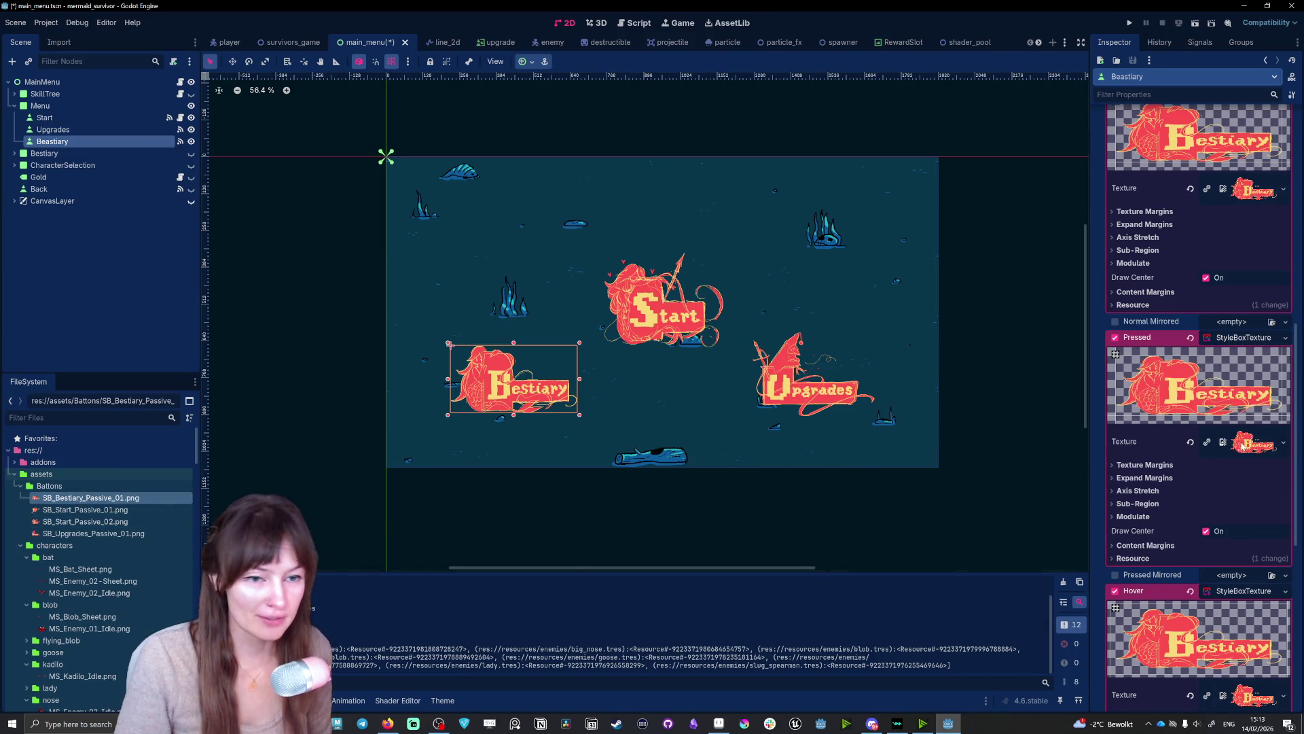
pyautogui.click(1133, 518)
# - Tint the Bestiary pressed style purple, then save and run the game
pyautogui.click(1245, 530)
pyautogui.click(1206, 467)
pyautogui.press('F5')
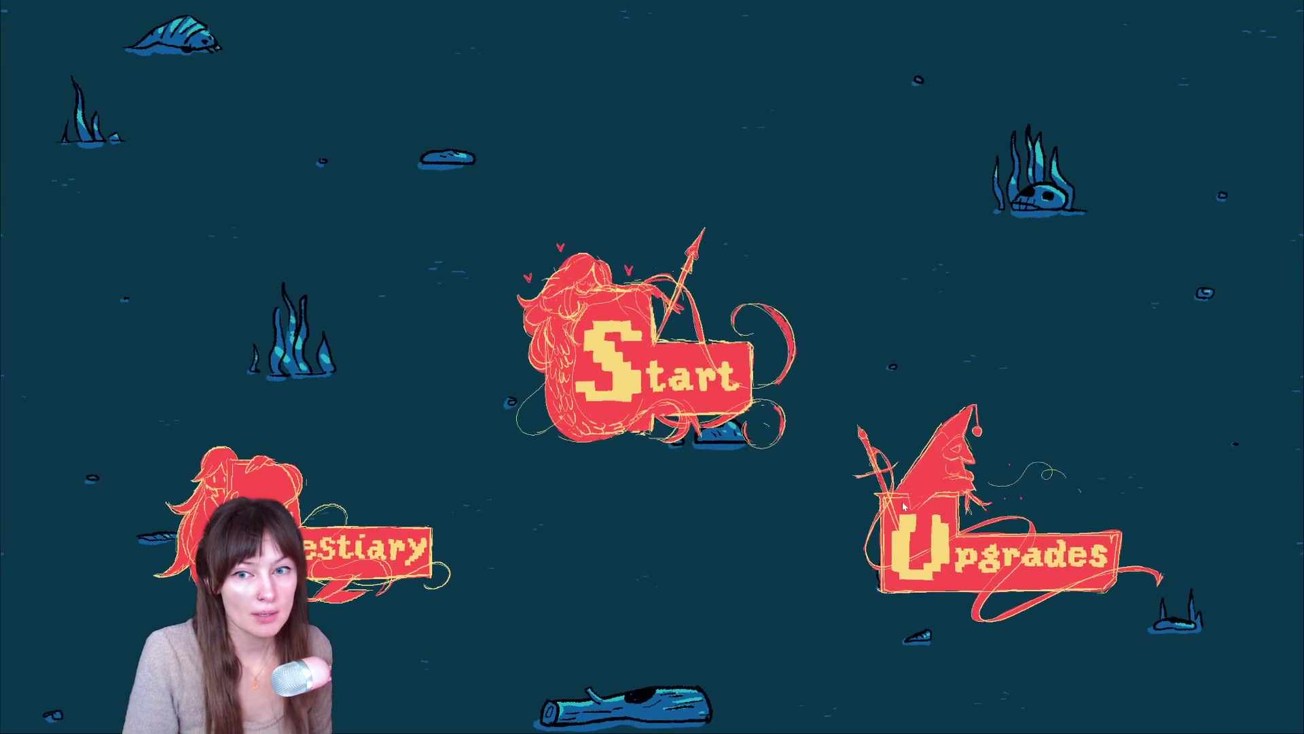
# - Repeatedly open and leave the weapon-select book, upgrade tree and Bestiary in-game, then switch back to the editor
pyautogui.click(662, 395)
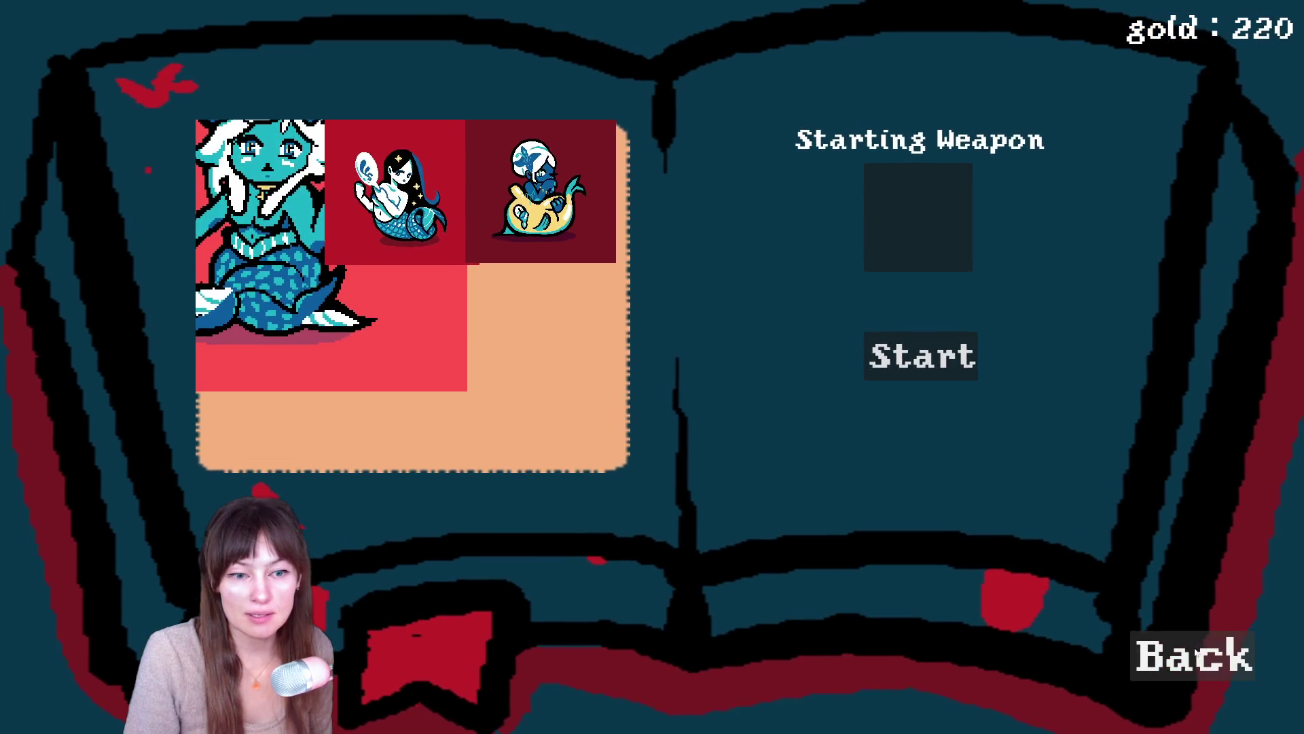
pyautogui.click(1196, 655)
pyautogui.click(994, 511)
pyautogui.click(1220, 677)
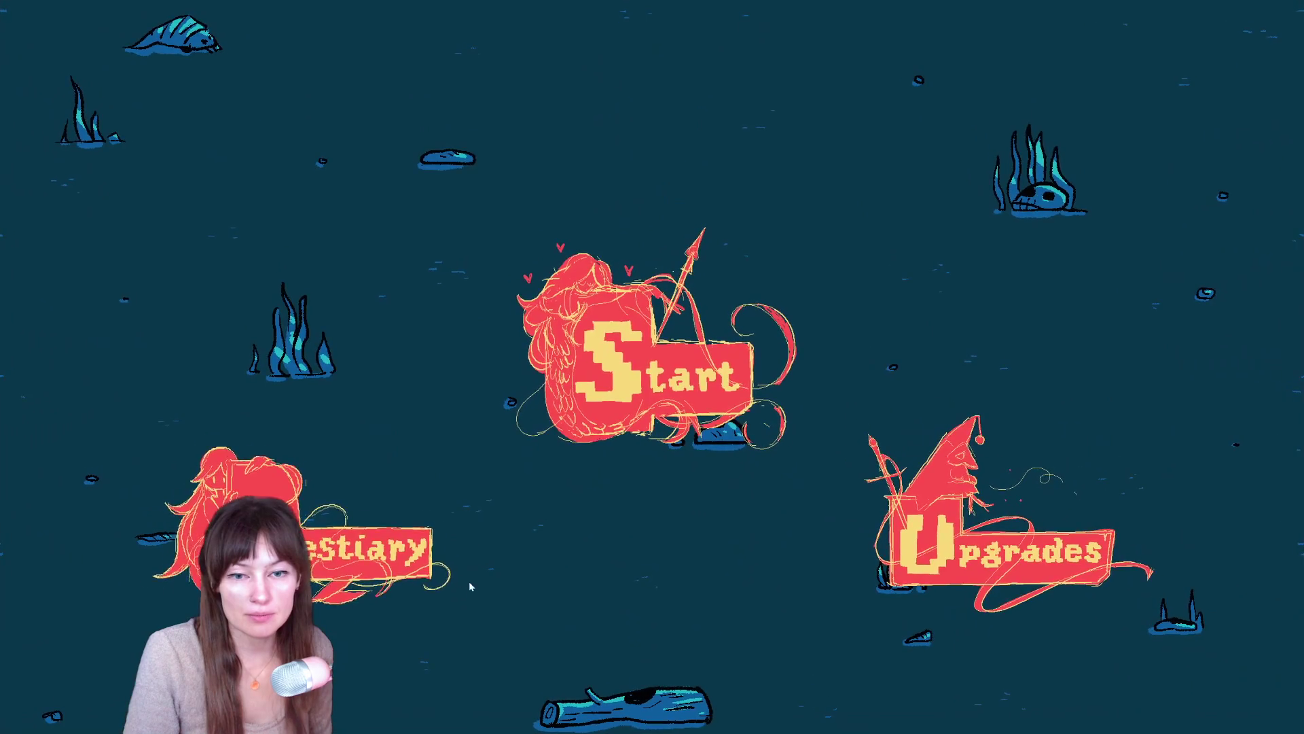
pyautogui.click(421, 543)
pyautogui.click(1167, 636)
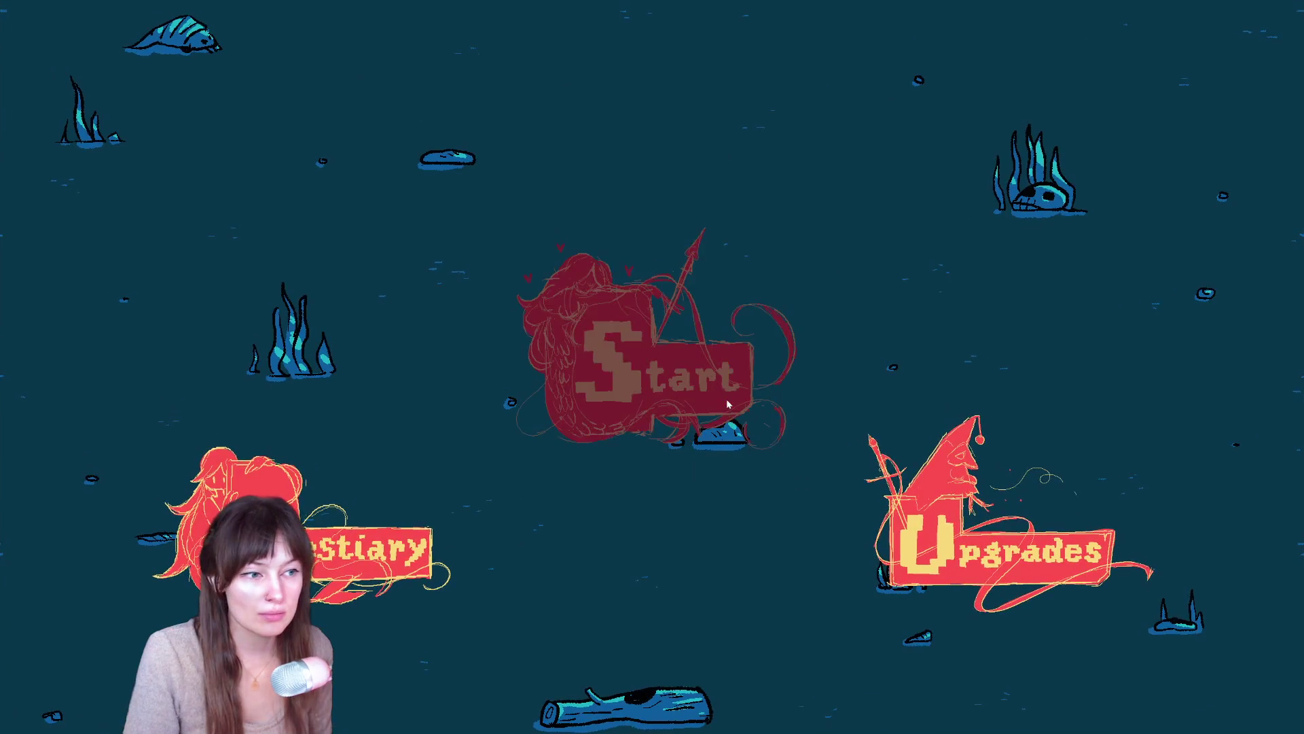
pyautogui.click(727, 398)
pyautogui.click(1220, 669)
pyautogui.click(1080, 577)
pyautogui.click(1196, 652)
pyautogui.click(747, 370)
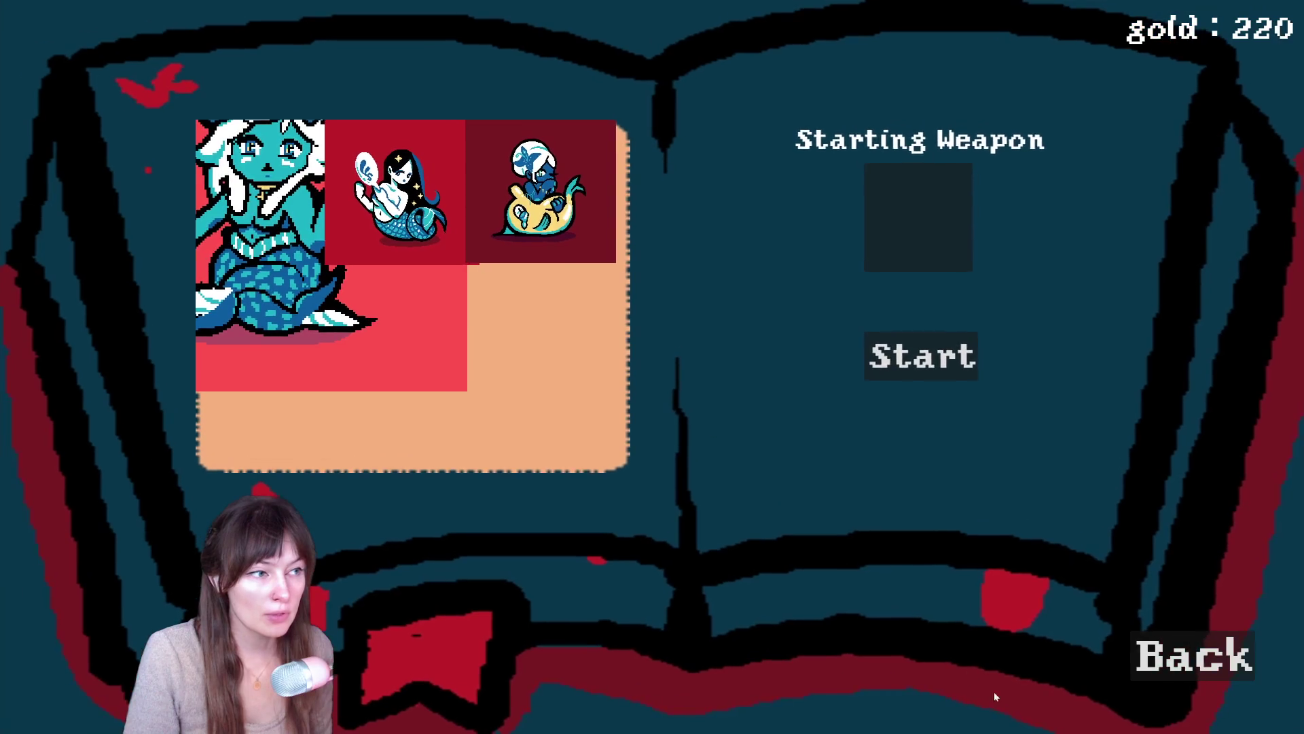
pyautogui.click(1187, 651)
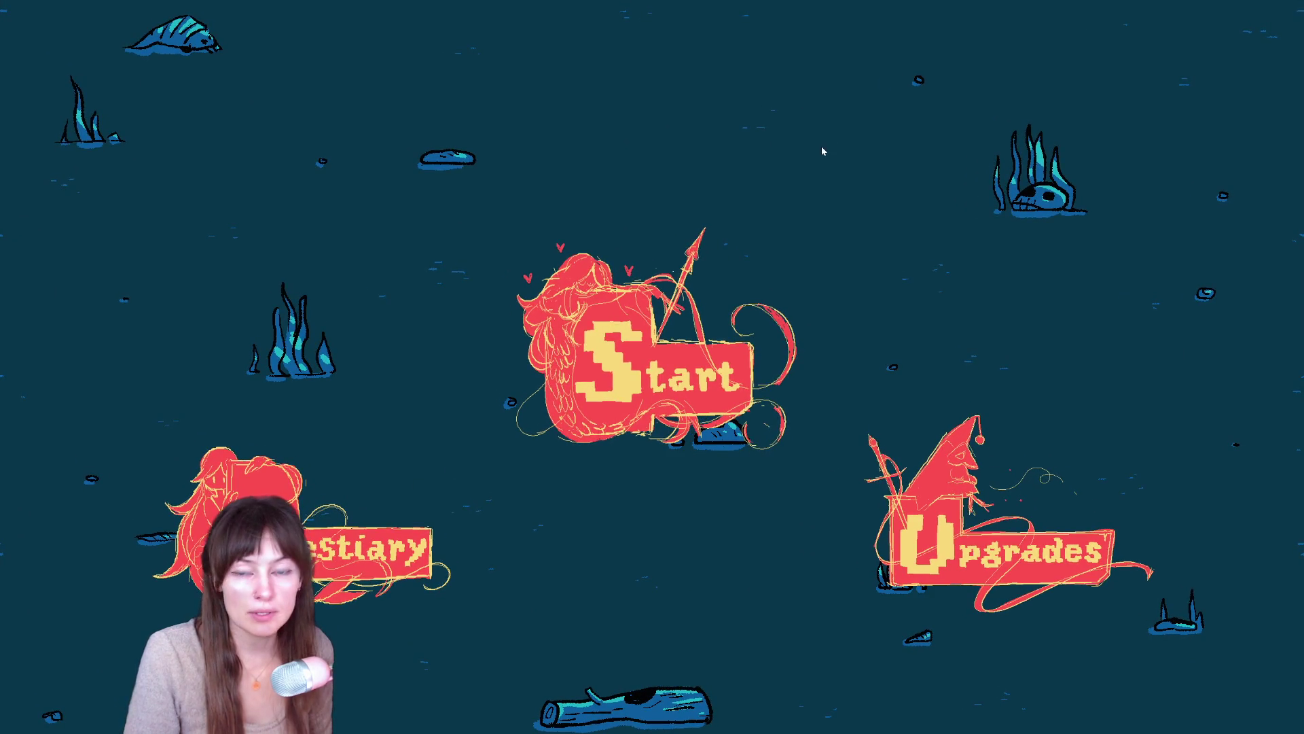
pyautogui.hotkey('alt', 'Tab')
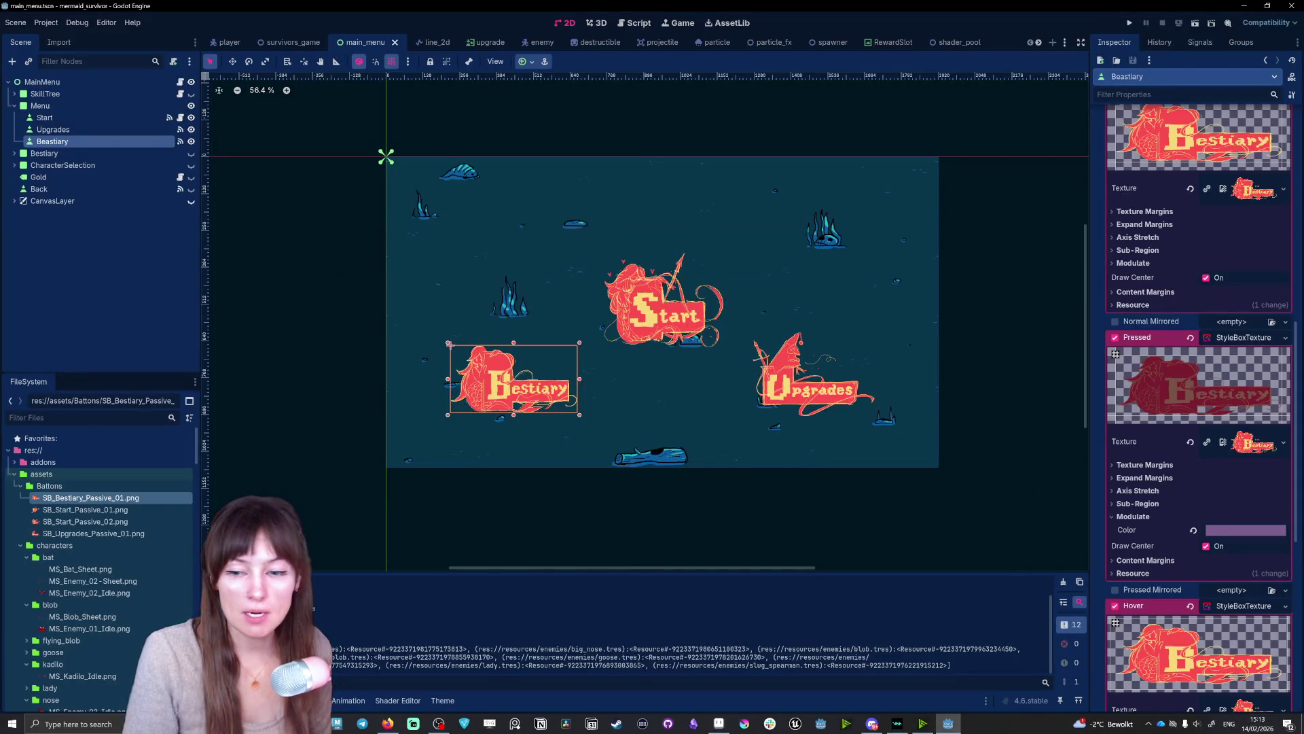
# - Refocus the Godot editor from the taskbar and run the game again
pyautogui.click(386, 725)
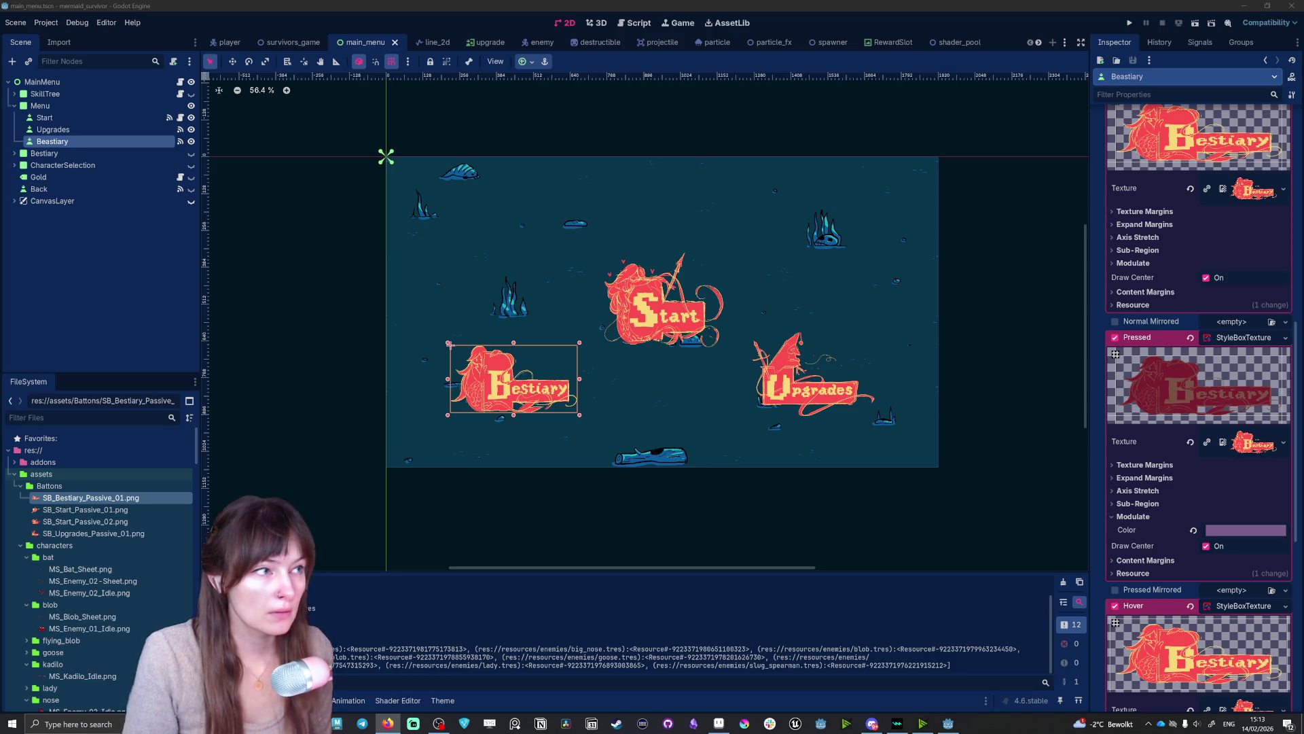
pyautogui.click(1030, 426)
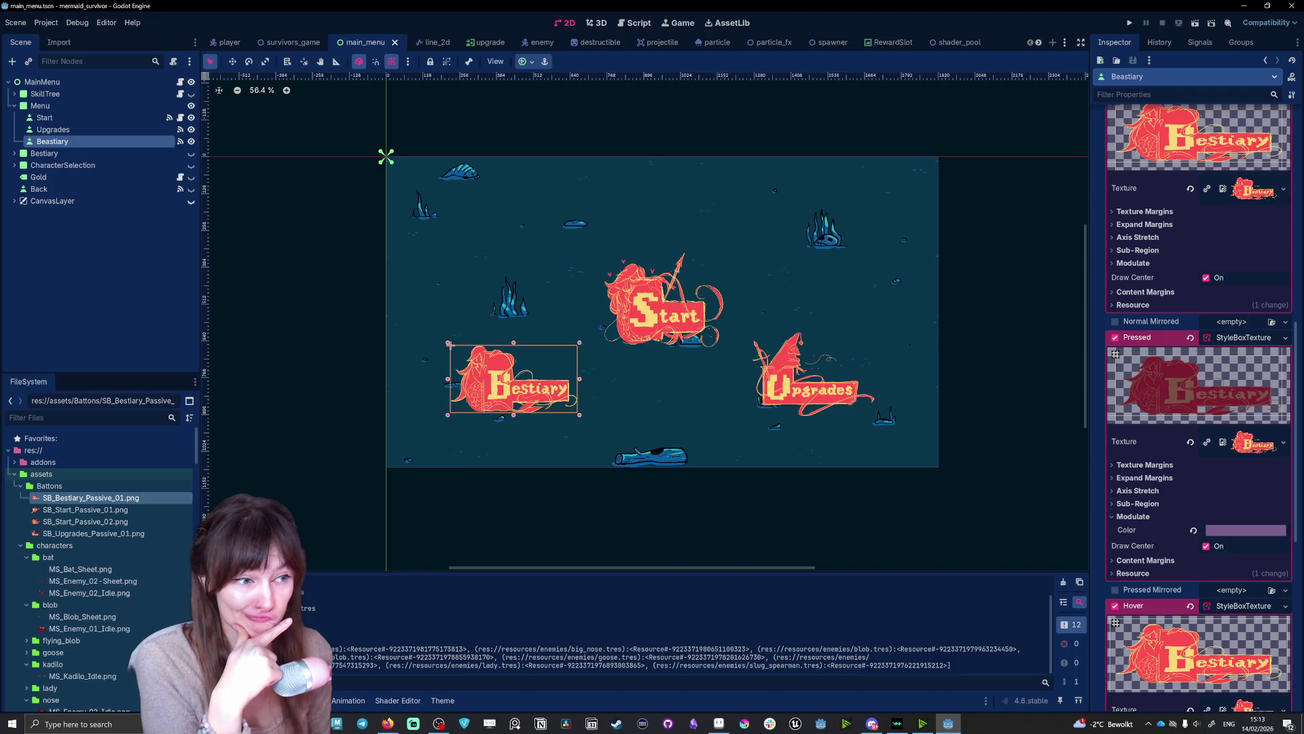
pyautogui.click(1132, 24)
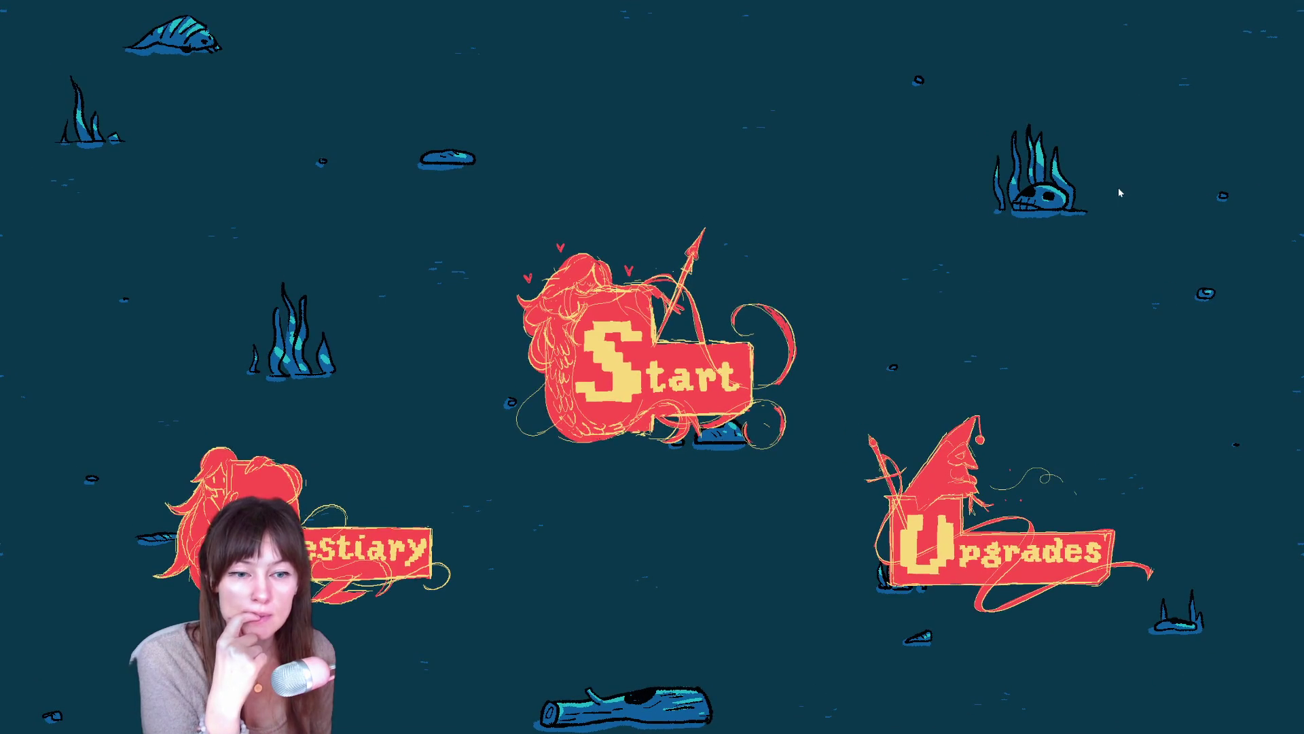
pyautogui.click(1075, 431)
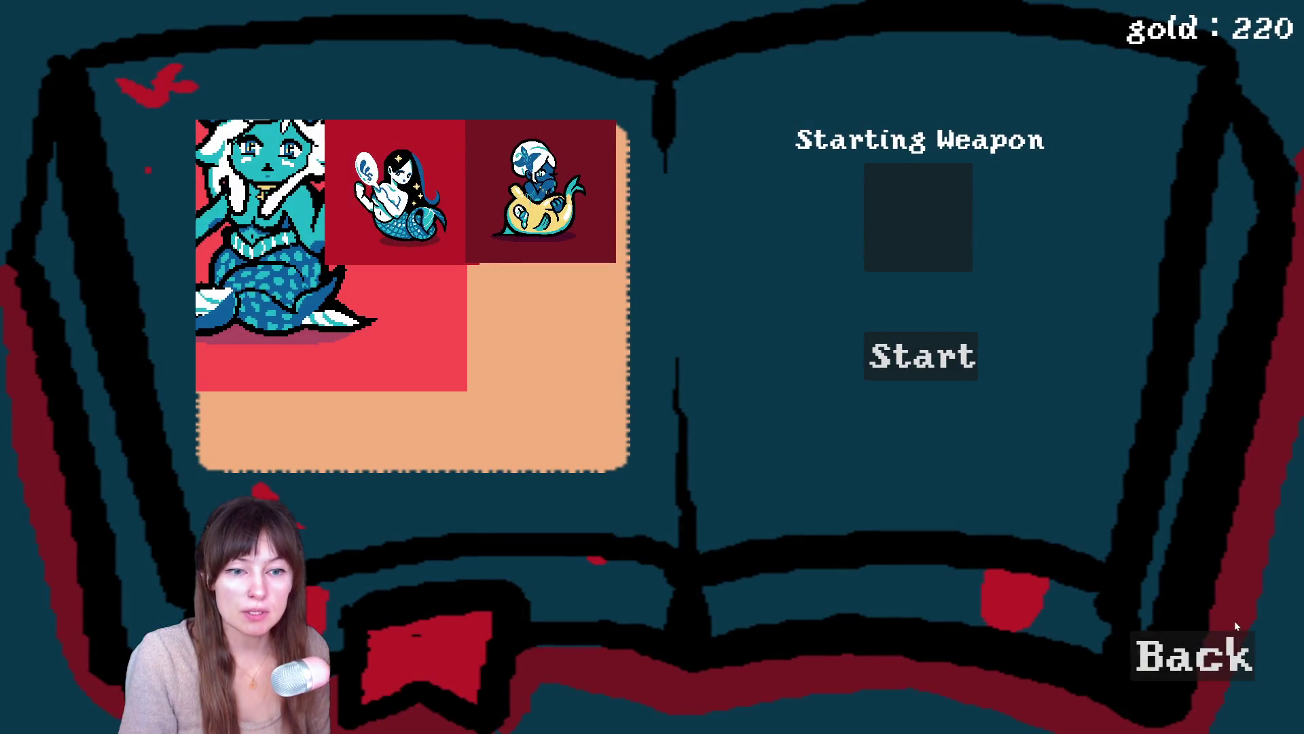
pyautogui.click(1223, 656)
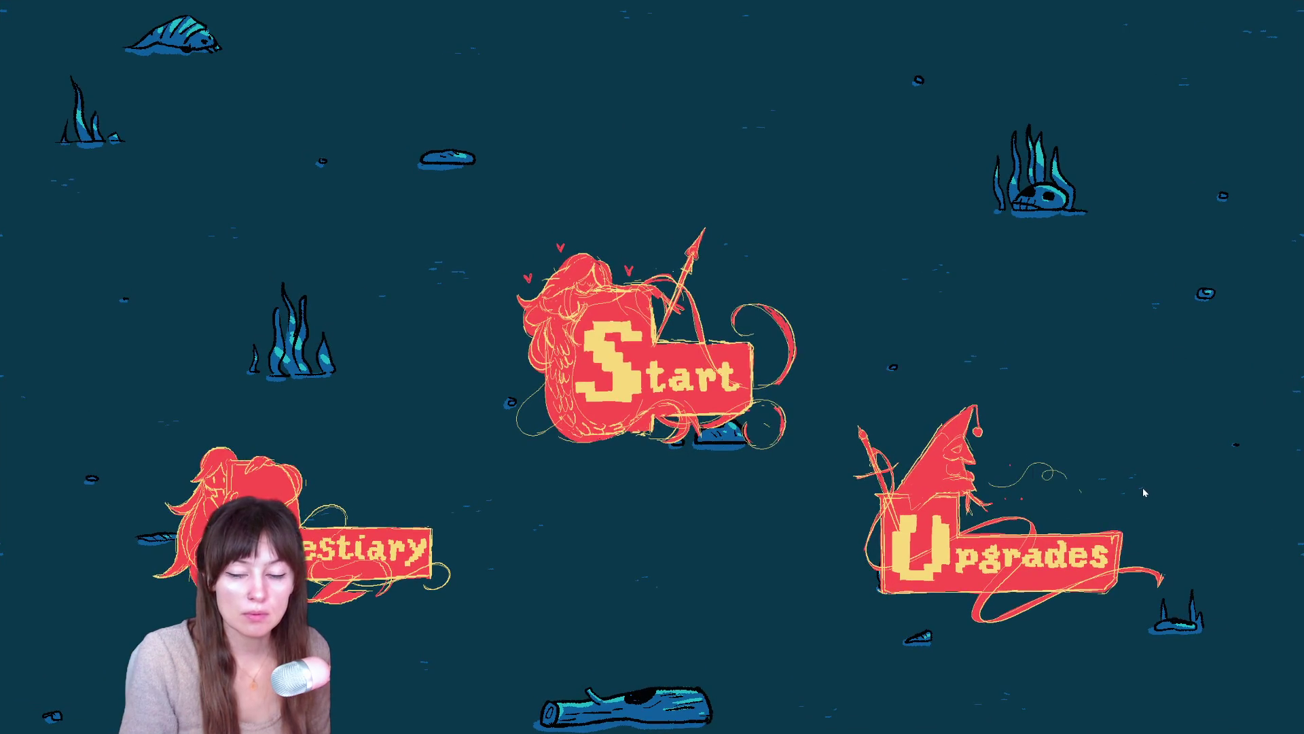
pyautogui.hotkey('alt', 'Tab')
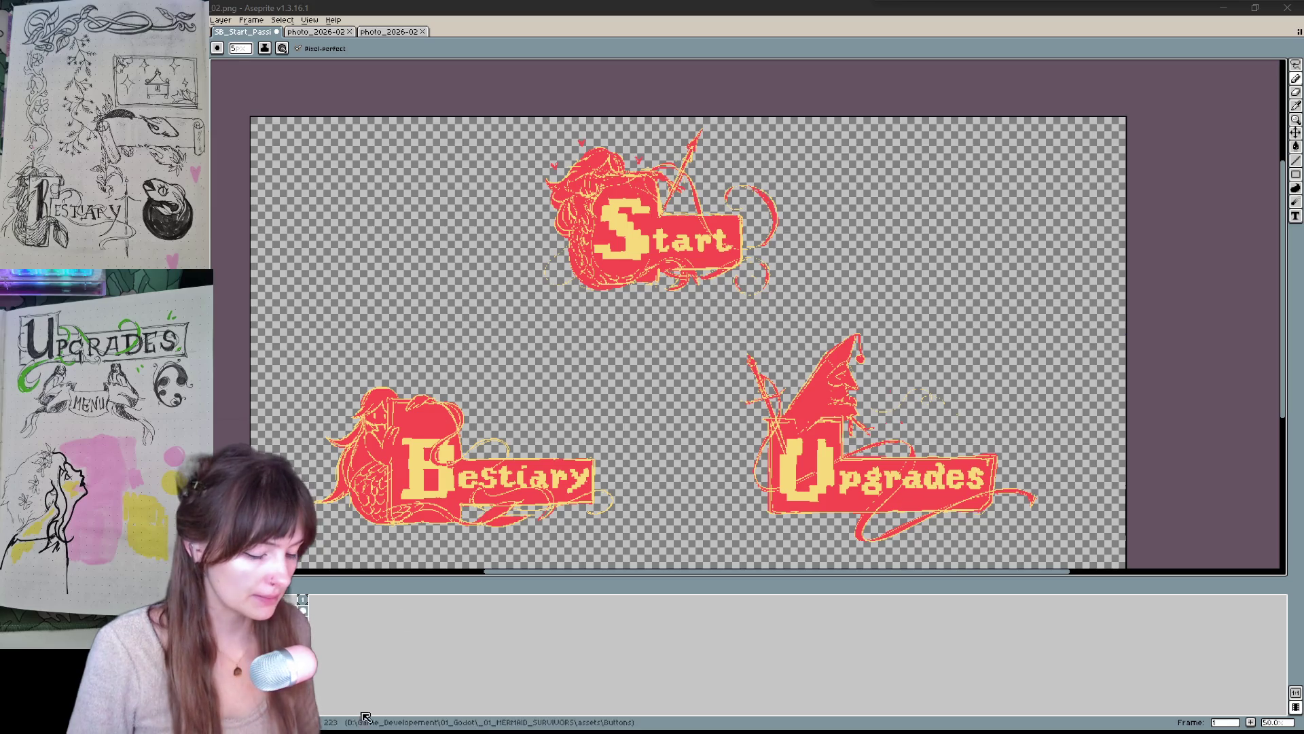
# - Undo to bring back the dark teal background behind the button artwork
pyautogui.hotkey('ctrl', 'z')
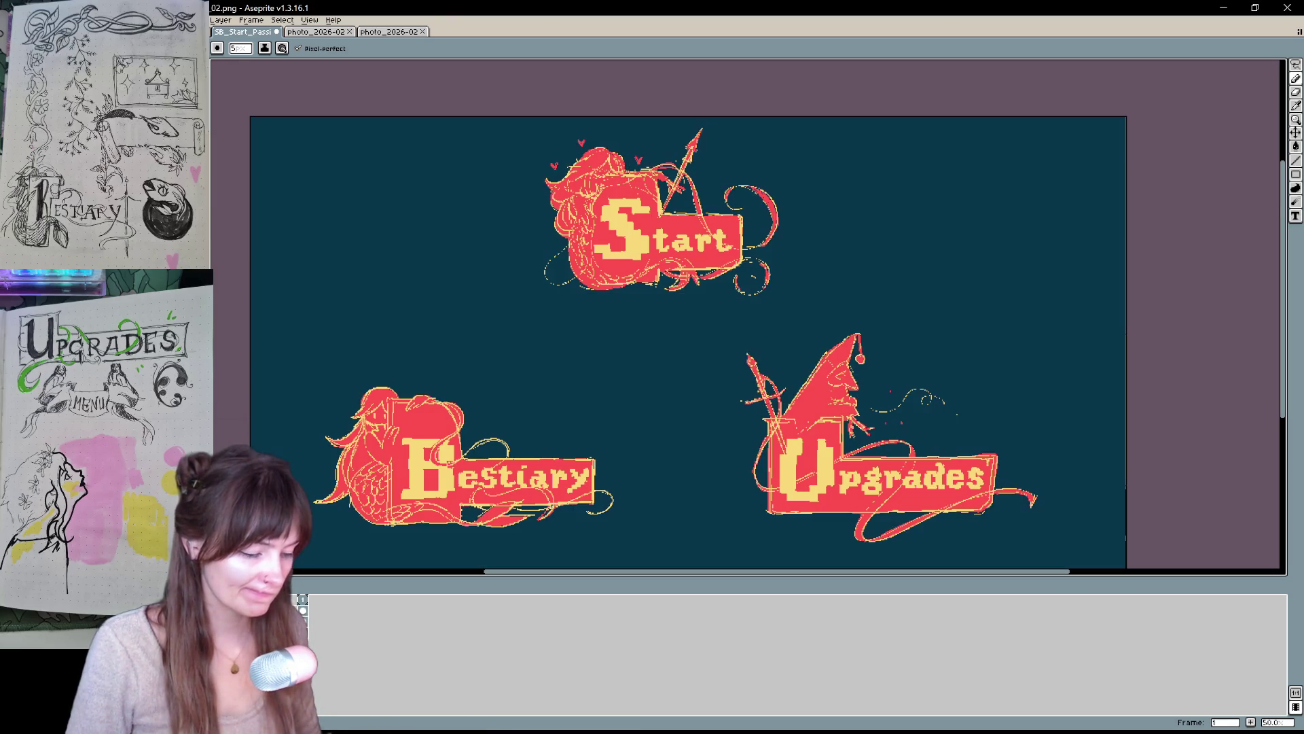
# - Try and undo several red line, zig-zag and rectangle strokes at the canvas top-left
pyautogui.moveTo(358, 109); pyautogui.dragTo(358, 226)
pyautogui.hotkey('ctrl', 'z')
pyautogui.moveTo(343, 114); pyautogui.dragTo(419, 114)
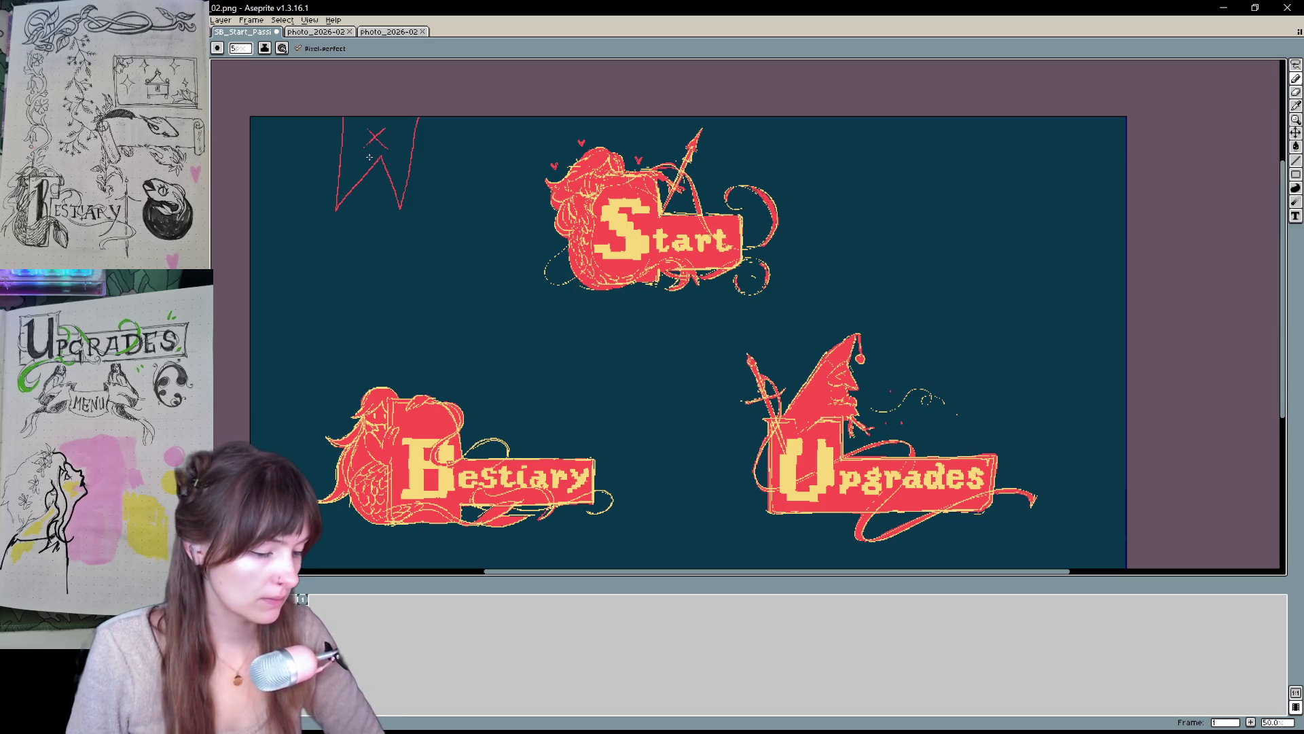
pyautogui.hotkey('ctrl', 'z')
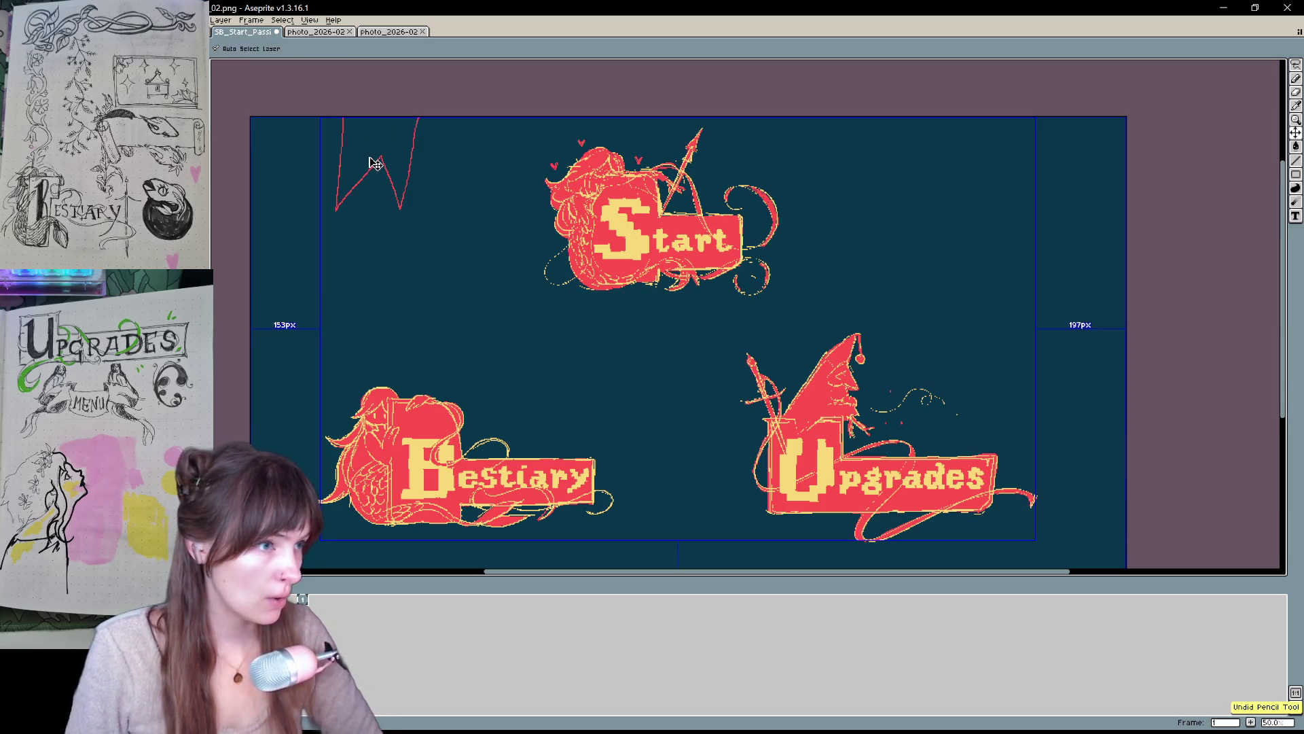
pyautogui.hotkey('ctrl', 'z')
pyautogui.moveTo(287, 143); pyautogui.dragTo(294, 207)
pyautogui.moveTo(320, 139); pyautogui.dragTo(327, 204)
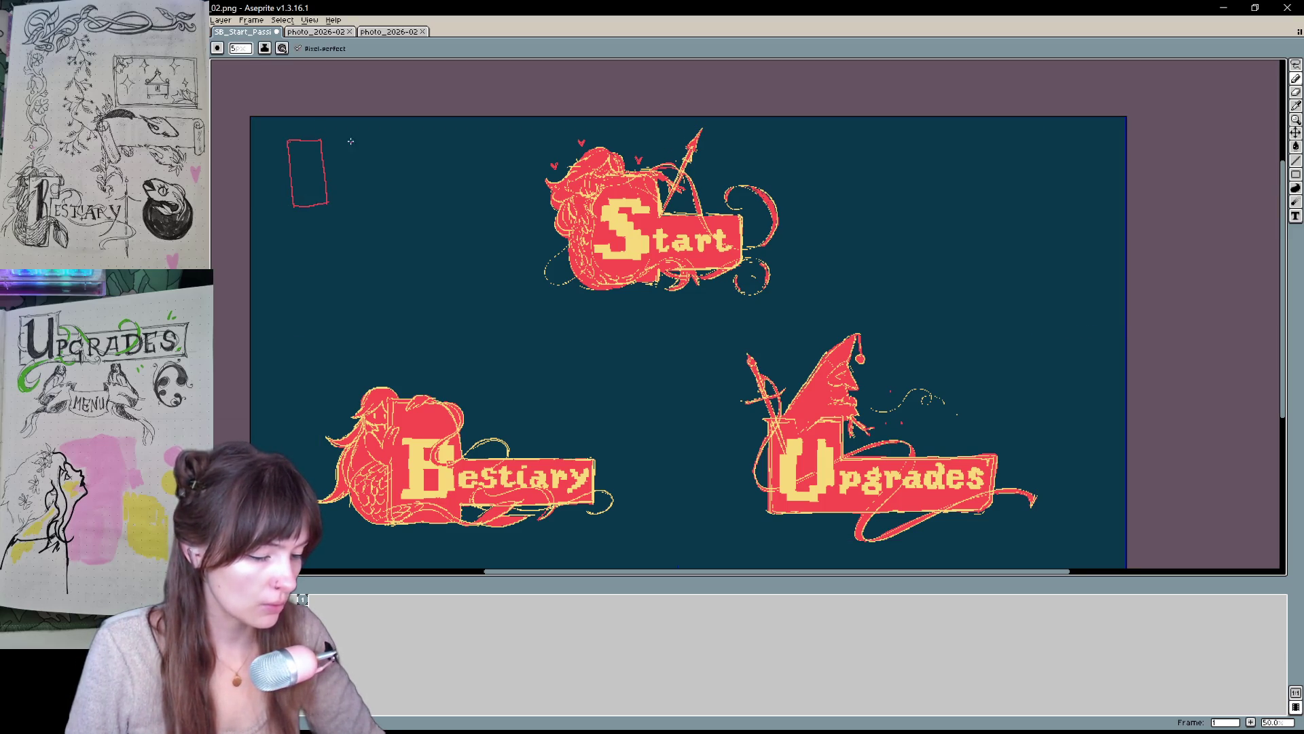
pyautogui.moveTo(323, 140)
pyautogui.mouseDown()
pyautogui.moveTo(364, 133)
pyautogui.moveTo(364, 207)
pyautogui.mouseUp()
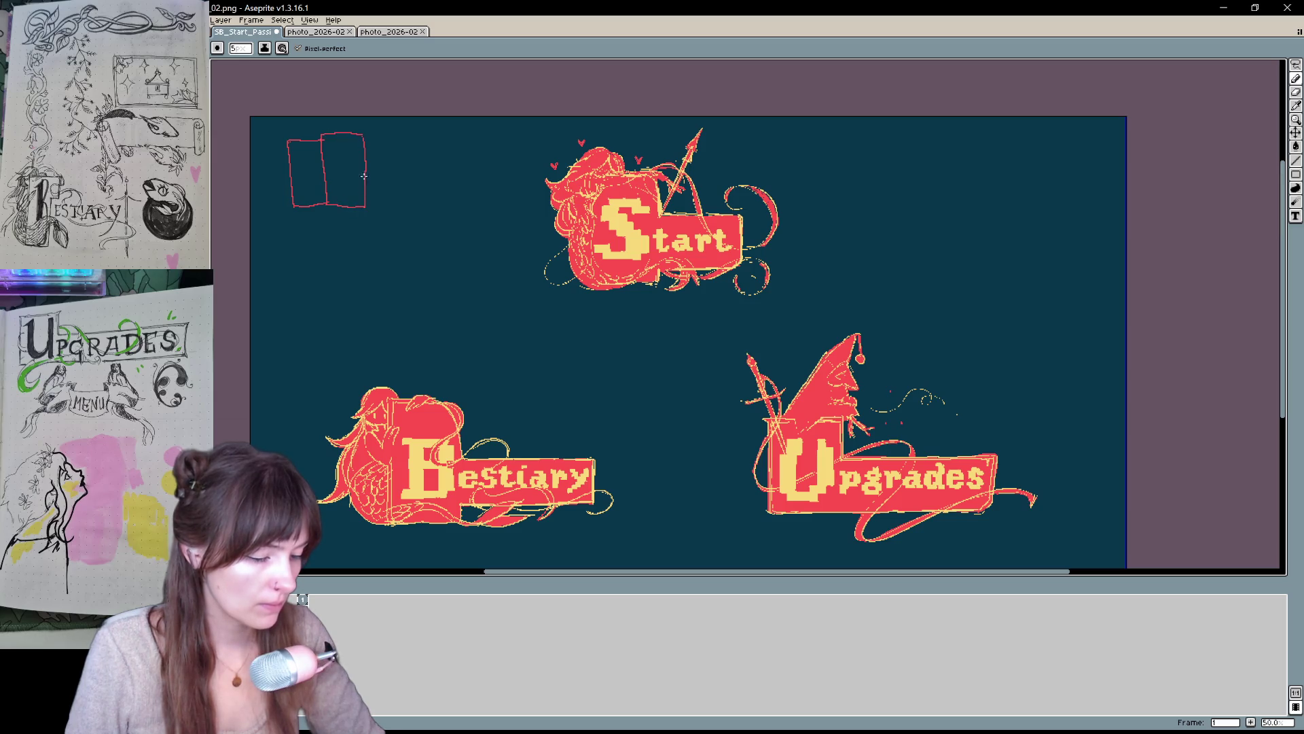
pyautogui.moveTo(286, 141); pyautogui.dragTo(290, 204)
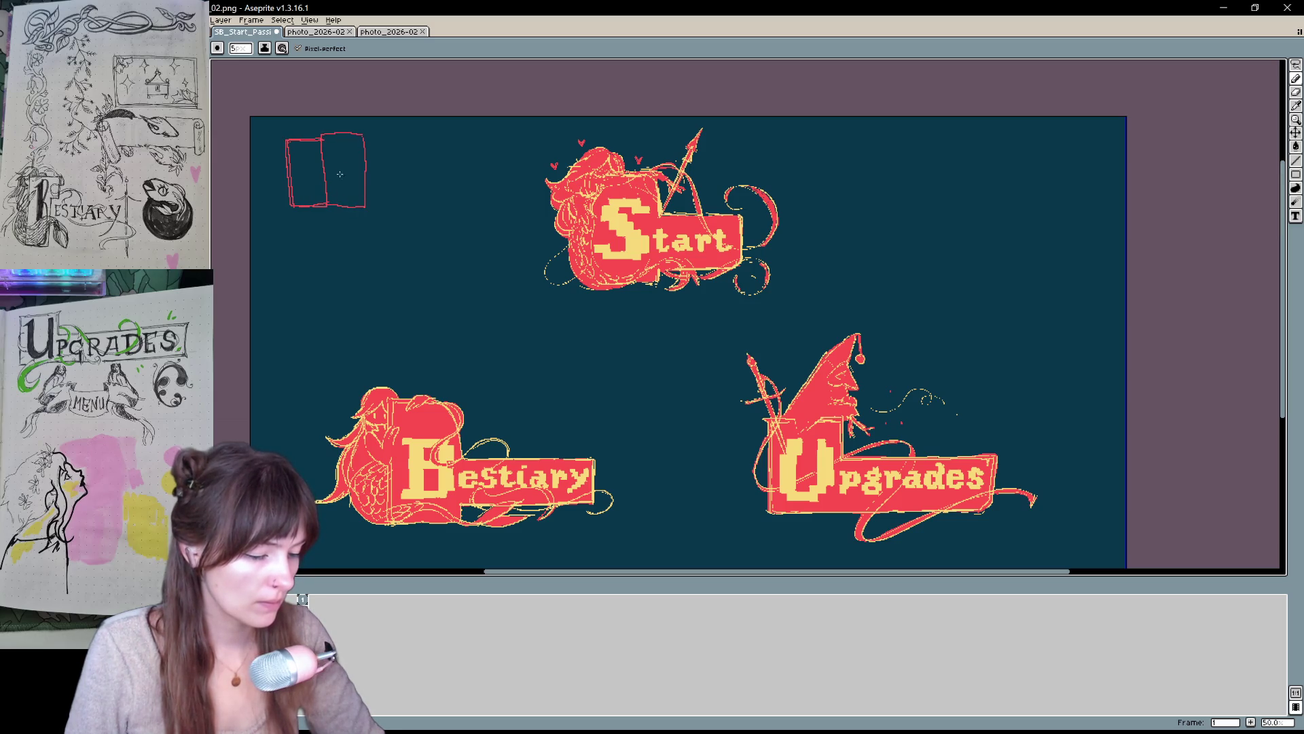
pyautogui.press('v')
pyautogui.hotkey('ctrl', 'z')
pyautogui.hotkey('ctrl', 'z')
pyautogui.hotkey('ctrl', 'z')
pyautogui.hotkey('ctrl', 'z')
pyautogui.press('b')
# - Redraw the red rectangle and arrow, drop the extra box, and draw the banner's edge and zig-zag tail
pyautogui.moveTo(276, 133)
pyautogui.mouseDown()
pyautogui.moveTo(278, 167)
pyautogui.moveTo(322, 202)
pyautogui.mouseUp()
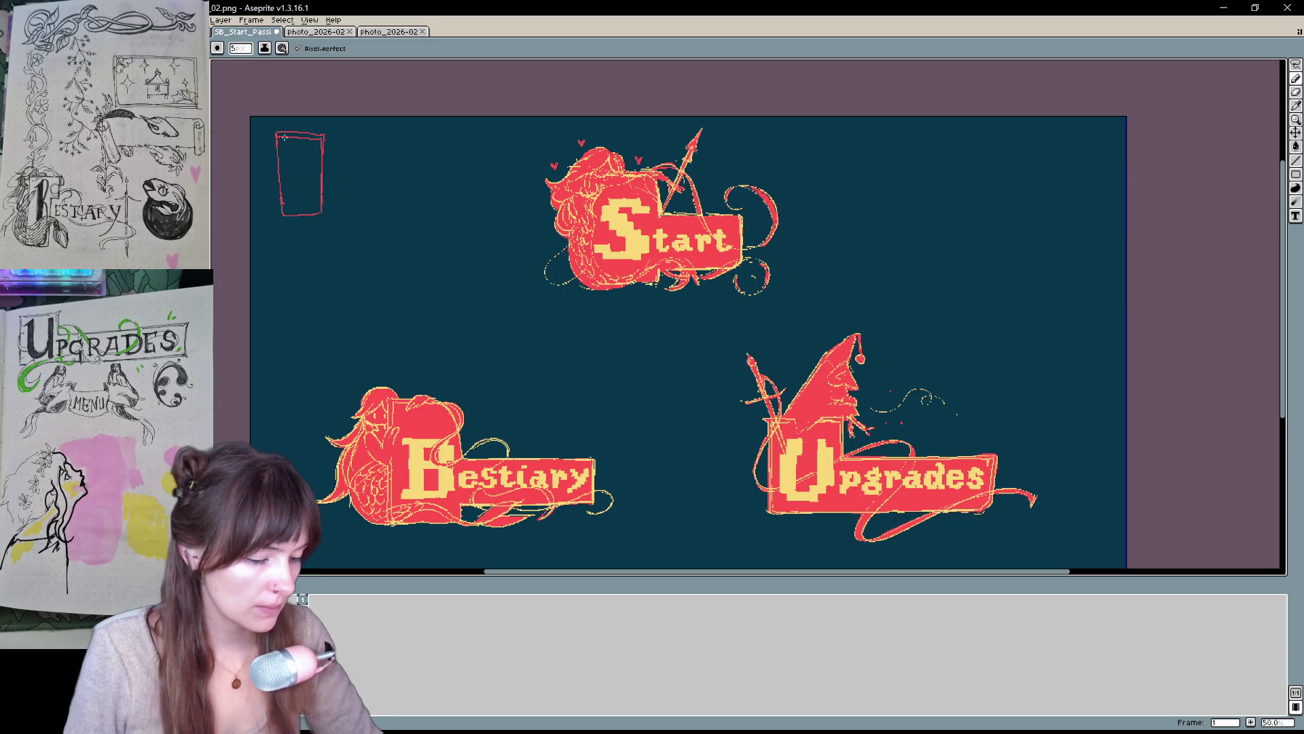
pyautogui.moveTo(276, 135); pyautogui.dragTo(300, 133)
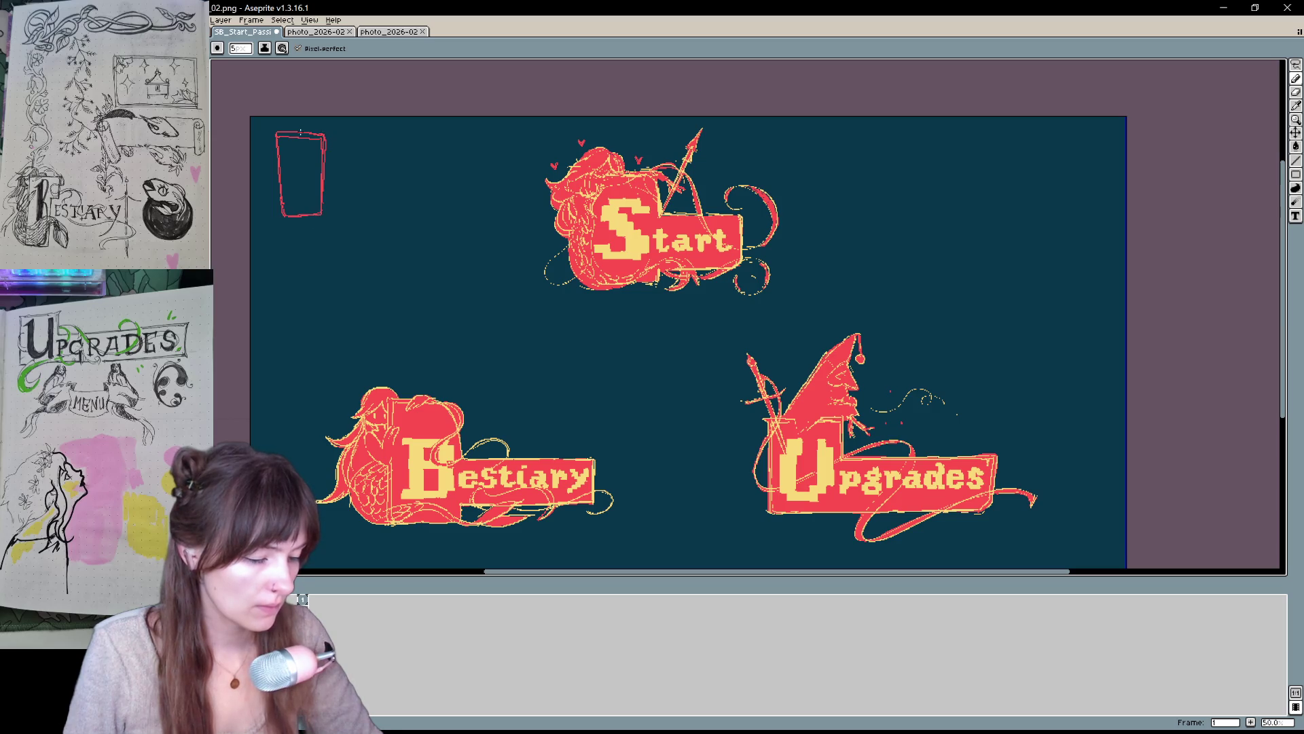
pyautogui.moveTo(340, 172)
pyautogui.mouseDown()
pyautogui.moveTo(379, 169)
pyautogui.moveTo(367, 176)
pyautogui.moveTo(411, 211)
pyautogui.mouseUp()
pyautogui.moveTo(432, 128); pyautogui.dragTo(477, 200)
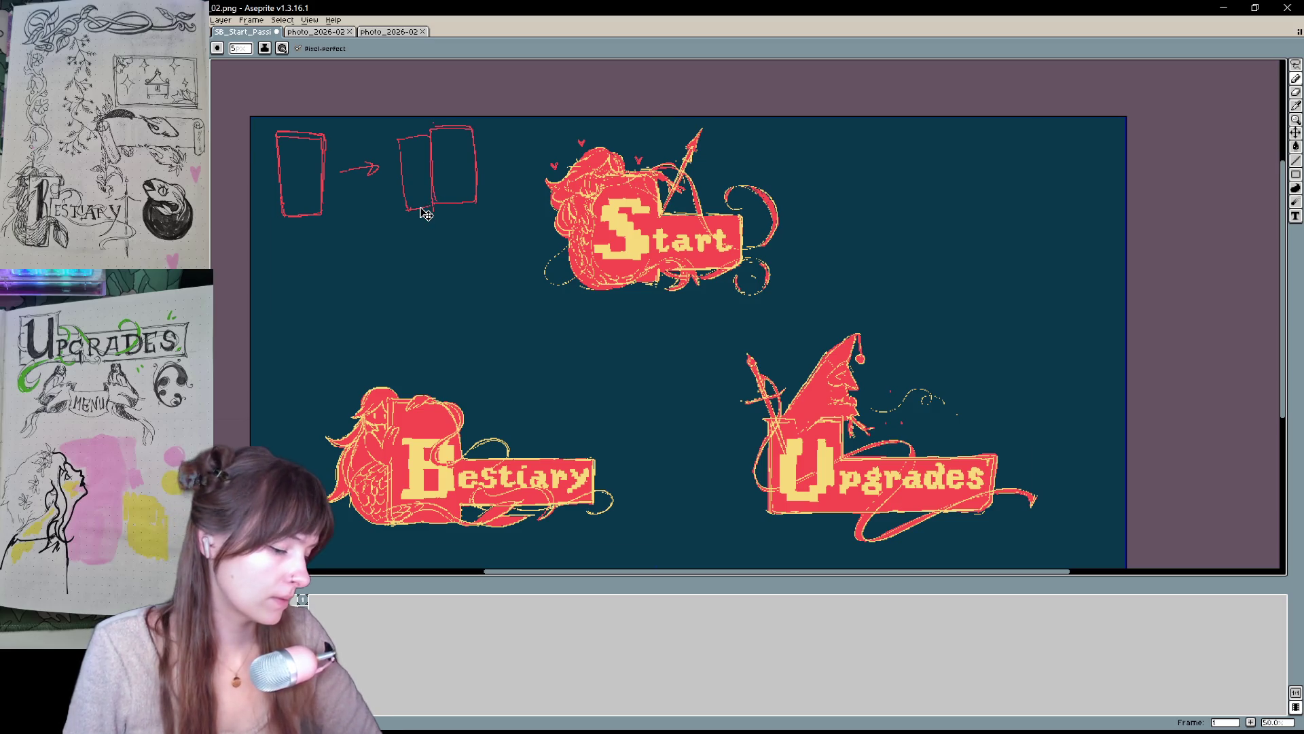
pyautogui.hotkey('ctrl', 'z')
pyautogui.hotkey('ctrl', 'z')
pyautogui.hotkey('ctrl', 'z')
pyautogui.hotkey('ctrl', 'z')
pyautogui.hotkey('ctrl', 'z')
pyautogui.hotkey('ctrl', 'z')
pyautogui.hotkey('ctrl', 'z')
pyautogui.hotkey('ctrl', 'z')
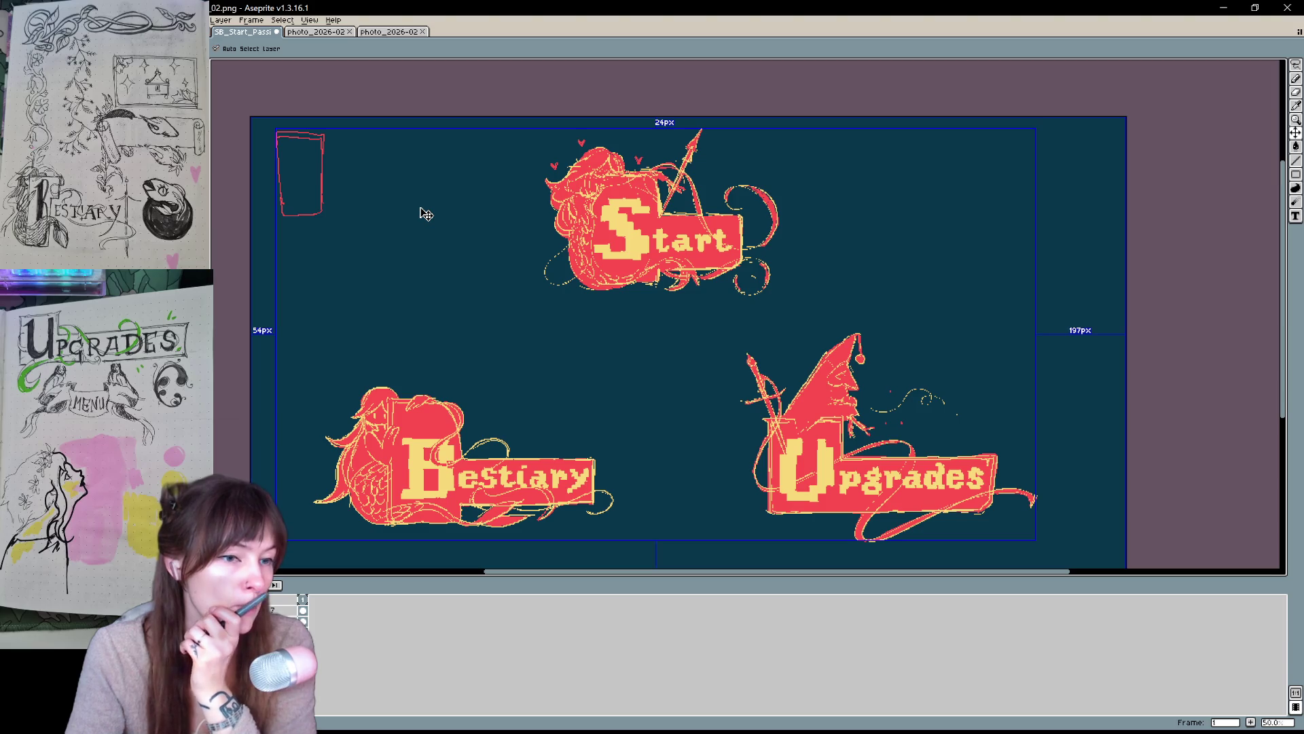
pyautogui.hotkey('ctrl', 'z')
pyautogui.hotkey('ctrl', 'z')
pyautogui.hotkey('ctrl', 'z')
pyautogui.press('b')
pyautogui.moveTo(289, 117)
pyautogui.mouseDown()
pyautogui.moveTo(289, 215)
pyautogui.moveTo(374, 115)
pyautogui.mouseUp()
pyautogui.hotkey('ctrl', 'z')
pyautogui.moveTo(290, 216)
pyautogui.mouseDown()
pyautogui.moveTo(358, 117)
pyautogui.moveTo(306, 133)
pyautogui.mouseUp()
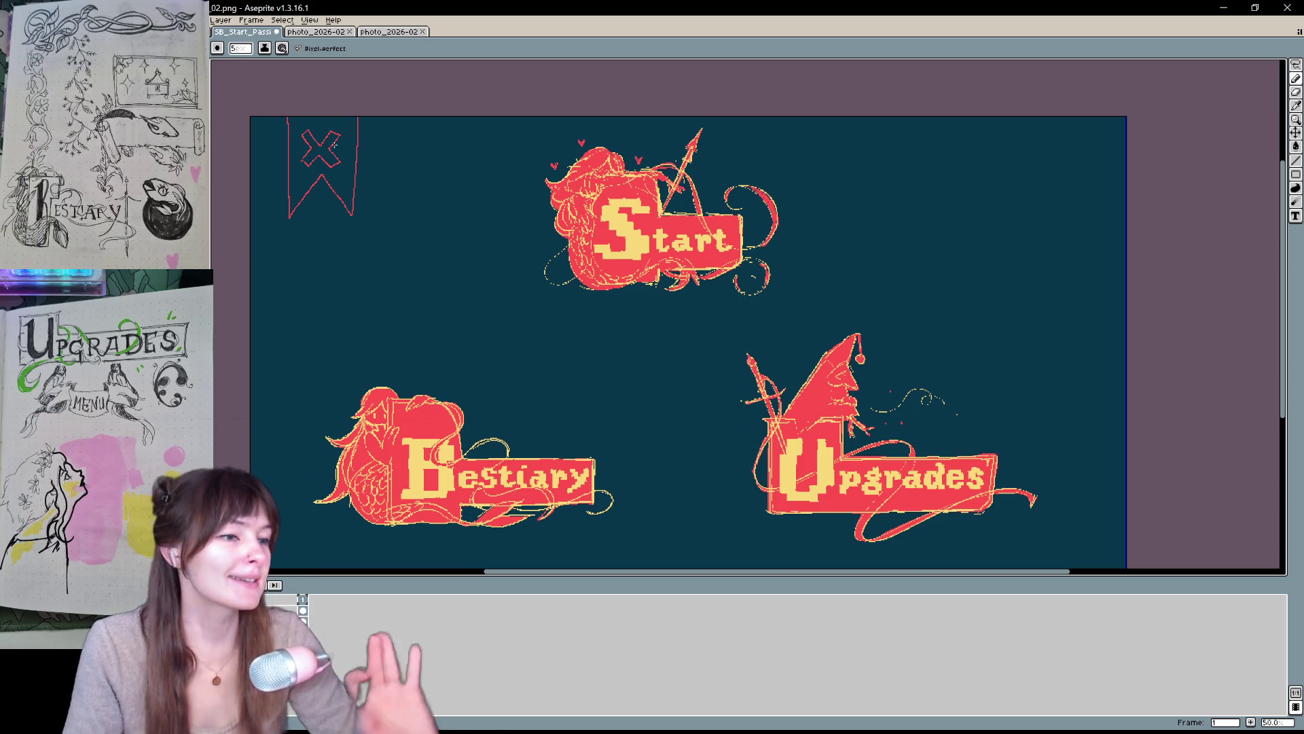
pyautogui.moveTo(974, 119)
pyautogui.mouseDown()
pyautogui.moveTo(1046, 117)
pyautogui.moveTo(1018, 166)
pyautogui.mouseUp()
pyautogui.press('v')
pyautogui.hotkey('ctrl', 'z')
pyautogui.press('b')
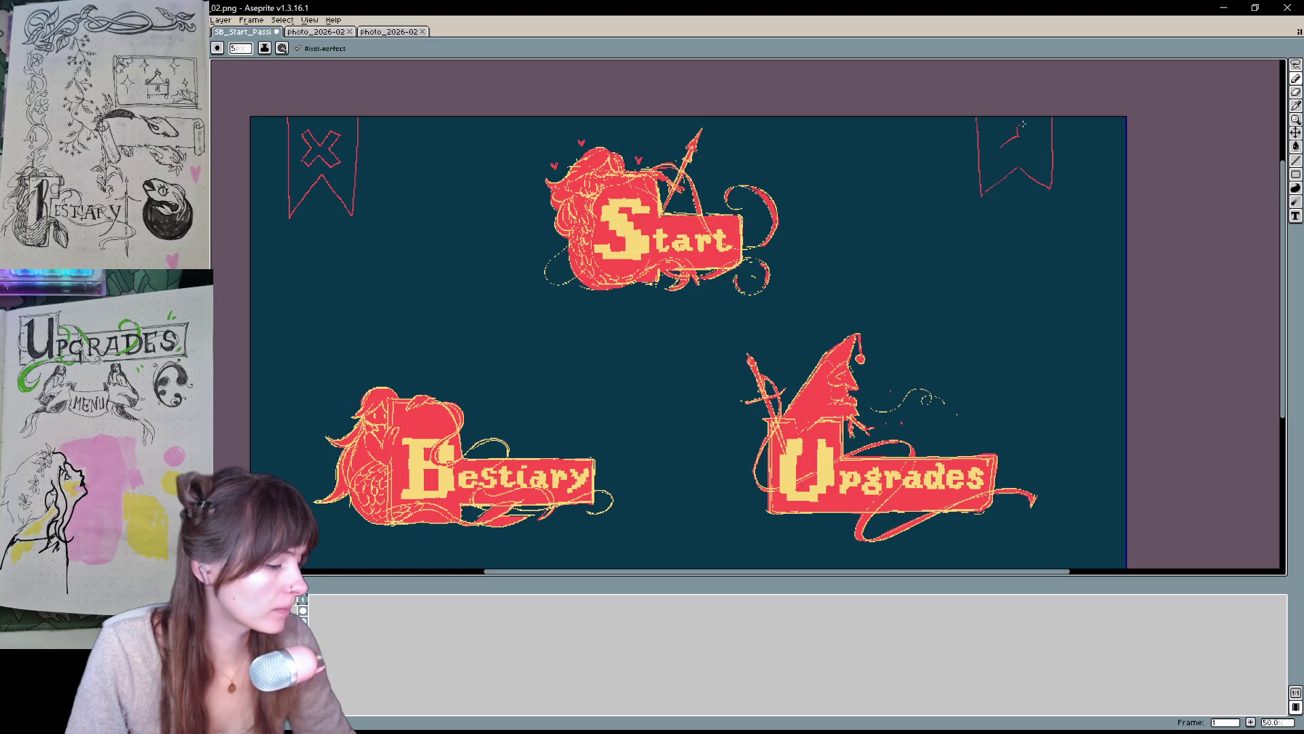
pyautogui.moveTo(994, 155); pyautogui.dragTo(1000, 160)
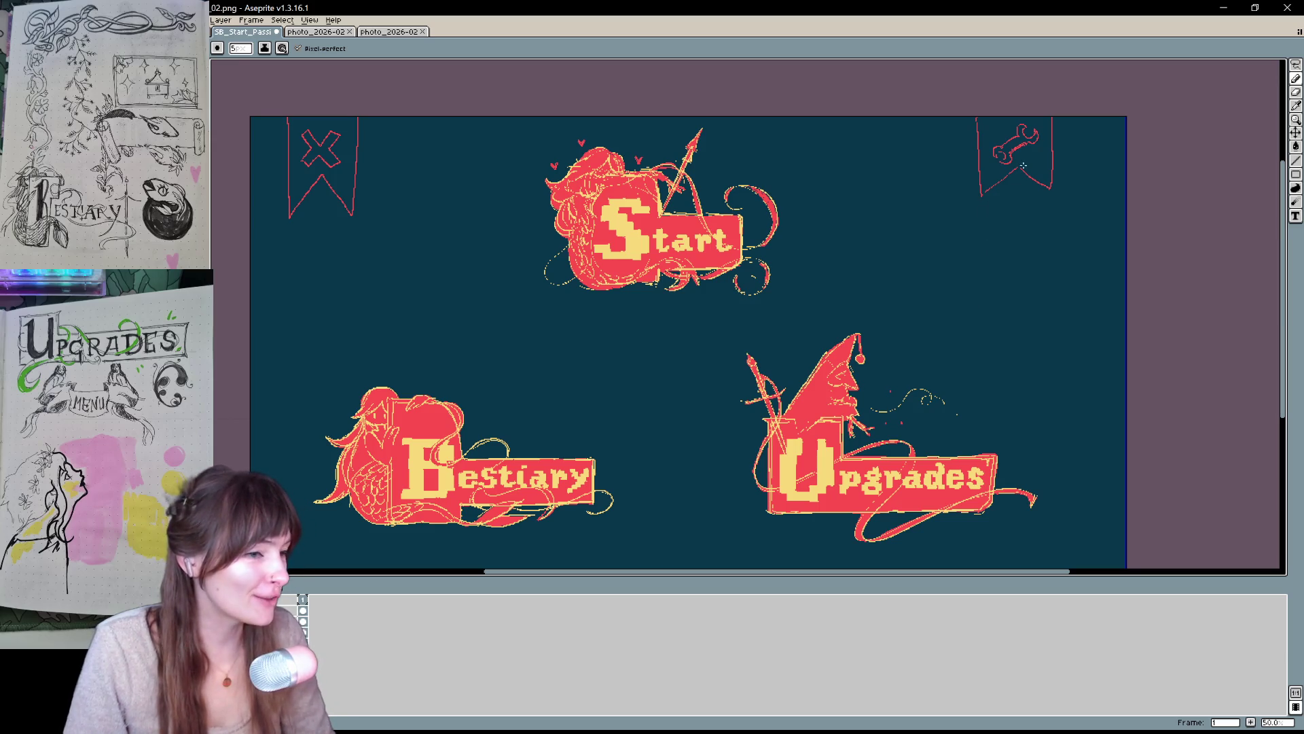
pyautogui.moveTo(935, 226)
pyautogui.mouseDown()
pyautogui.moveTo(936, 295)
pyautogui.moveTo(1011, 290)
pyautogui.mouseUp()
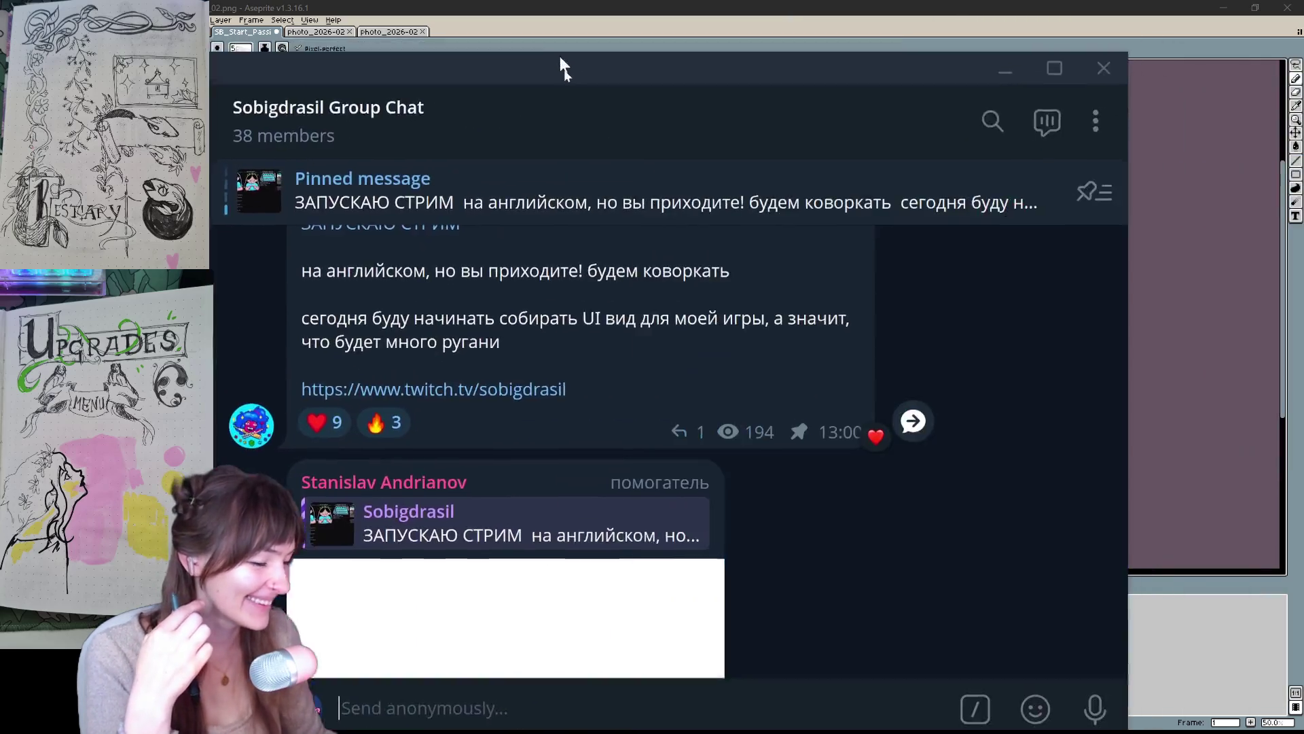
# - Bring the Telegram group chat on screen maximized and scroll through it
pyautogui.moveTo(1303, 41); pyautogui.dragTo(709, 42)
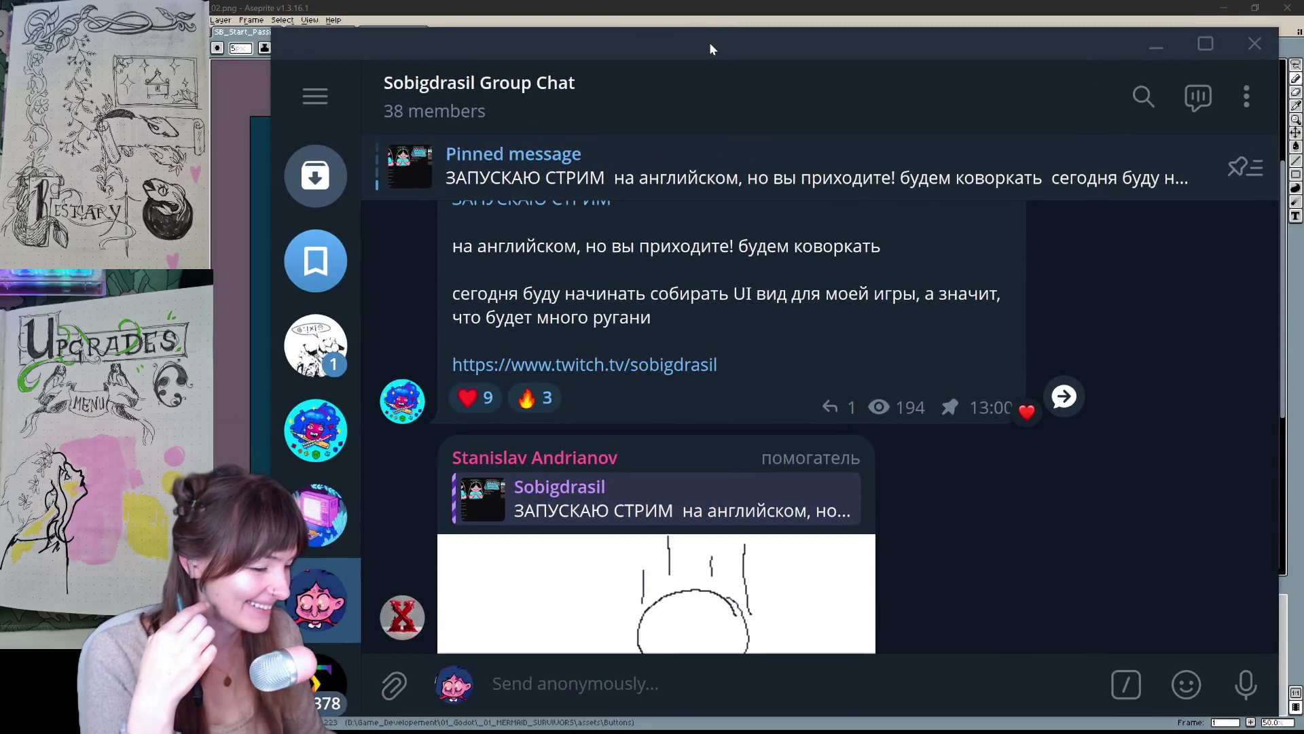
pyautogui.doubleClick(709, 42)
pyautogui.scroll(-5, 665, 436)
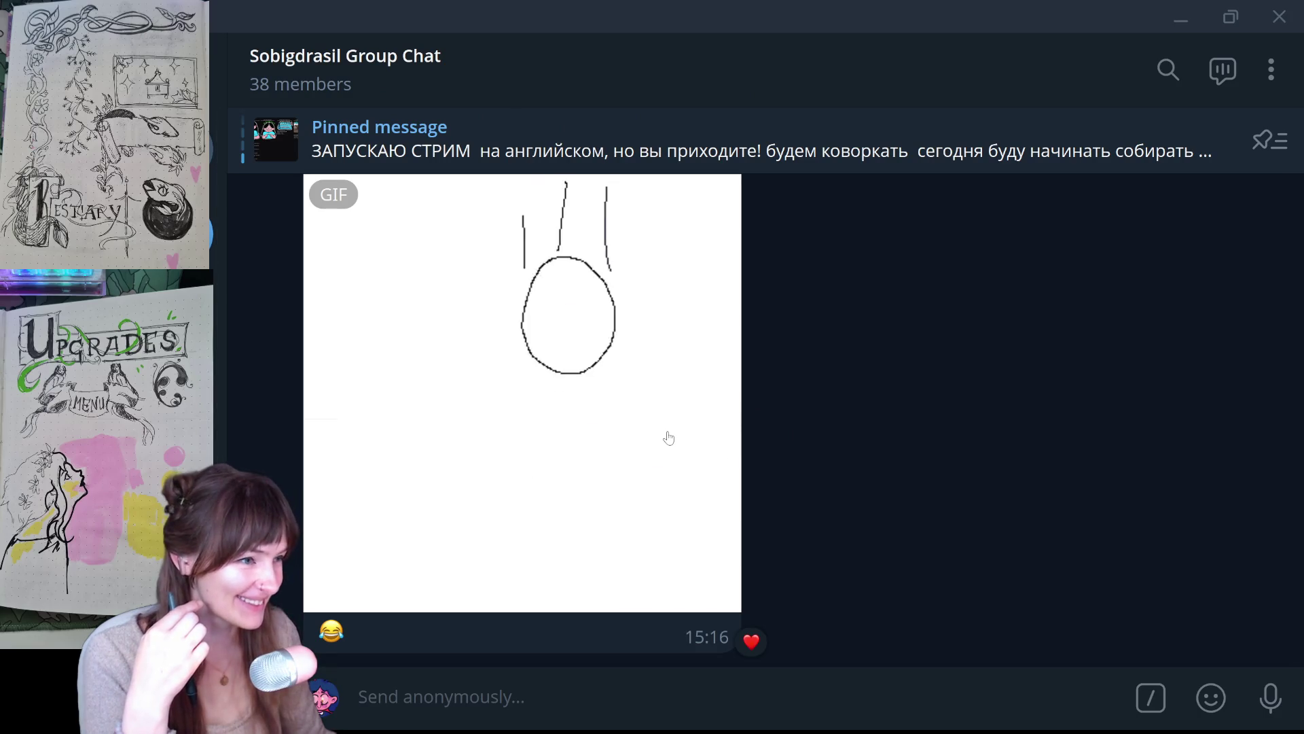
pyautogui.scroll(-1, 669, 438)
pyautogui.scroll(1, 668, 438)
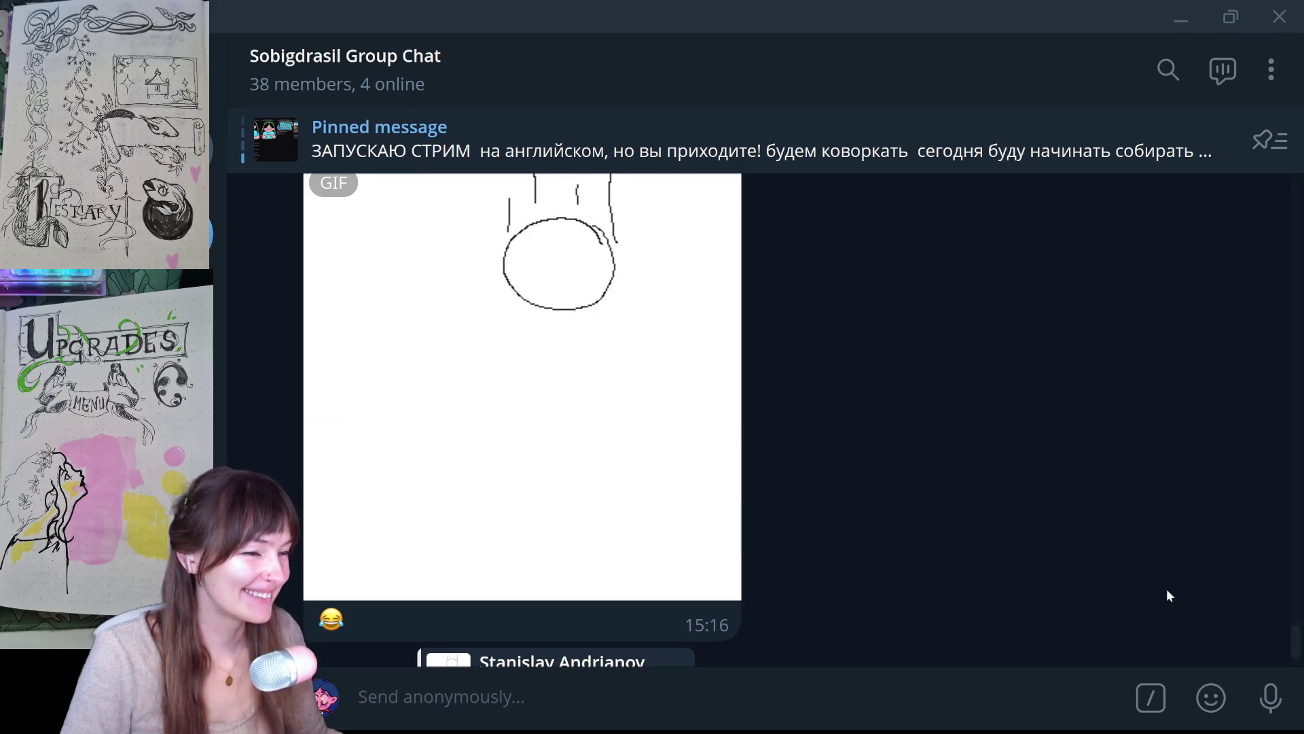
# - View the doodle GIF enlarged, close it, and bring the drawing editor up full screen
pyautogui.click(568, 516)
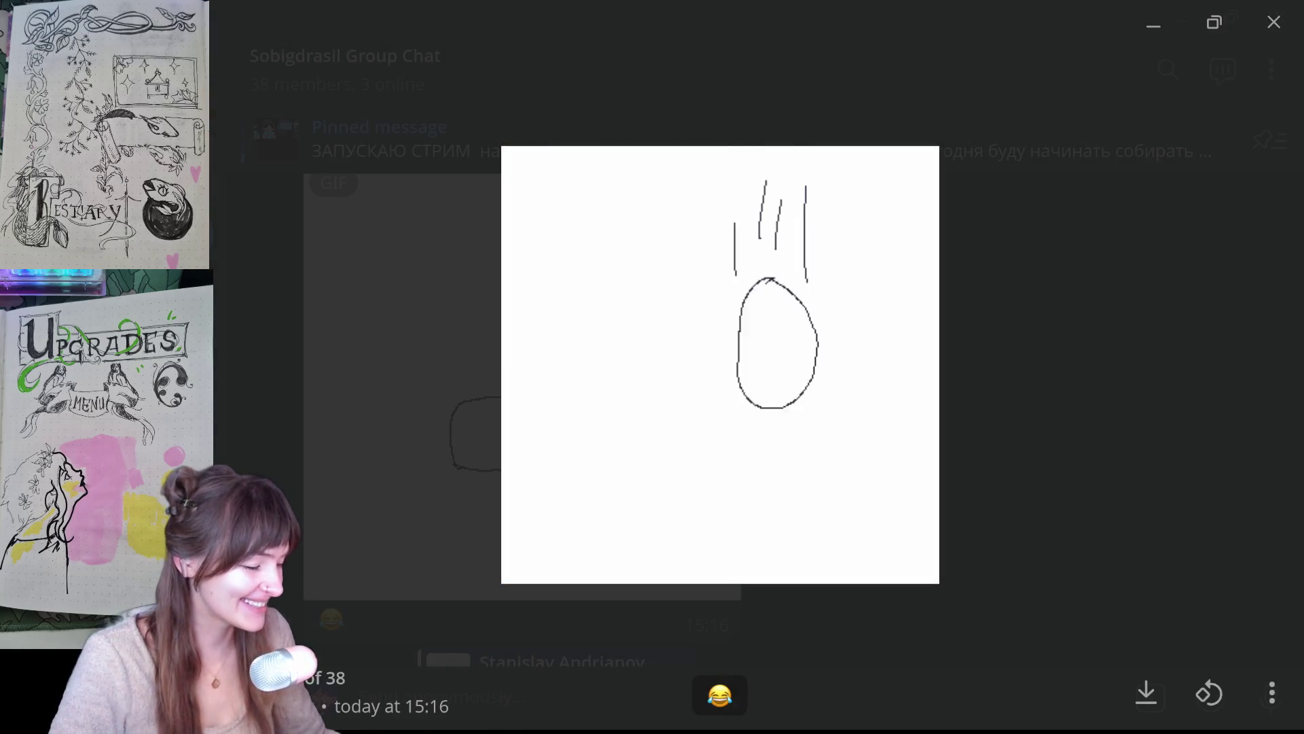
pyautogui.click(1219, 211)
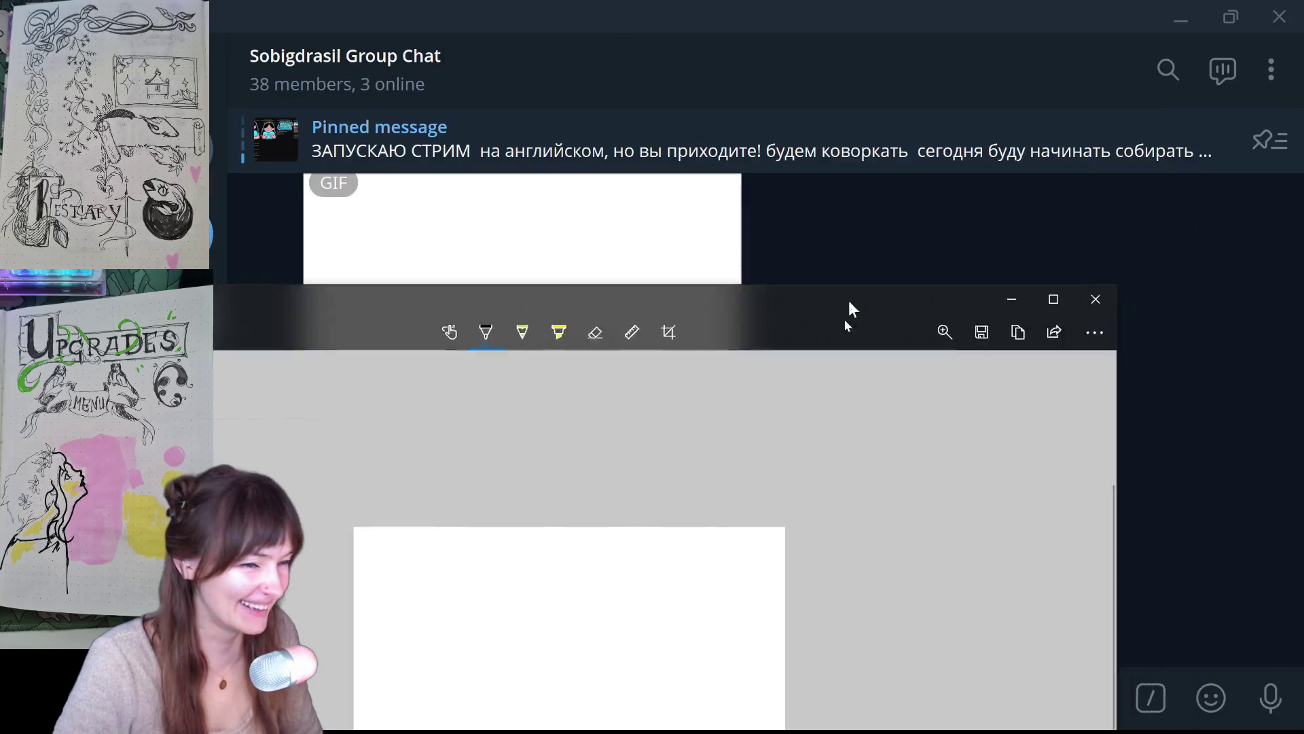
pyautogui.moveTo(849, 300); pyautogui.dragTo(1053, 142)
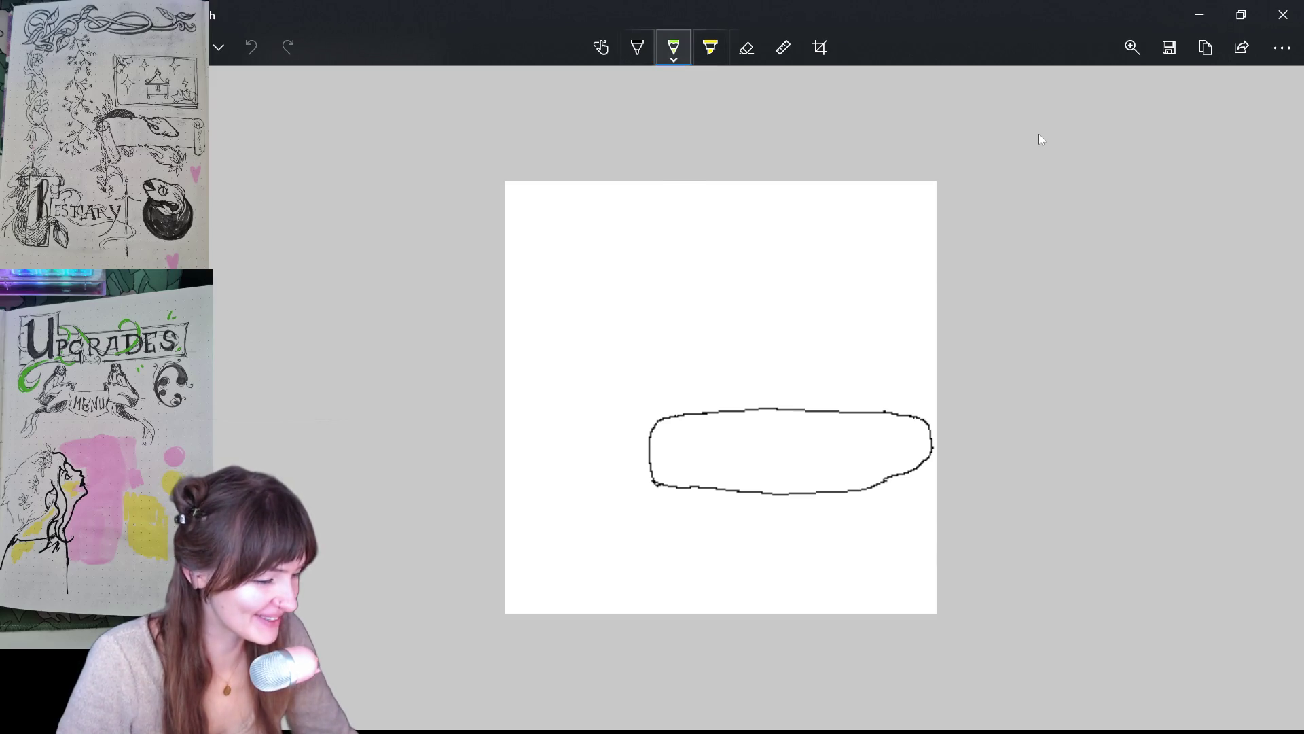
# - Switch to a red pencil and draw the figure's head with two closed eyes
pyautogui.click(674, 47)
pyautogui.click(601, 175)
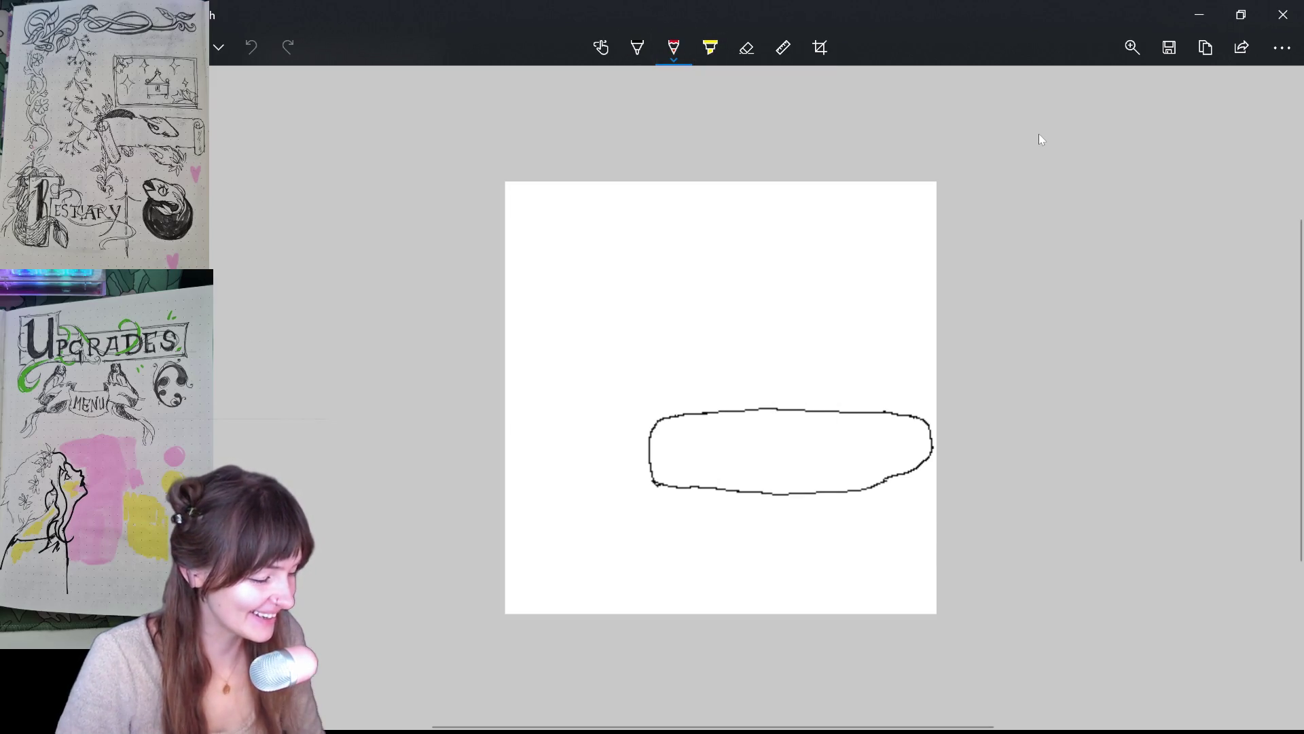
pyautogui.moveTo(734, 401); pyautogui.dragTo(747, 391)
pyautogui.click(251, 47)
pyautogui.click(637, 46)
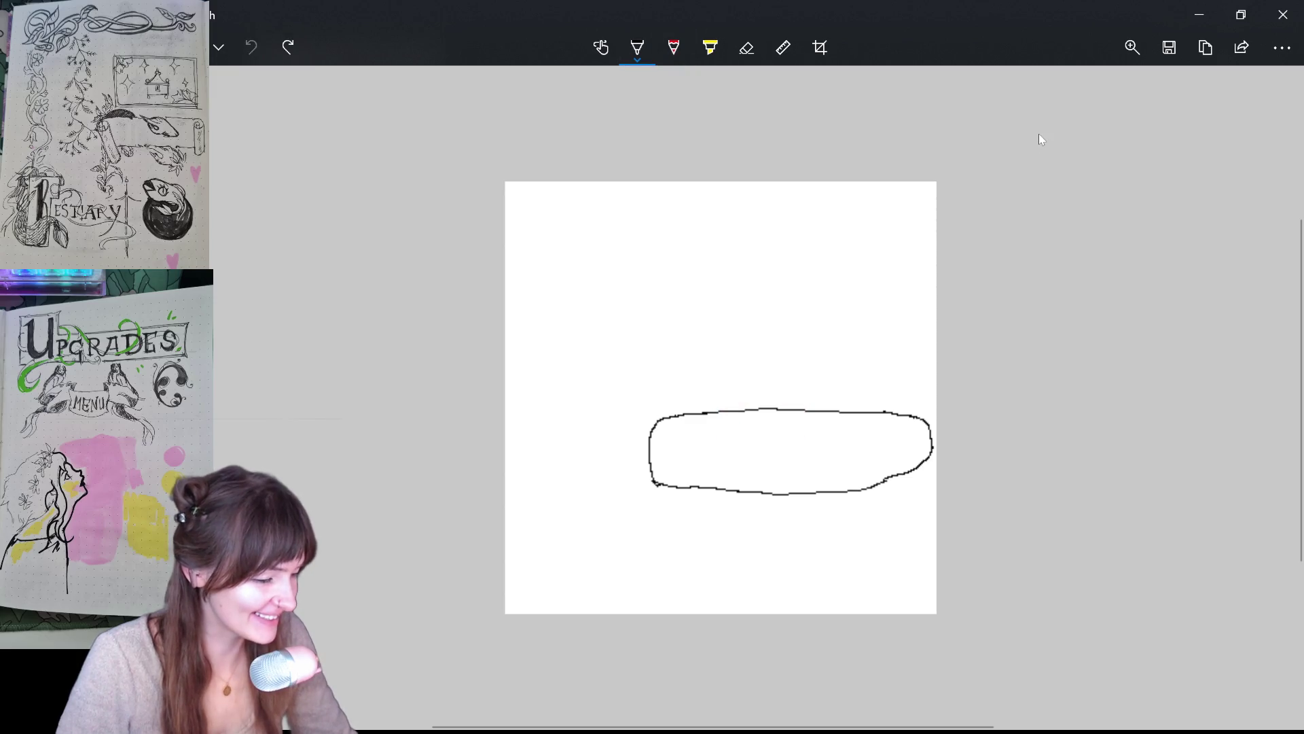
pyautogui.click(637, 47)
pyautogui.click(565, 174)
pyautogui.moveTo(762, 369); pyautogui.dragTo(734, 371)
pyautogui.moveTo(743, 374); pyautogui.dragTo(756, 375)
pyautogui.moveTo(767, 377); pyautogui.dragTo(779, 381)
pyautogui.moveTo(714, 421)
pyautogui.mouseDown()
pyautogui.moveTo(733, 442)
pyautogui.moveTo(688, 523)
pyautogui.moveTo(632, 581)
pyautogui.mouseUp()
pyautogui.hotkey('ctrl', 'z')
# - Draw the red figure's long body, a curled arm, a leg and forked feet
pyautogui.moveTo(739, 449); pyautogui.dragTo(691, 498)
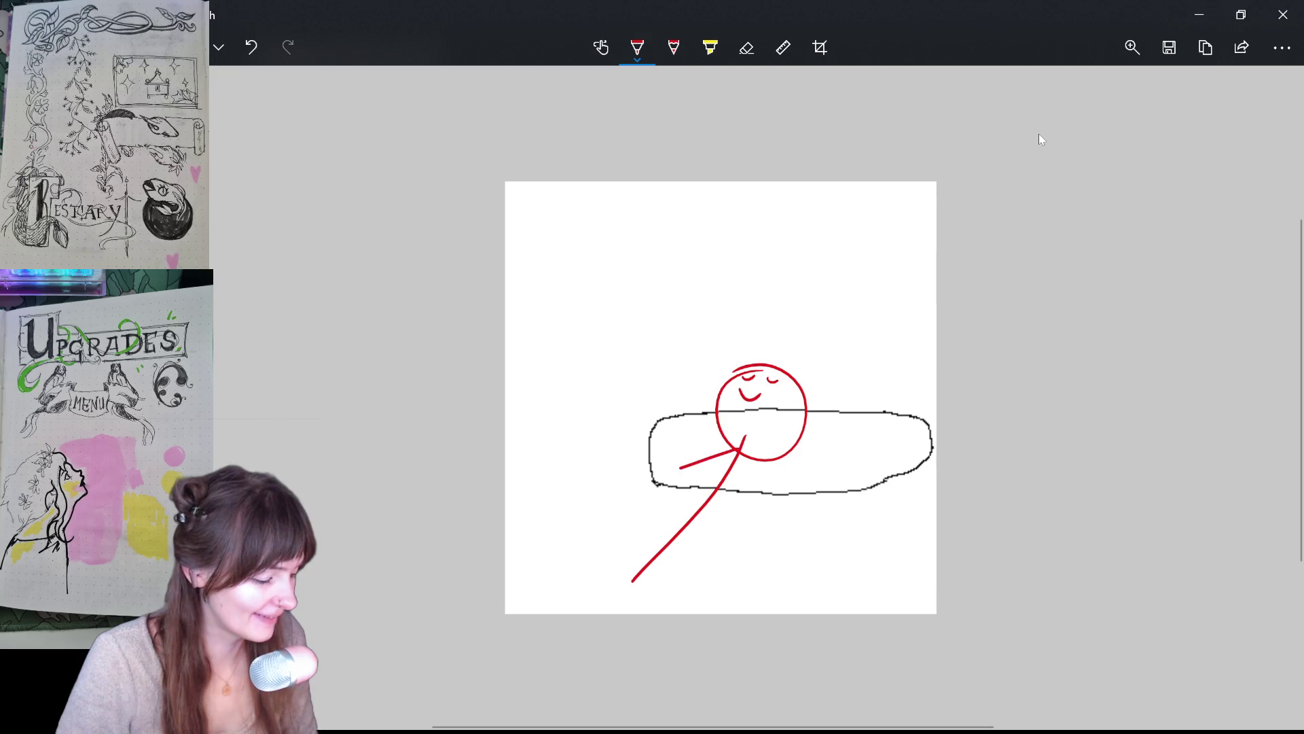
pyautogui.moveTo(747, 452)
pyautogui.mouseDown()
pyautogui.moveTo(772, 541)
pyautogui.moveTo(713, 506)
pyautogui.mouseUp()
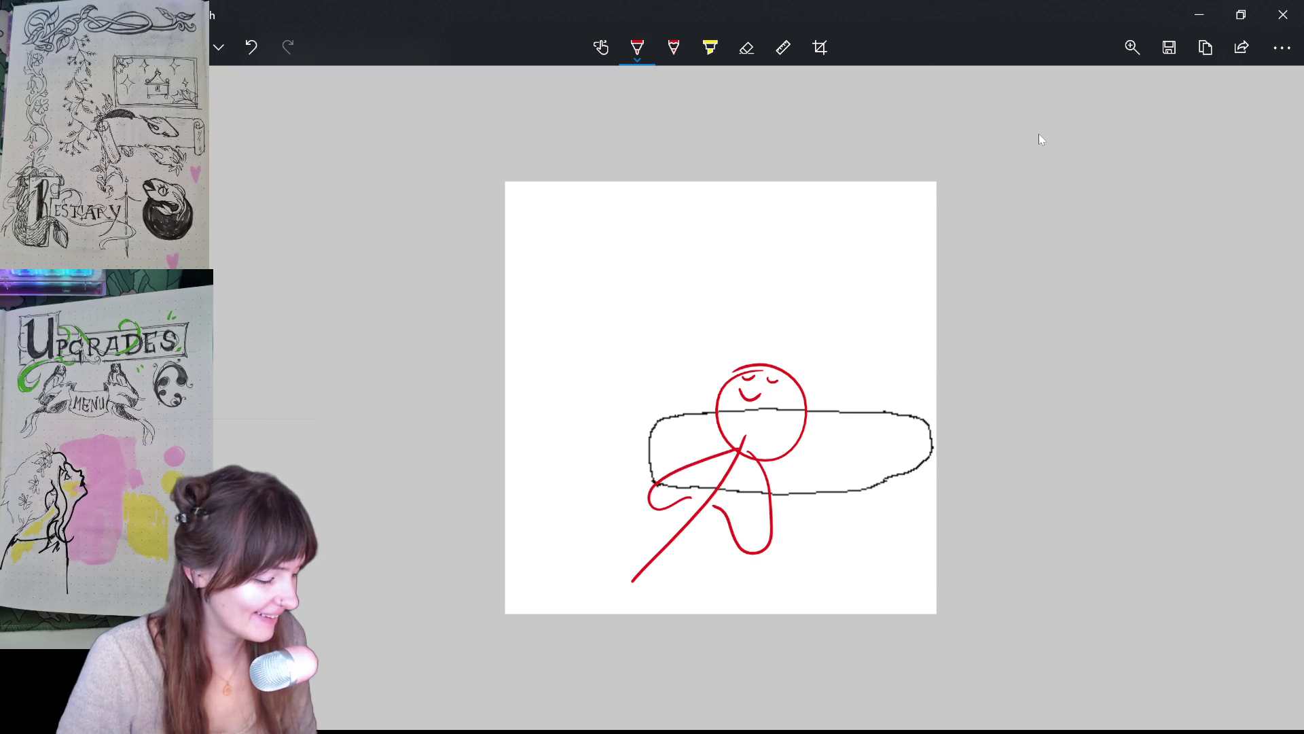
pyautogui.moveTo(642, 579); pyautogui.dragTo(590, 612)
pyautogui.moveTo(644, 581); pyautogui.dragTo(601, 627)
# - Add three red Z's above the head, undoing a lopsided Z and a stray stroke
pyautogui.moveTo(799, 268)
pyautogui.mouseDown()
pyautogui.moveTo(804, 290)
pyautogui.moveTo(799, 265)
pyautogui.mouseUp()
pyautogui.moveTo(714, 212); pyautogui.dragTo(705, 246)
pyautogui.hotkey('ctrl', 'z')
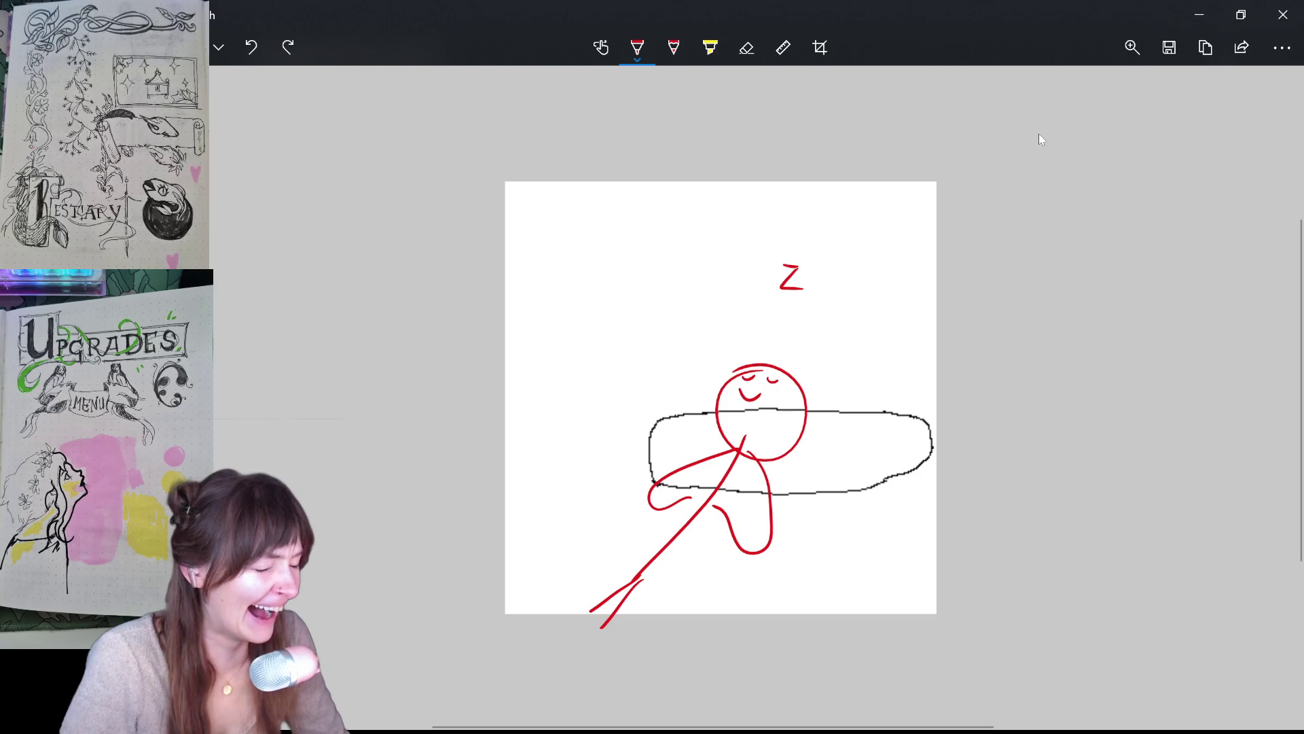
pyautogui.moveTo(710, 213)
pyautogui.mouseDown()
pyautogui.moveTo(735, 215)
pyautogui.moveTo(741, 233)
pyautogui.mouseUp()
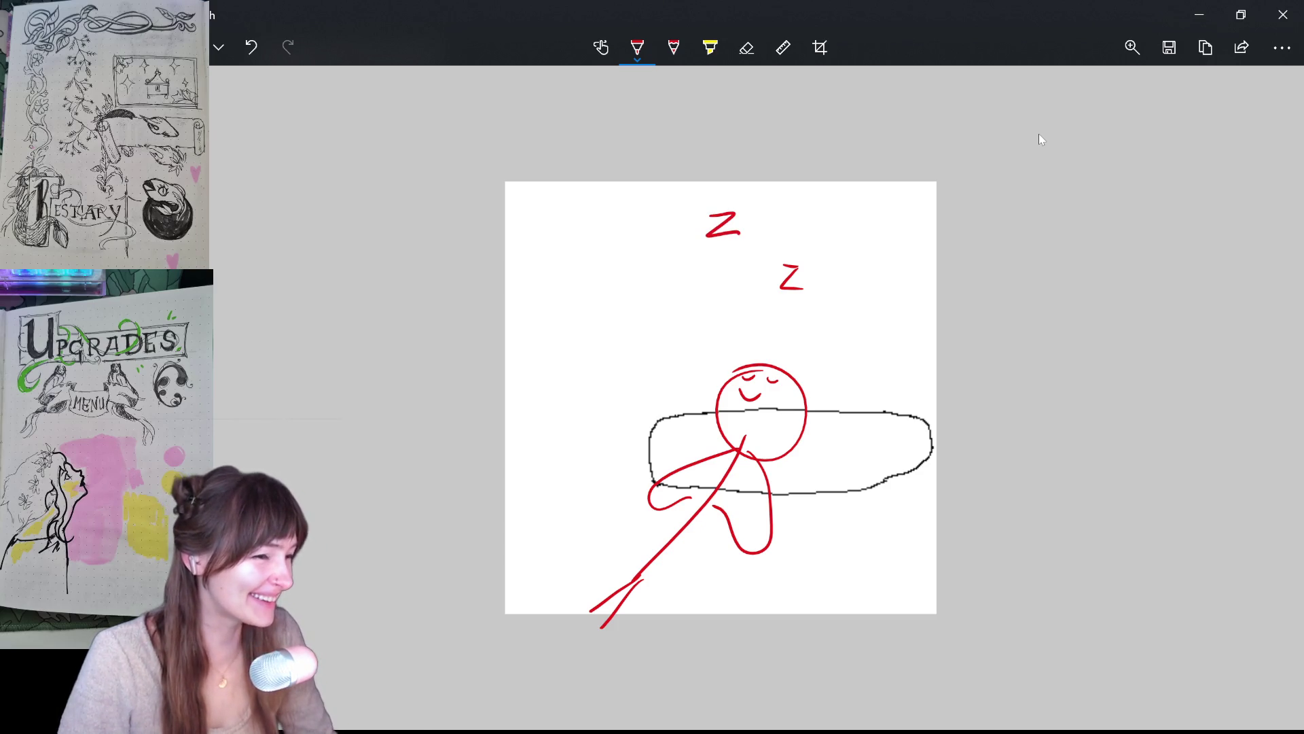
pyautogui.moveTo(717, 307)
pyautogui.mouseDown()
pyautogui.moveTo(714, 333)
pyautogui.moveTo(746, 330)
pyautogui.mouseUp()
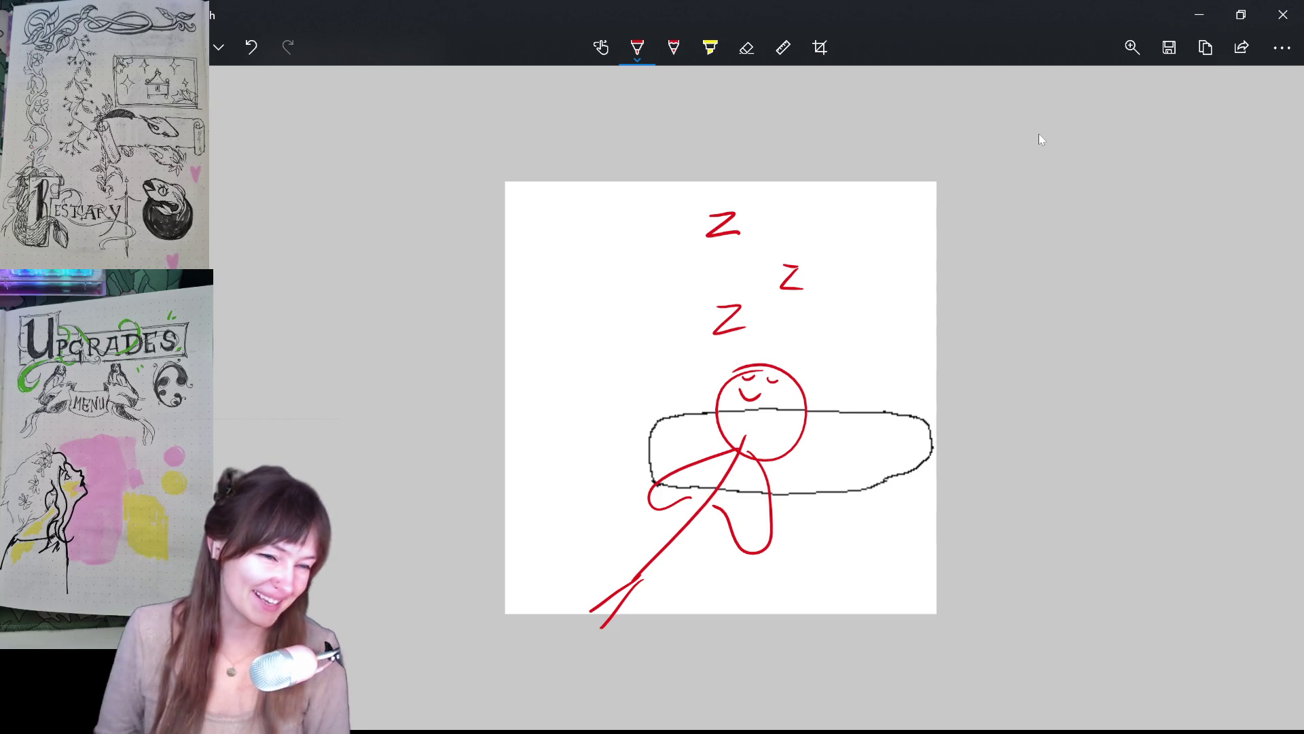
pyautogui.moveTo(622, 528); pyautogui.dragTo(629, 581)
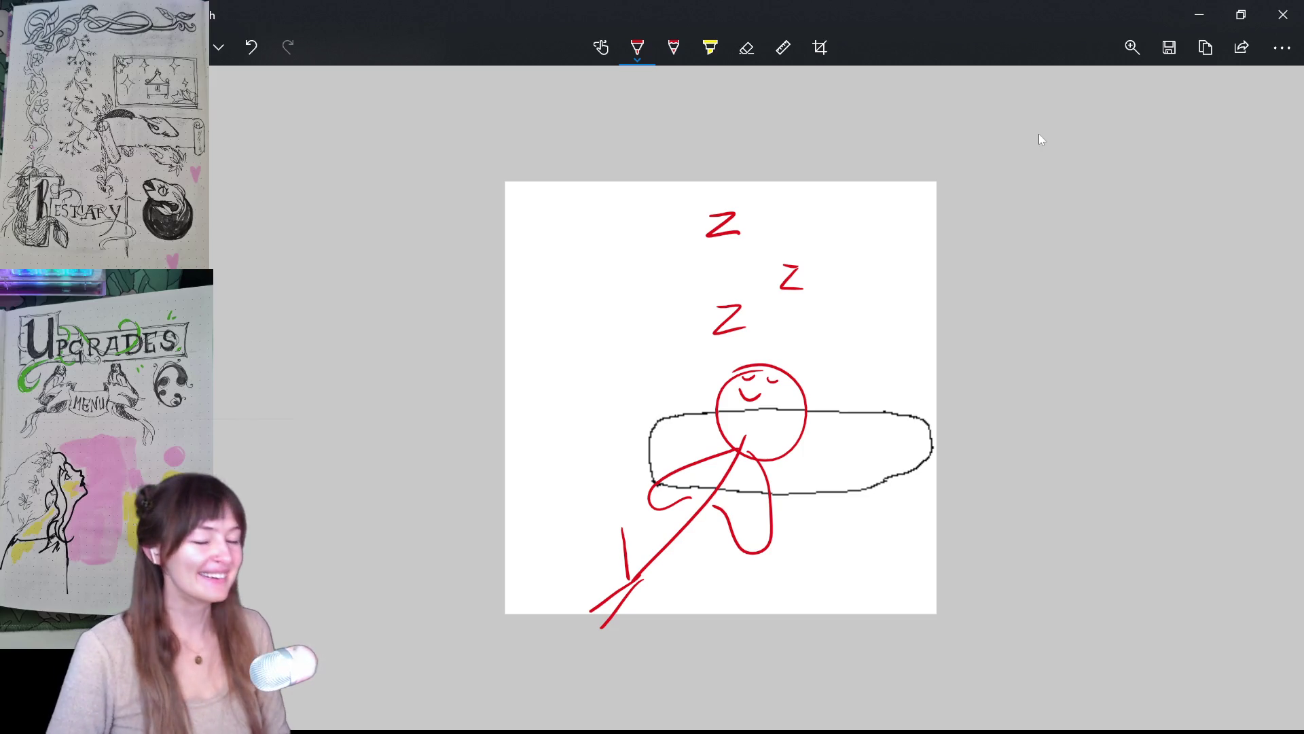
pyautogui.hotkey('ctrl', 'z')
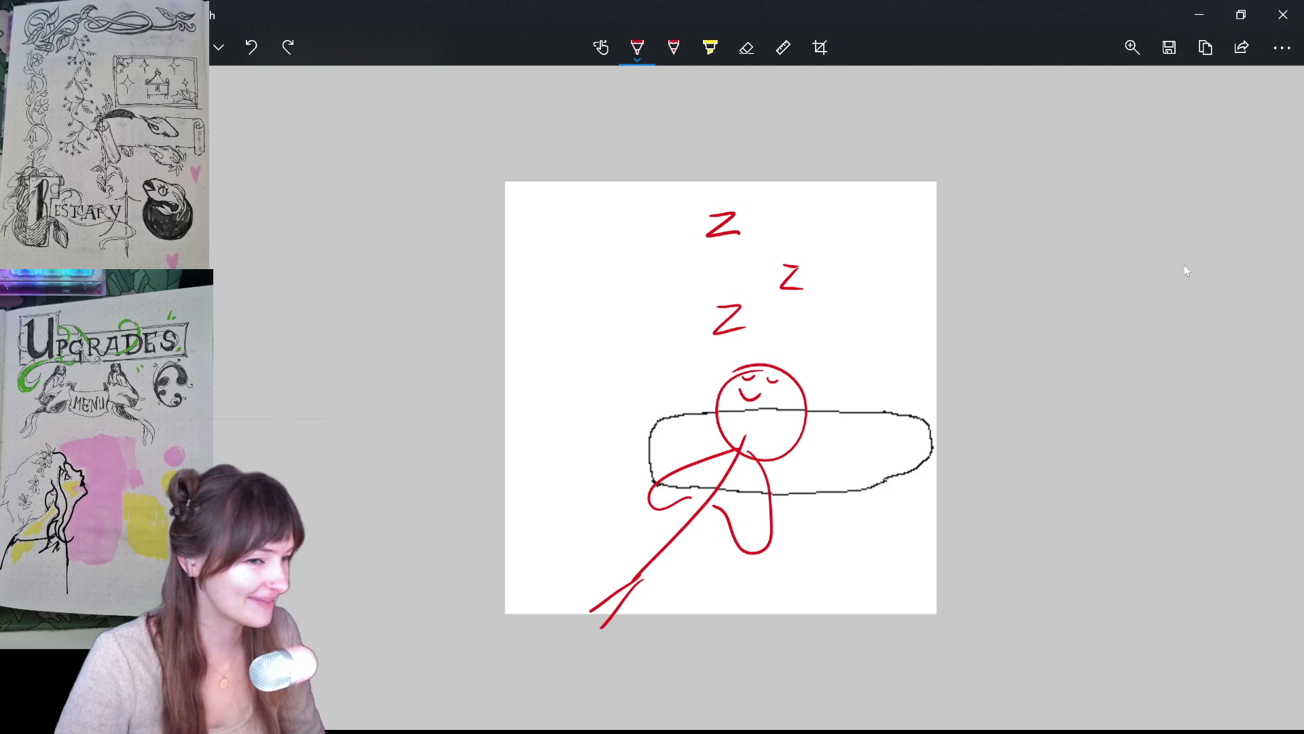
# - Close Snip & Sketch and minimize the Telegram chat to bring Aseprite back
pyautogui.click(1283, 15)
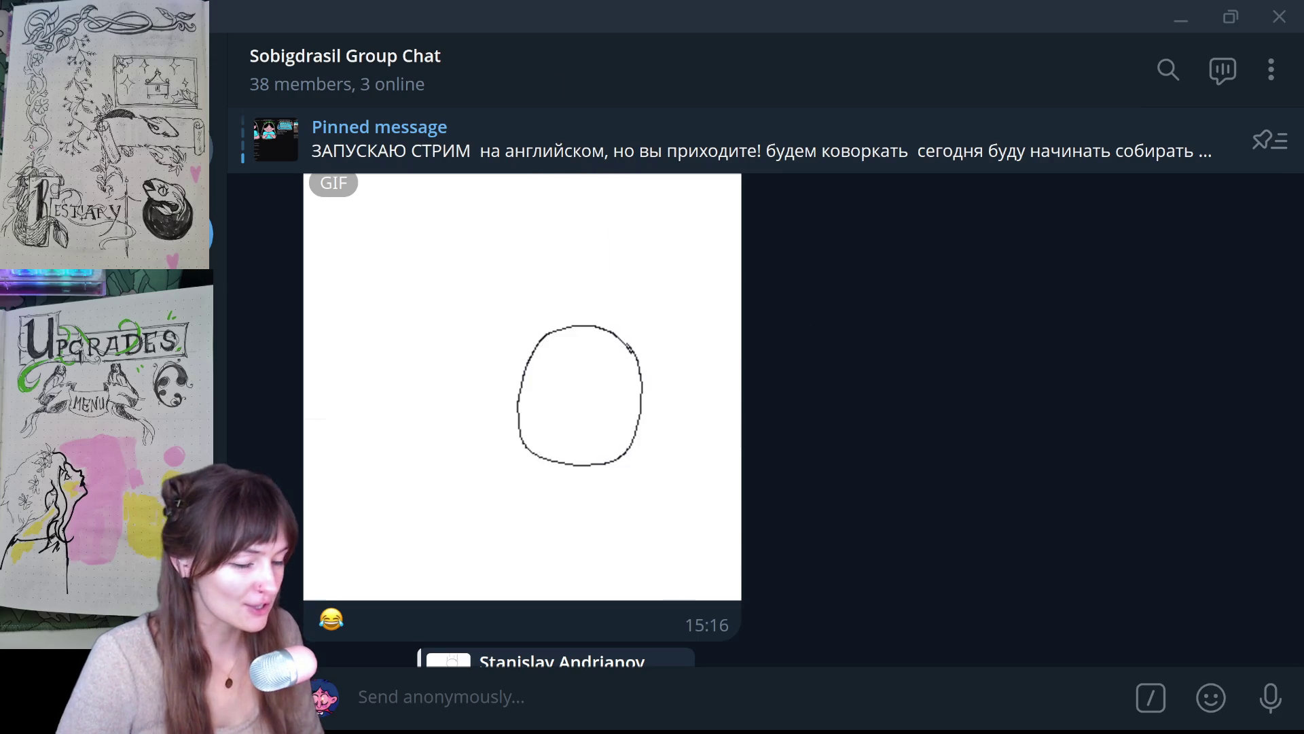
pyautogui.click(1180, 20)
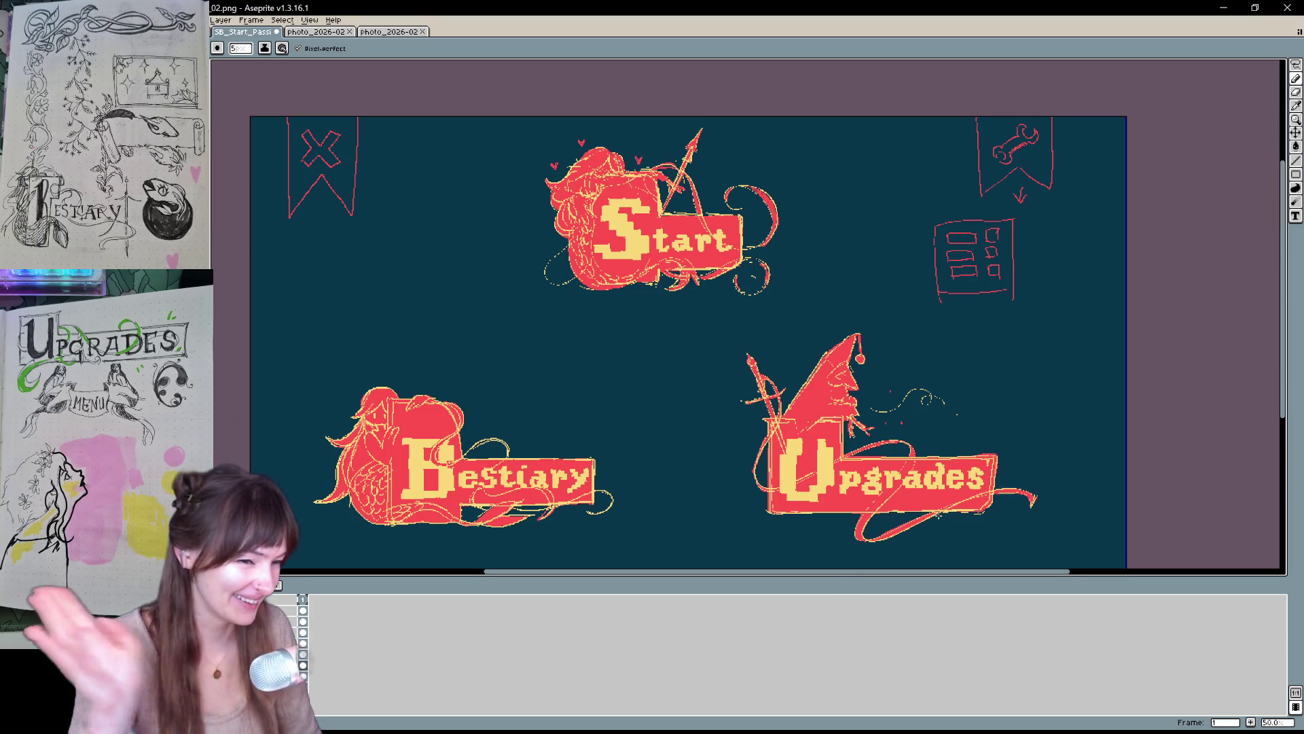
pyautogui.press('space')
# - Enlarge the eraser and erase the menu-box sketch and its leftover red dash
pyautogui.moveTo(1002, 313); pyautogui.dragTo(973, 321)
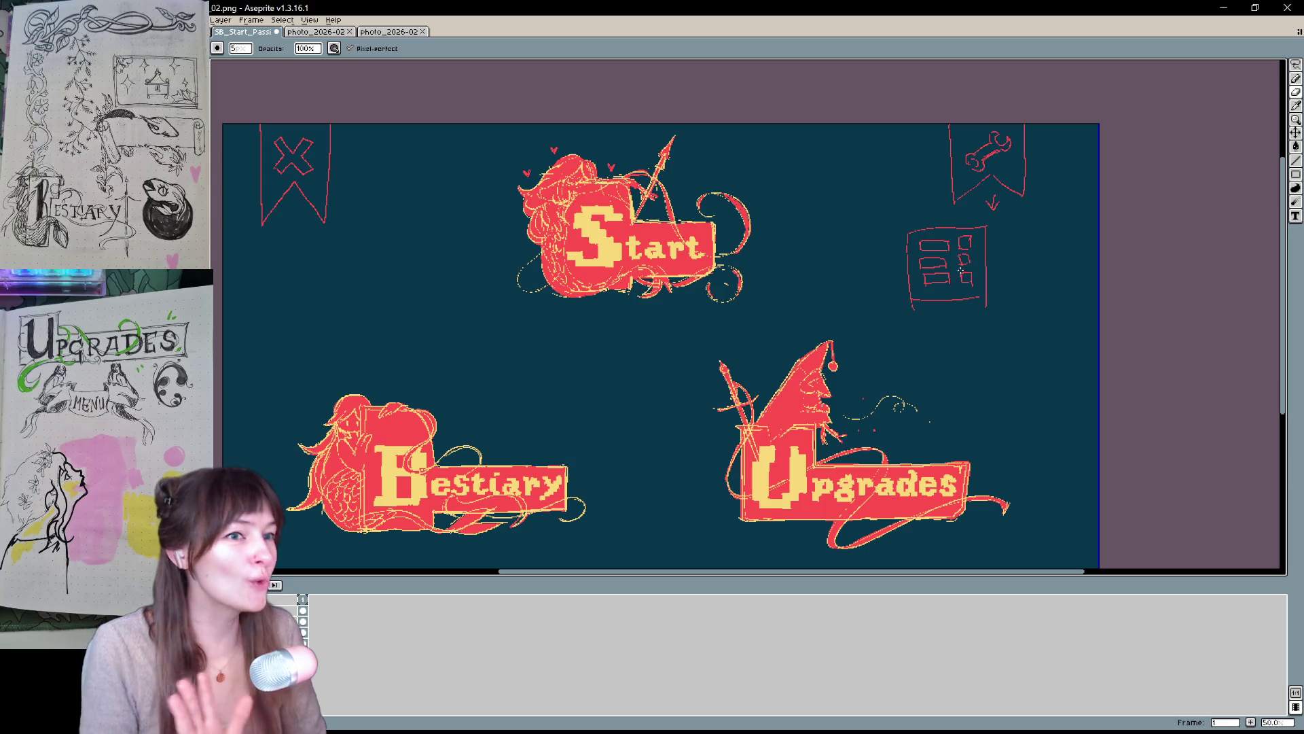
pyautogui.moveTo(246, 50); pyautogui.dragTo(254, 63)
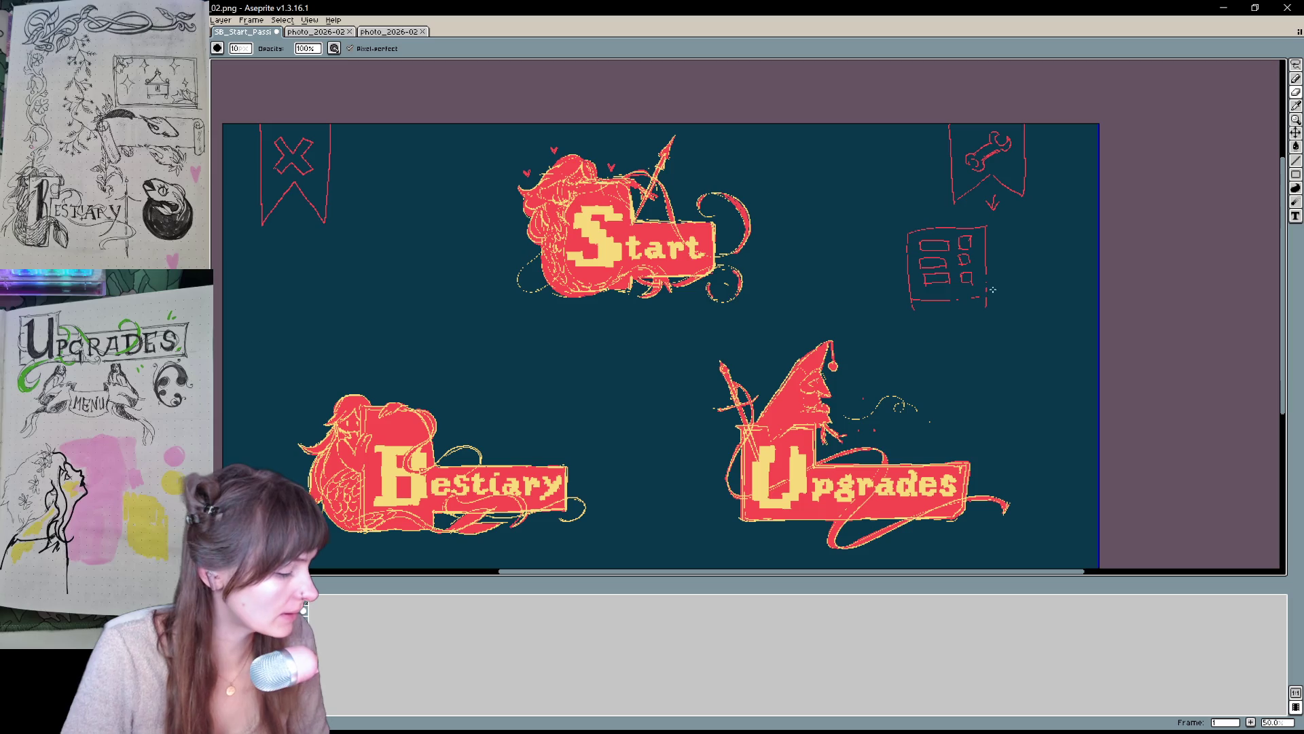
pyautogui.moveTo(989, 273); pyautogui.dragTo(936, 228)
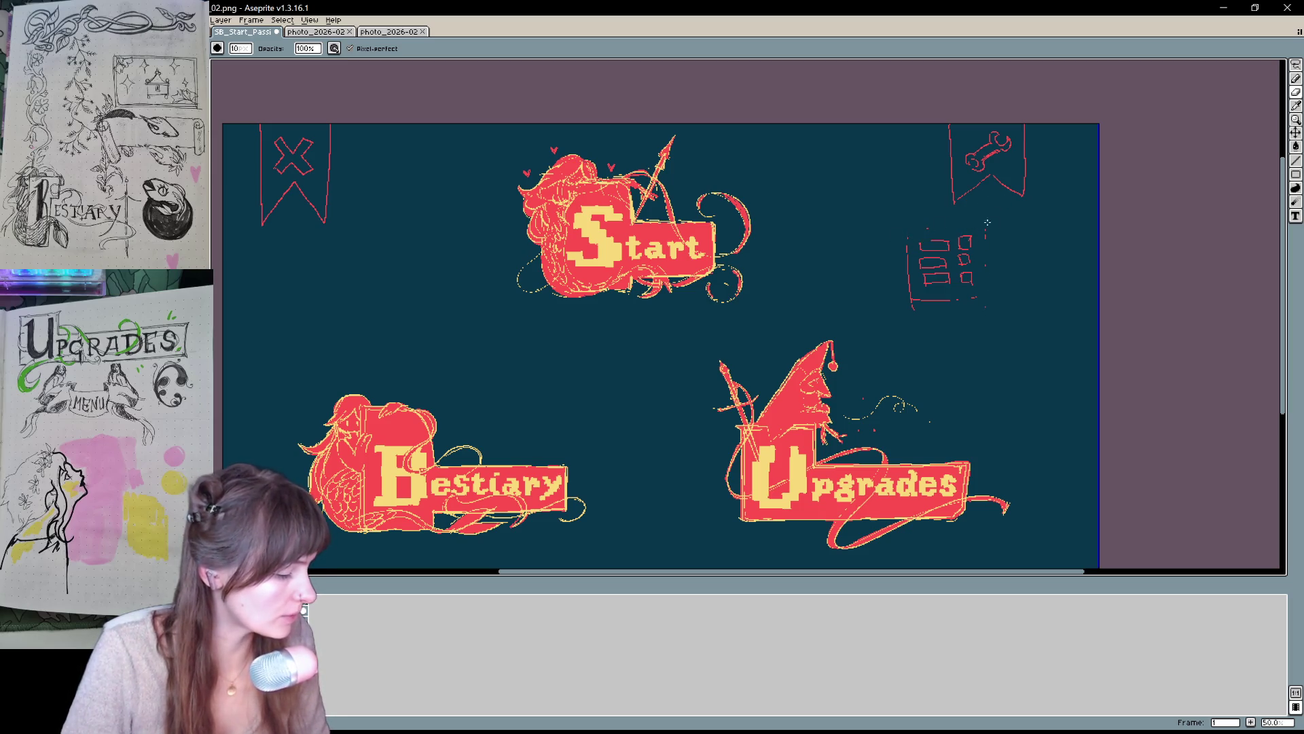
pyautogui.moveTo(976, 231); pyautogui.dragTo(918, 306)
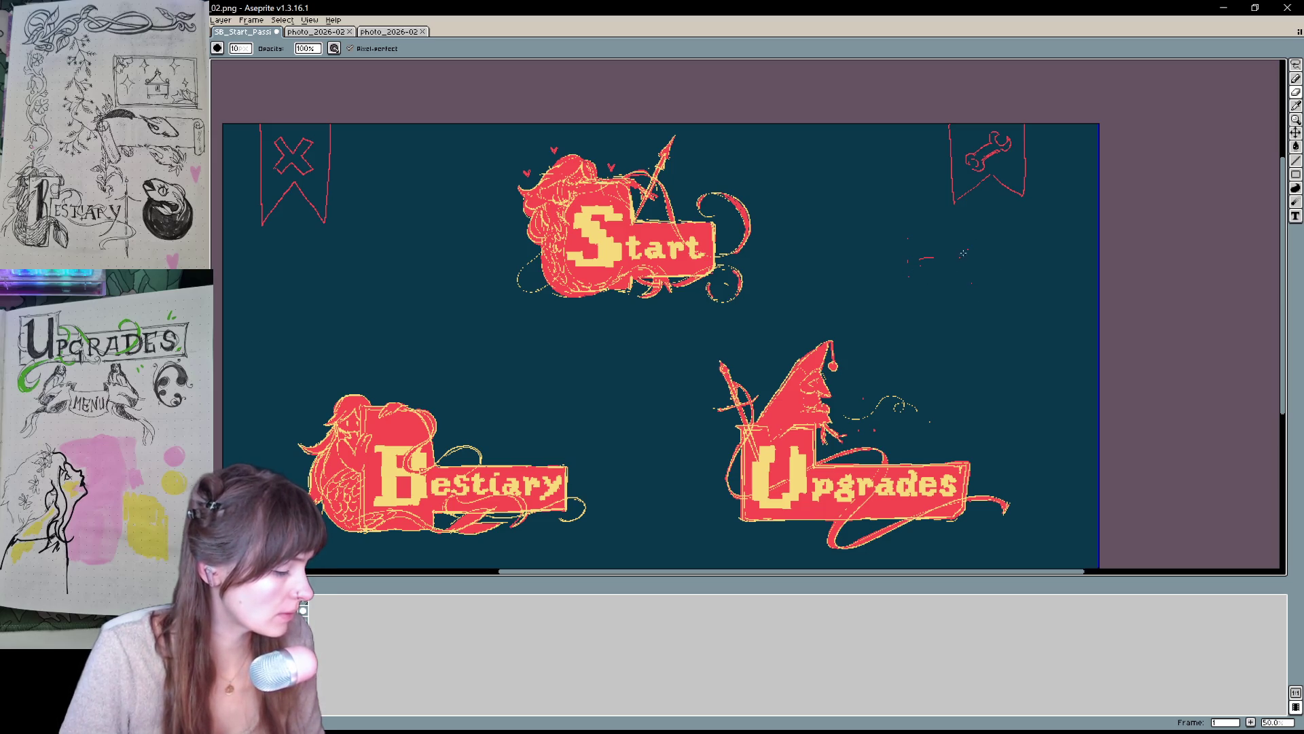
pyautogui.moveTo(936, 258); pyautogui.dragTo(932, 329)
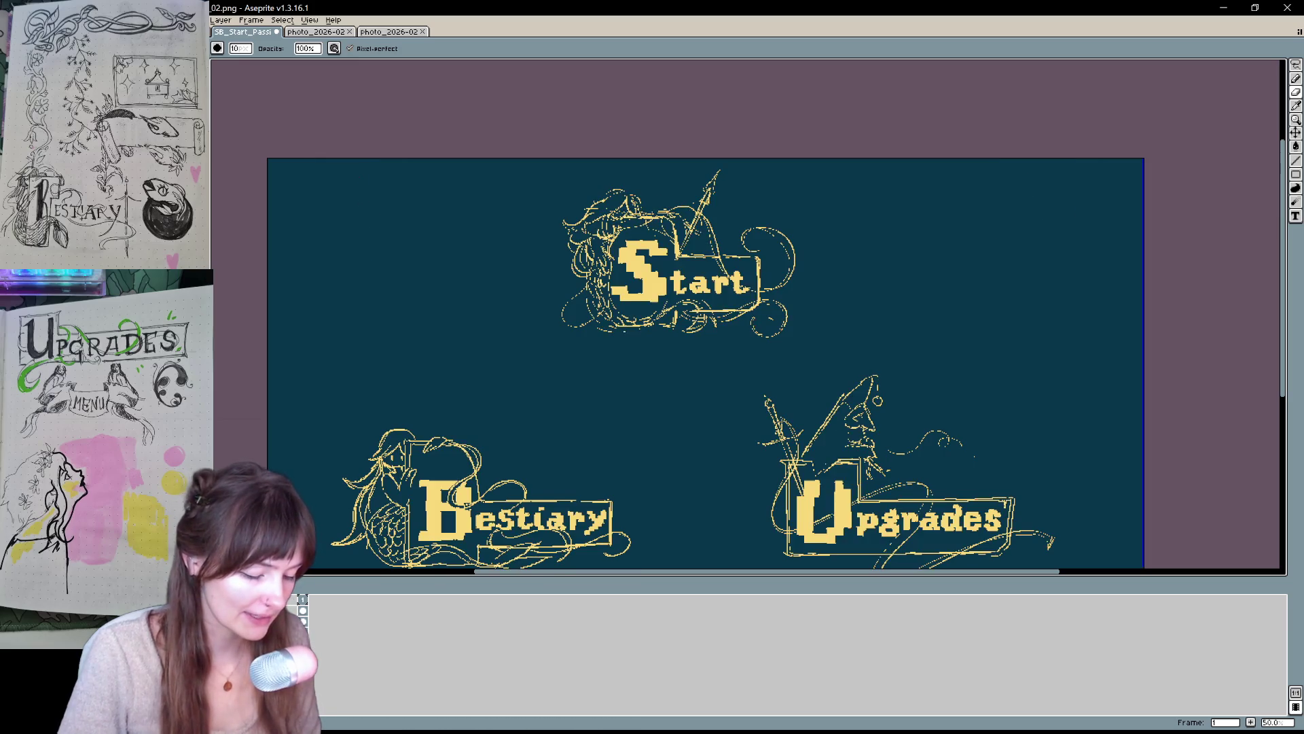
# - Restore the red fill and bucket-fill the top-left X and top-right wrench banners solid red
pyautogui.hotkey('ctrl', 'z')
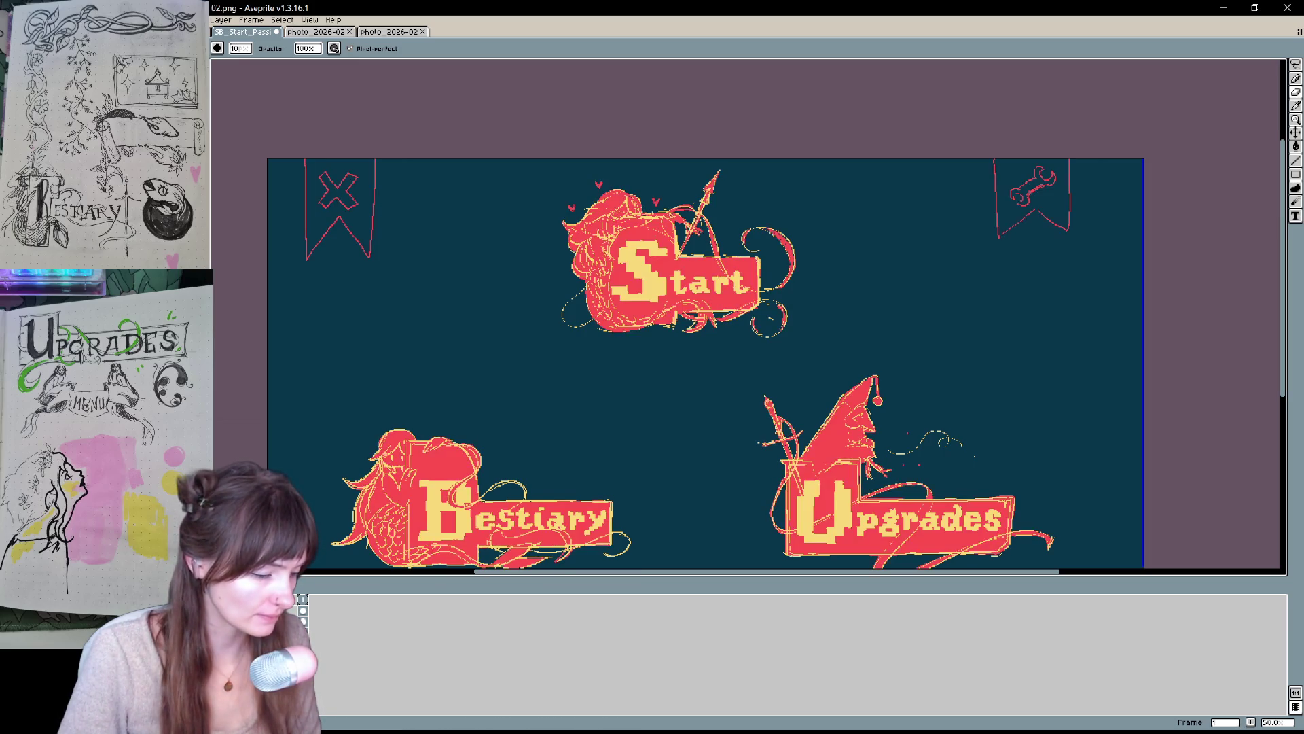
pyautogui.press('g')
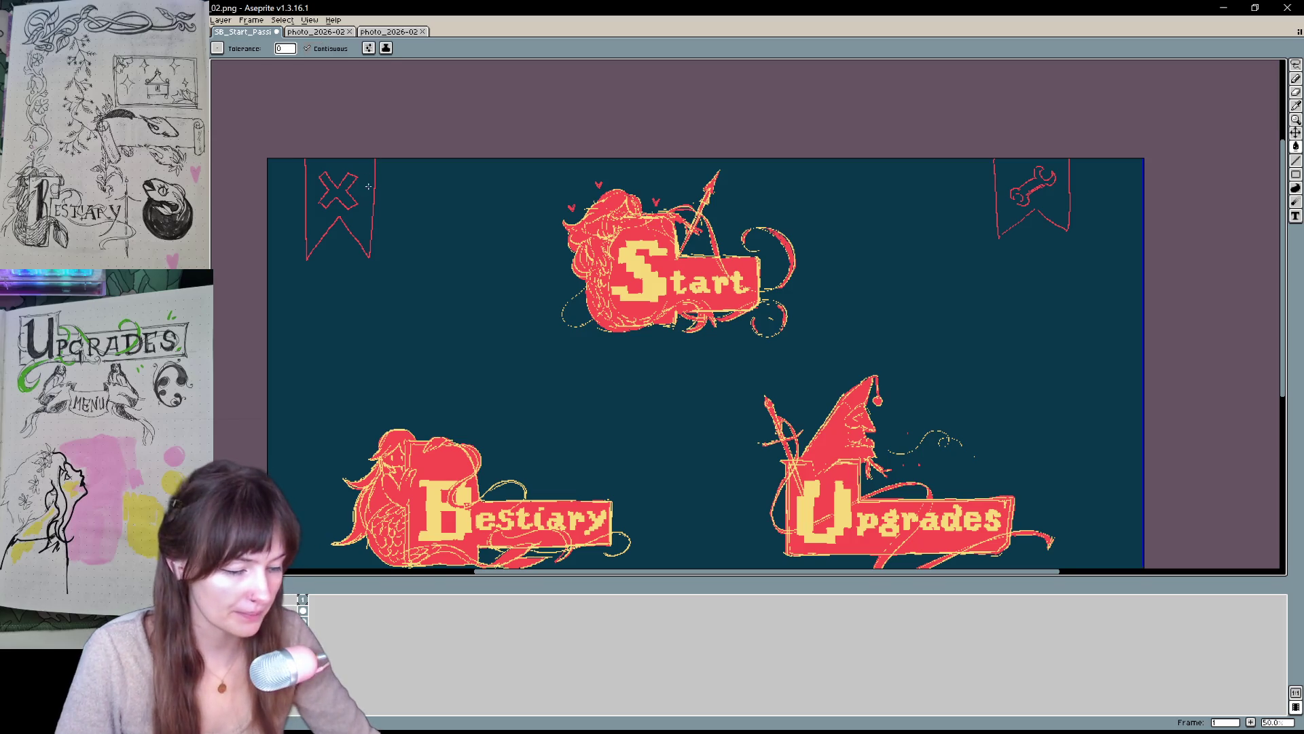
pyautogui.click(372, 182)
pyautogui.click(1049, 207)
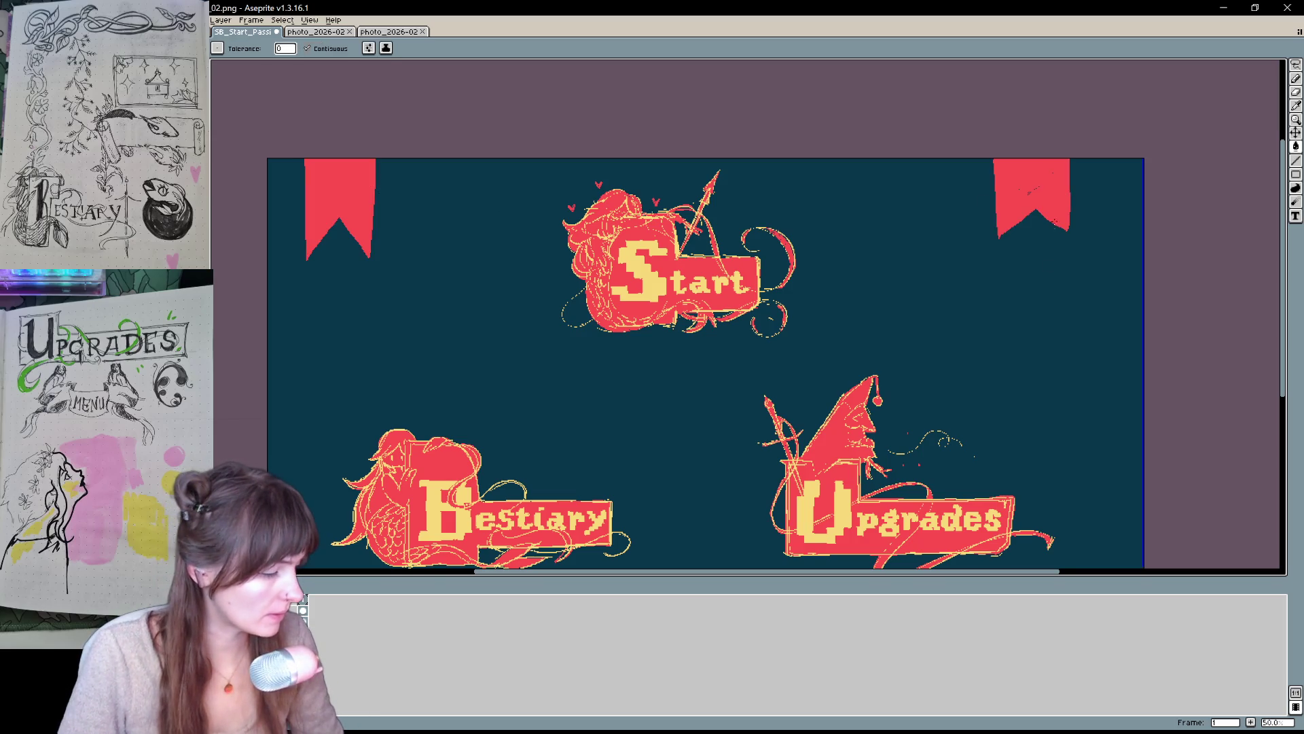